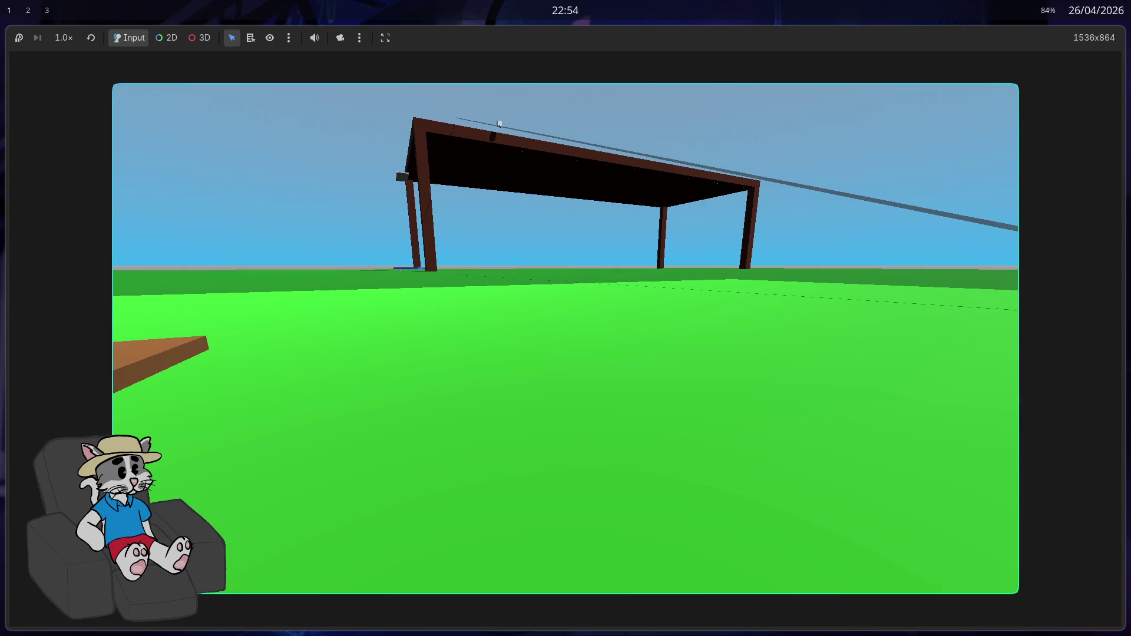
- Stop the game and view the 'jogo' level, with its 'bau' chest, from overhead before returning to Zed
{"action": "key", "text": "F8"}
{"action": "scroll", "coordinate": [531, 343], "scroll_direction": "up", "scroll_amount": 3}
{"action": "key", "text": "s"}
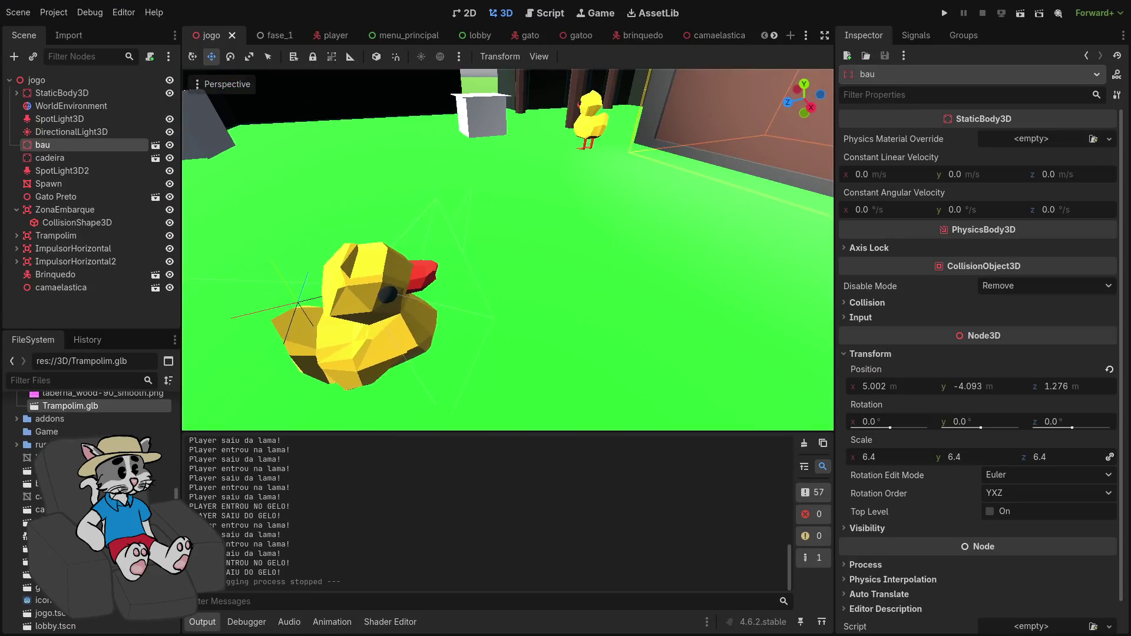
{"action": "scroll", "coordinate": [508, 250], "scroll_direction": "down", "scroll_amount": 5}
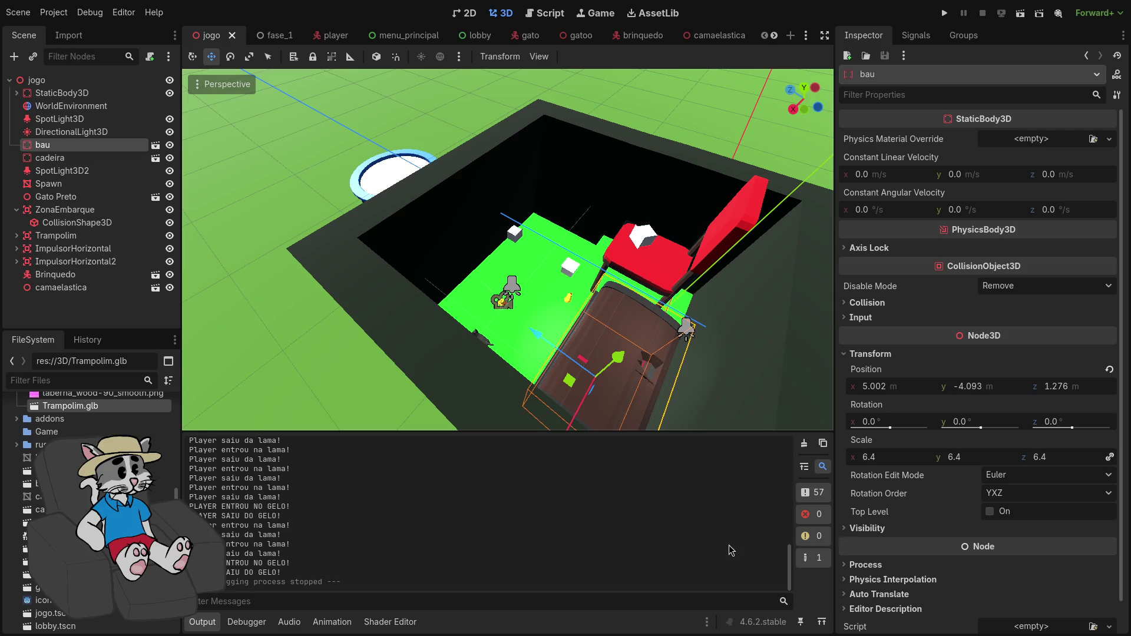
{"action": "key", "text": "super+Right"}
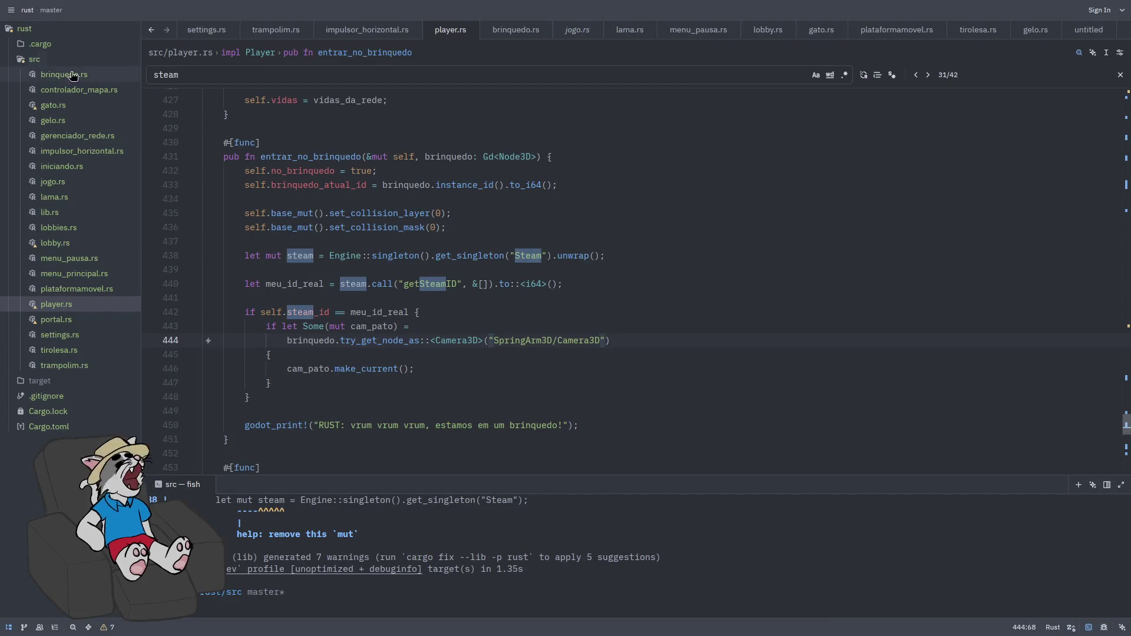
- Create a new file paoarmadura.rs in the src folder
{"action": "left_click", "coordinate": [71, 218]}
{"action": "right_click", "coordinate": [53, 62]}
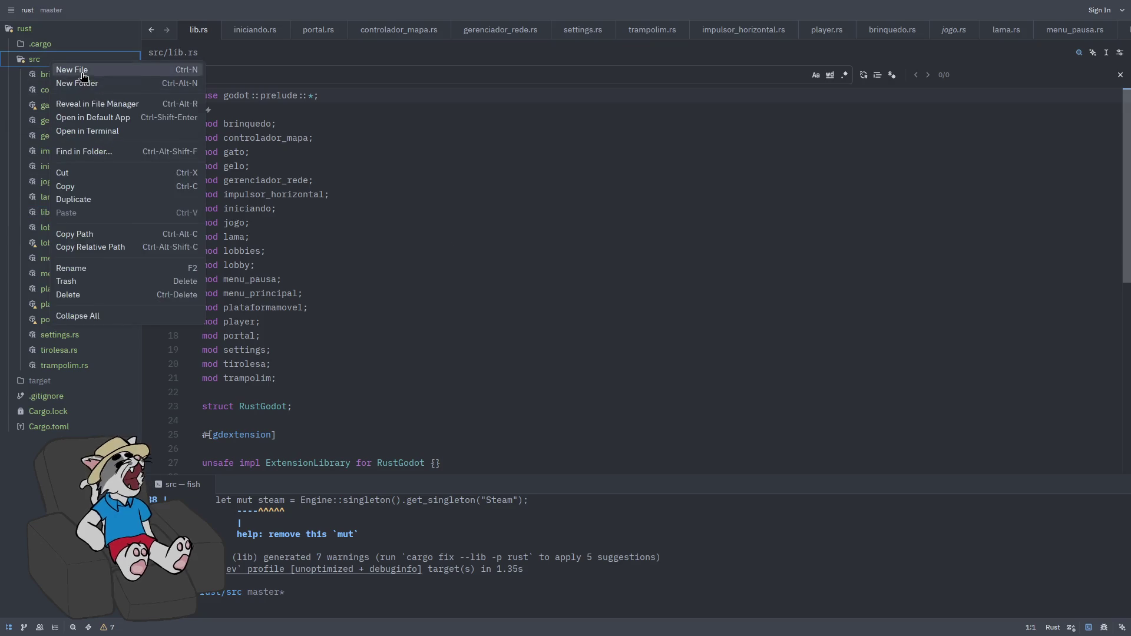
{"action": "left_click", "coordinate": [83, 71]}
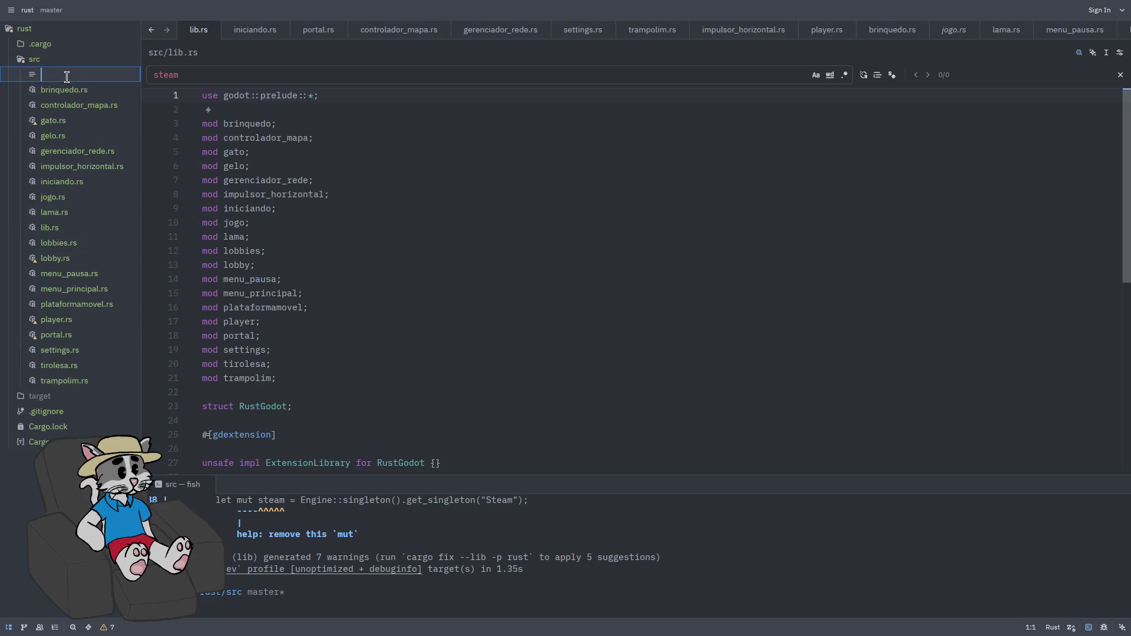
{"action": "type", "text": "paoarmadura.rs"}
{"action": "key", "text": "Return"}
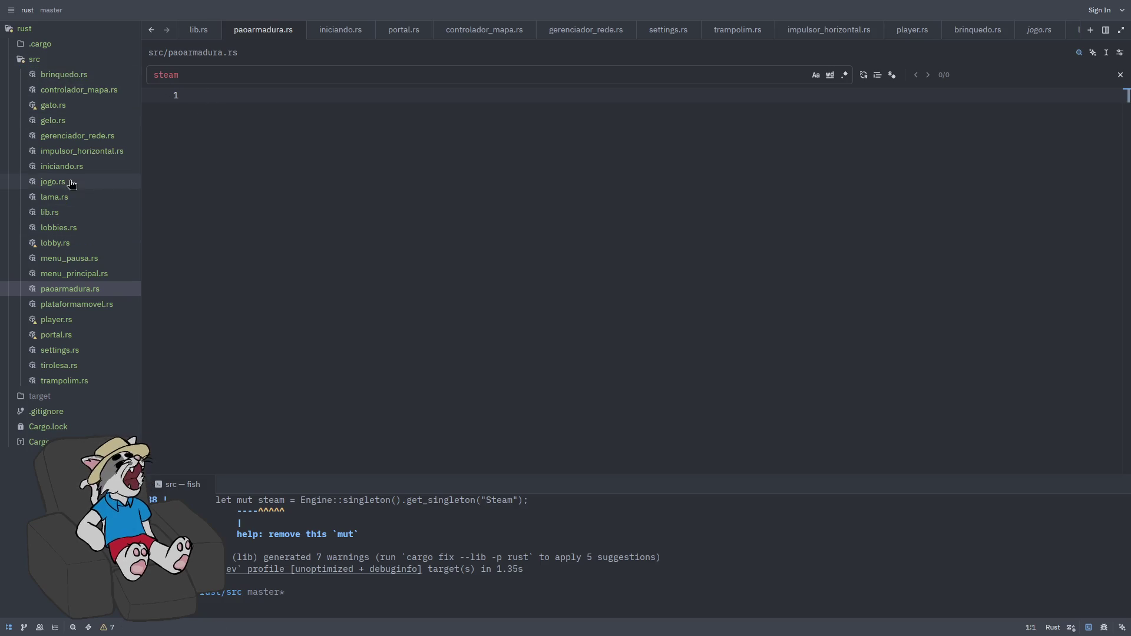
- Declare 'mod paoarmadura;' after the existing modules in lib.rs and save
{"action": "left_click", "coordinate": [49, 212]}
{"action": "scroll", "coordinate": [395, 185], "scroll_direction": "down", "scroll_amount": 3}
{"action": "left_click", "coordinate": [339, 262]}
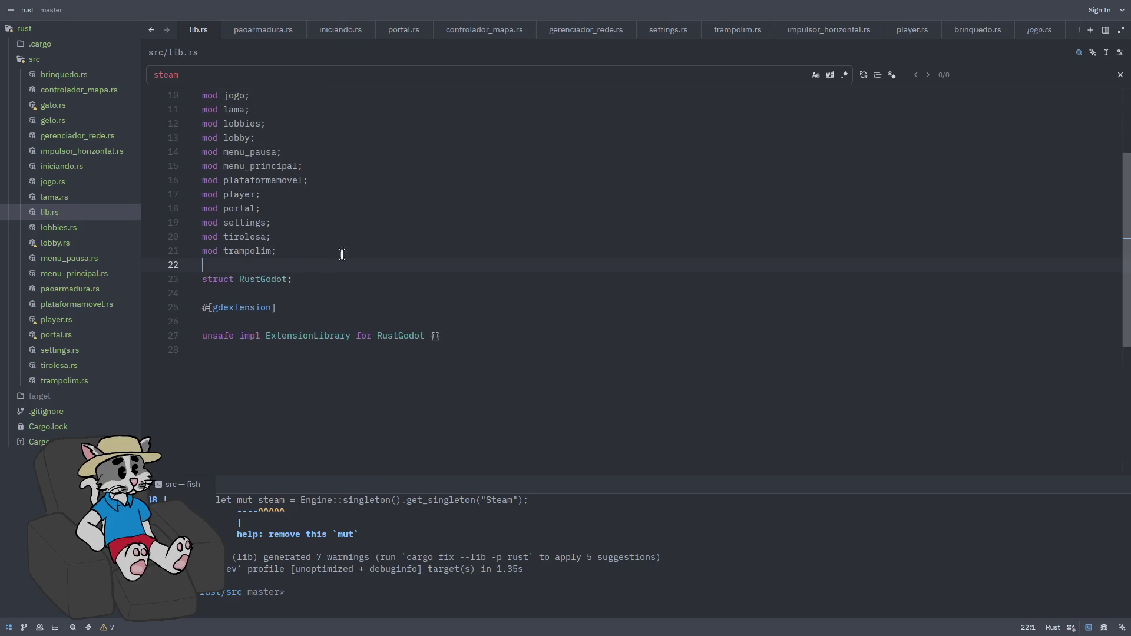
{"action": "key", "text": "Return"}
{"action": "key", "text": "Up"}
{"action": "type", "text": "mod"}
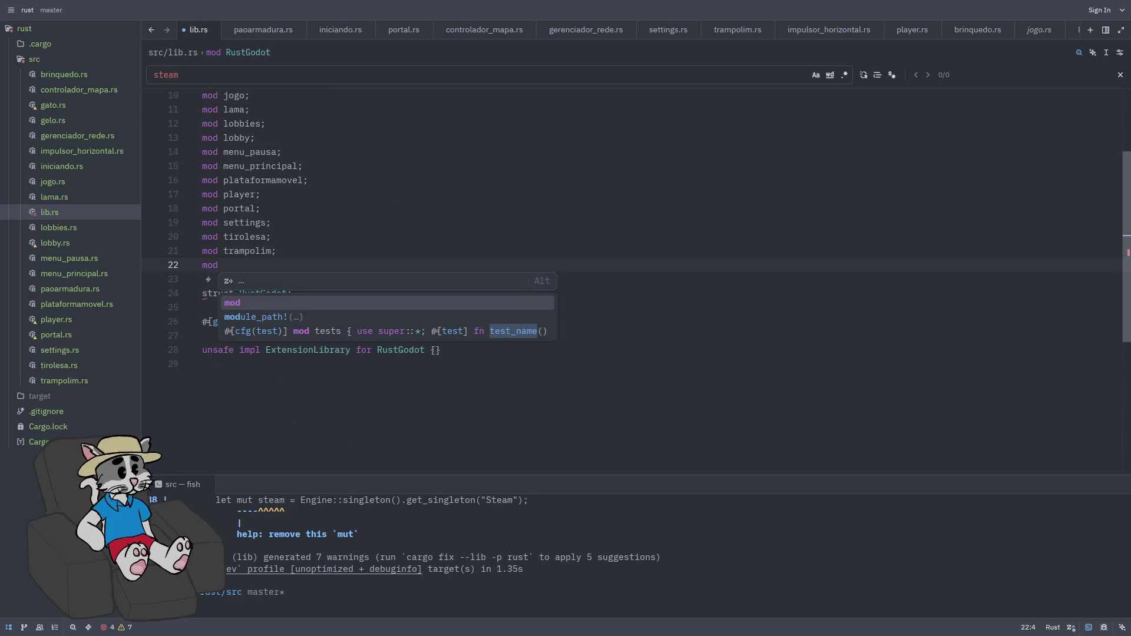
{"action": "type", "text": " paoarmadura;"}
{"action": "key", "text": "ctrl+s"}
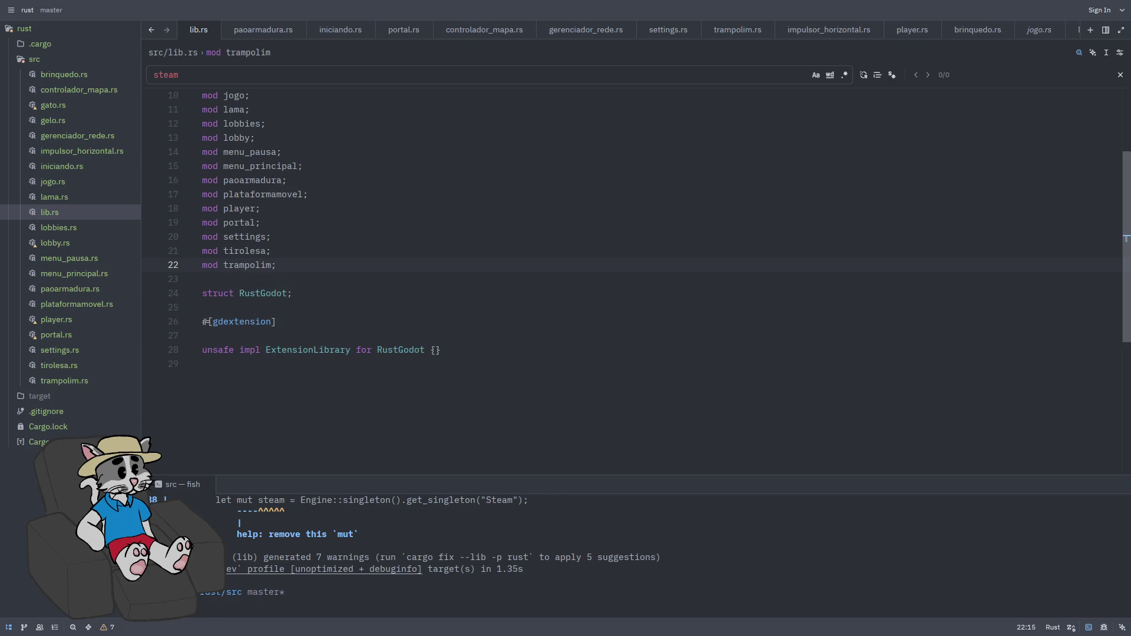
{"action": "scroll", "coordinate": [341, 306], "scroll_direction": "up", "scroll_amount": 1}
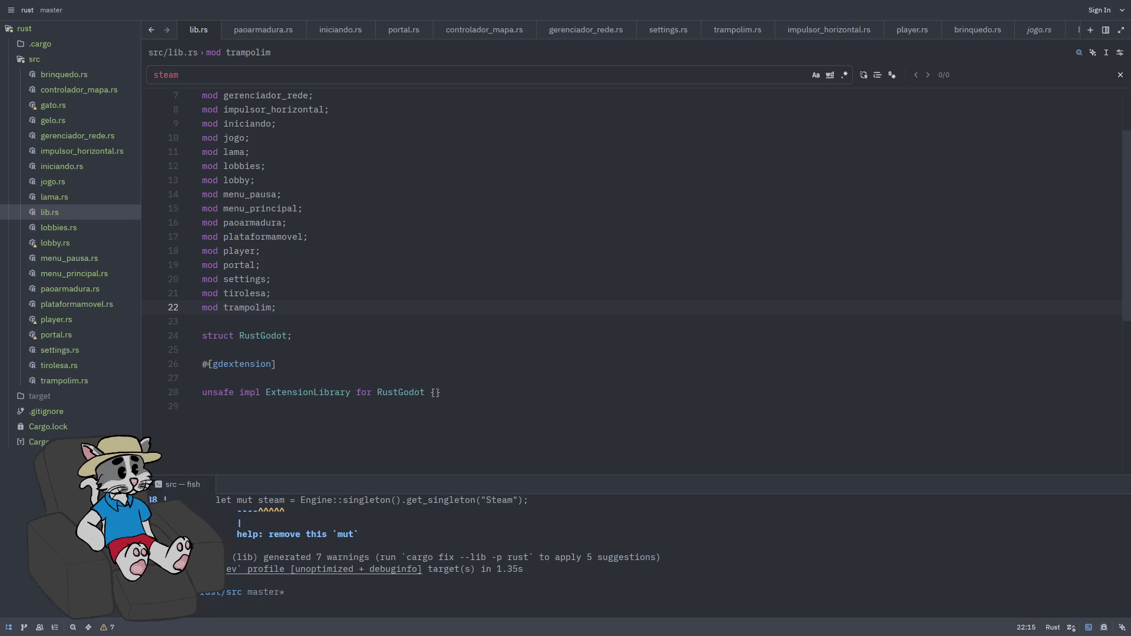
{"action": "left_click", "coordinate": [554, 318]}
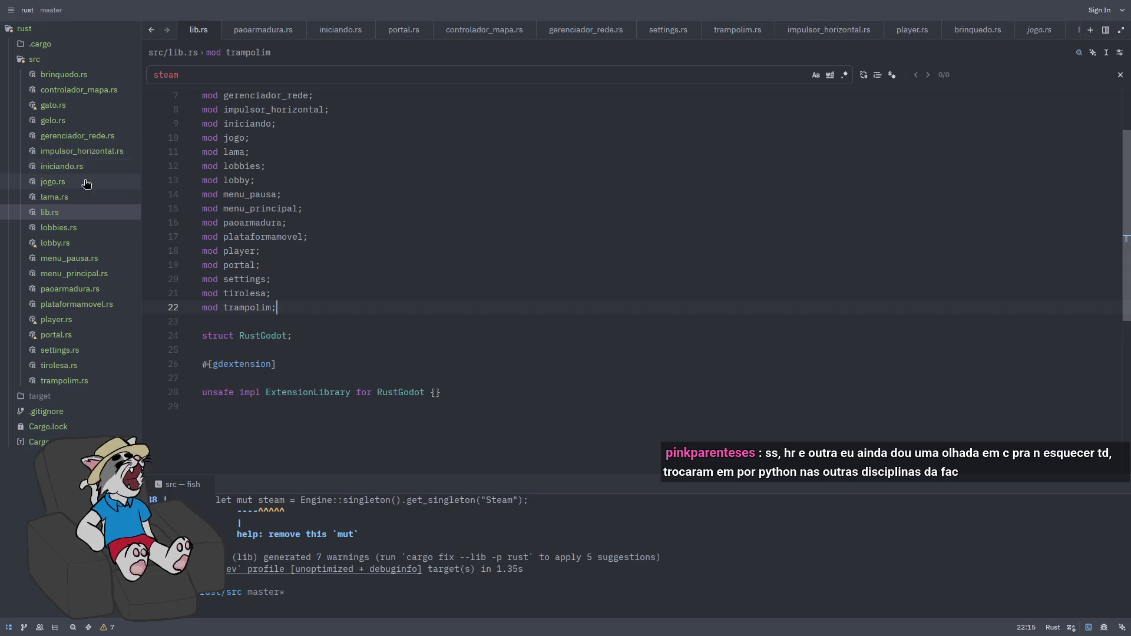
- Rename paoarmadura.rs to pao.rs
{"action": "left_click", "coordinate": [86, 291]}
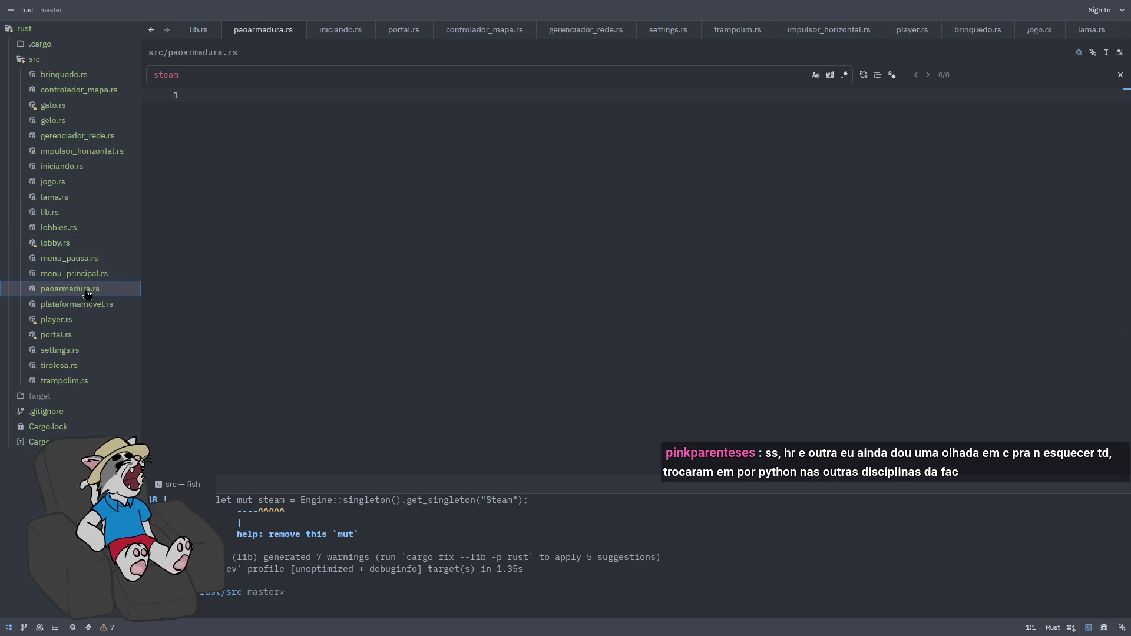
{"action": "key", "text": "F2"}
{"action": "type", "text": "pao"}
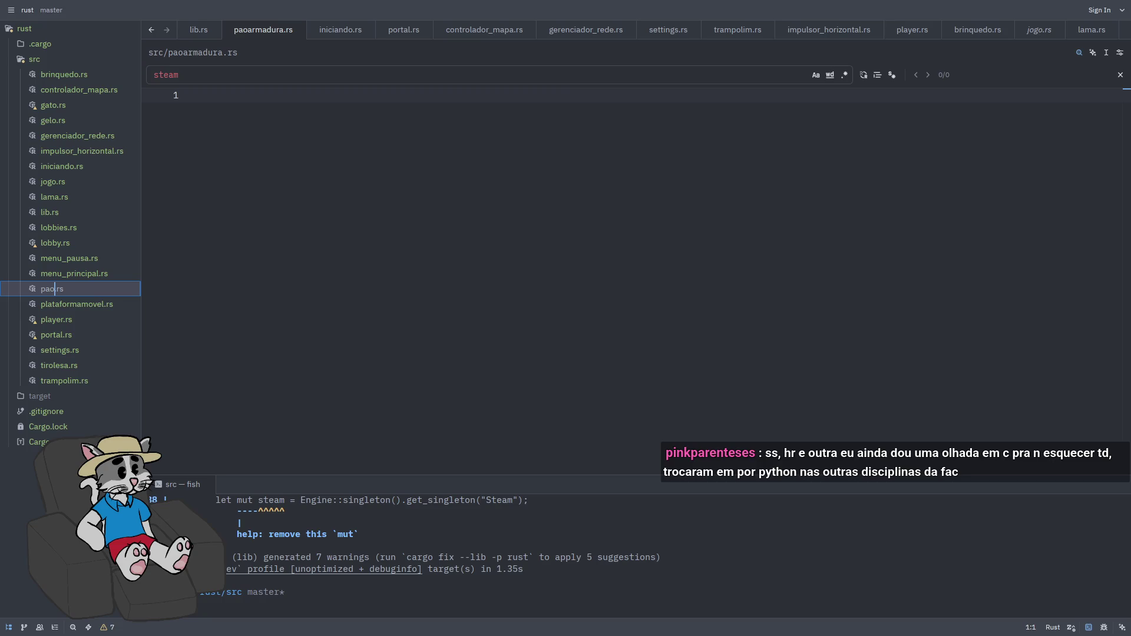
{"action": "key", "text": "Return"}
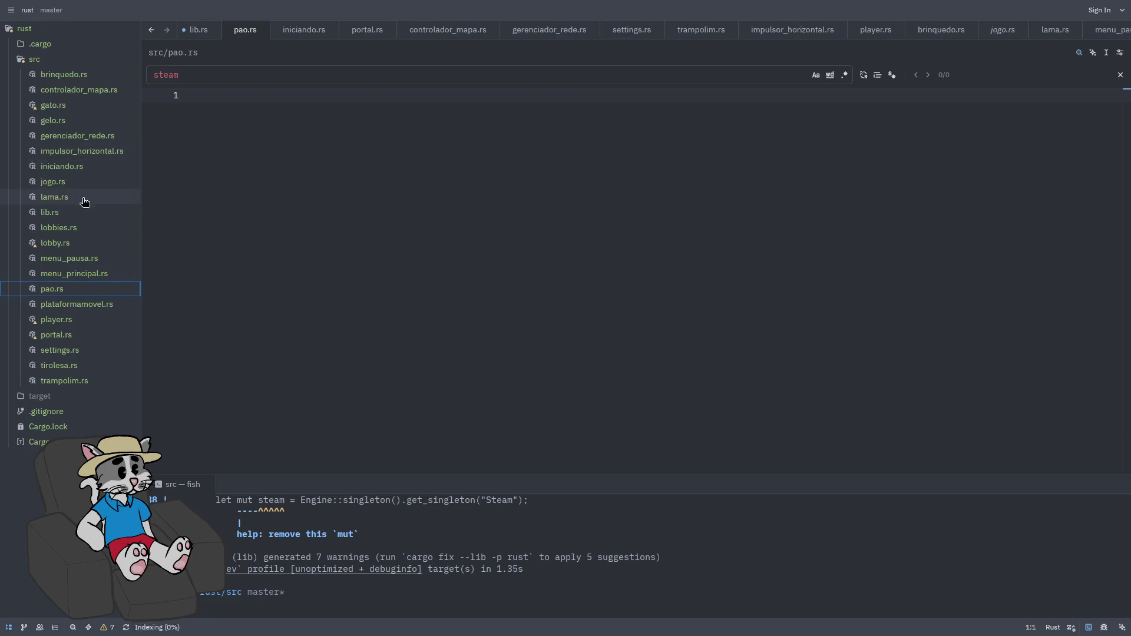
- Change the lib.rs declaration to 'mod pao;' and save
{"action": "left_click", "coordinate": [85, 214]}
{"action": "double_click", "coordinate": [232, 224]}
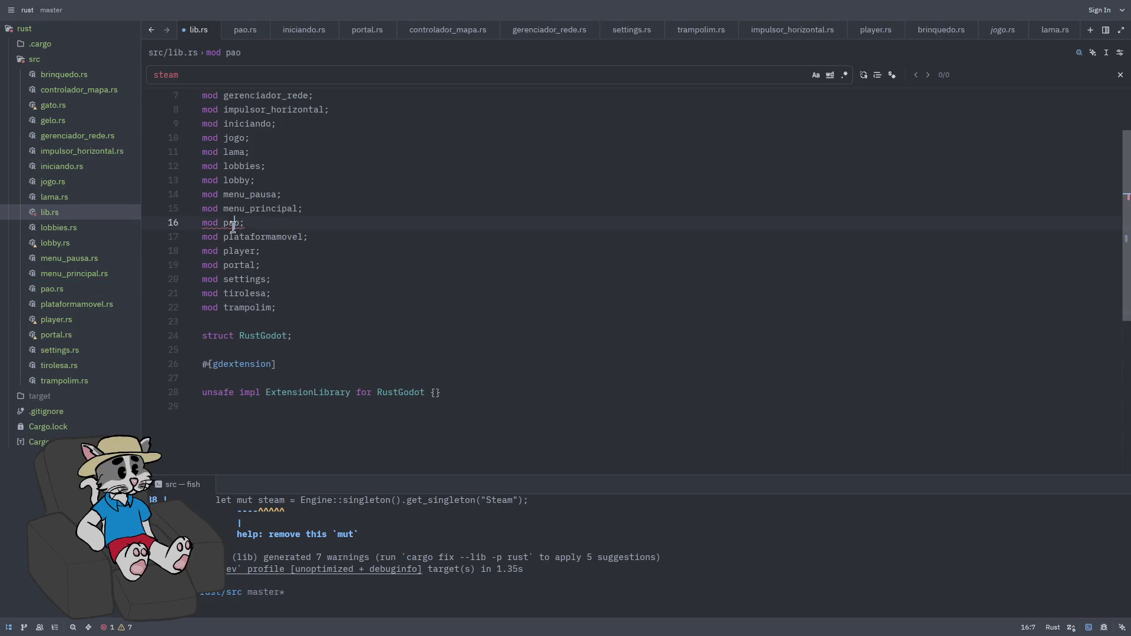
{"action": "type", "text": "pao"}
{"action": "key", "text": "ctrl+s"}
{"action": "right_click", "coordinate": [253, 238]}
{"action": "left_click", "coordinate": [497, 286]}
{"action": "left_click", "coordinate": [71, 288]}
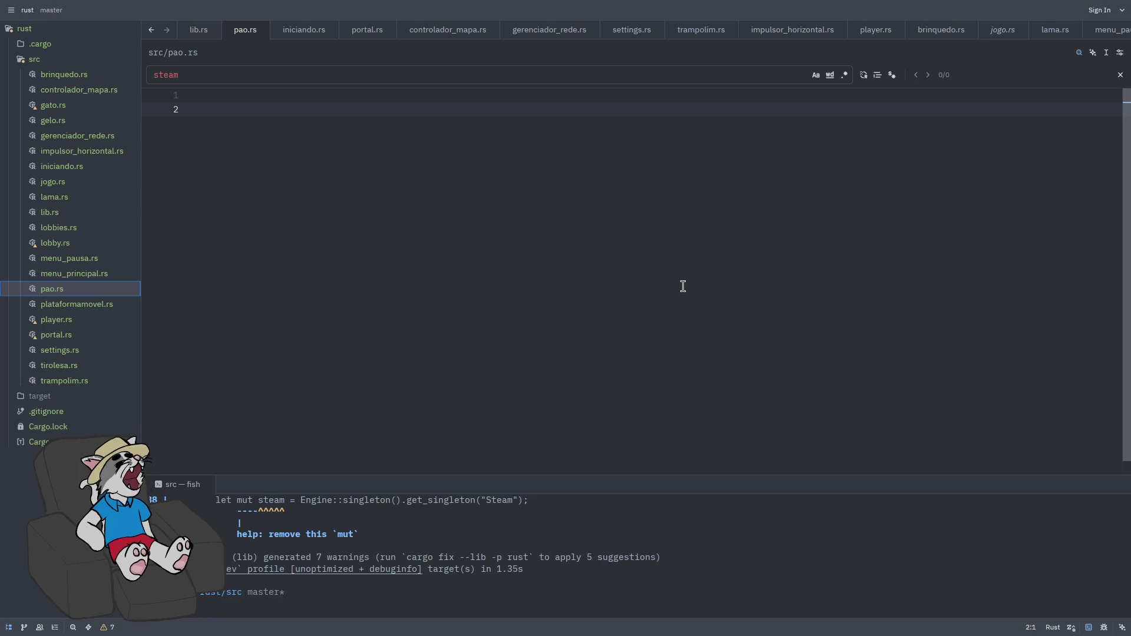
- Remove the extra blank line from pao.rs and save it
{"action": "left_click", "coordinate": [584, 266]}
{"action": "key", "text": "BackSpace"}
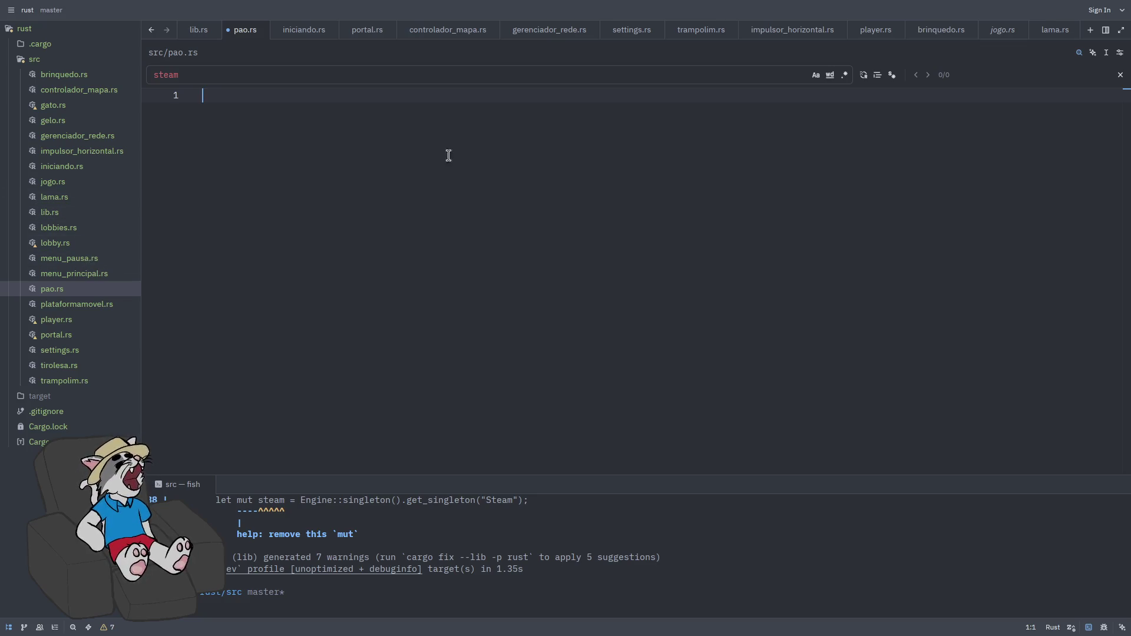
{"action": "key", "text": "Return"}
{"action": "key", "text": "ctrl+s"}
{"action": "key", "text": "Escape"}
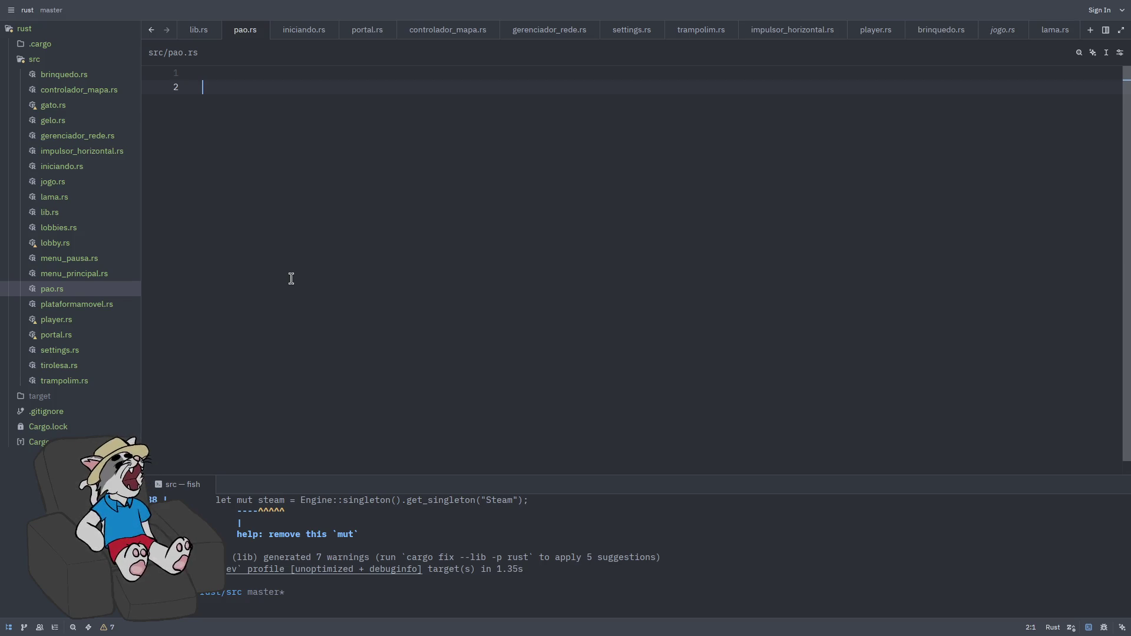
- Type a test print("oi"); line in pao.rs, delete it again, and save
{"action": "type", "text": "print(\"oi\");"}
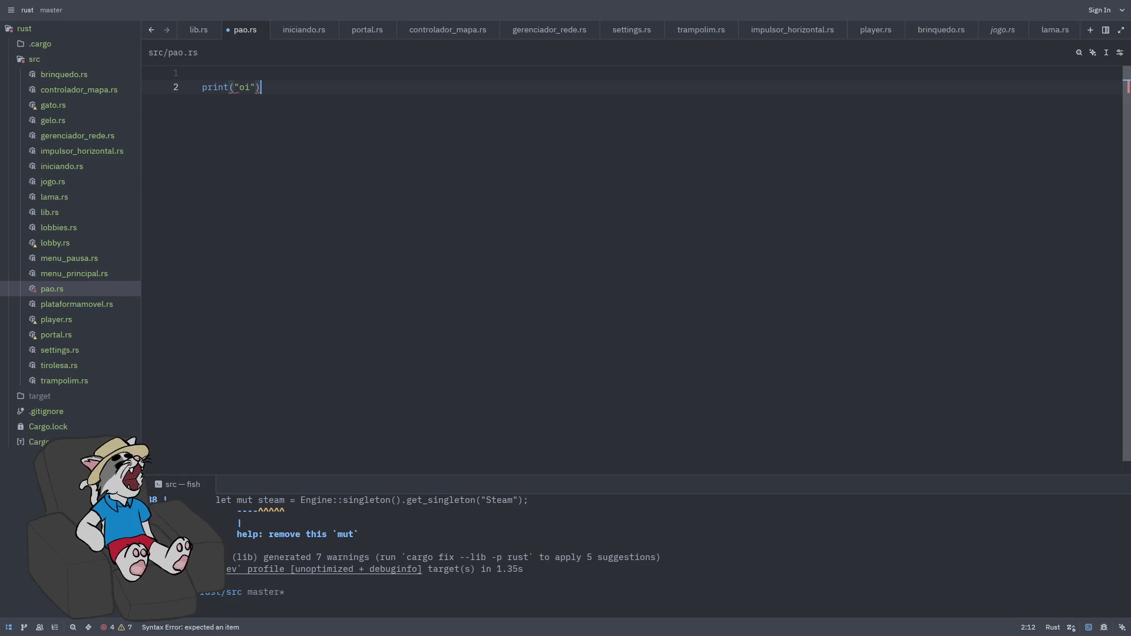
{"action": "key", "text": "BackSpace"}
{"action": "key", "text": "BackSpace"}
{"action": "key", "text": "BackSpace"}
{"action": "key", "text": "ctrl+s"}
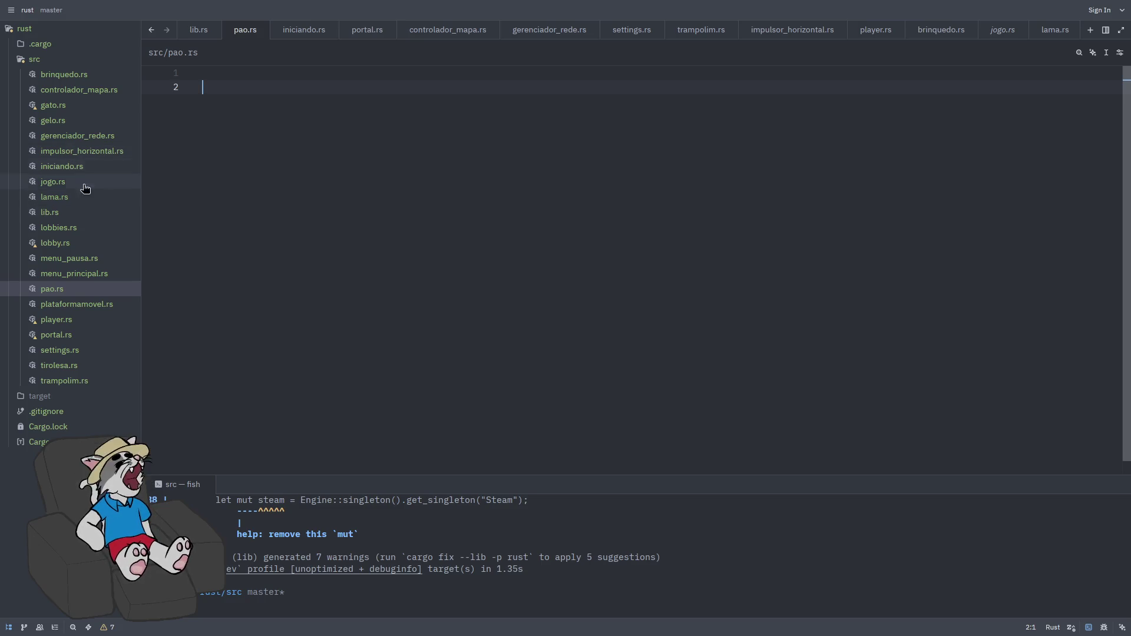
{"action": "left_click", "coordinate": [81, 327]}
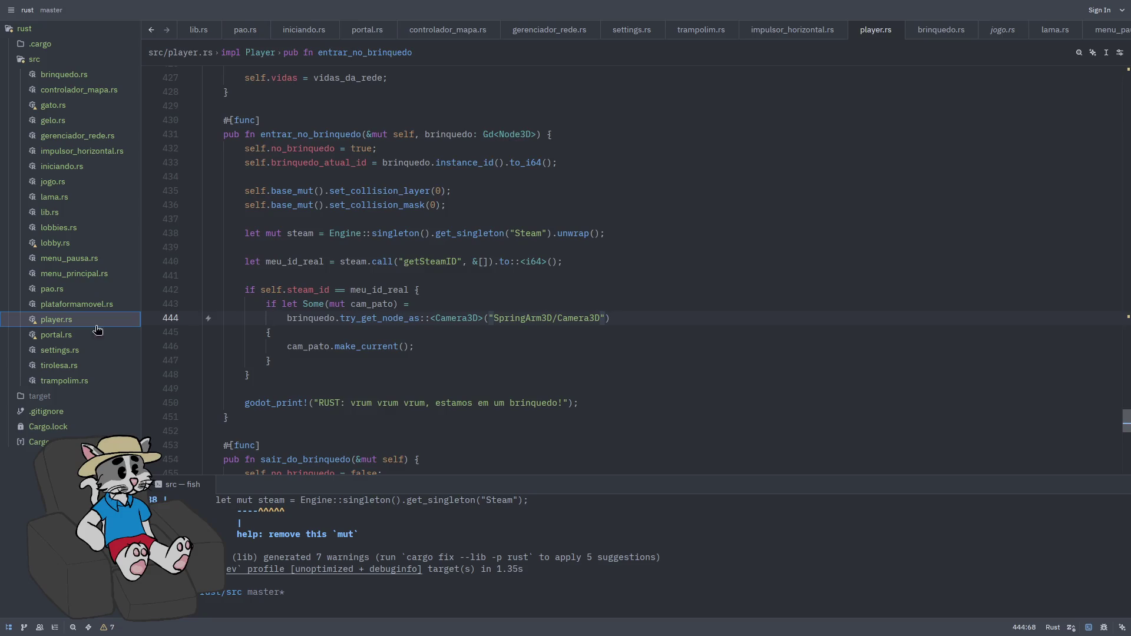
- Scroll to the Player struct, add trial comment lines after its last field, then delete them
{"action": "scroll", "coordinate": [689, 279], "scroll_direction": "up", "scroll_amount": 20}
{"action": "left_click_drag", "start_coordinate": [1127, 365], "coordinate": [1096, 83]}
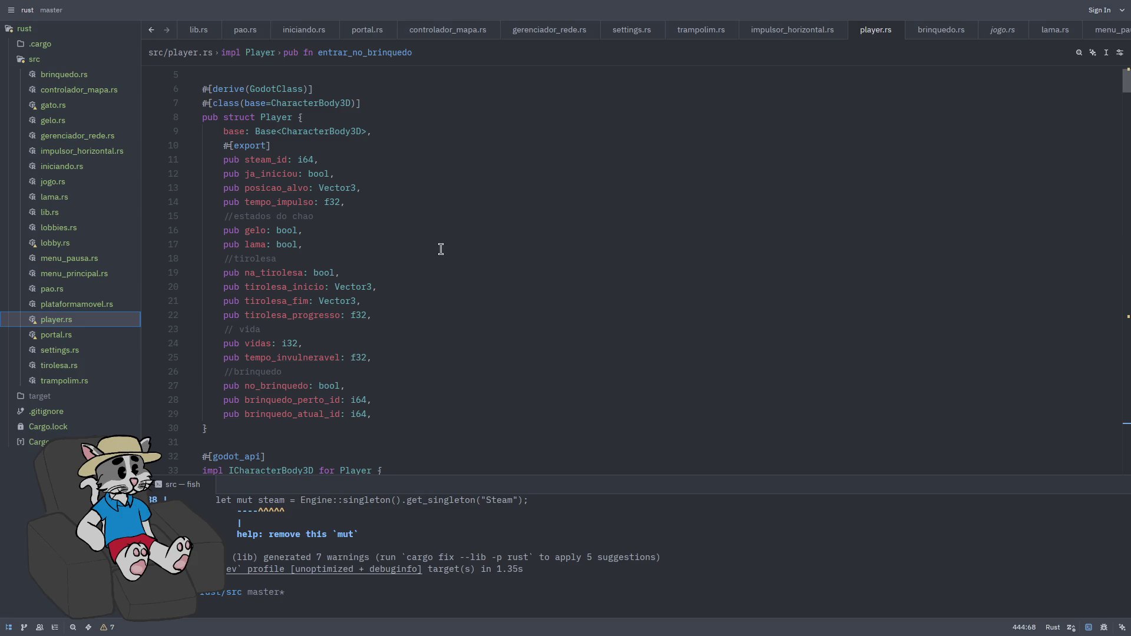
{"action": "scroll", "coordinate": [441, 248], "scroll_direction": "down", "scroll_amount": 2}
{"action": "left_click", "coordinate": [413, 327]}
{"action": "key", "text": "Return"}
{"action": "type", "text": "/pao"}
{"action": "key", "text": "Return"}
{"action": "type", "text": "//"}
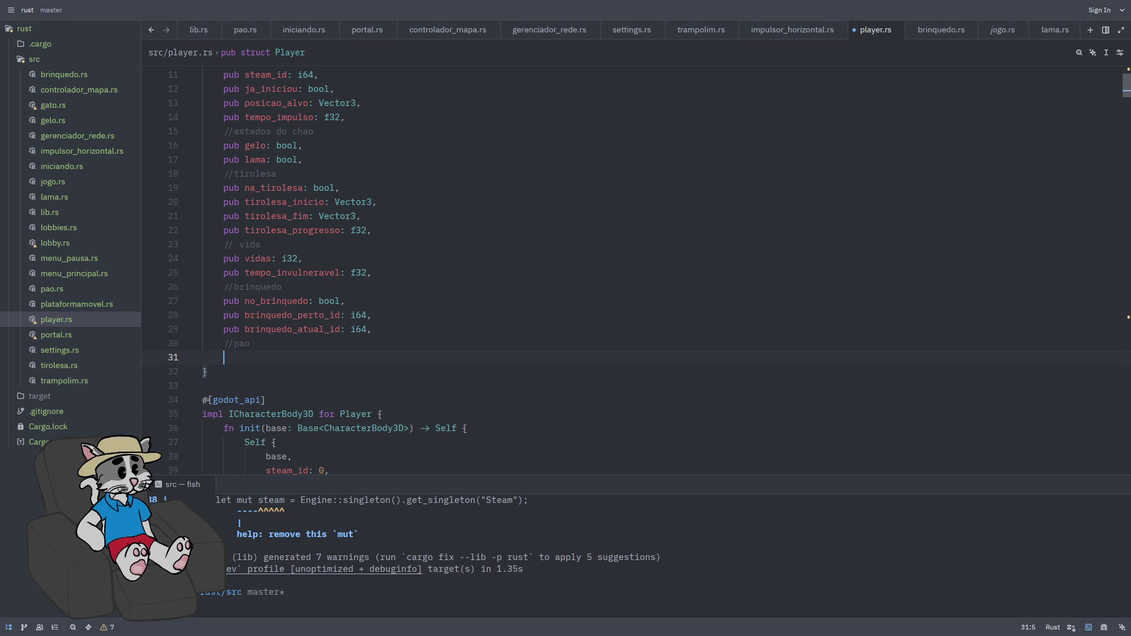
{"action": "left_click_drag", "start_coordinate": [265, 362], "coordinate": [153, 348]}
{"action": "key", "text": "BackSpace"}
- Add a '//pao' comment and 'pub tem_pao_escudo: bool' field after brinquedo_atual_id, then save
{"action": "left_click", "coordinate": [383, 272]}
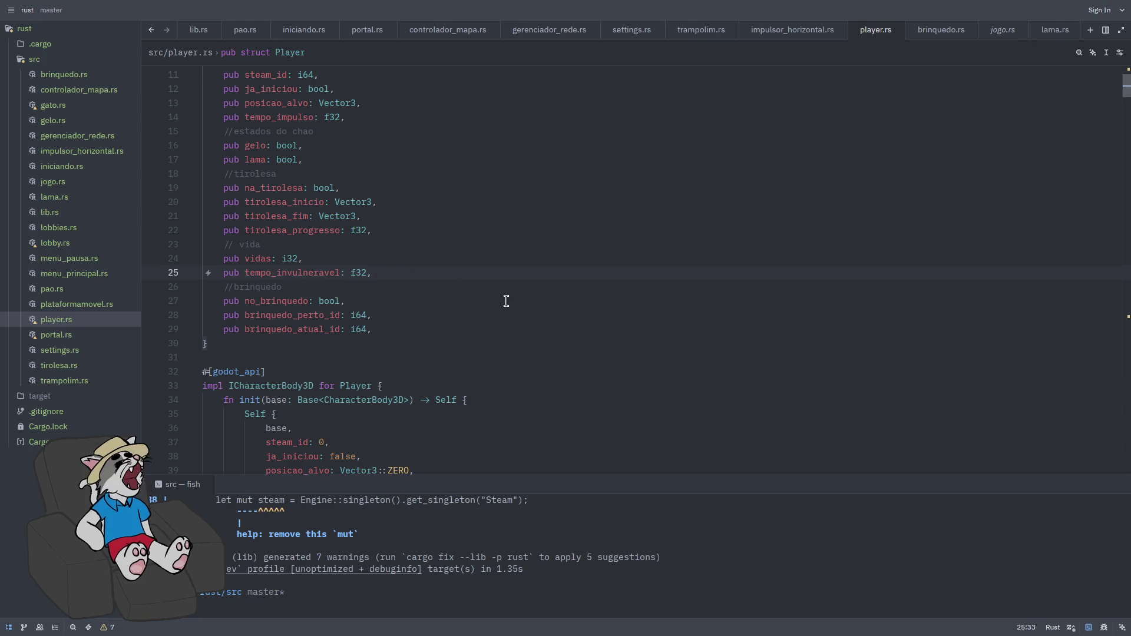
{"action": "left_click_drag", "start_coordinate": [505, 303], "coordinate": [429, 323]}
{"action": "left_click", "coordinate": [454, 336]}
{"action": "key", "text": "Return"}
{"action": "type", "text": "o"}
{"action": "key", "text": "Return"}
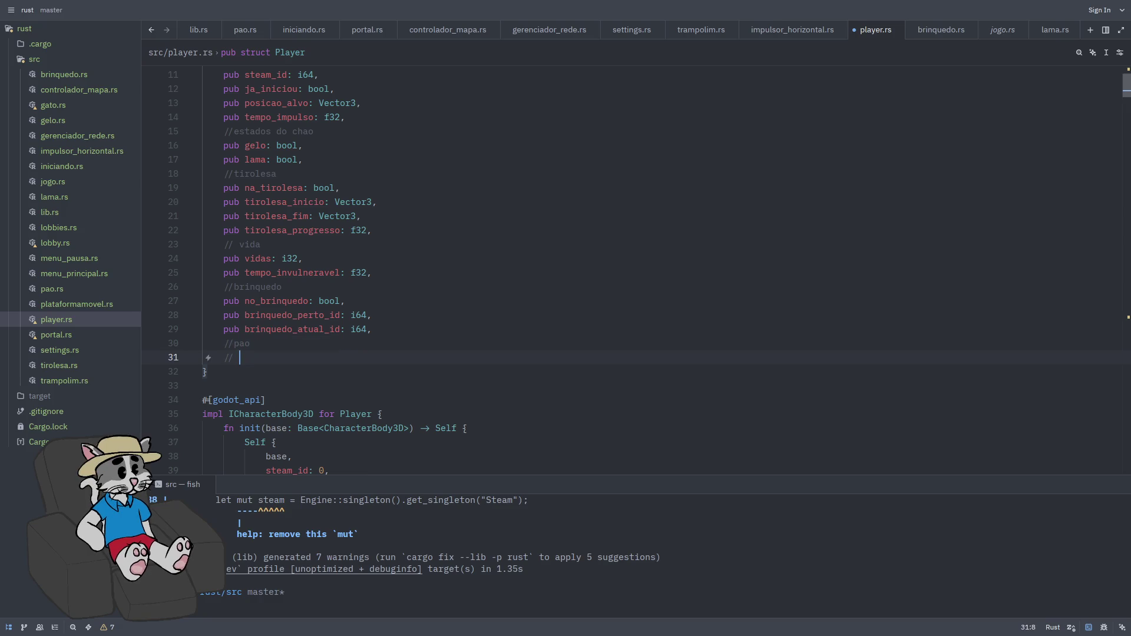
{"action": "type", "text": "pub tem_pai"}
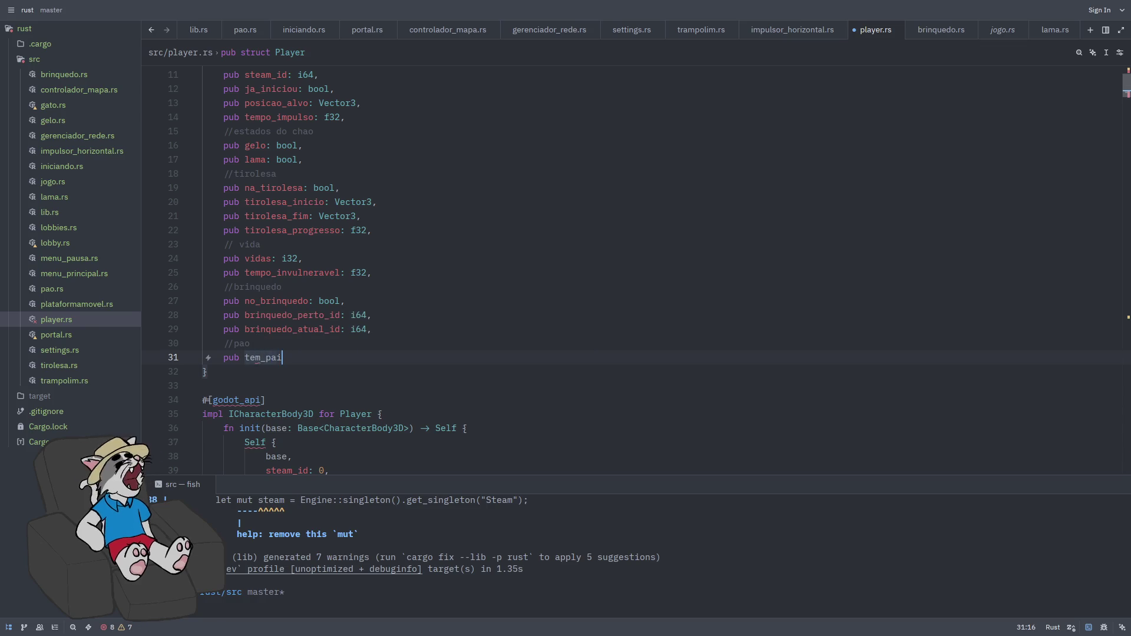
{"action": "key", "text": "BackSpace"}
{"action": "type", "text": "o_escudo"}
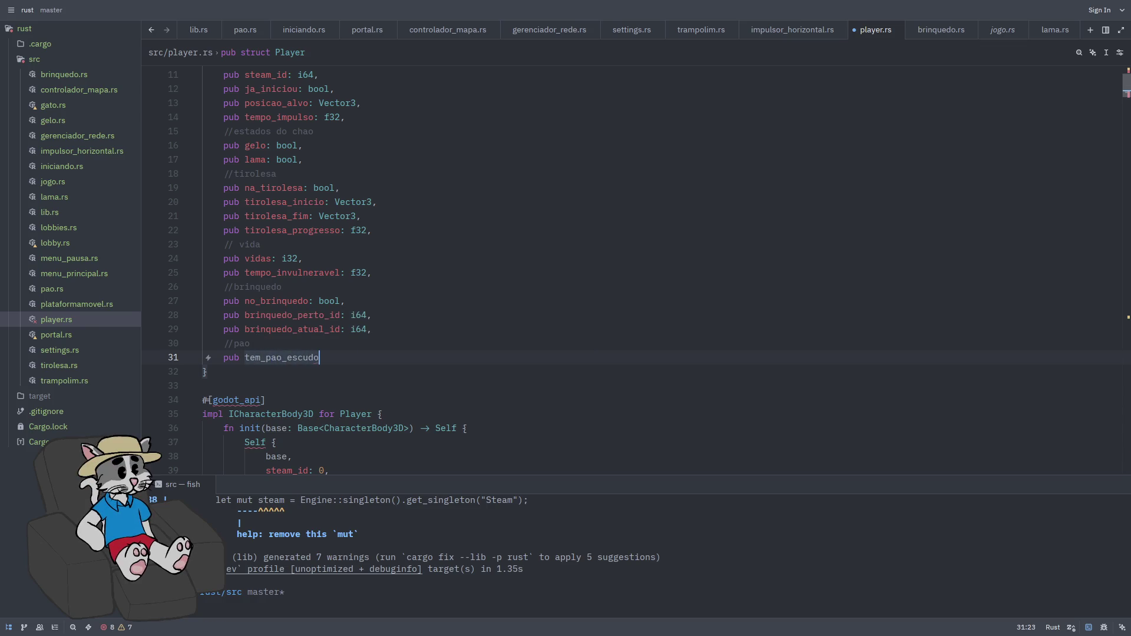
{"action": "type", "text": ": bool,"}
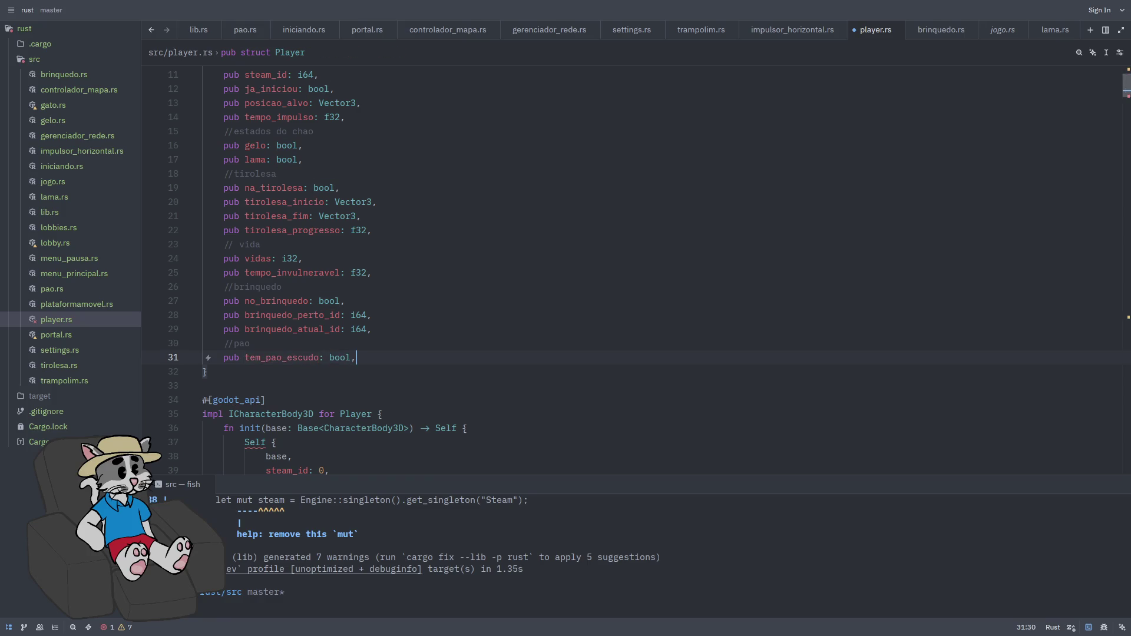
{"action": "key", "text": "ctrl+s"}
{"action": "scroll", "coordinate": [530, 377], "scroll_direction": "down", "scroll_amount": 7}
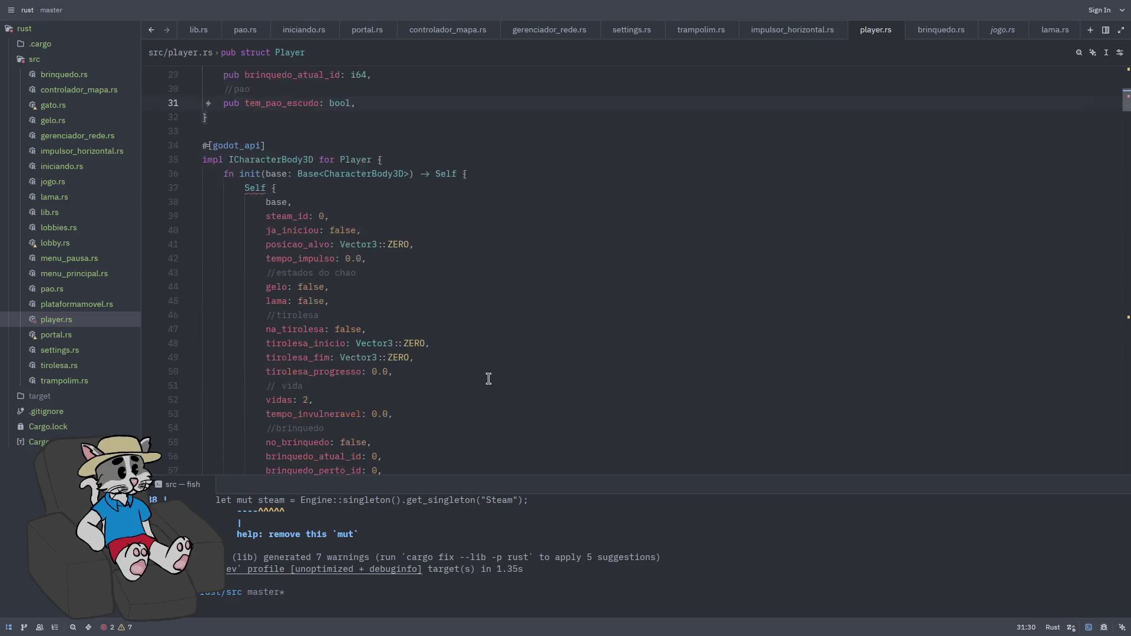
- Add '//pao' and 'tem_pao_escudo: false,' after brinquedo_perto_id in the Player init
{"action": "scroll", "coordinate": [476, 347], "scroll_direction": "down", "scroll_amount": 1}
{"action": "left_click", "coordinate": [455, 385]}
{"action": "key", "text": "Return"}
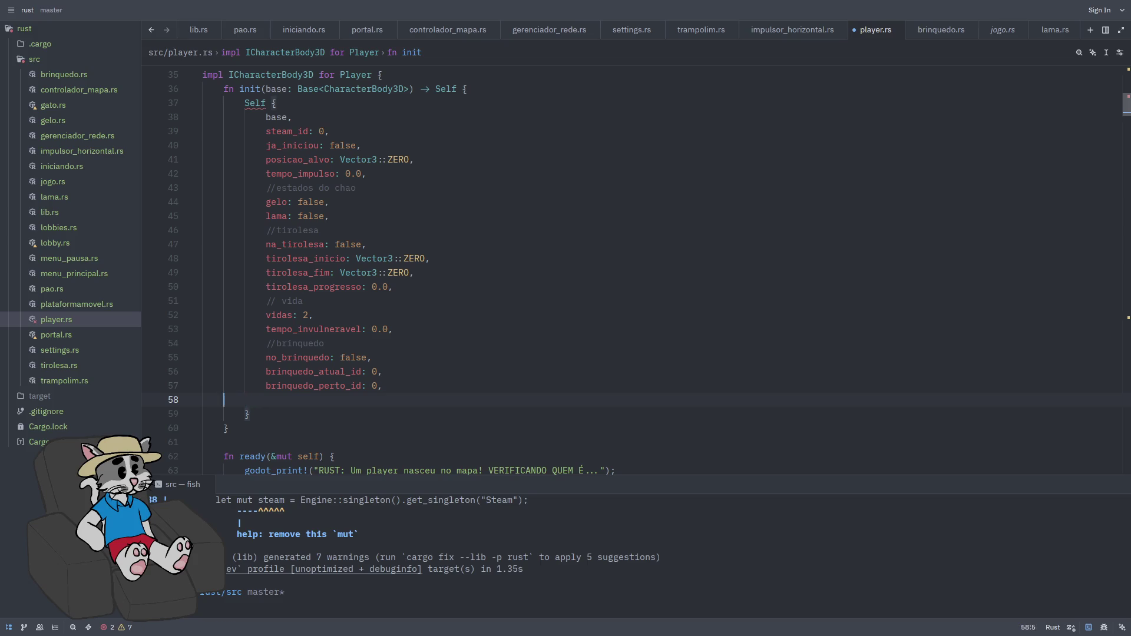
{"action": "type", "text": "//pao"}
{"action": "key", "text": "Return"}
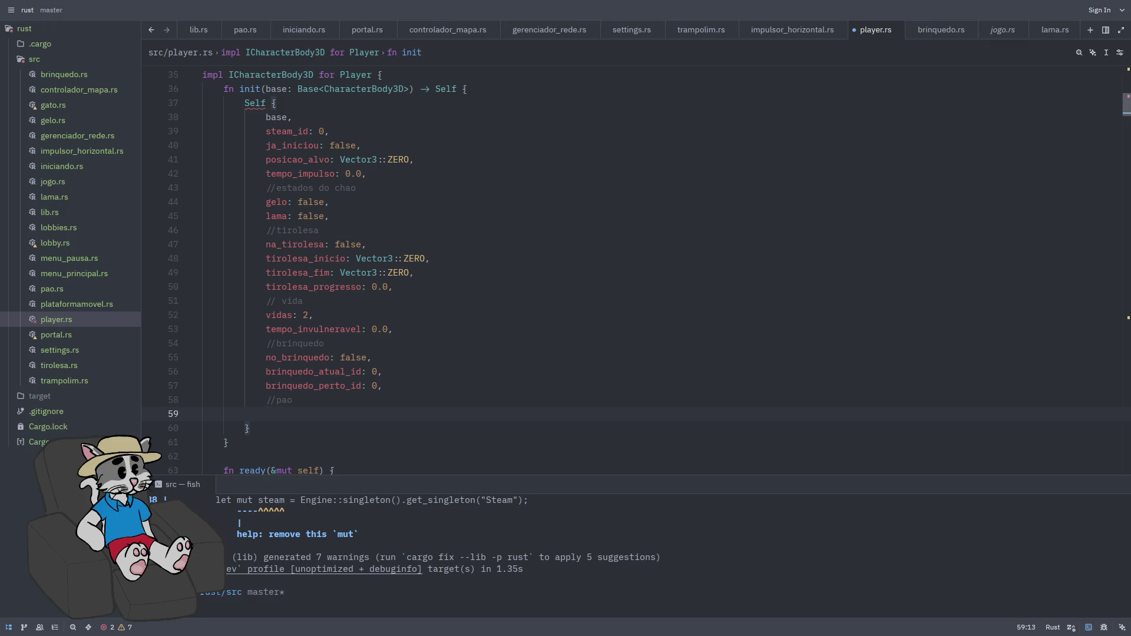
{"action": "type", "text": "tem_pao_escudo"}
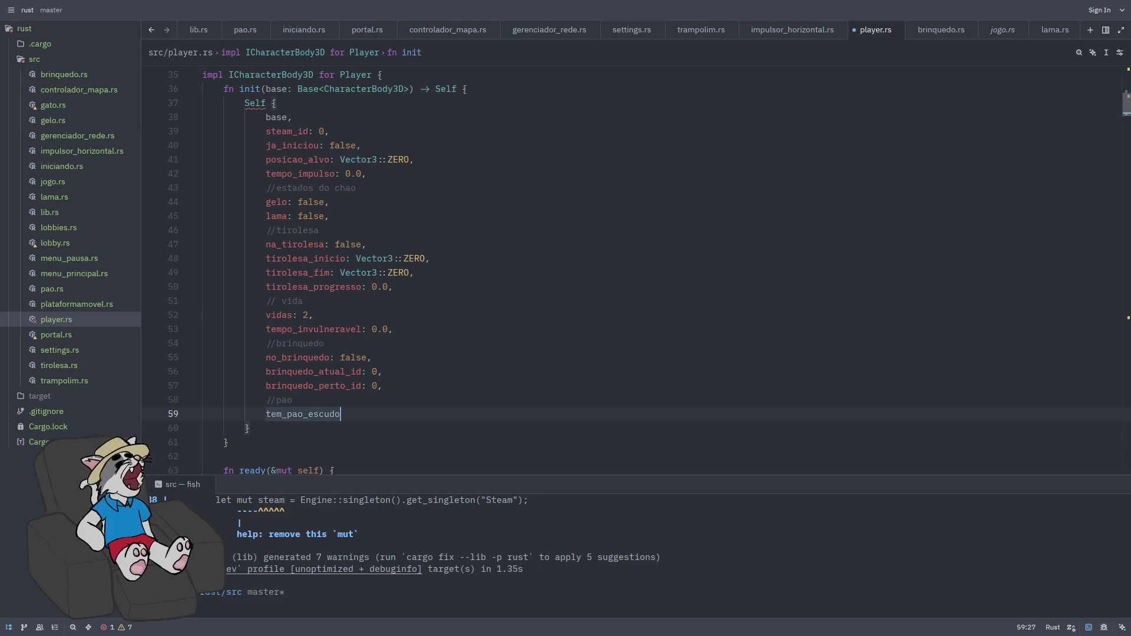
{"action": "type", "text": ": false,"}
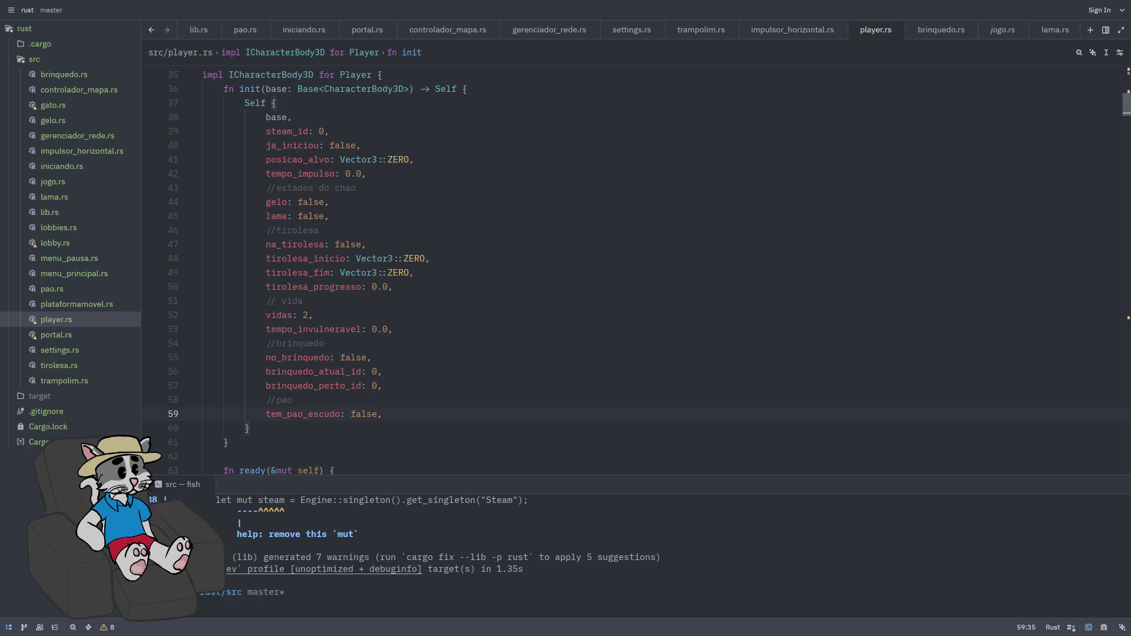
{"action": "scroll", "coordinate": [563, 402], "scroll_direction": "down", "scroll_amount": 1}
{"action": "scroll", "coordinate": [563, 401], "scroll_direction": "down", "scroll_amount": 20}
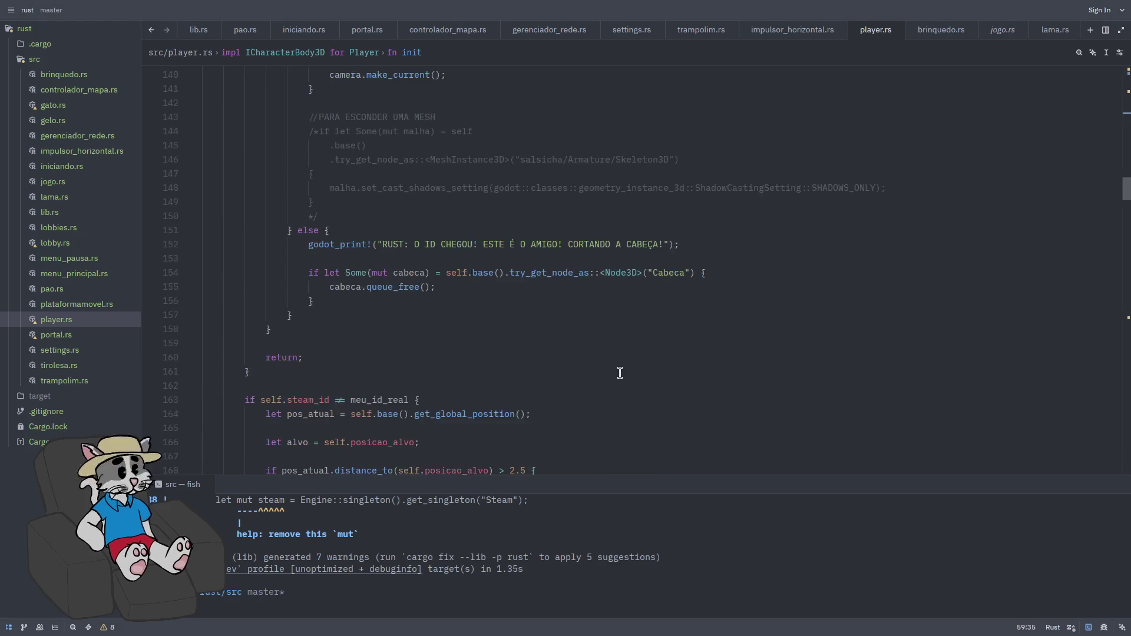
{"action": "scroll", "coordinate": [595, 327], "scroll_direction": "down", "scroll_amount": 20}
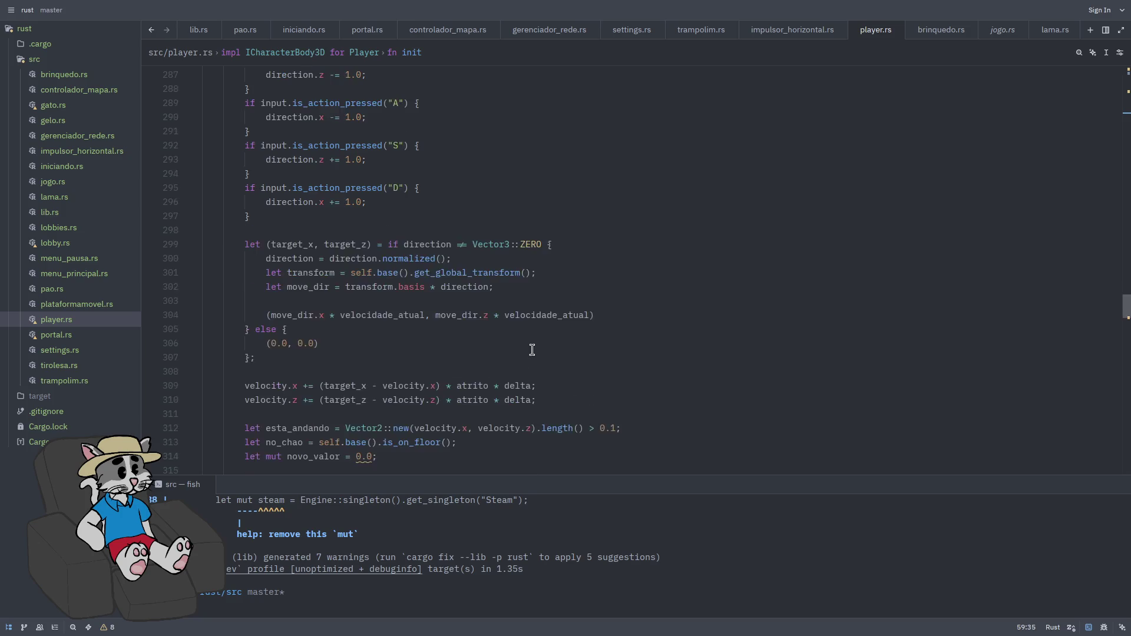
{"action": "scroll", "coordinate": [424, 378], "scroll_direction": "down", "scroll_amount": 5}
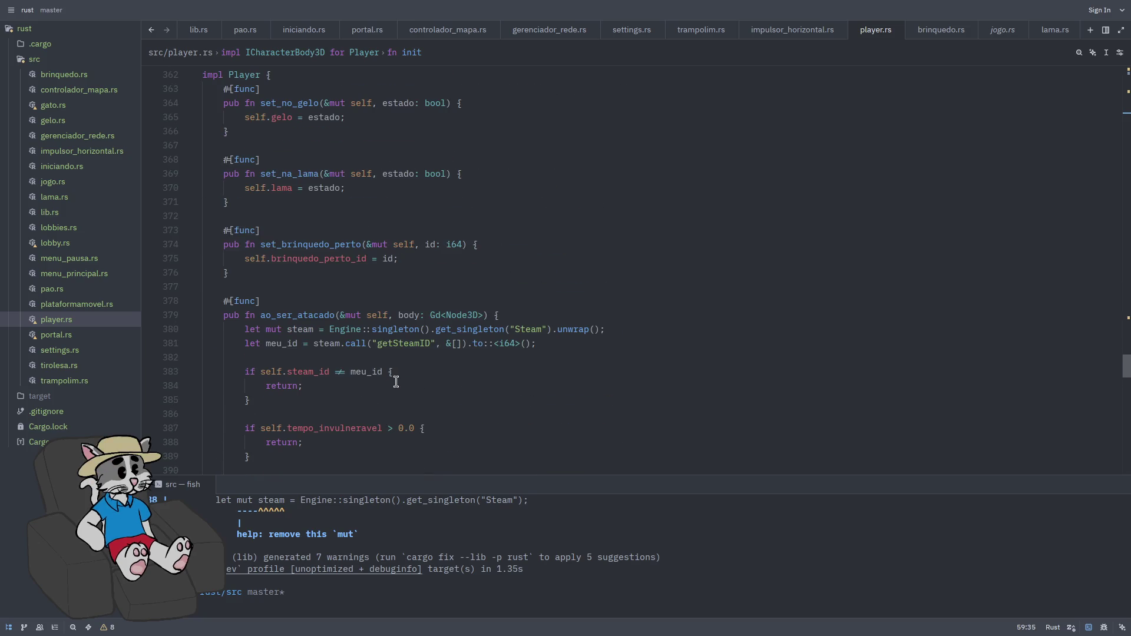
{"action": "left_click", "coordinate": [508, 277]}
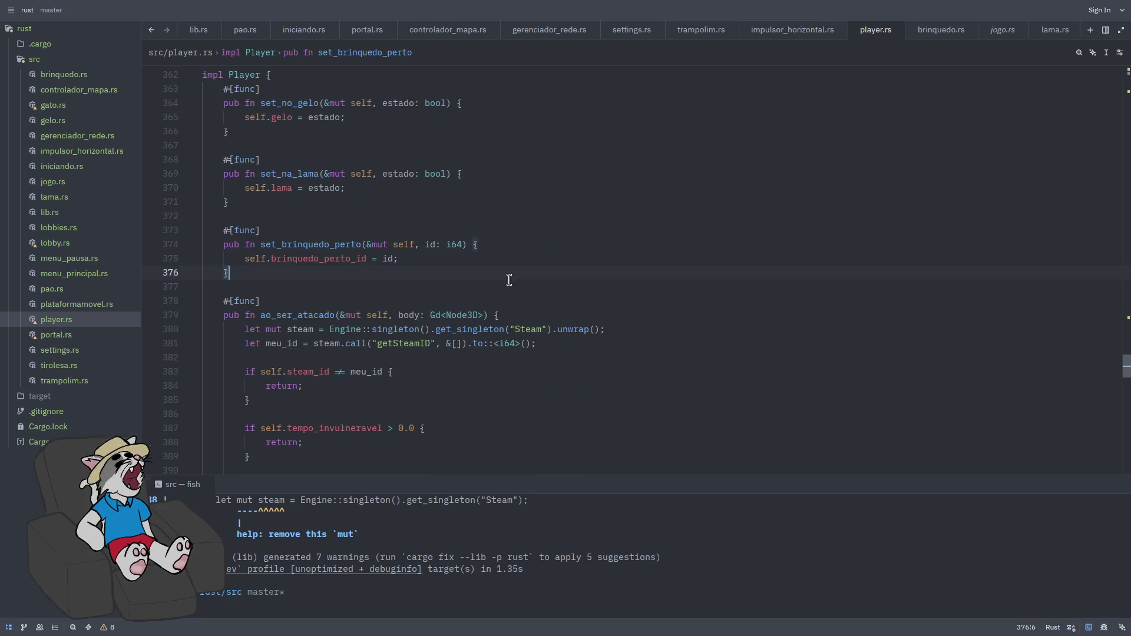
- Add a '#[func] pub fn pegar_pao_escudo(&mut self)' function after set_brinquedo_perto
{"action": "key", "text": "Return"}
{"action": "key", "text": "Return"}
{"action": "key", "text": "Return"}
{"action": "key", "text": "Up"}
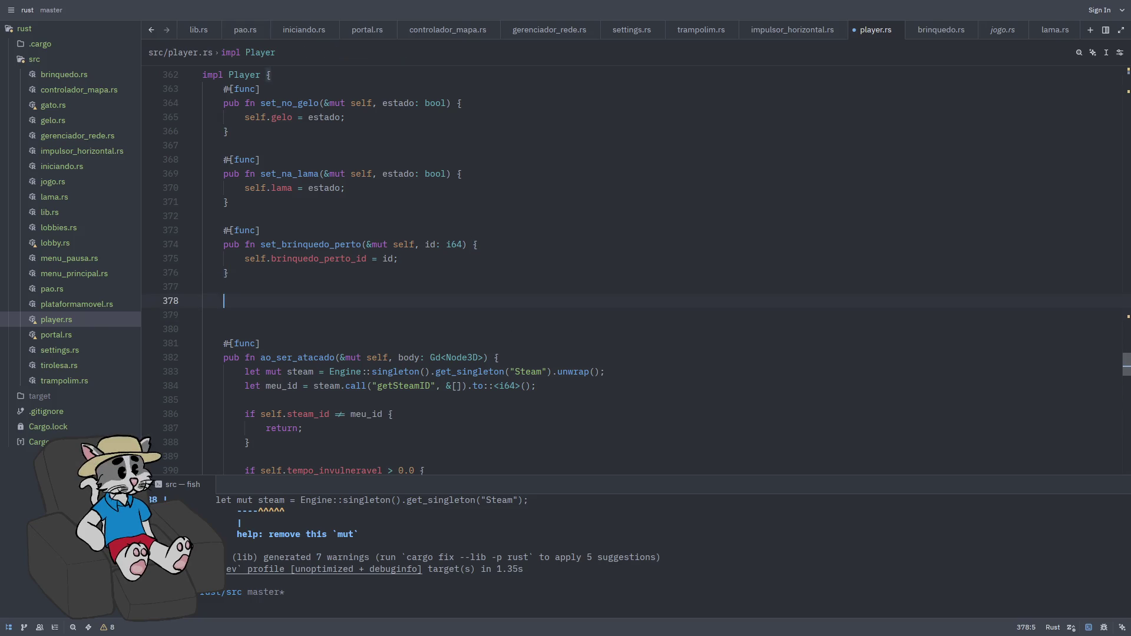
{"action": "type", "text": "#[func~]"}
{"action": "key", "text": "Return"}
{"action": "type", "text": "ub fn pegar_pao_escudo("}
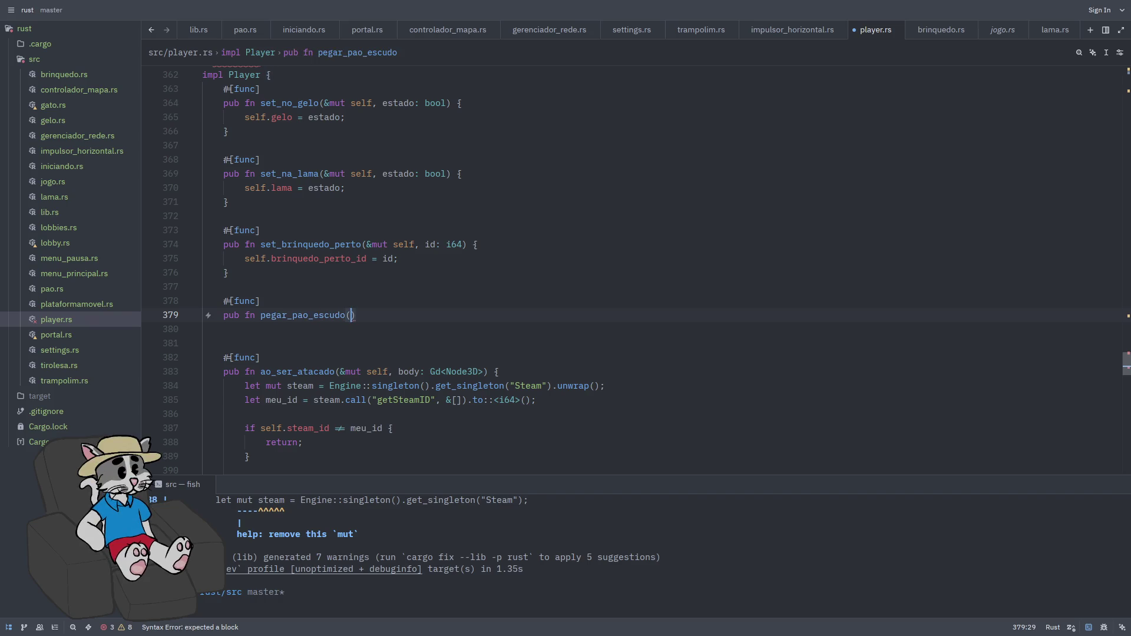
{"action": "type", "text": "&mut"}
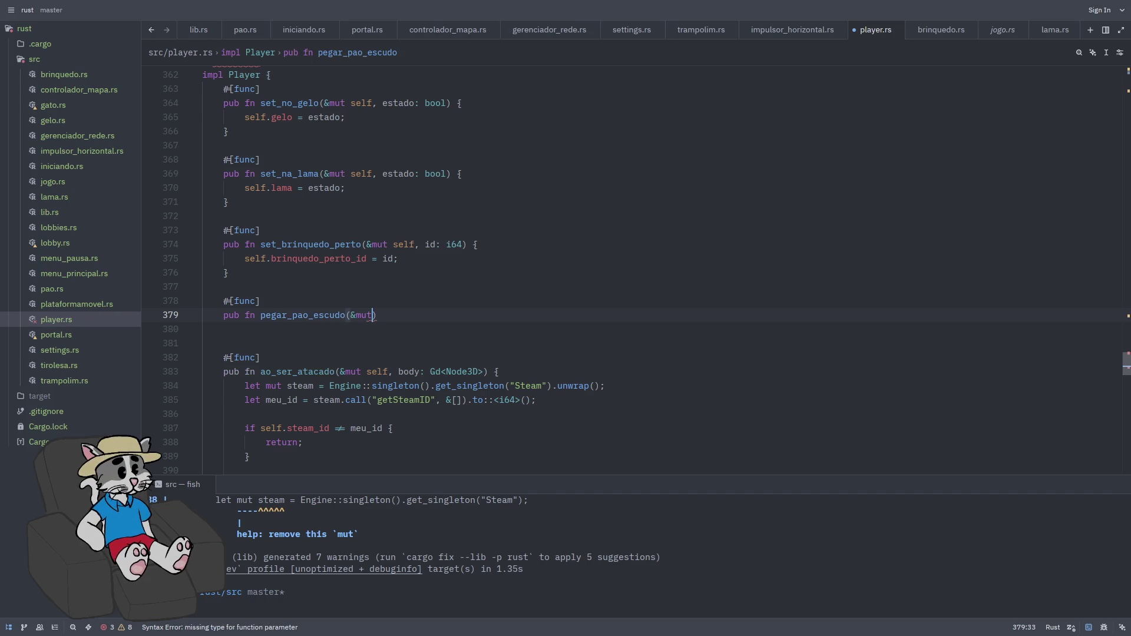
{"action": "type", "text": " self)"}
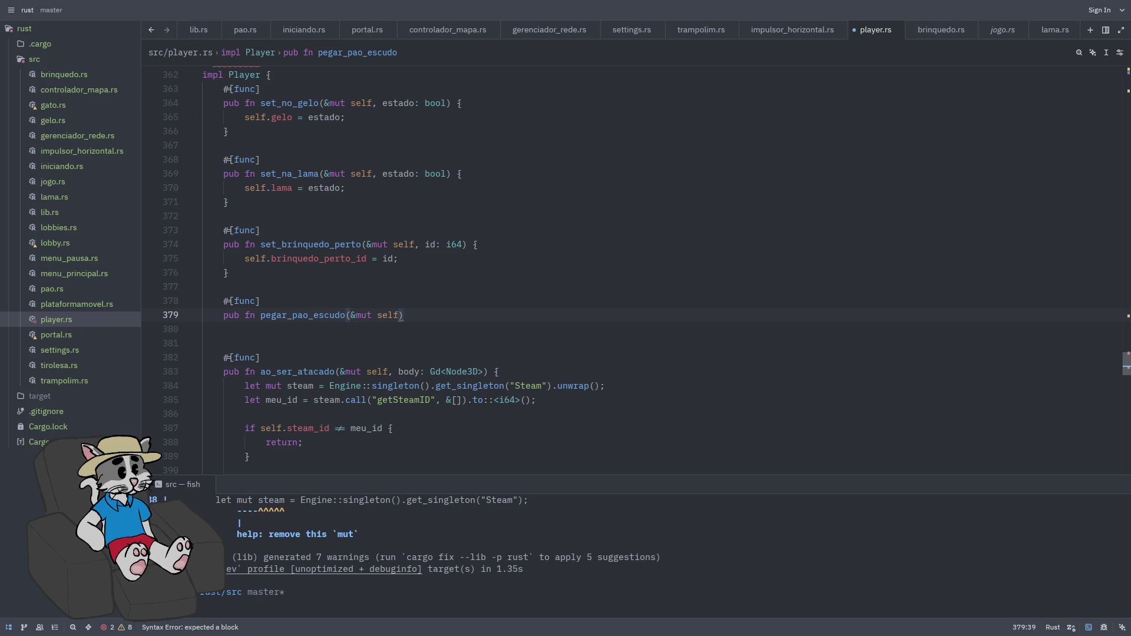
{"action": "type", "text": "{"}
{"action": "key", "text": "Return"}
{"action": "key", "text": "Return"}
{"action": "key", "text": "Return"}
{"action": "key", "text": "Up"}
{"action": "key", "text": "Up"}
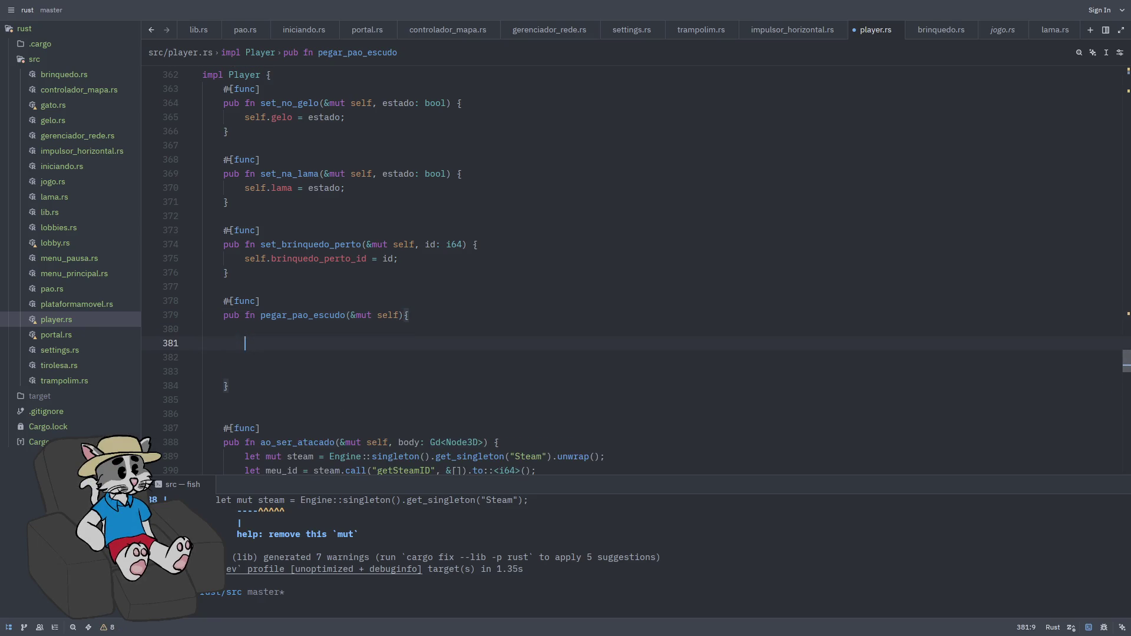
- Make it set tem_pao_escudo = true when unset and print 'RUST: a salsicha vestiu a armadura de pão!', then save
{"action": "type", "text": "if !self."}
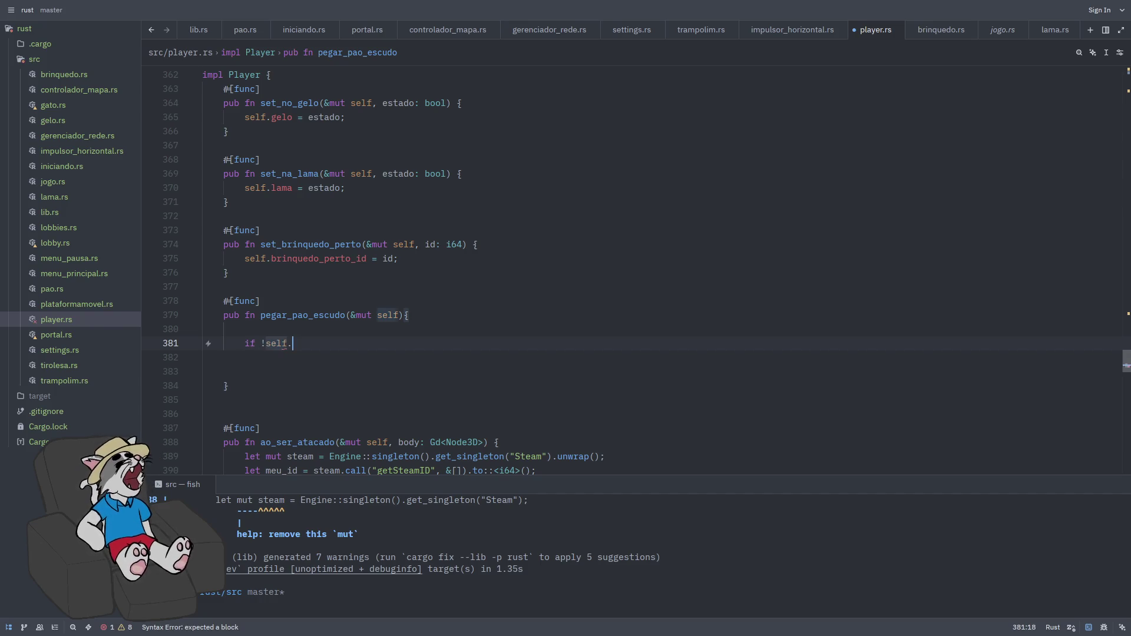
{"action": "type", "text": "tem"}
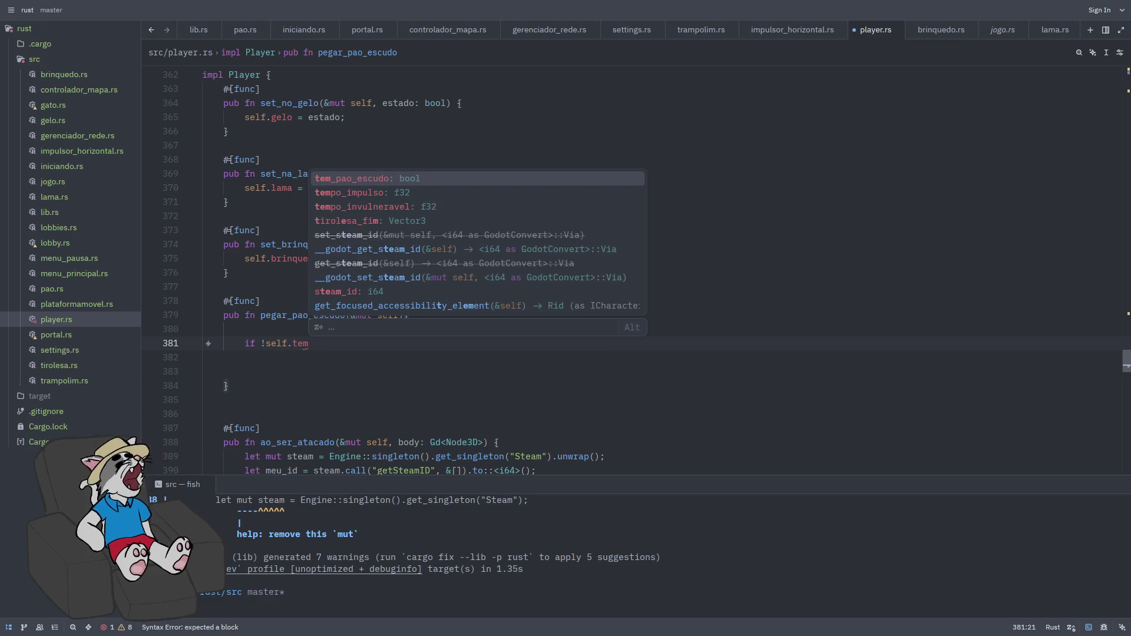
{"action": "key", "text": "Return"}
{"action": "type", "text": "{"}
{"action": "key", "text": "Return"}
{"action": "key", "text": "Return"}
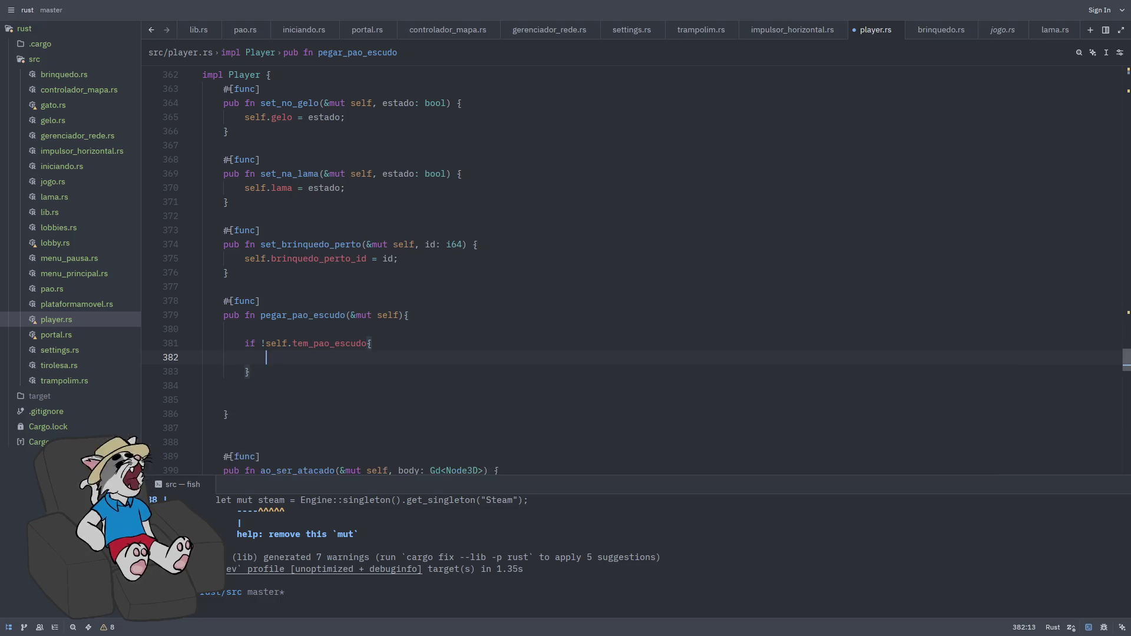
{"action": "type", "text": "self.tem"}
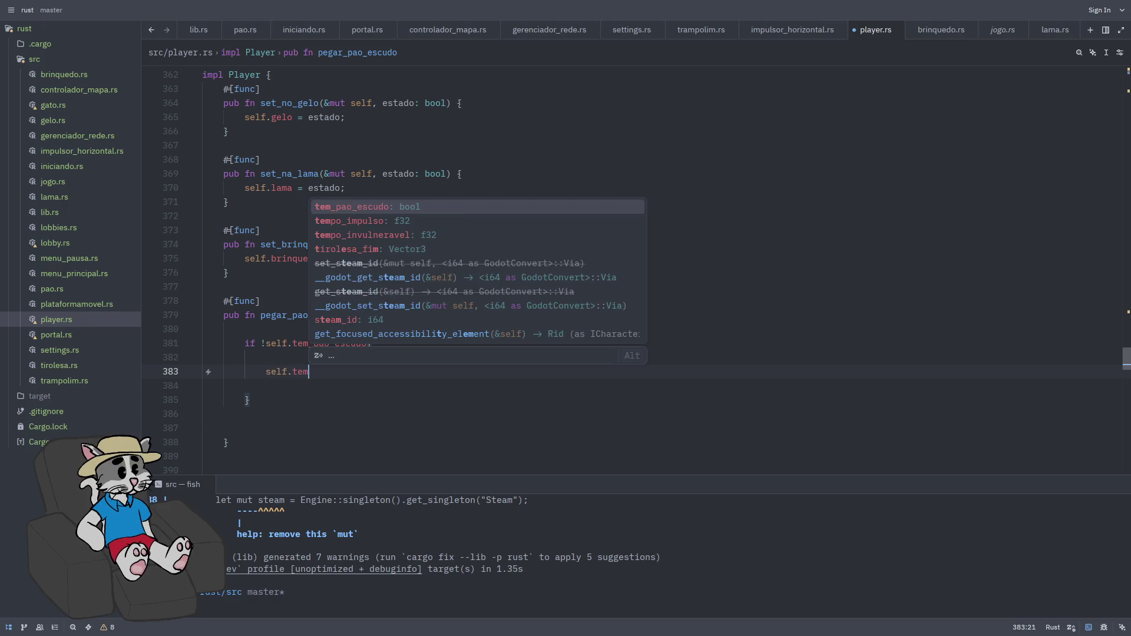
{"action": "key", "text": "Return"}
{"action": "type", "text": "= true"}
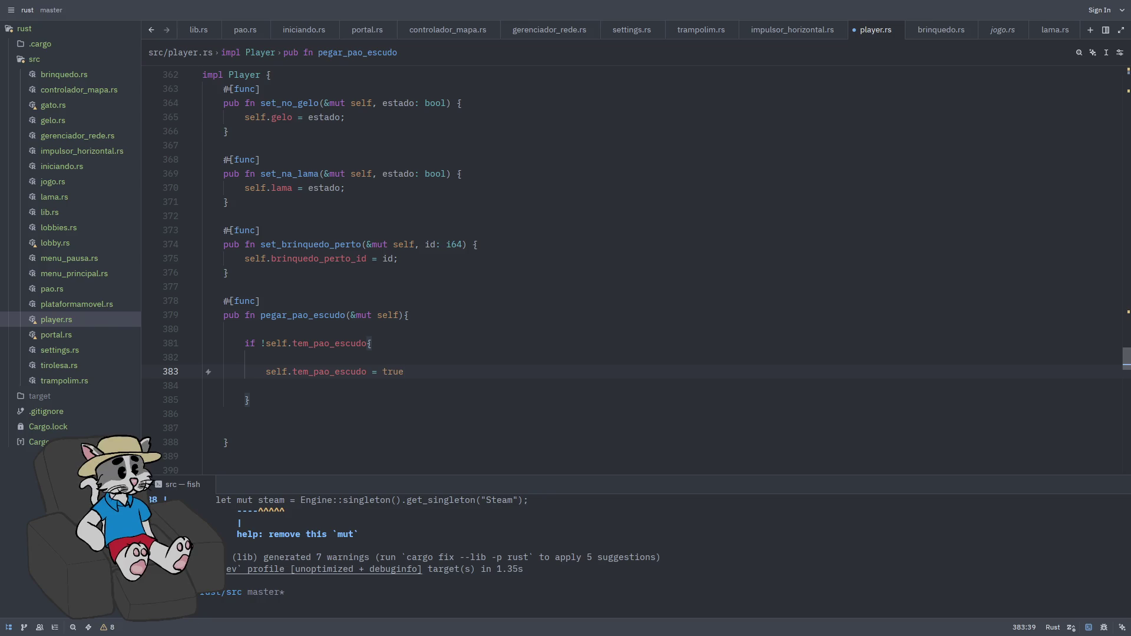
{"action": "key", "text": "ctrl+s"}
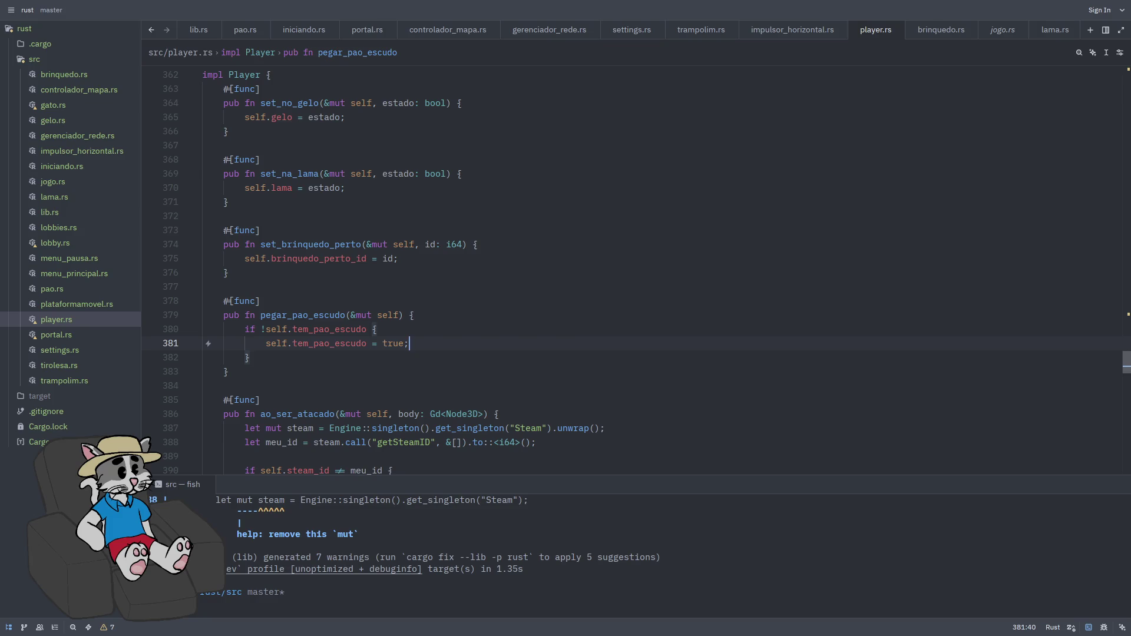
{"action": "key", "text": "Return"}
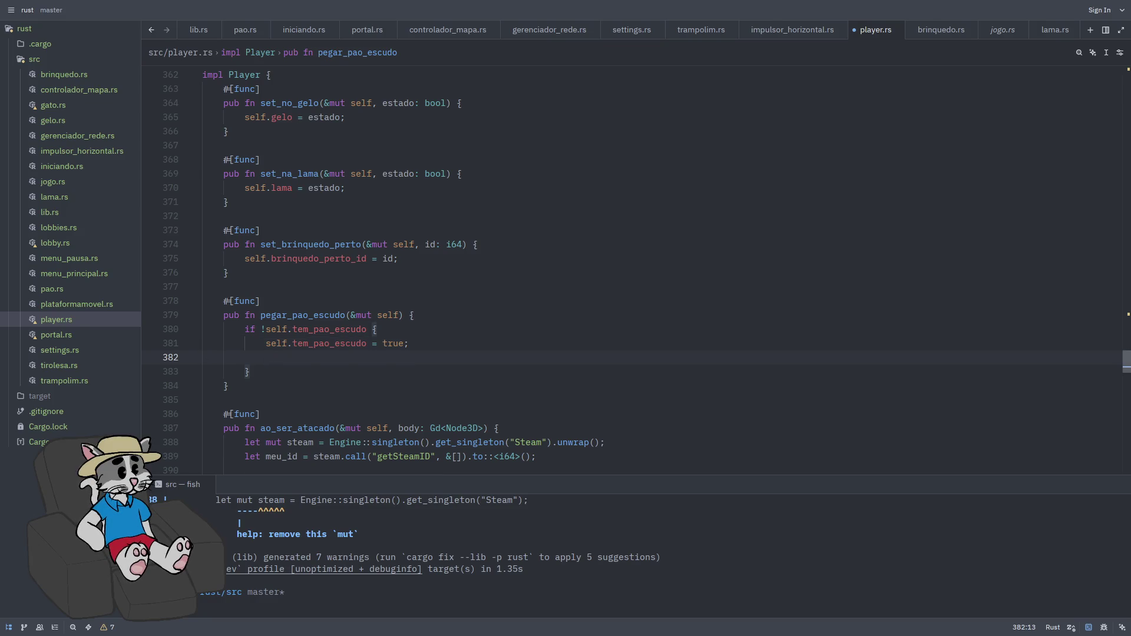
{"action": "type", "text": "gdoo"}
{"action": "type", "text": "odot_print"}
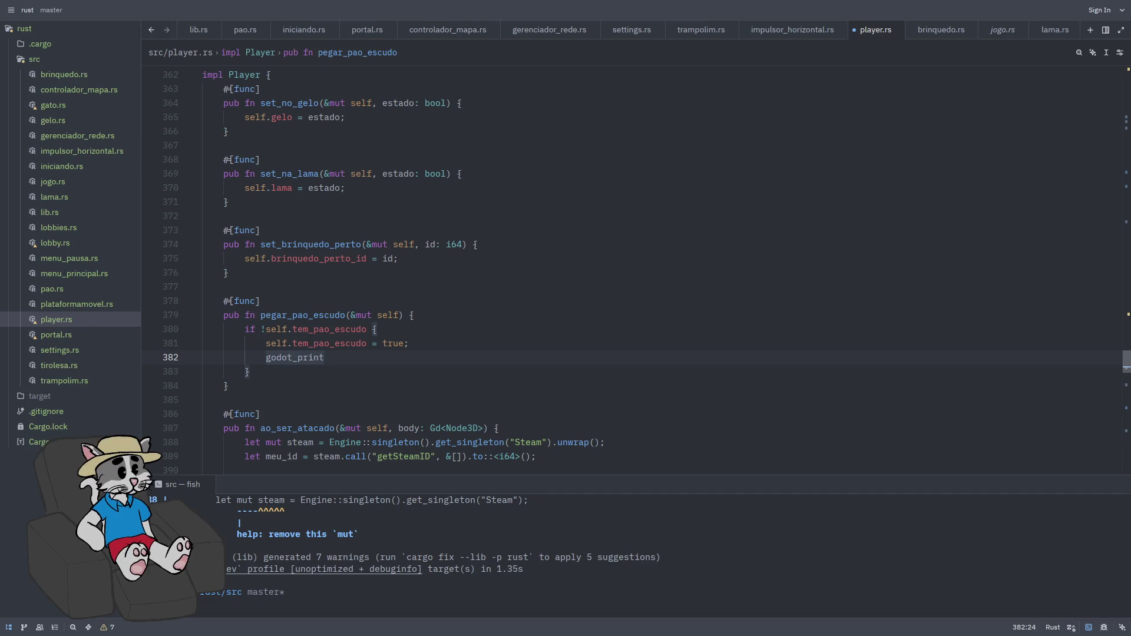
{"action": "type", "text": "!(\""}
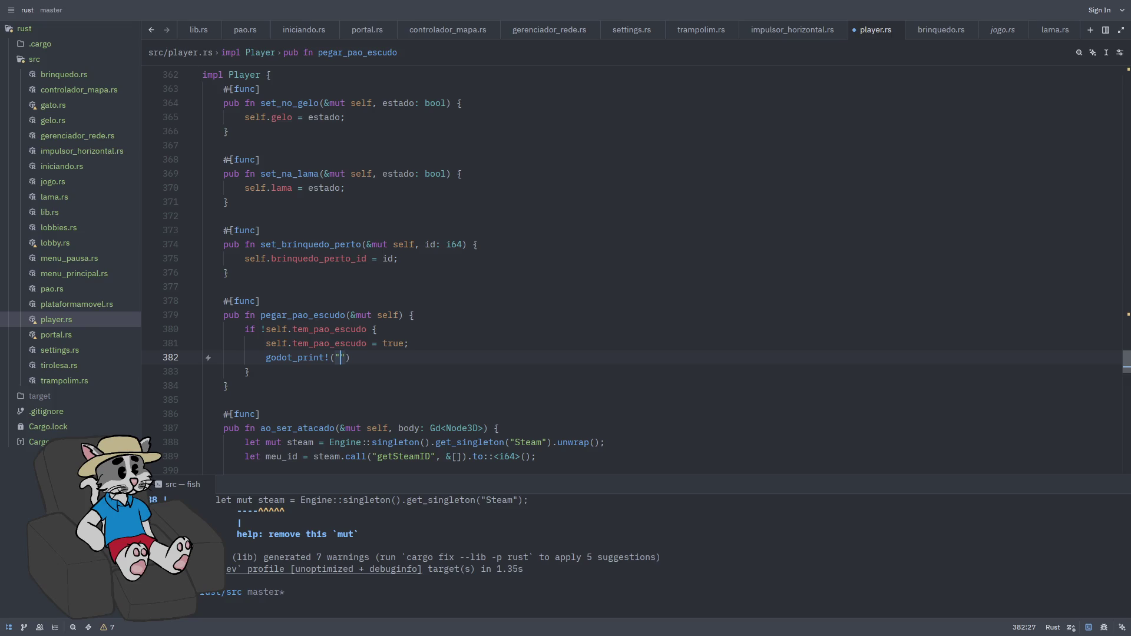
{"action": "type", "text": "RUST: "}
{"action": "type", "text": "a salsich"}
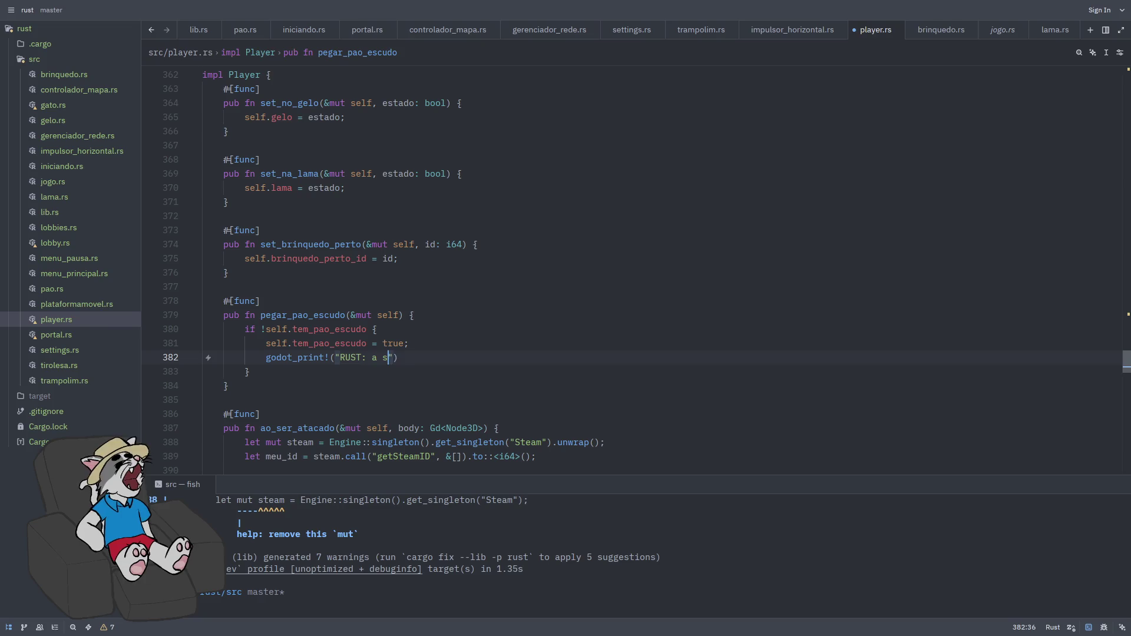
{"action": "type", "text": "a vestiu a arm"}
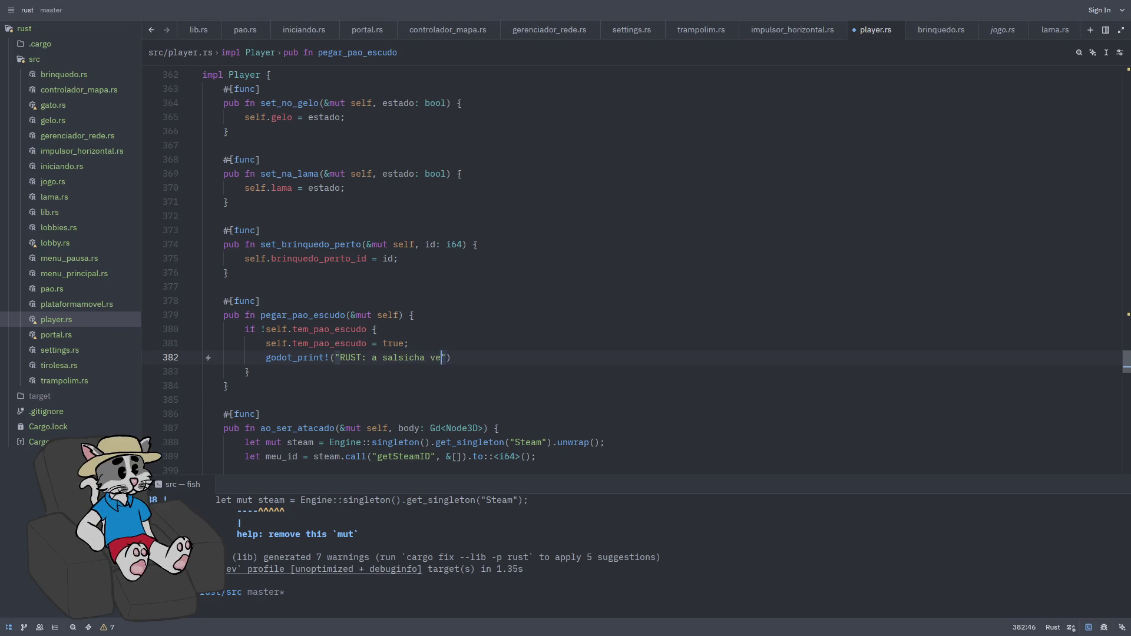
{"action": "type", "text": "adura de p"}
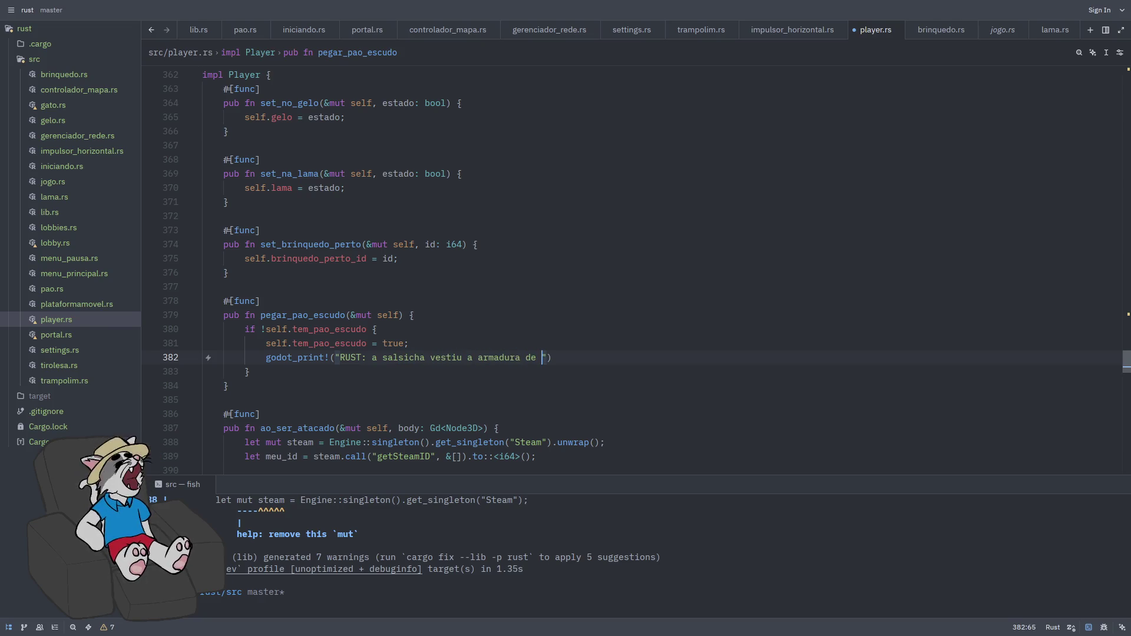
{"action": "type", "text": "ão!\");"}
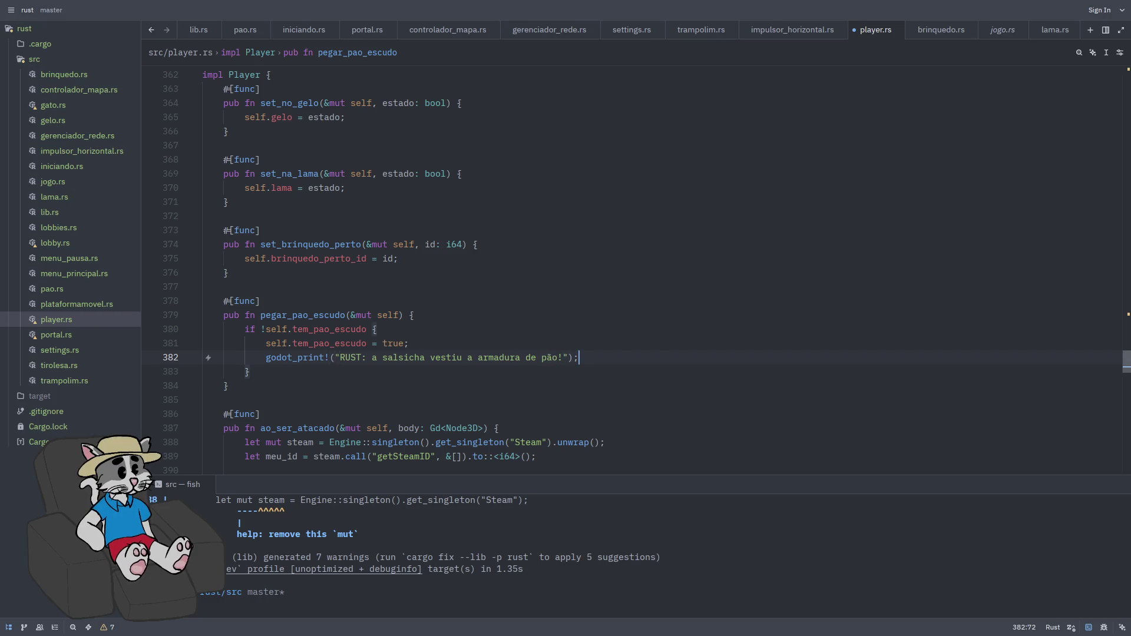
{"action": "key", "text": "ctrl+s"}
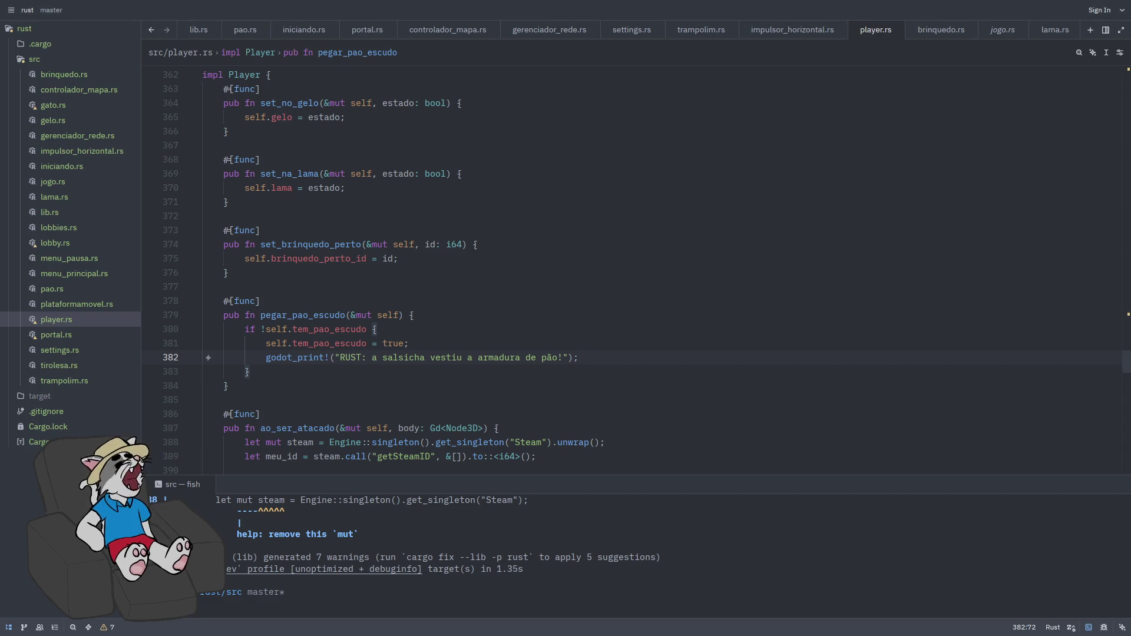
{"action": "scroll", "coordinate": [585, 327], "scroll_direction": "down", "scroll_amount": 6}
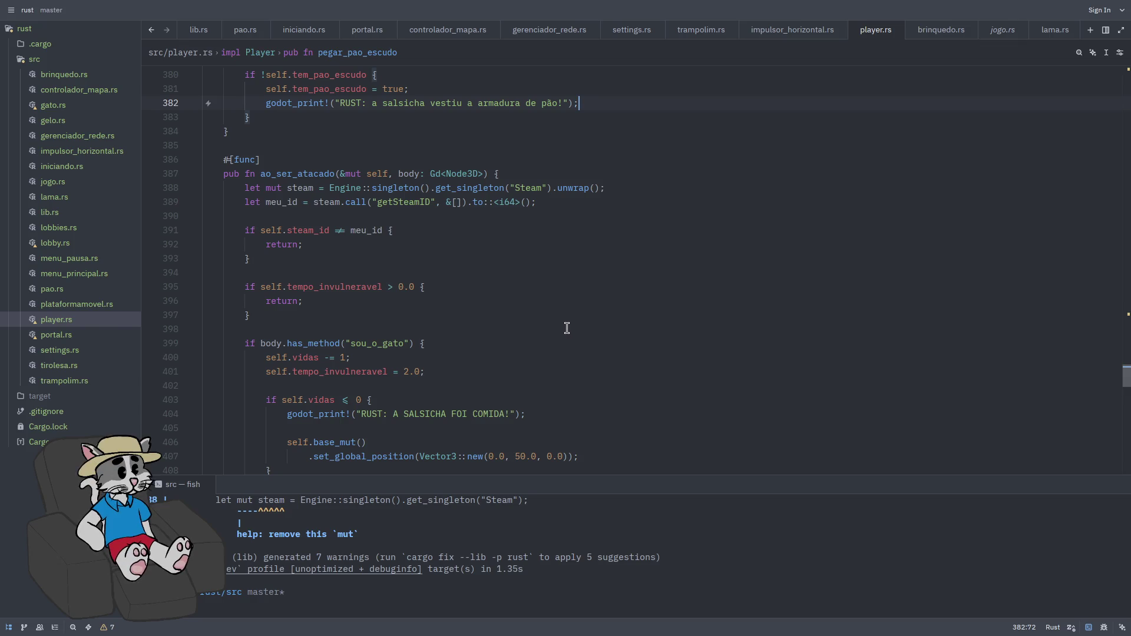
- Scroll down to ao_ser_atacado and place the caret after its sou_o_gato check
{"action": "scroll", "coordinate": [566, 328], "scroll_direction": "down", "scroll_amount": 1}
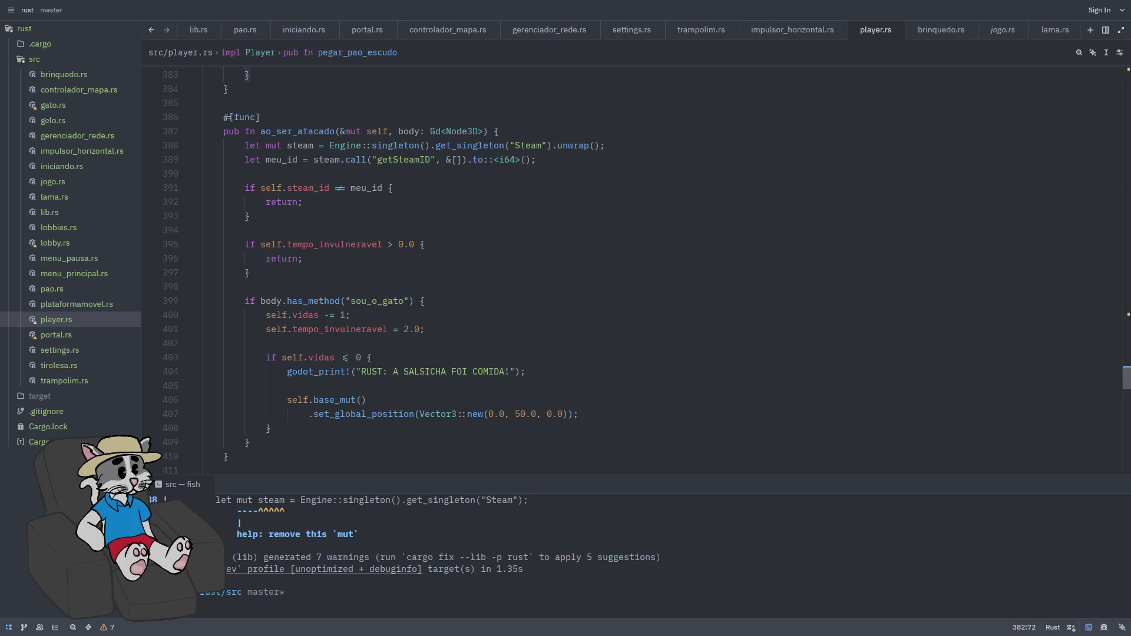
{"action": "left_click", "coordinate": [463, 302]}
- In the sou_o_gato branch, add 'if self.tem_pao_escudo == true' that sets the shield back to false
{"action": "key", "text": "Return"}
{"action": "key", "text": "Return"}
{"action": "type", "text": "if self.tem"}
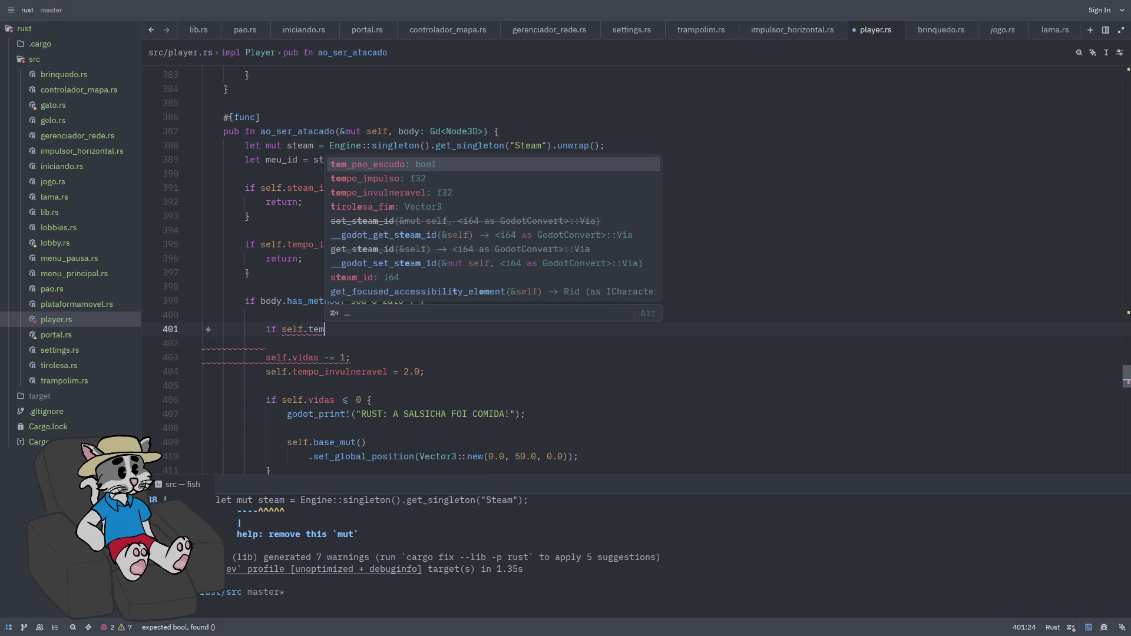
{"action": "key", "text": "Return"}
{"action": "key", "text": "BackSpace"}
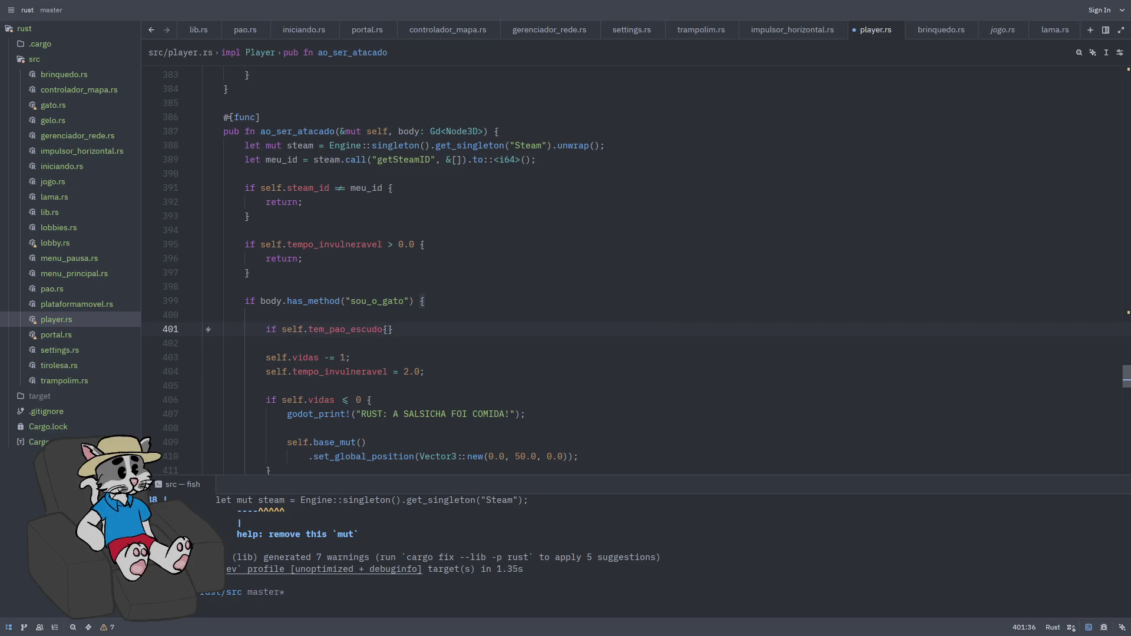
{"action": "type", "text": "== true"}
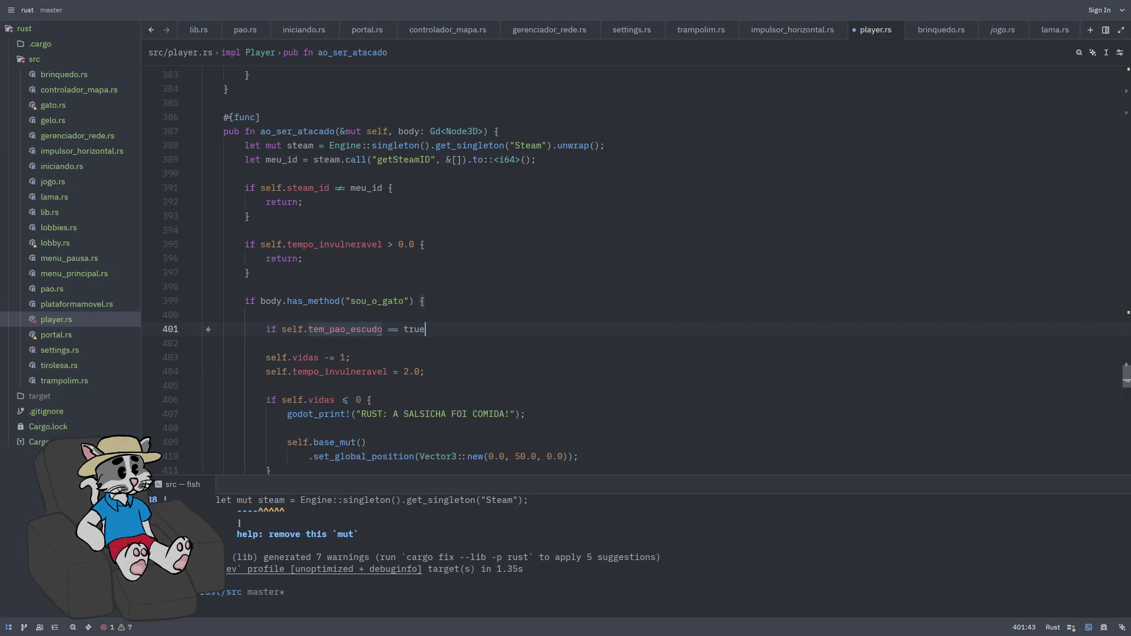
{"action": "type", "text": "{"}
{"action": "key", "text": "Return"}
{"action": "key", "text": "Return"}
{"action": "key", "text": "Return"}
{"action": "key", "text": "Up"}
{"action": "key", "text": "Up"}
{"action": "key", "text": "Return"}
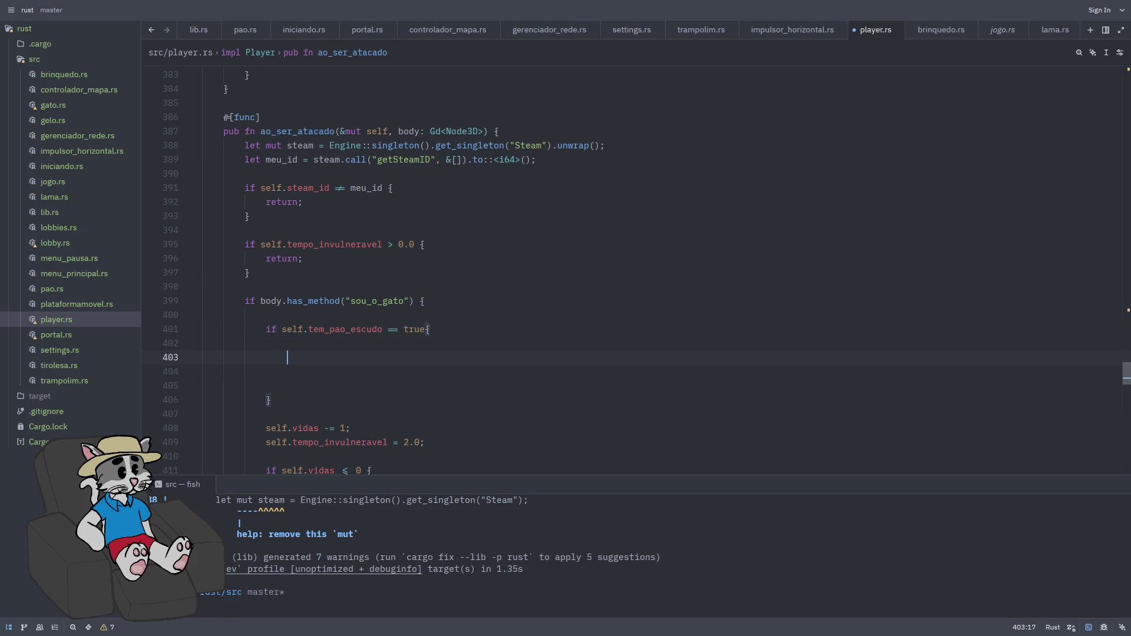
{"action": "type", "text": "self.tem"}
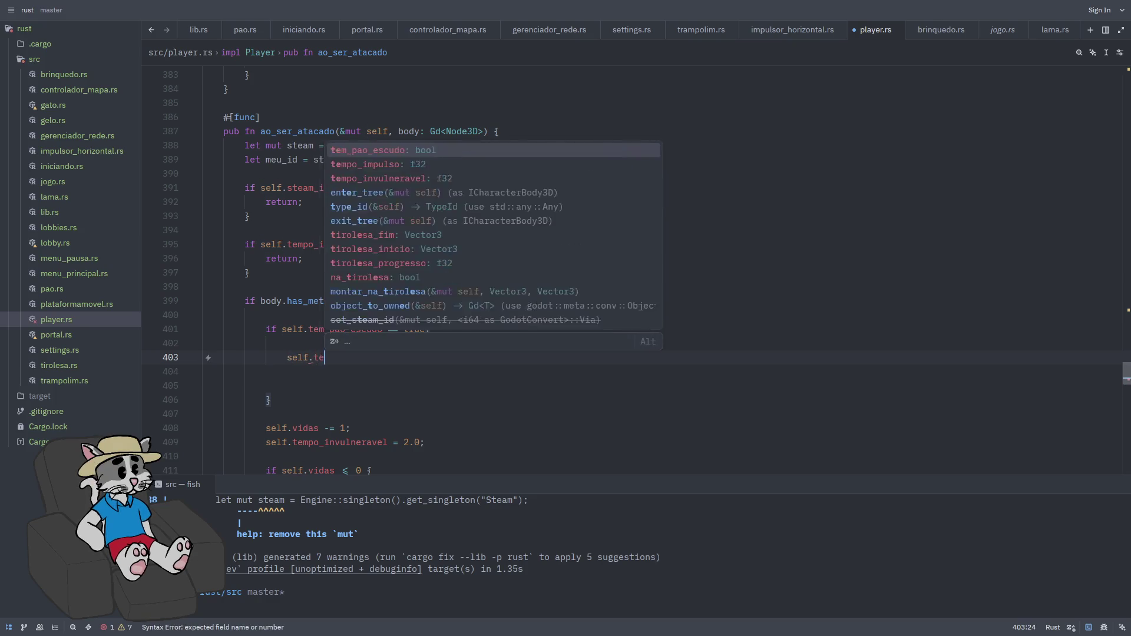
{"action": "key", "text": "Return"}
{"action": "type", "text": "= "}
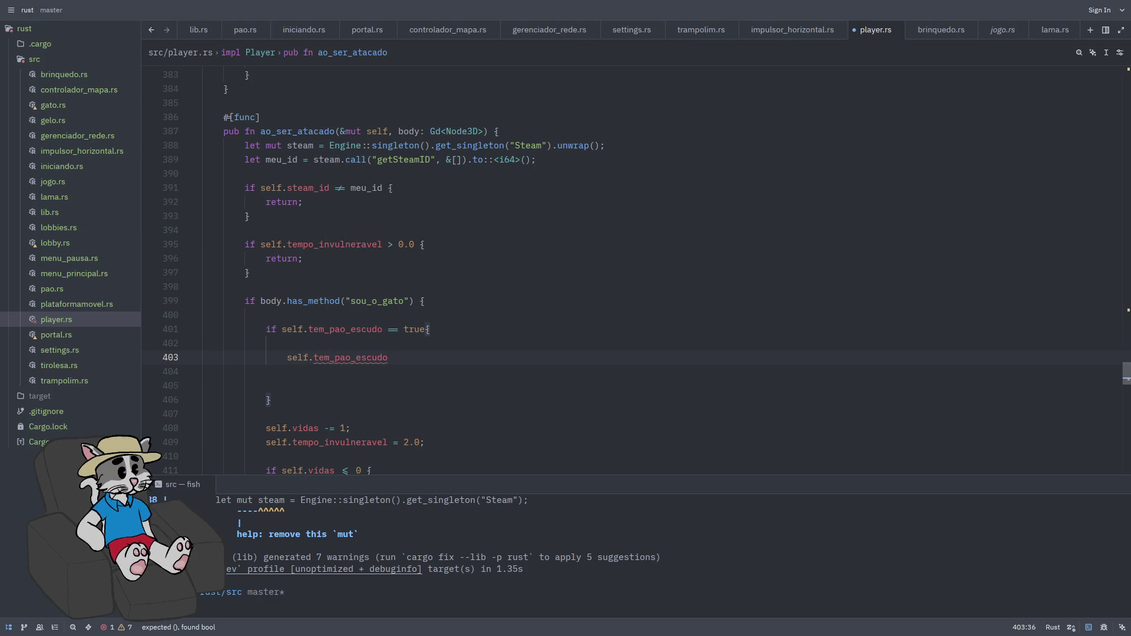
{"action": "type", "text": "false;"}
- Set tempo_invulneravel = 2.0 inside the shield block
{"action": "key", "text": "Return"}
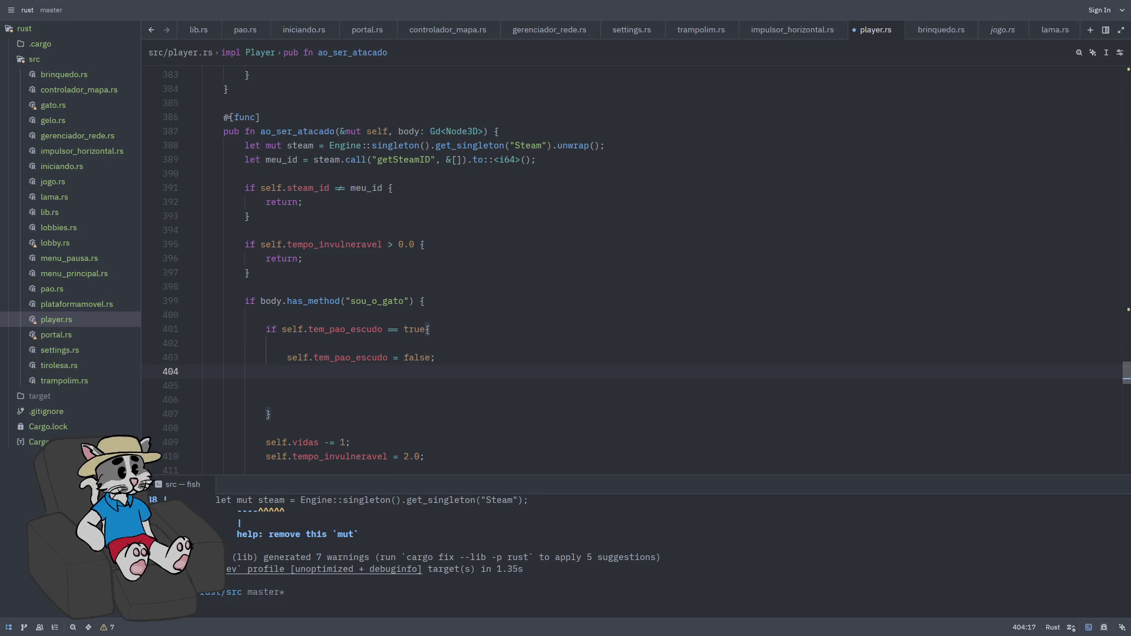
{"action": "type", "text": "self.tem"}
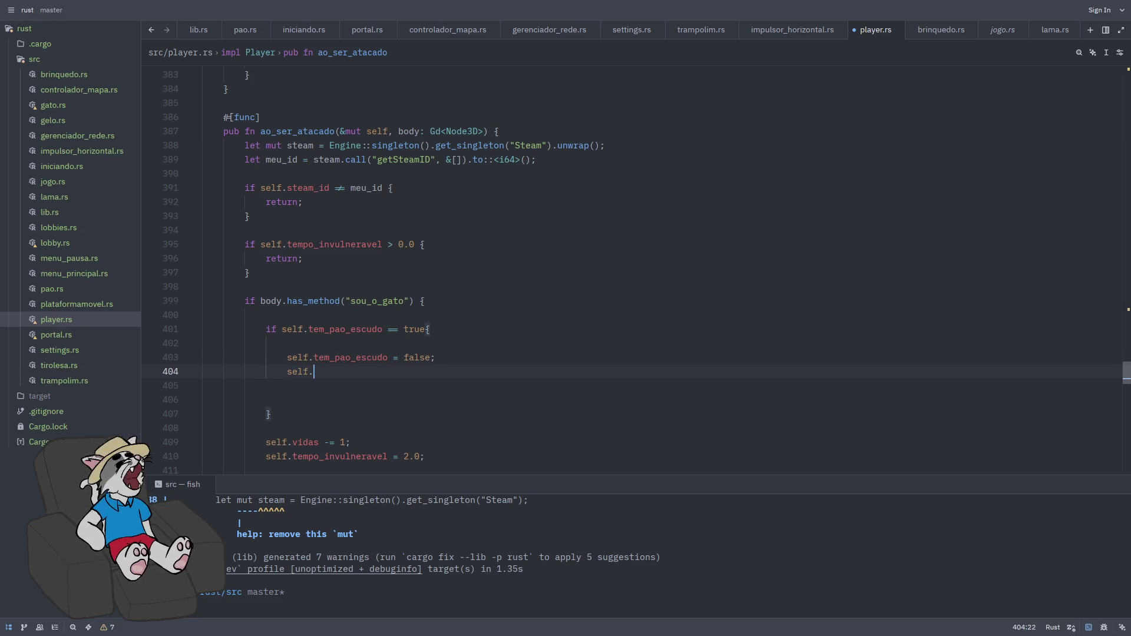
{"action": "key", "text": "BackSpace"}
{"action": "key", "text": "BackSpace"}
{"action": "key", "text": "BackSpace"}
{"action": "type", "text": "o"}
{"action": "key", "text": "Down"}
{"action": "key", "text": "Return"}
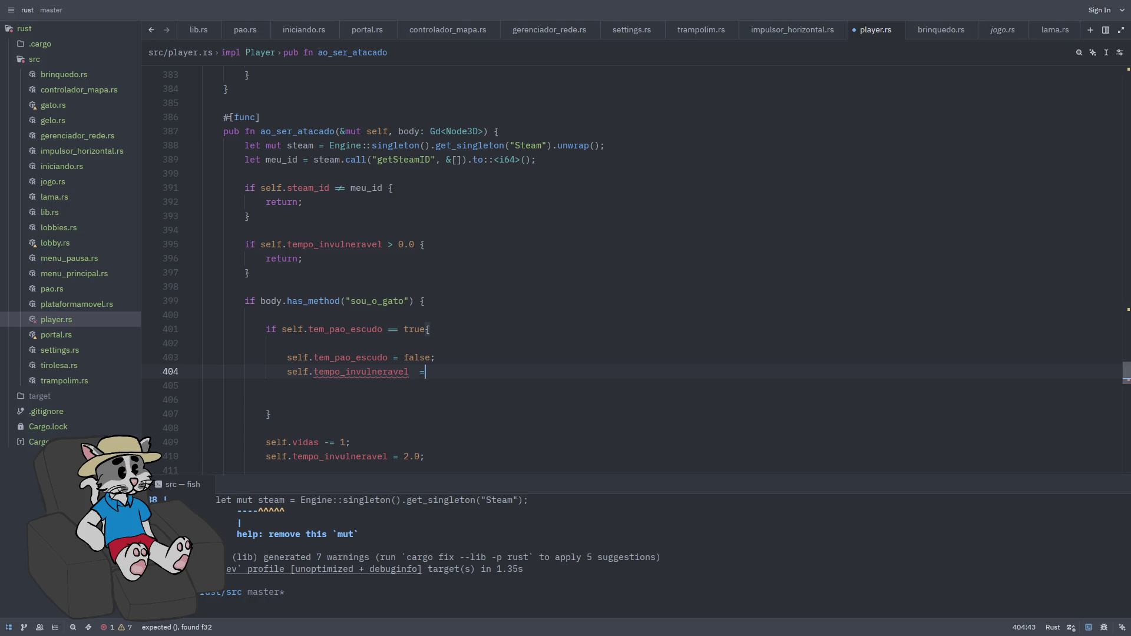
{"action": "key", "text": "BackSpace"}
{"action": "key", "text": "BackSpace"}
{"action": "type", "text": "= 2.0"}
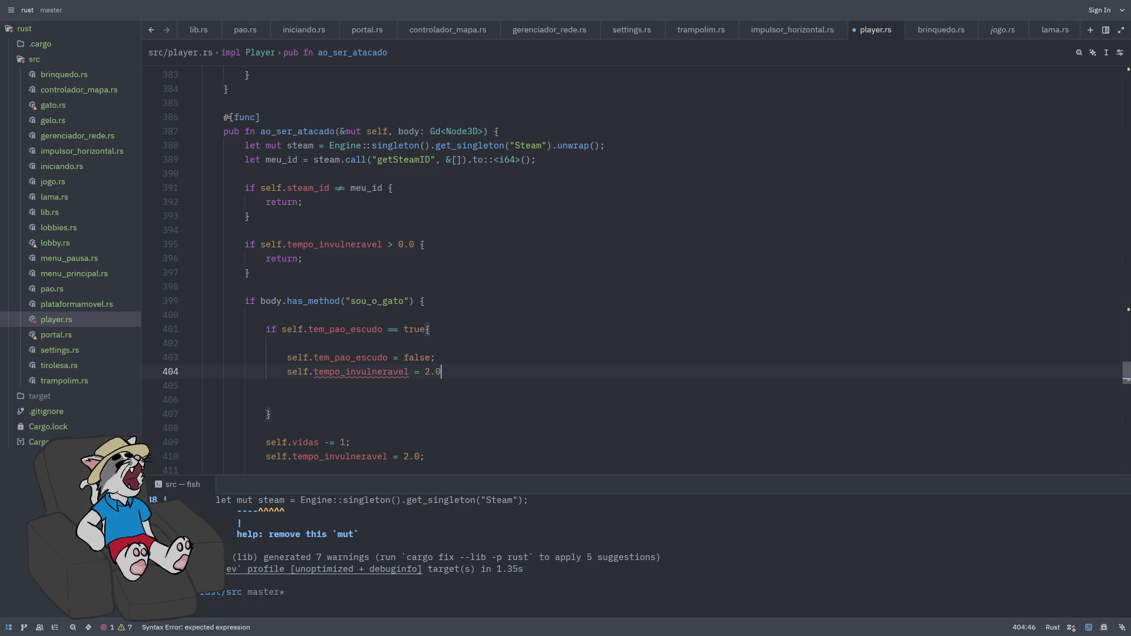
{"action": "type", "text": ";"}
{"action": "key", "text": "Return"}
- Print 'RUST: O gato mordeu o pão! a salsicha tá salva!', return early, tidy the block and save
{"action": "type", "text": "ot_print"}
{"action": "key", "text": "Return"}
{"action": "type", "text": "\""}
{"action": "type", "text": "RUST: "}
{"action": "type", "text": "O gato mor"}
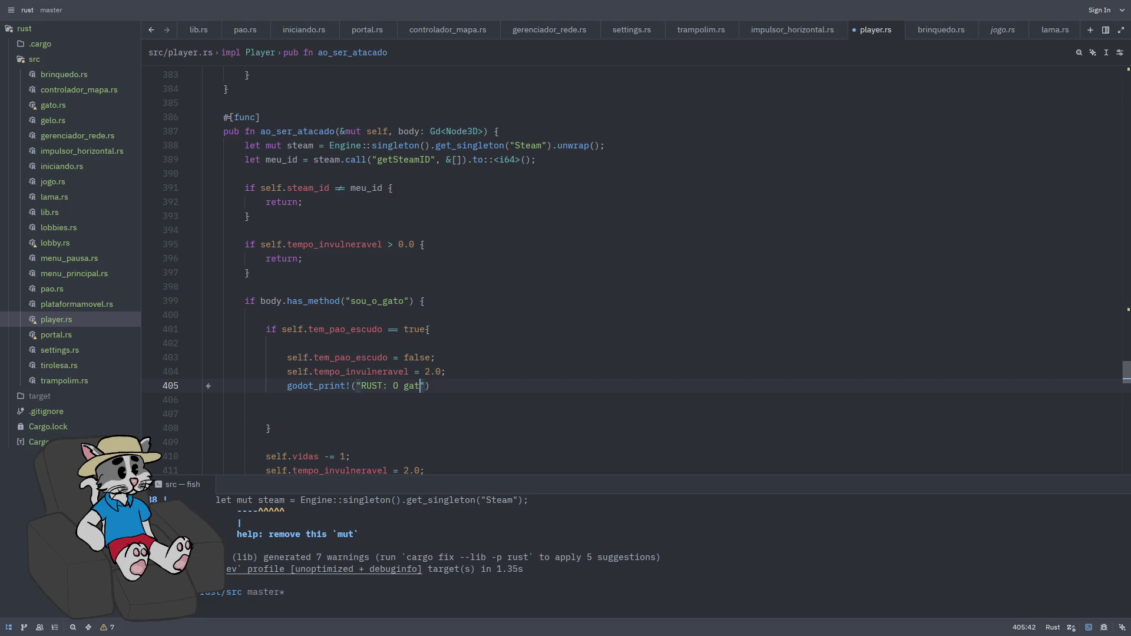
{"action": "type", "text": "deu o pã"}
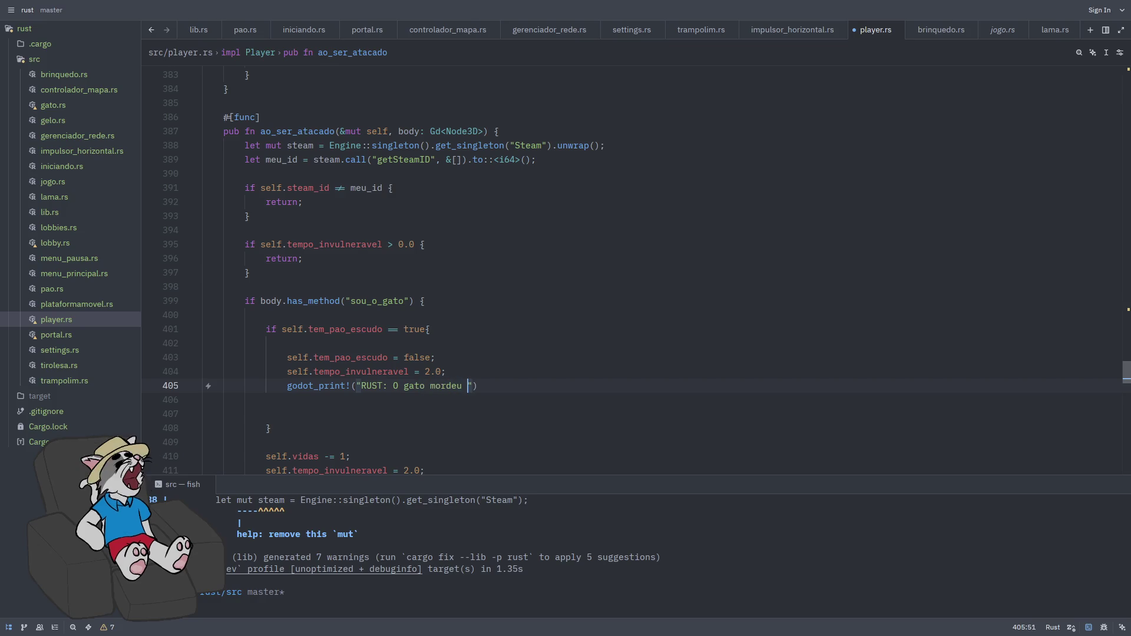
{"action": "type", "text": "o! a salsich"}
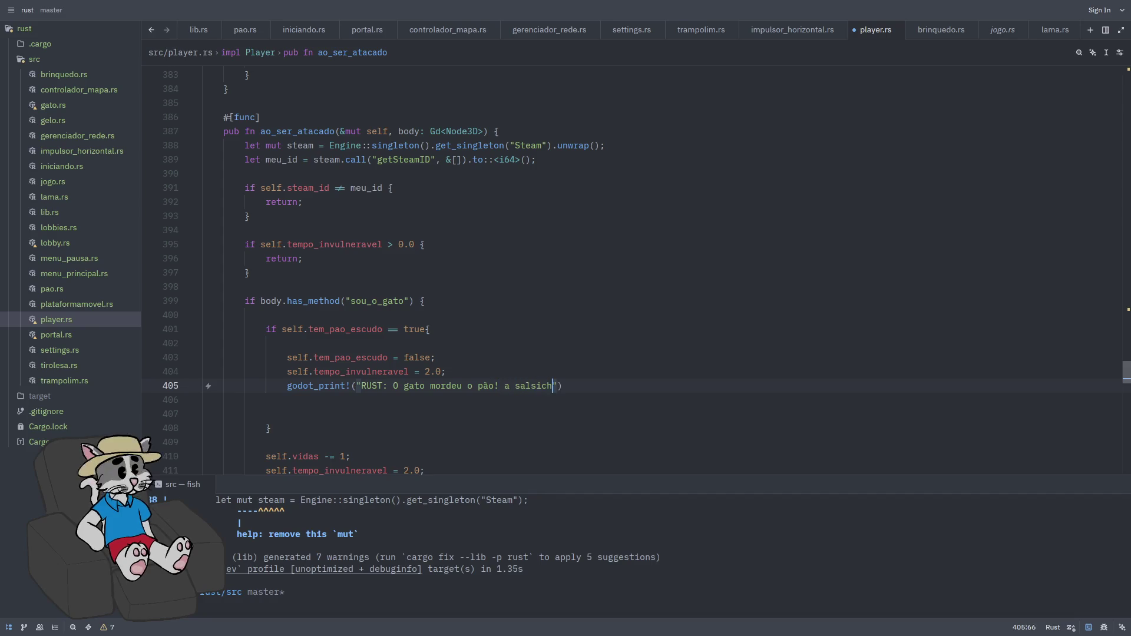
{"action": "type", "text": "a está salva!"}
{"action": "key", "text": "ctrl+BackSpace"}
{"action": "key", "text": "ctrl+BackSpace"}
{"action": "type", "text": "tá salva"}
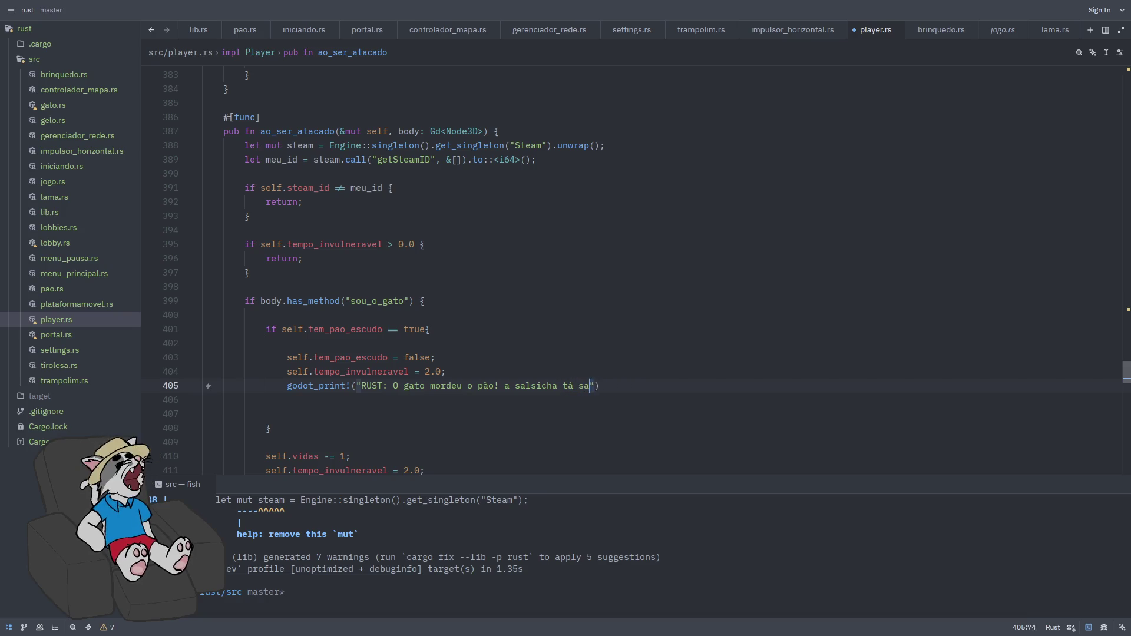
{"action": "key", "text": "Return"}
{"action": "type", "text": "turn;"}
{"action": "key", "text": "Down"}
{"action": "key", "text": "Down"}
{"action": "key", "text": "ctrl+shift+k"}
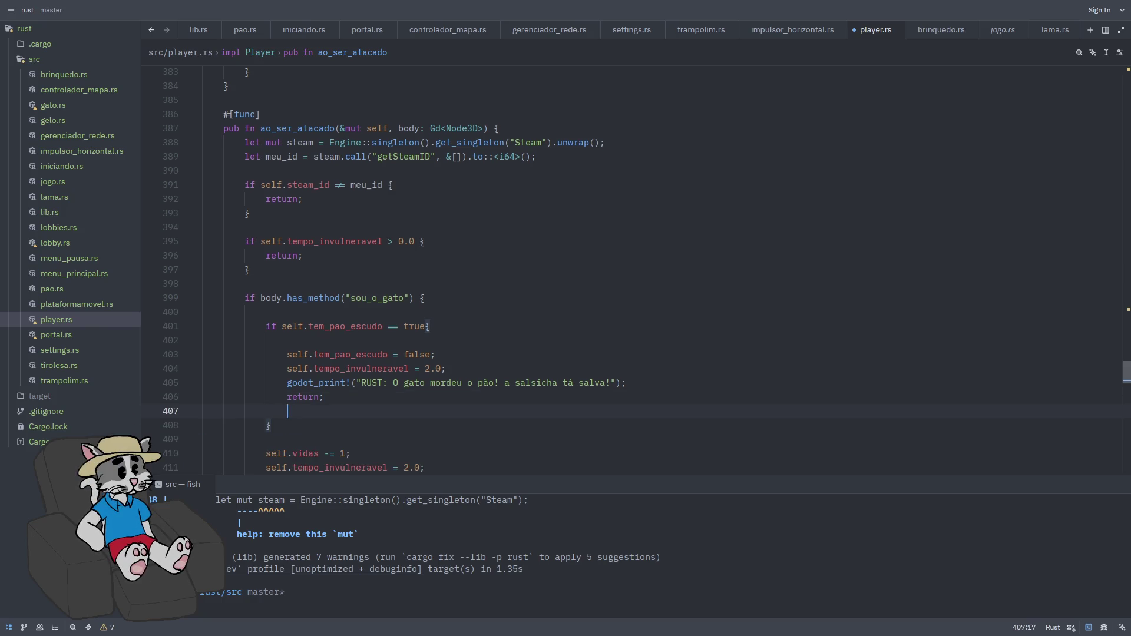
{"action": "key", "text": "ctrl+s"}
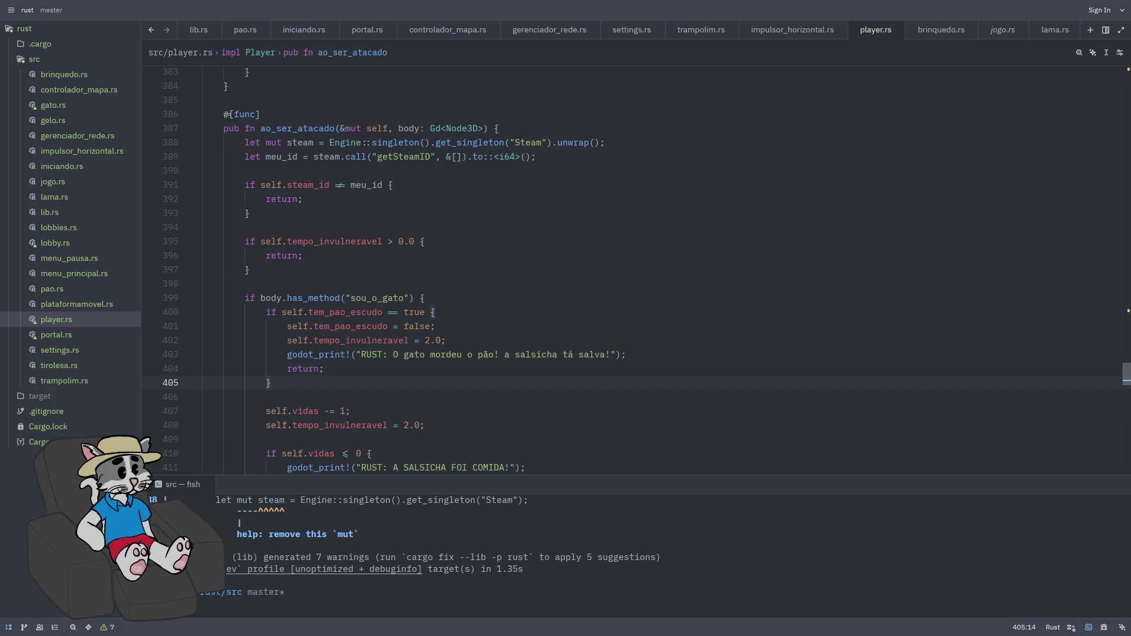
- Switch to the empty pao.rs and remove its blank second line
{"action": "scroll", "coordinate": [503, 281], "scroll_direction": "down", "scroll_amount": 3}
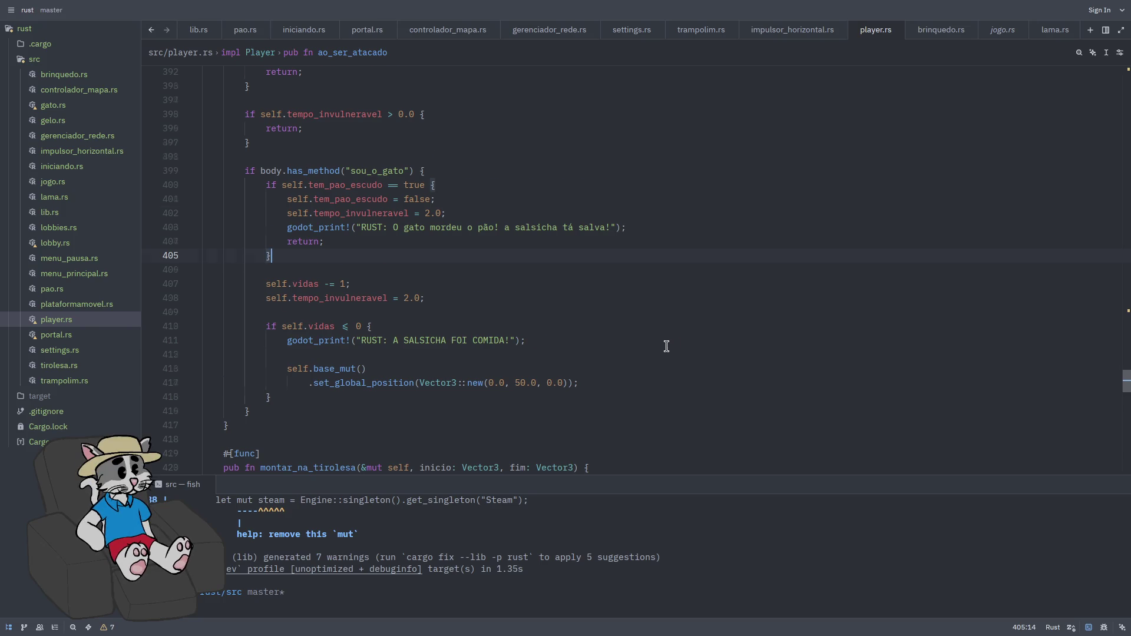
{"action": "scroll", "coordinate": [680, 339], "scroll_direction": "down", "scroll_amount": 1}
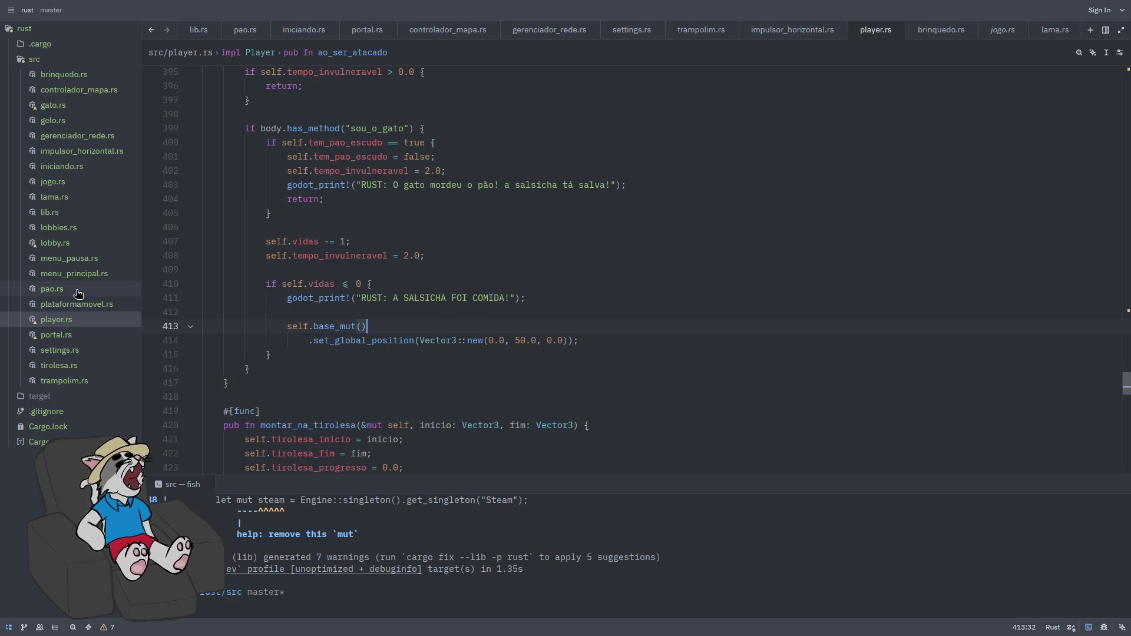
{"action": "key", "text": "ctrl+Tab"}
{"action": "left_click", "coordinate": [422, 114]}
{"action": "key", "text": "BackSpace"}
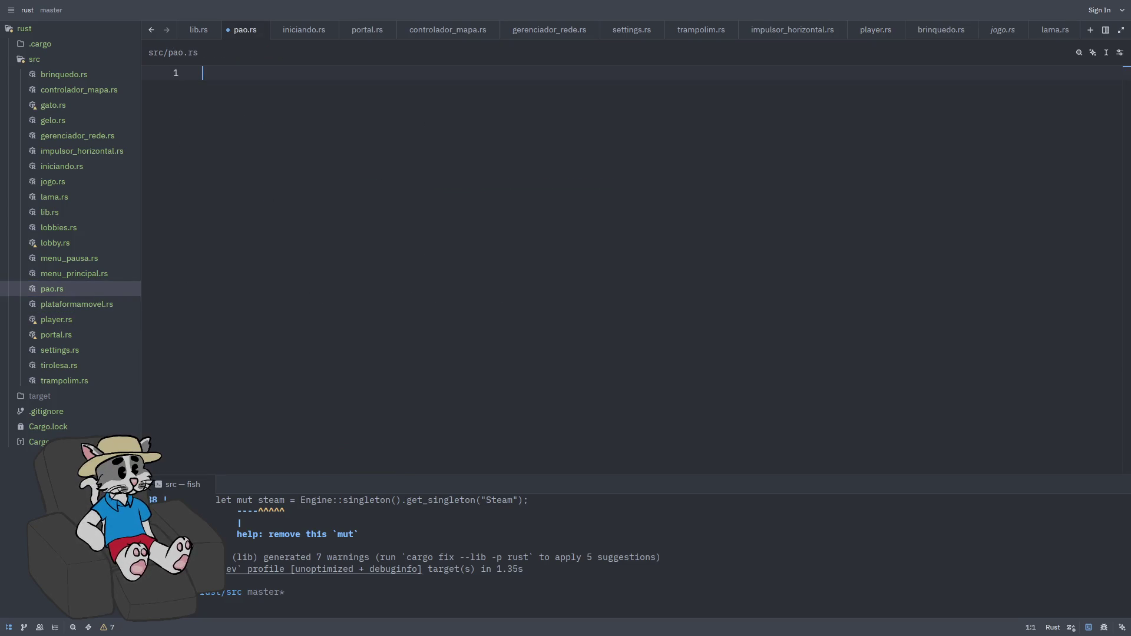
- Add the use godot::classes and use godot::prelude::* imports to pao.rs
{"action": "type", "text": "#use godot"}
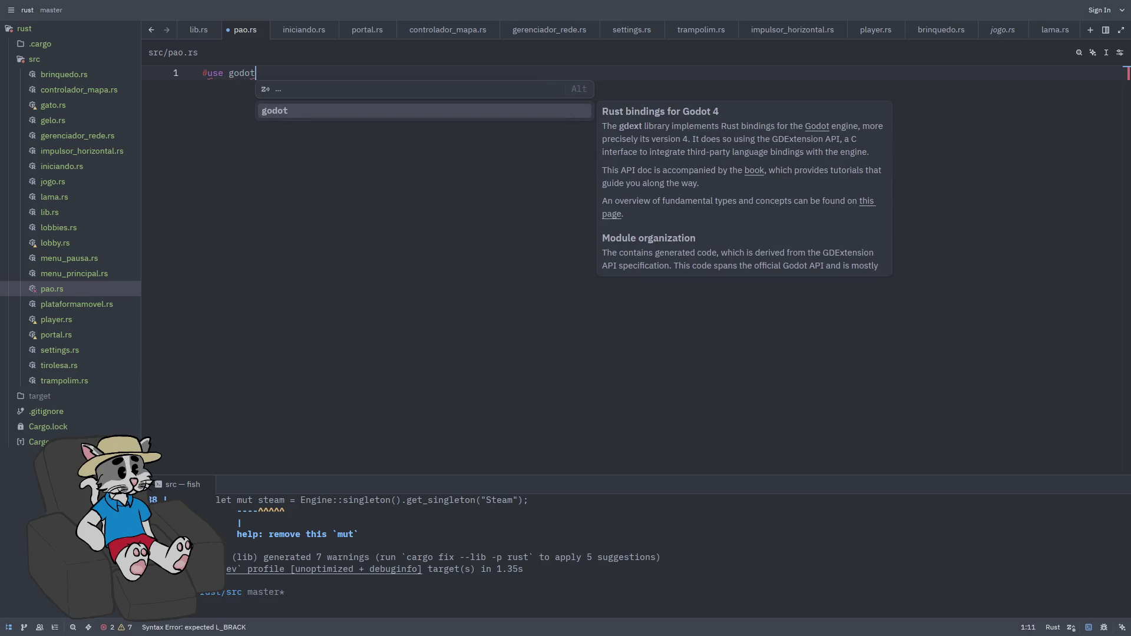
{"action": "type", "text": "::"}
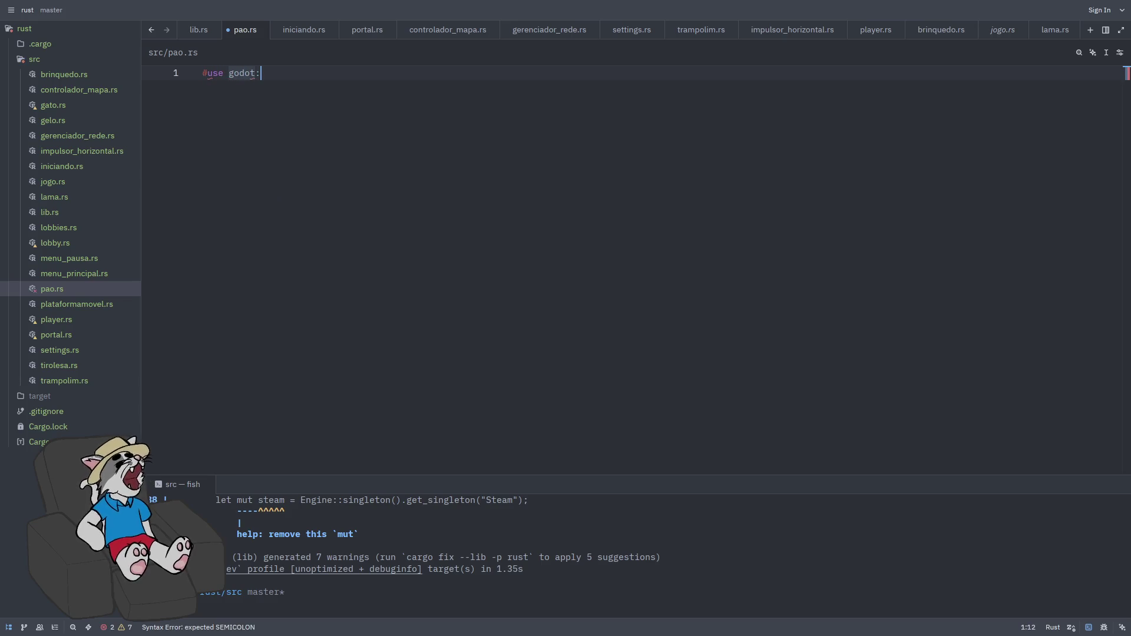
{"action": "key", "text": "BackSpace"}
{"action": "key", "text": "BackSpace"}
{"action": "key", "text": "BackSpace"}
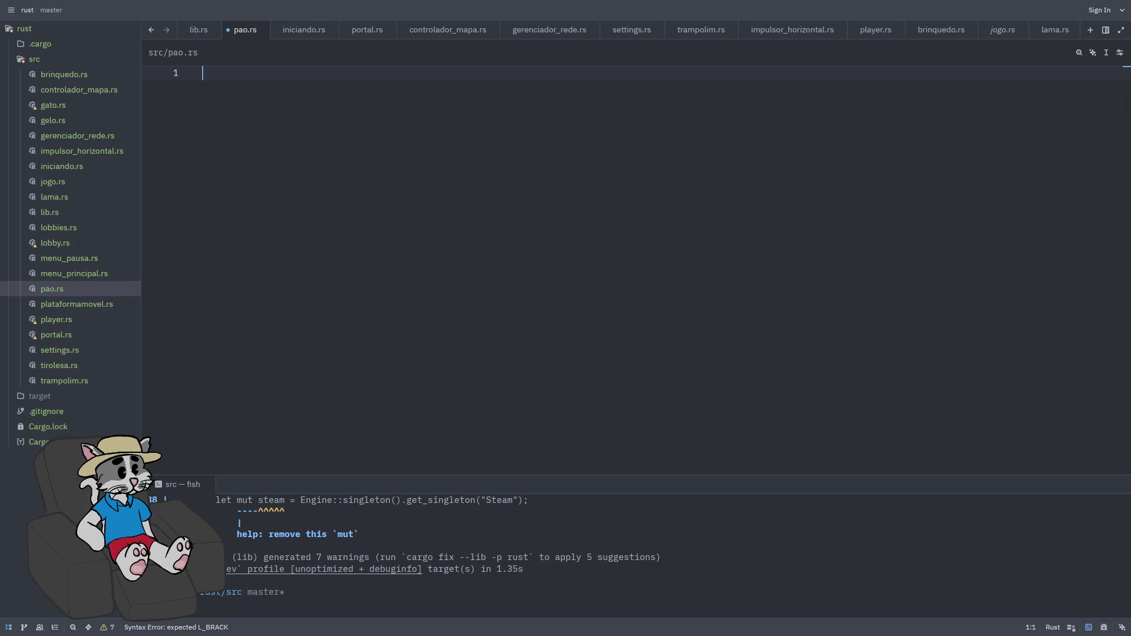
{"action": "type", "text": "use godot::cla"}
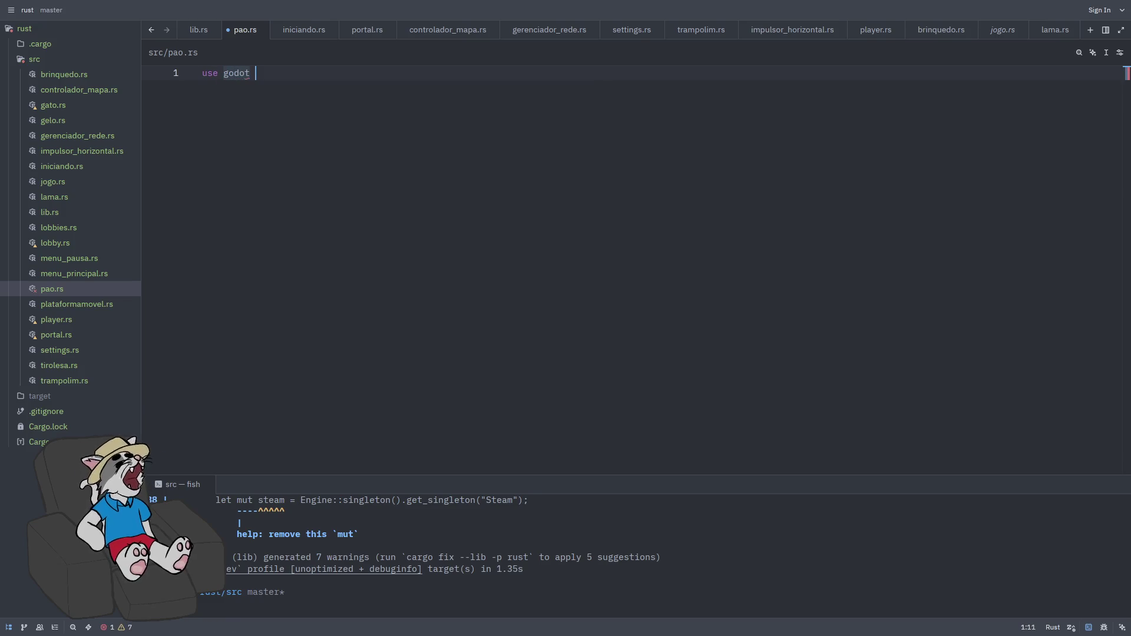
{"action": "key", "text": "Tab"}
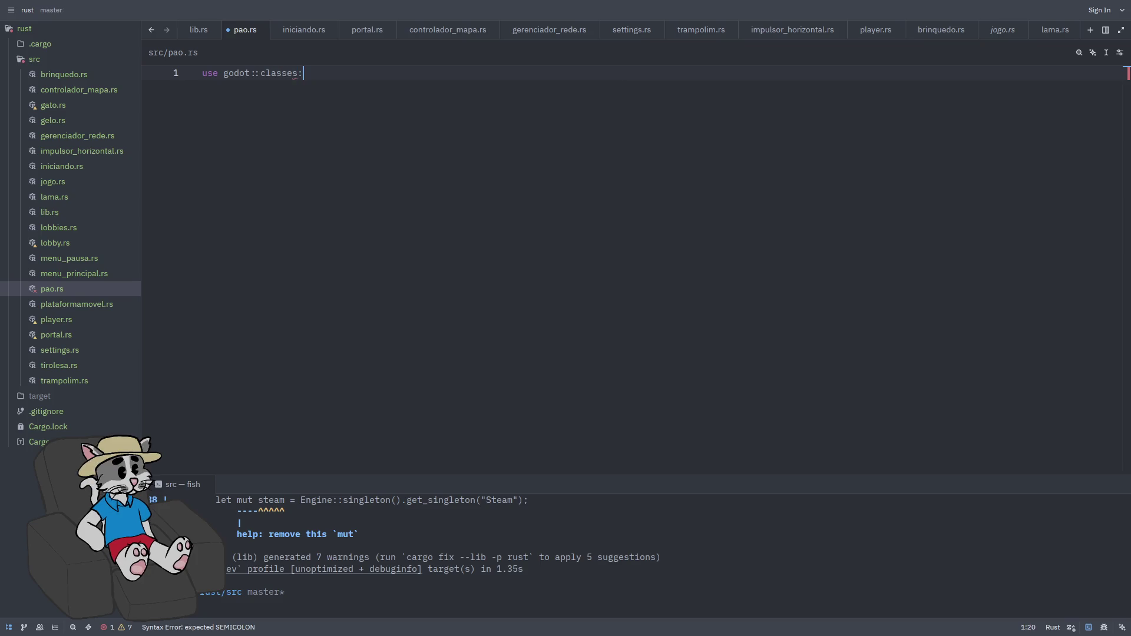
{"action": "type", "text": ":*;"}
{"action": "key", "text": "Return"}
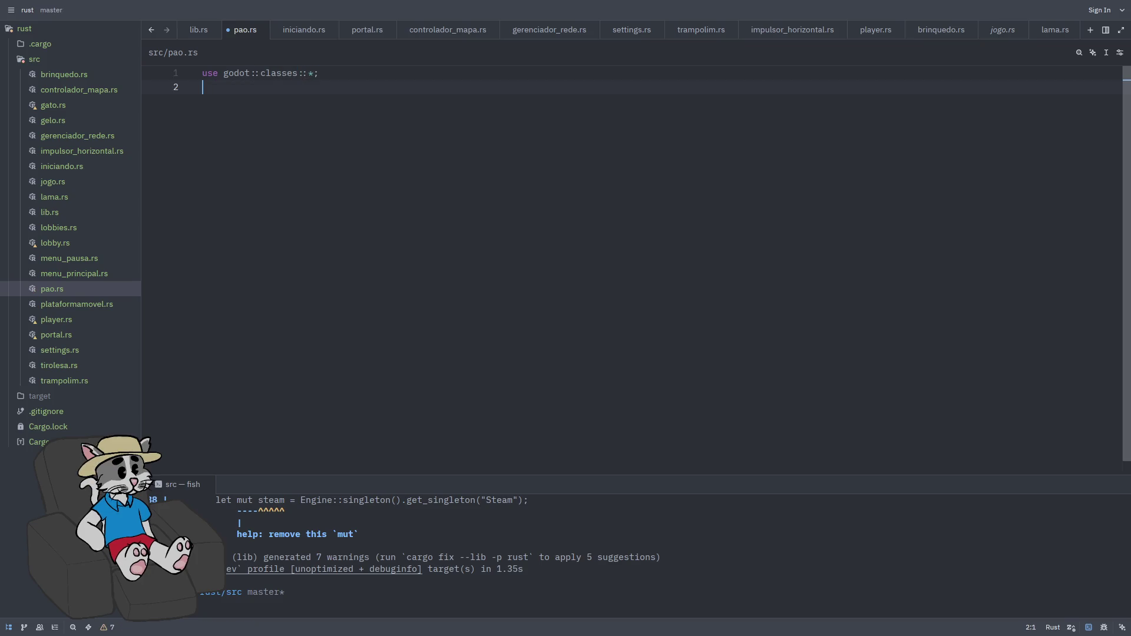
{"action": "type", "text": "use godot::pre"}
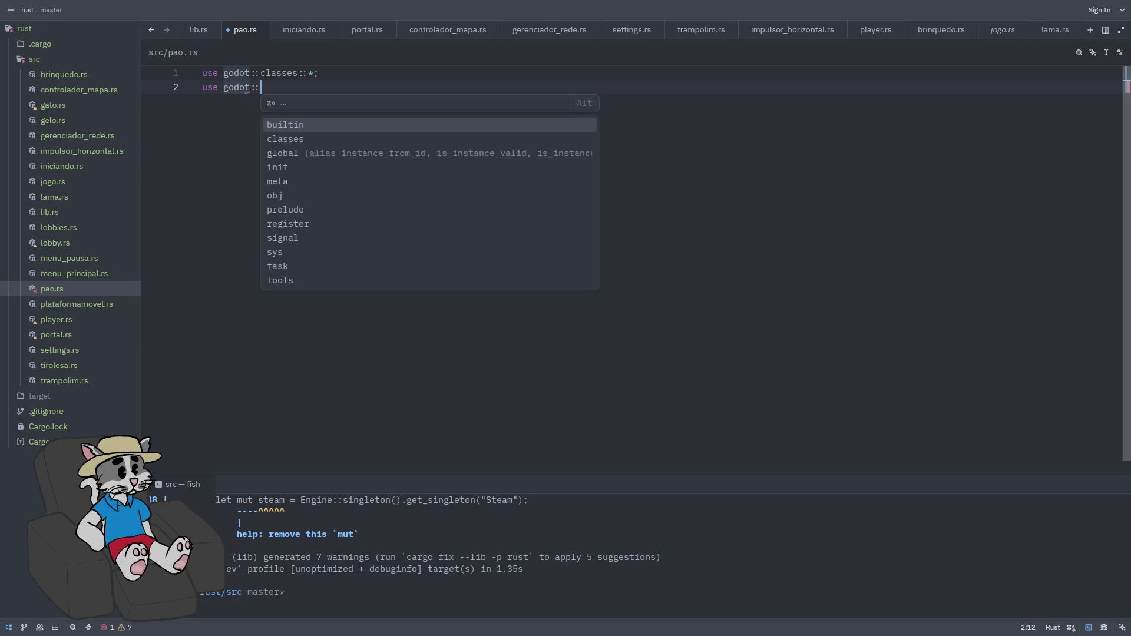
{"action": "key", "text": "Tab"}
{"action": "type", "text": "::*;  "}
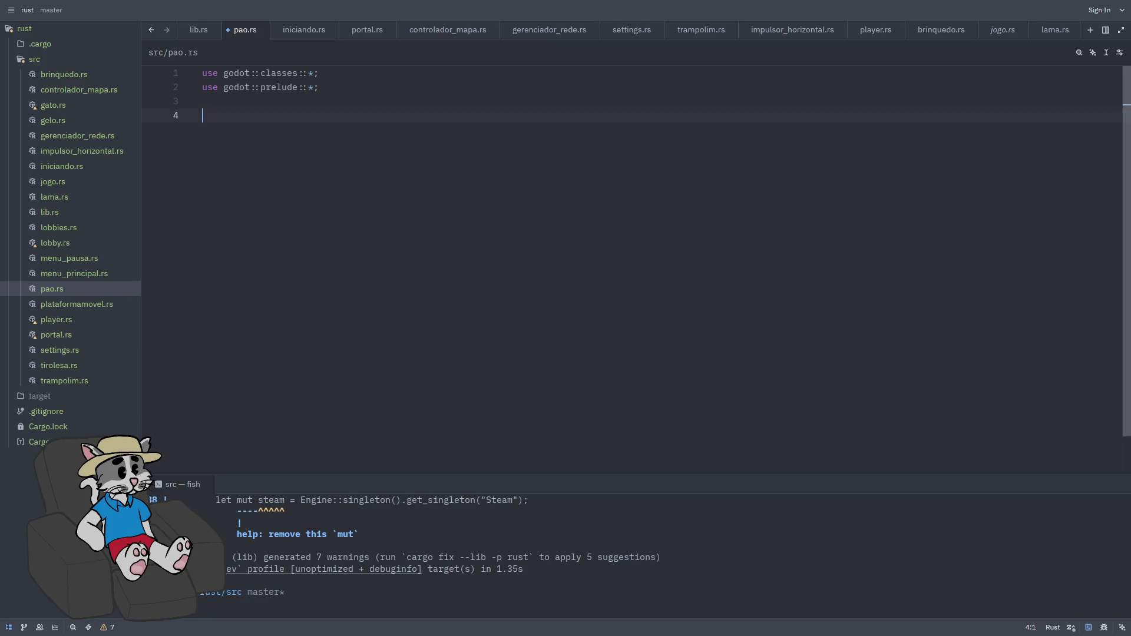
{"action": "type", "text": "#[derive"}
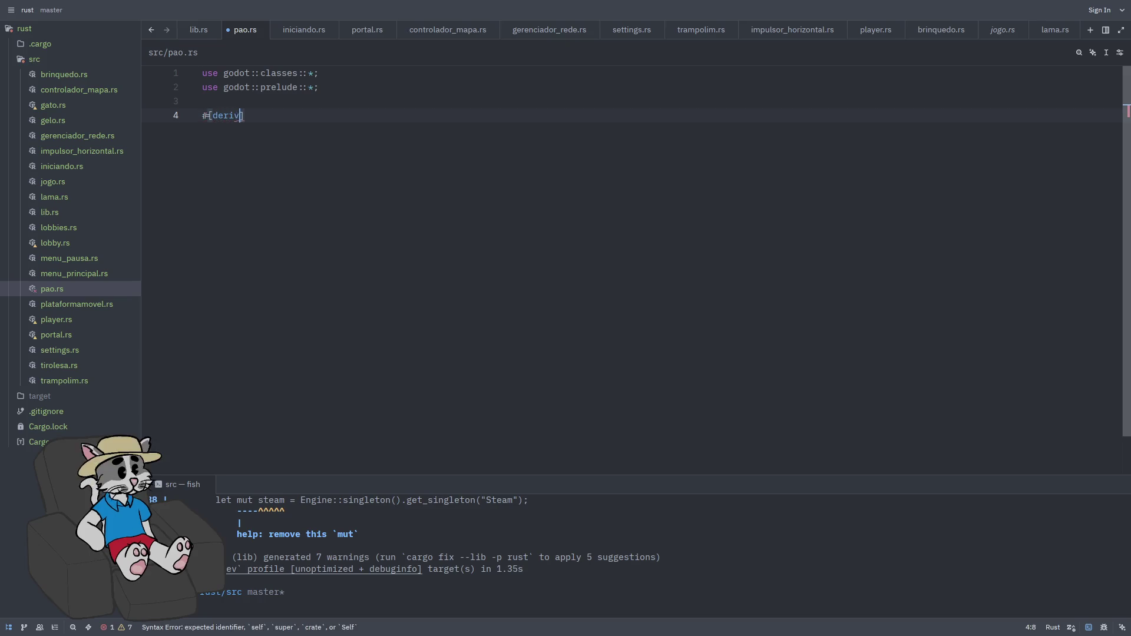
- Add the #[derive(GodotClass)] and #[class(base=Area3D)] attributes
{"action": "key", "text": "Tab"}
{"action": "type", "text": "G"}
{"action": "type", "text": "odotCla"}
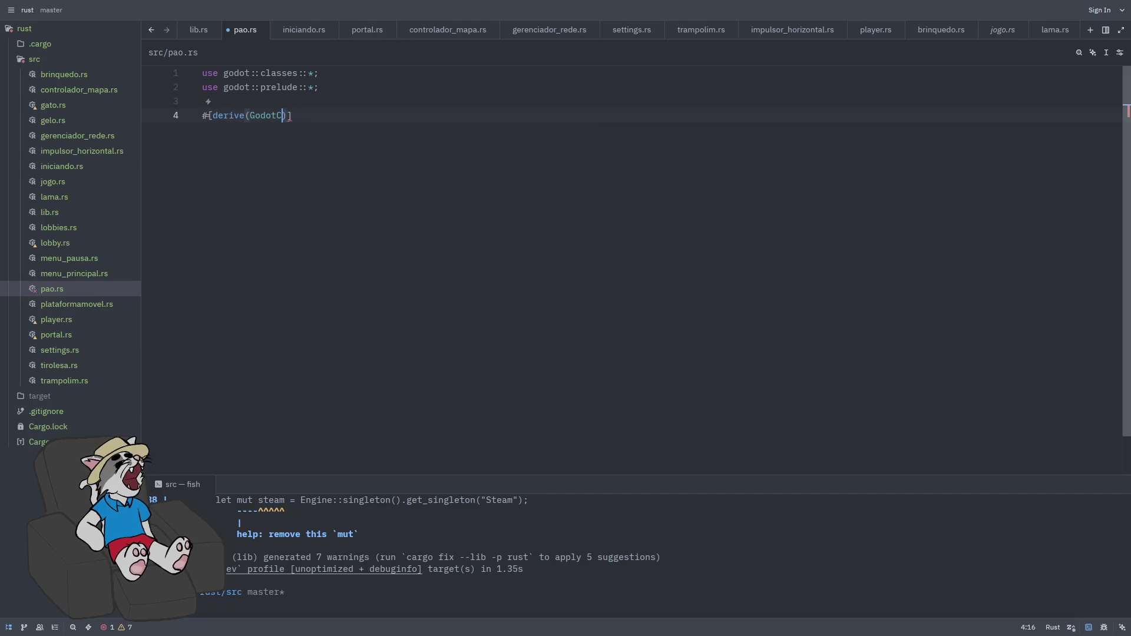
{"action": "key", "text": "BackSpace"}
{"action": "key", "text": "BackSpace"}
{"action": "type", "text": "lass"}
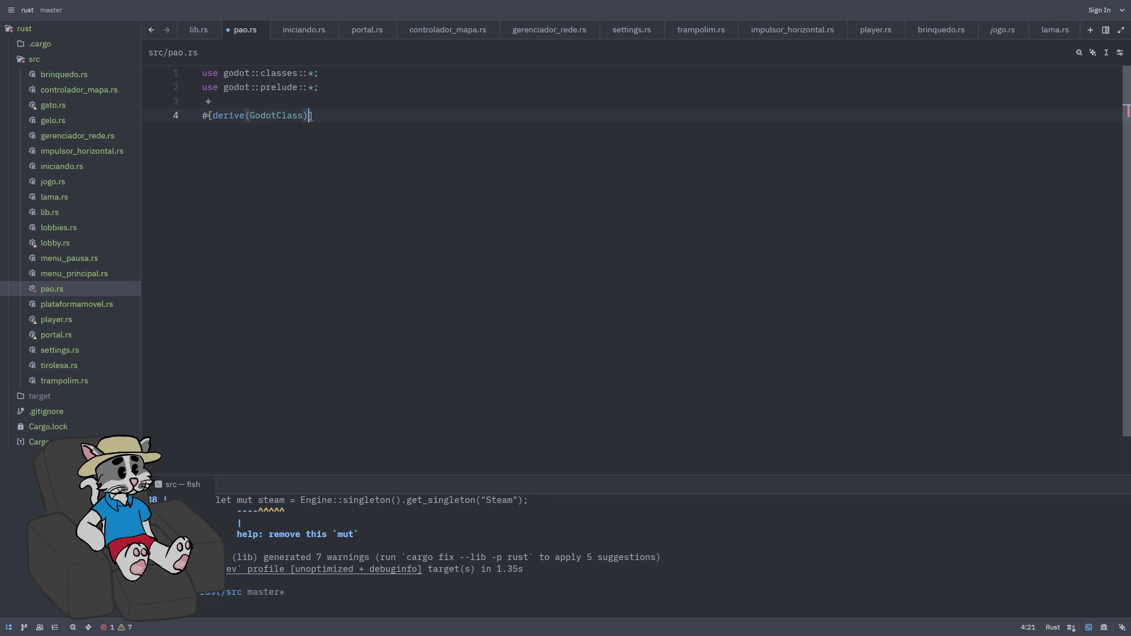
{"action": "key", "text": "Return"}
{"action": "type", "text": "#[class("}
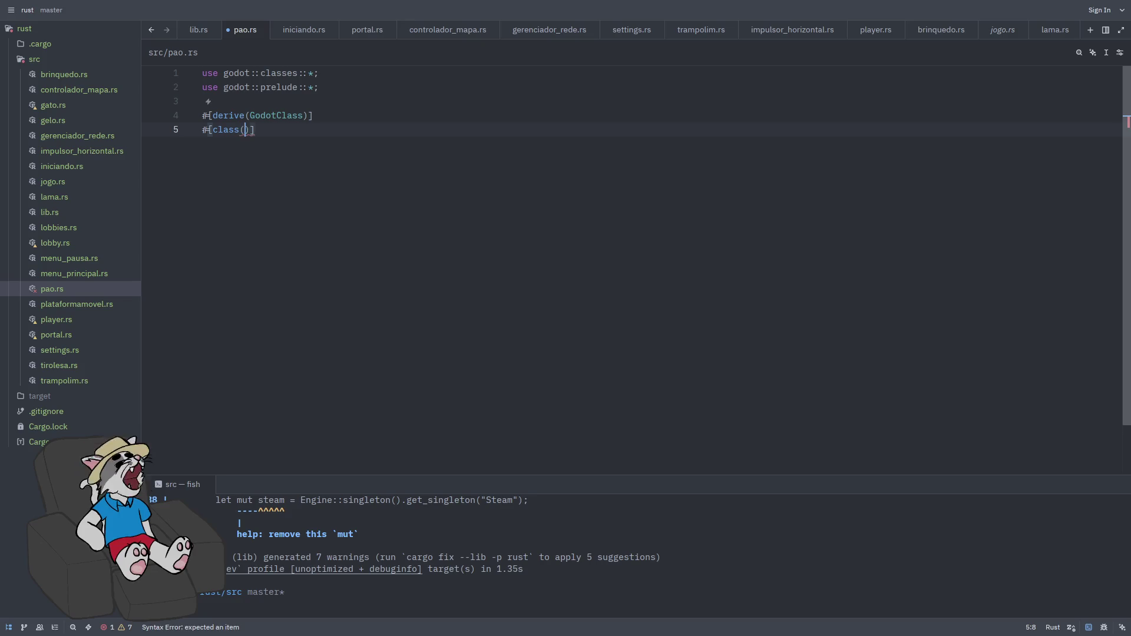
{"action": "type", "text": "base="}
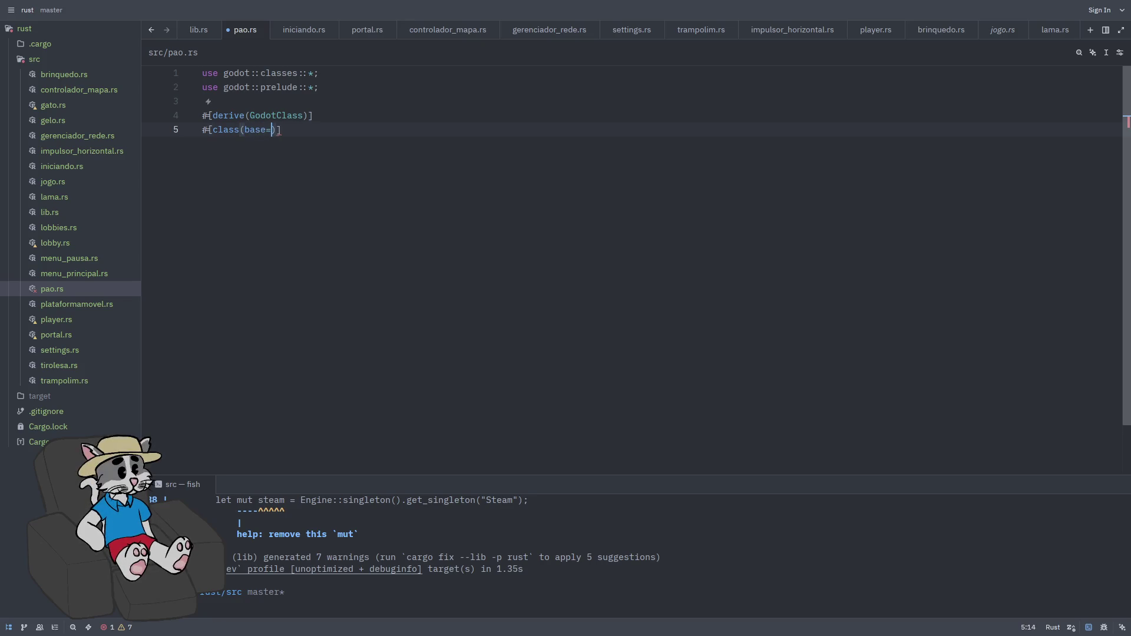
{"action": "type", "text": "Area3D"}
{"action": "key", "text": "End"}
{"action": "key", "text": "Return"}
{"action": "key", "text": "BackSpace"}
- Declare pub struct PaoColetavel with a base: Base<Area3D> field and save
{"action": "type", "text": "pub struct"}
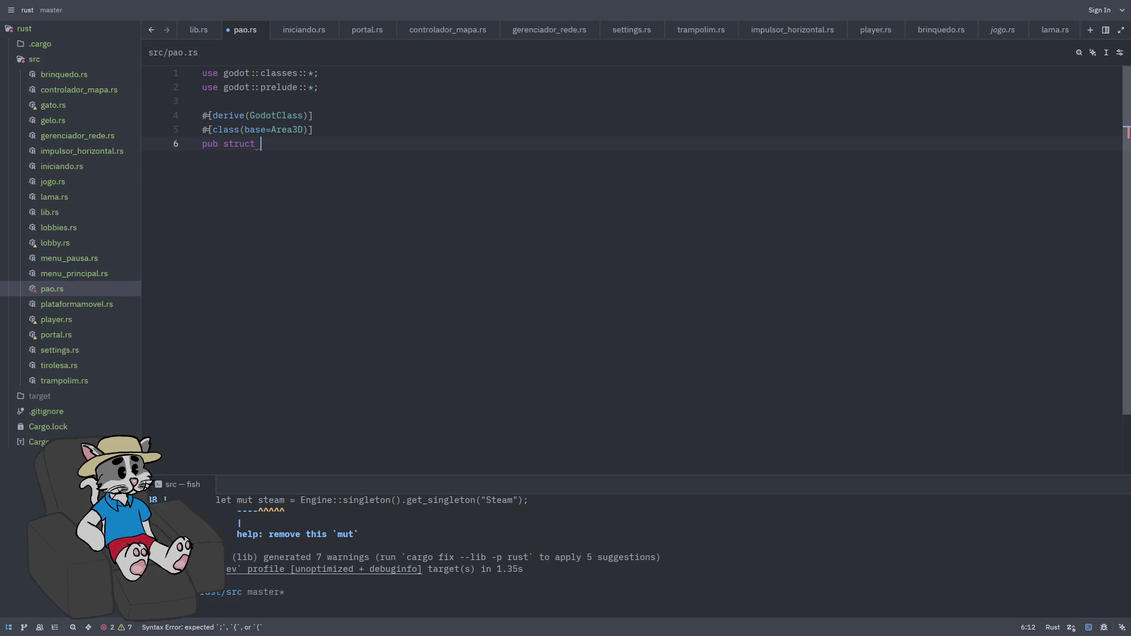
{"action": "type", "text": "PaoCOlet"}
{"action": "key", "text": "BackSpace"}
{"action": "type", "text": "oletavel"}
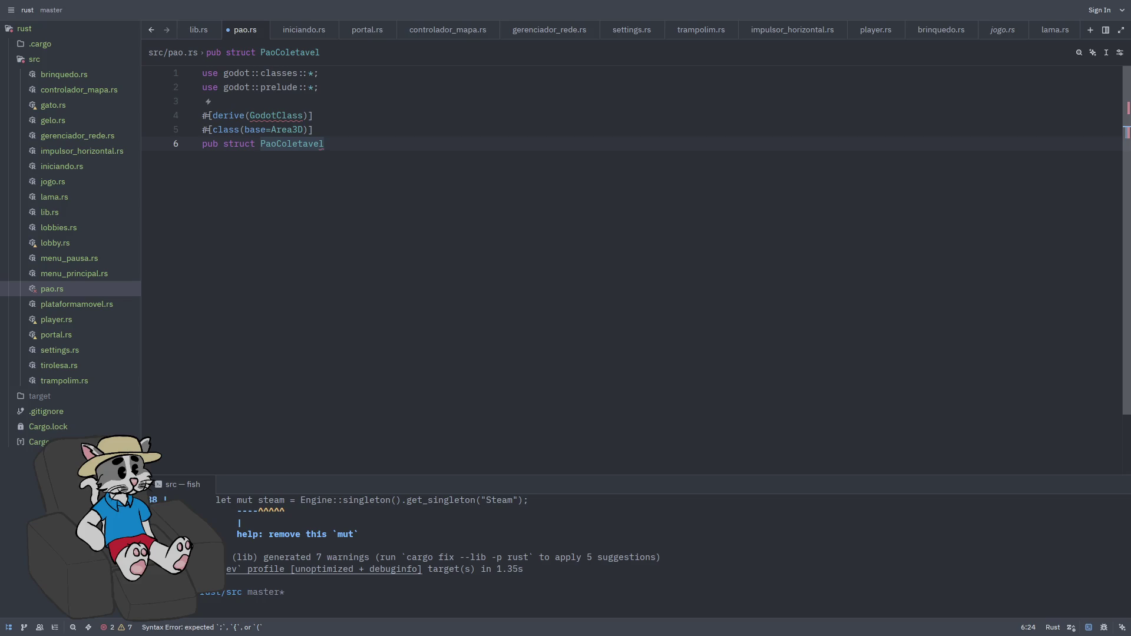
{"action": "type", "text": "{"}
{"action": "key", "text": "Return"}
{"action": "key", "text": "Return"}
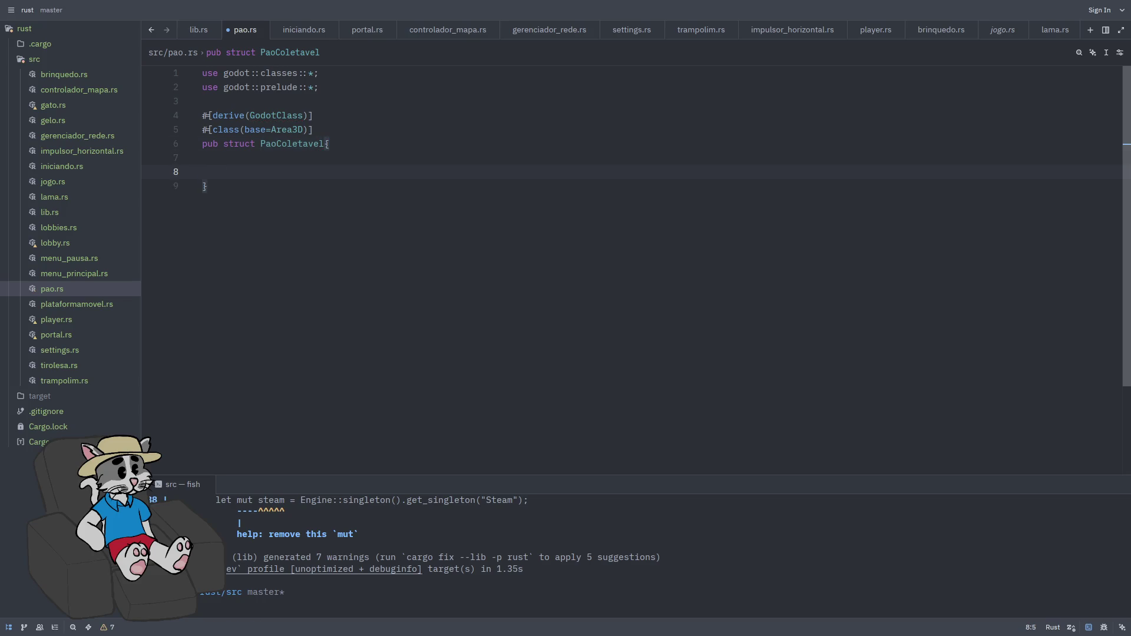
{"action": "key", "text": "Return"}
{"action": "key", "text": "Up"}
{"action": "type", "text": "base: "}
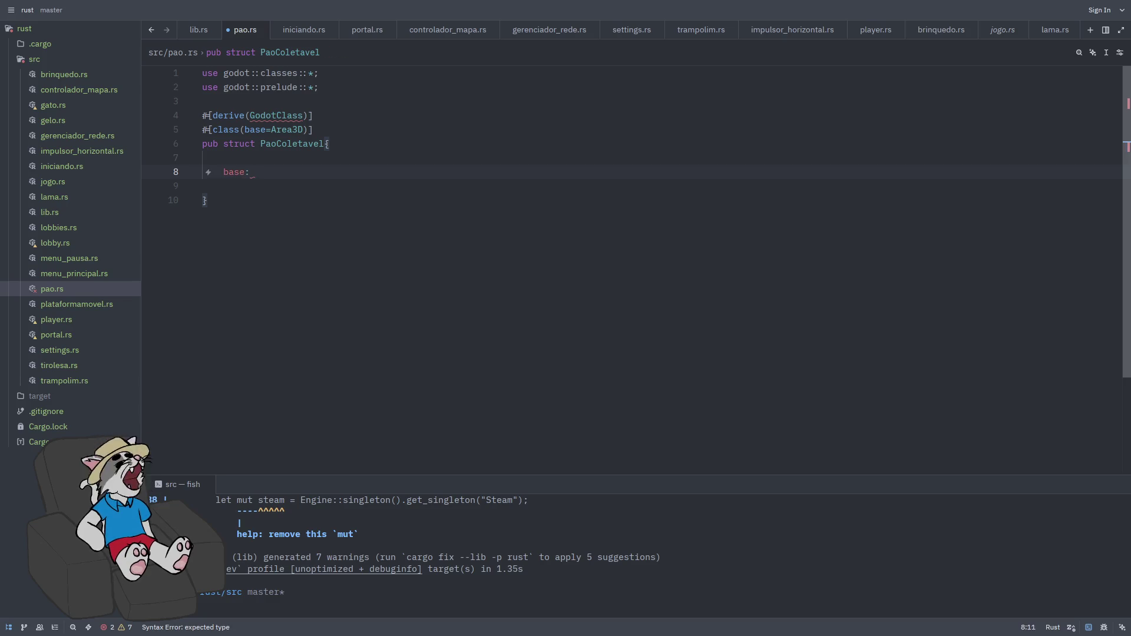
{"action": "type", "text": "Base<Area3D>,"}
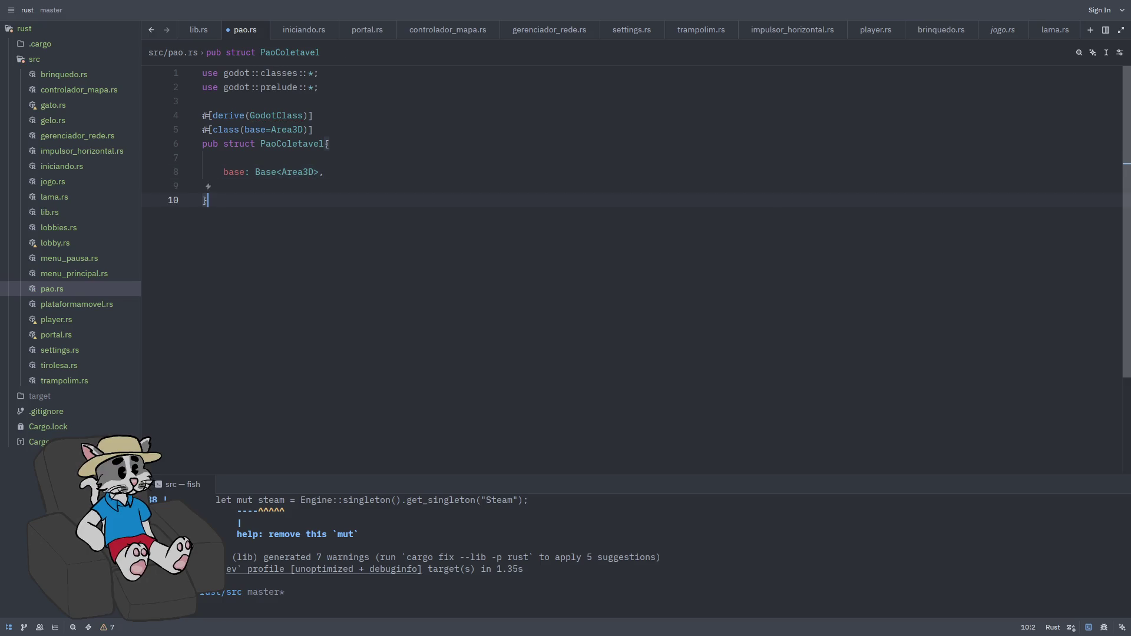
{"action": "key", "text": "ctrl+s"}
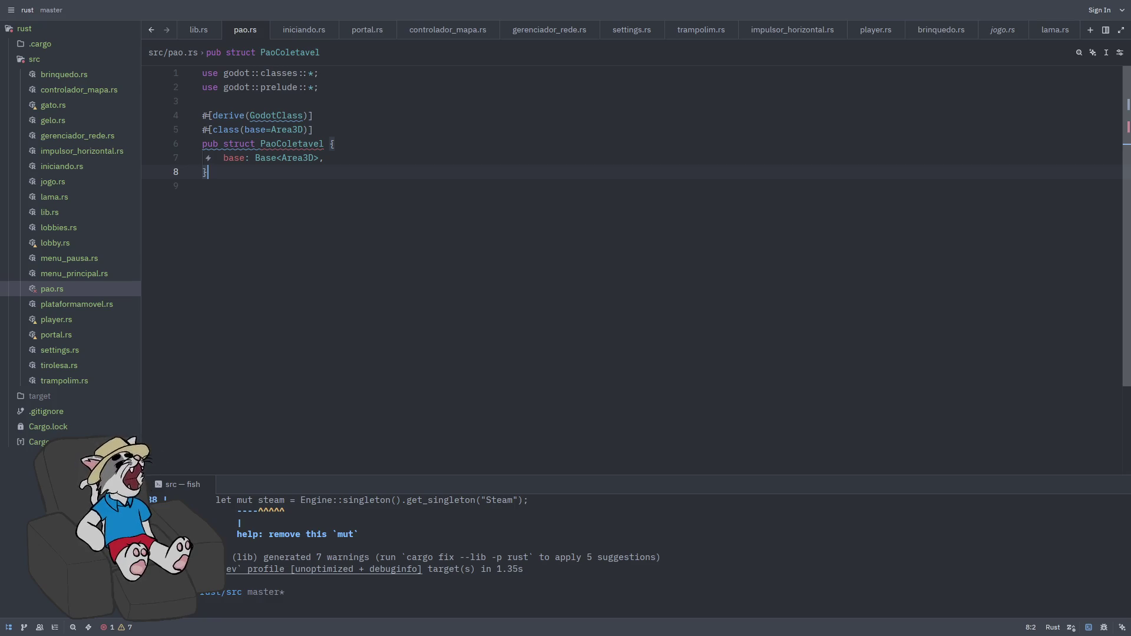
{"action": "key", "text": "Return"}
{"action": "key", "text": "Return"}
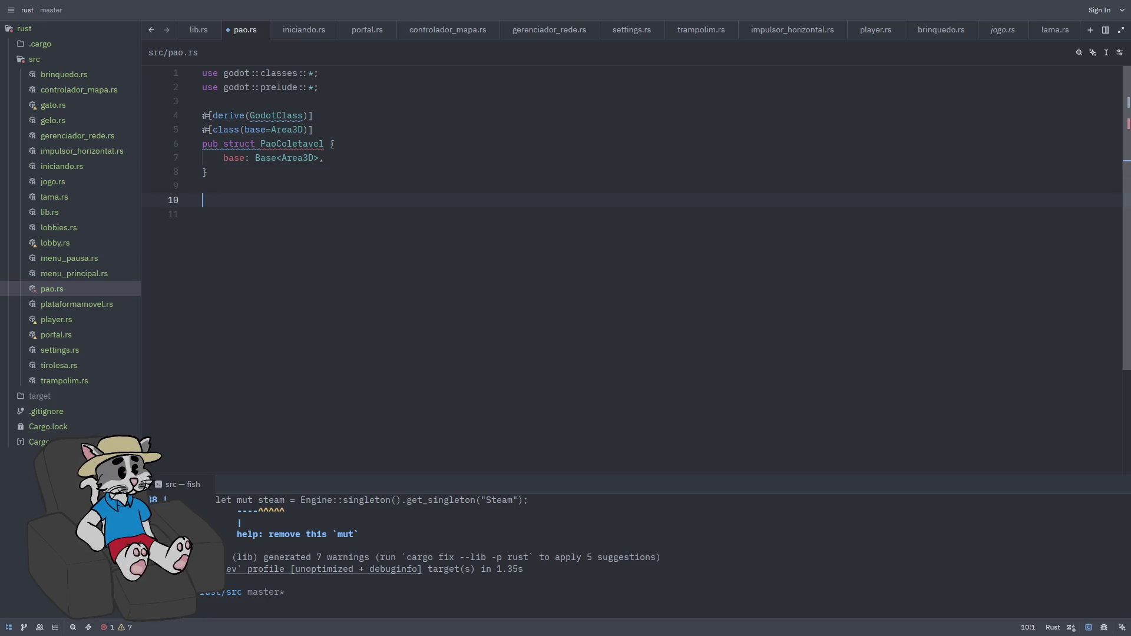
- Start a #[godot_api] impl IArea3D for PaoColetavel block
{"action": "type", "text": "#[godot_apo"}
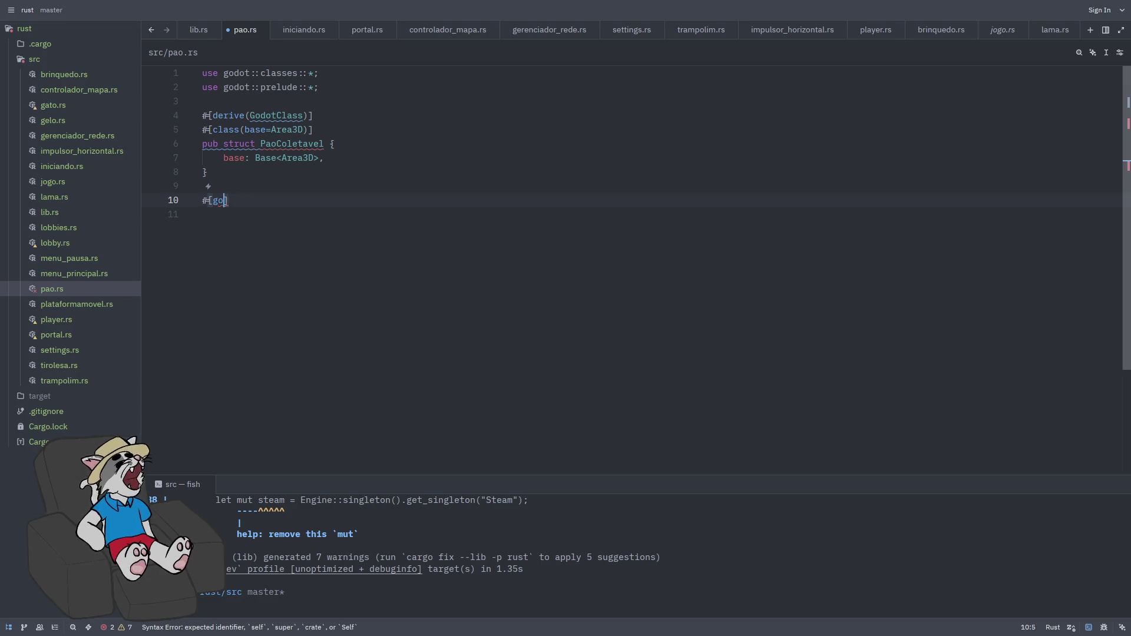
{"action": "key", "text": "BackSpace"}
{"action": "type", "text": "i"}
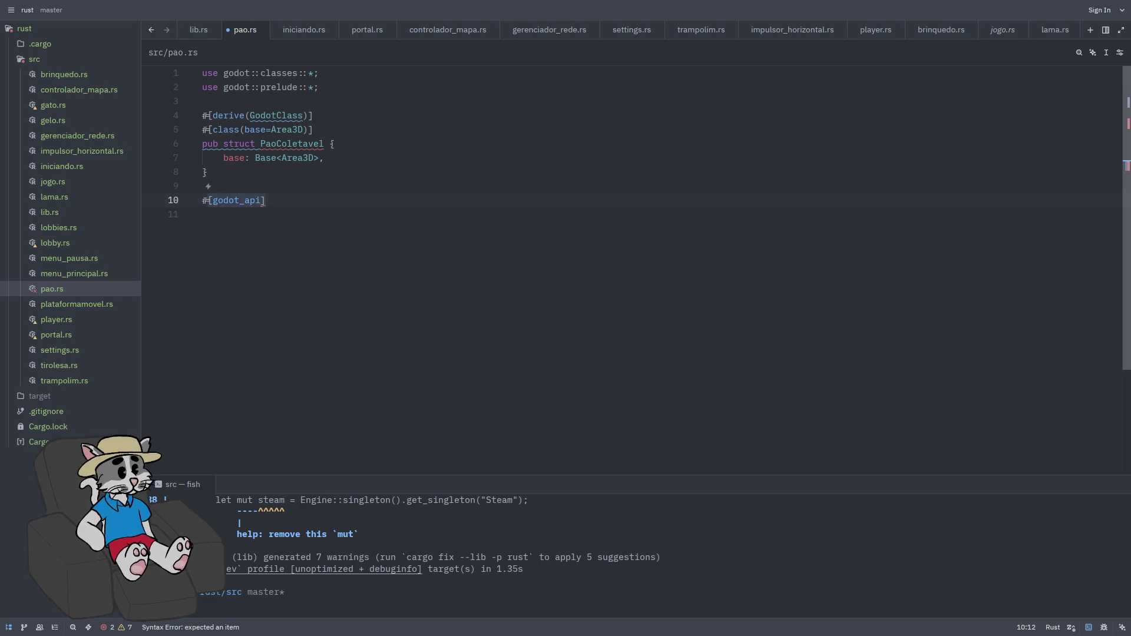
{"action": "type", "text": "]"}
{"action": "key", "text": "Return"}
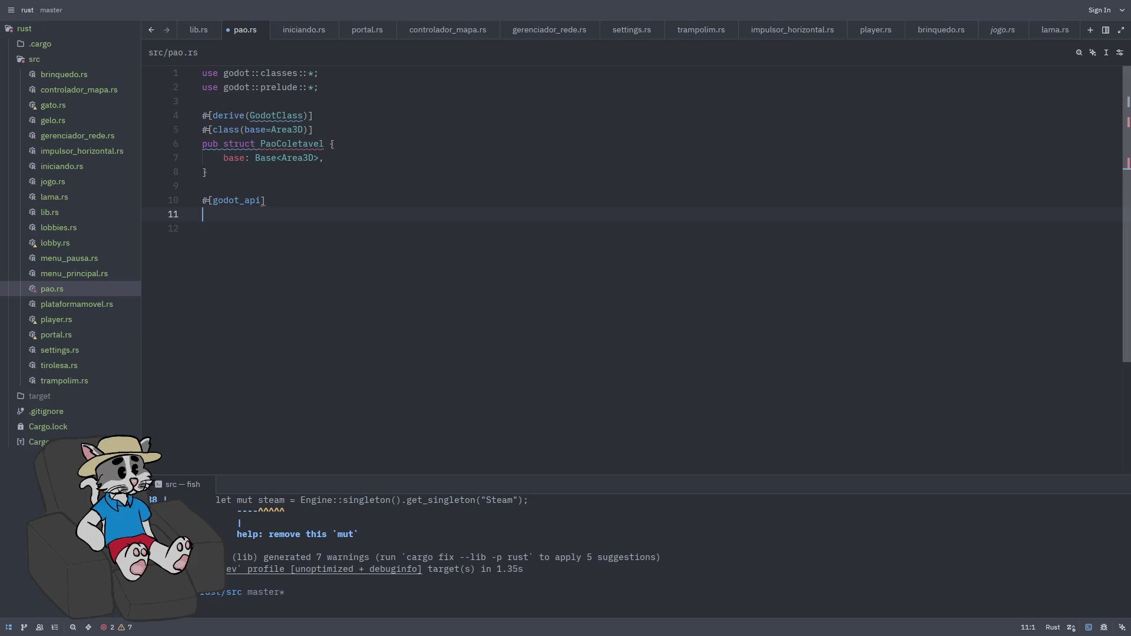
{"action": "type", "text": "#impl "}
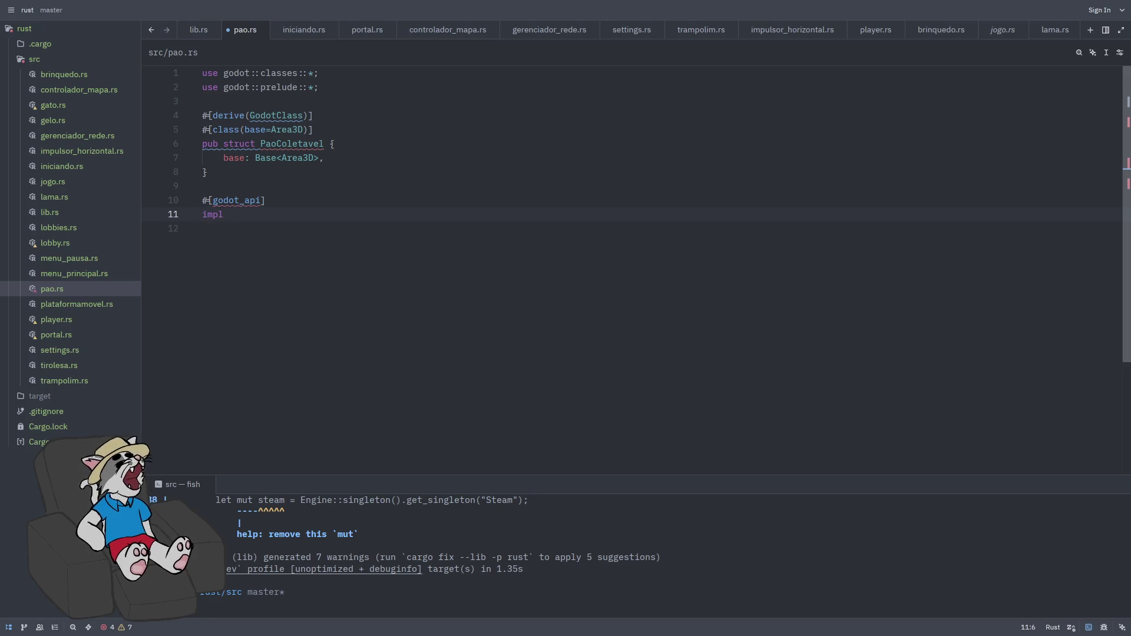
{"action": "type", "text": "IArea3D"}
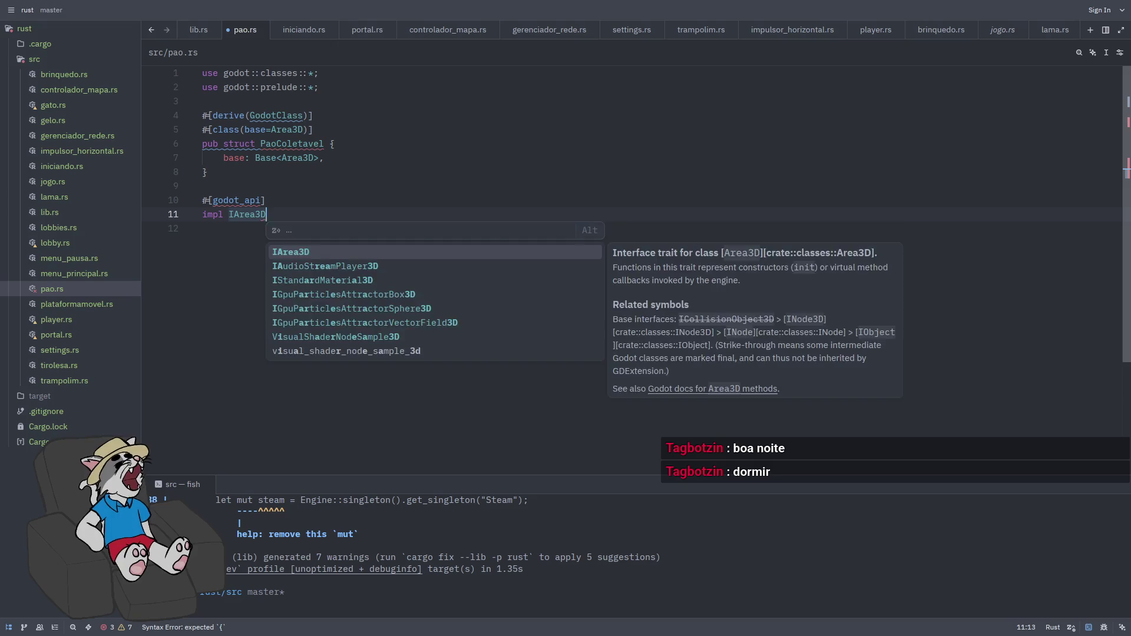
{"action": "type", "text": " fo"}
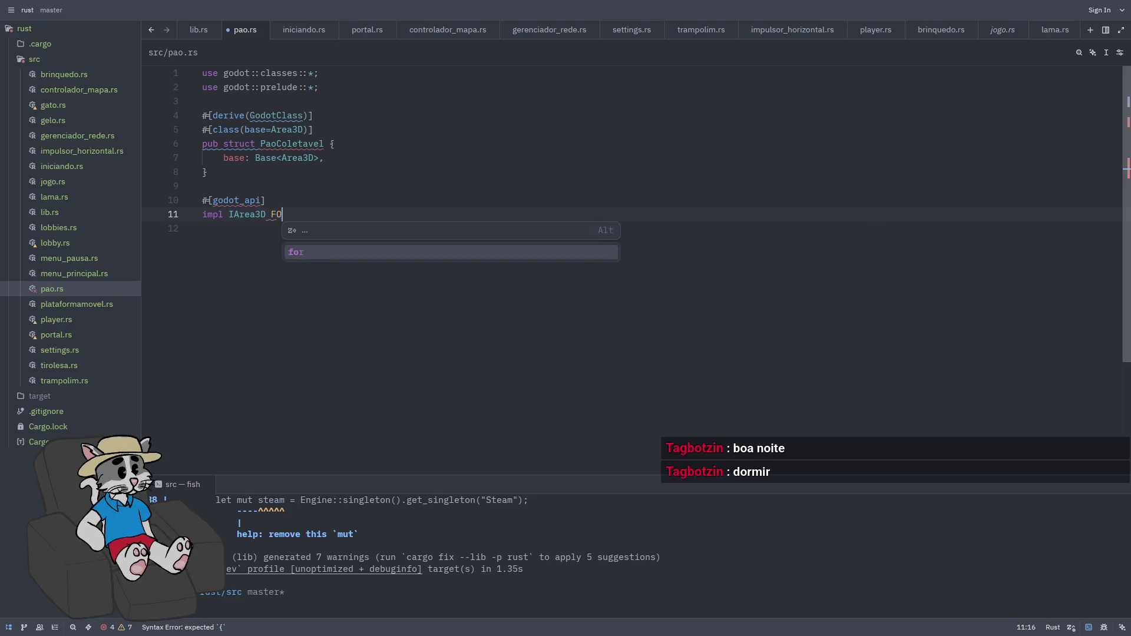
{"action": "type", "text": "r Pao"}
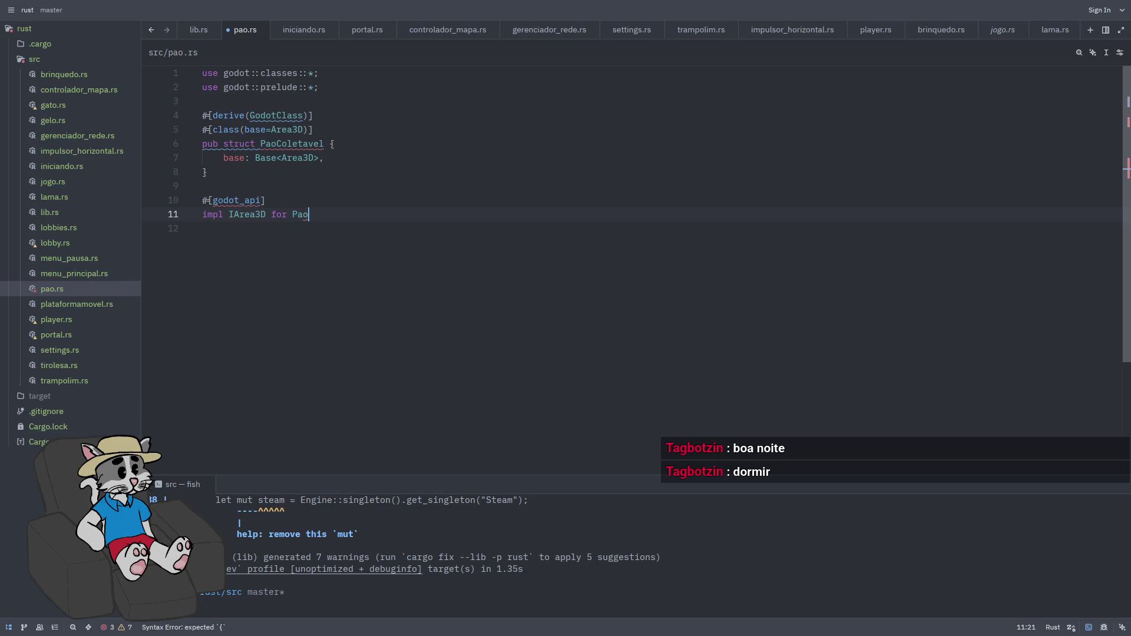
{"action": "type", "text": "Colet"}
{"action": "key", "text": "Return"}
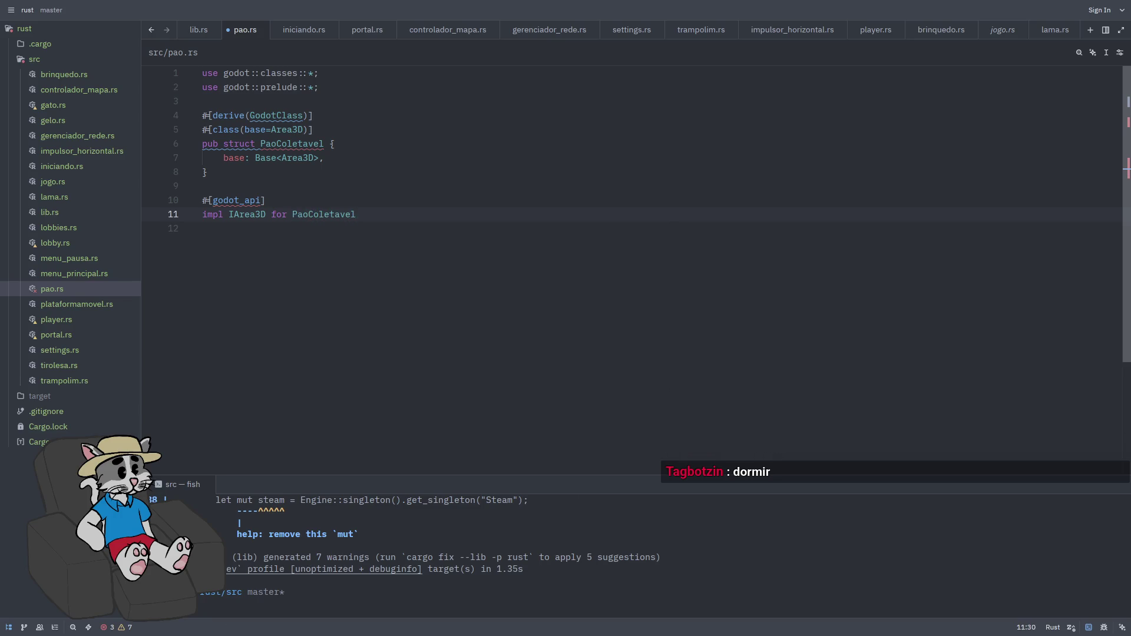
{"action": "type", "text": "{"}
{"action": "key", "text": "Return"}
{"action": "key", "text": "Return"}
{"action": "key", "text": "Return"}
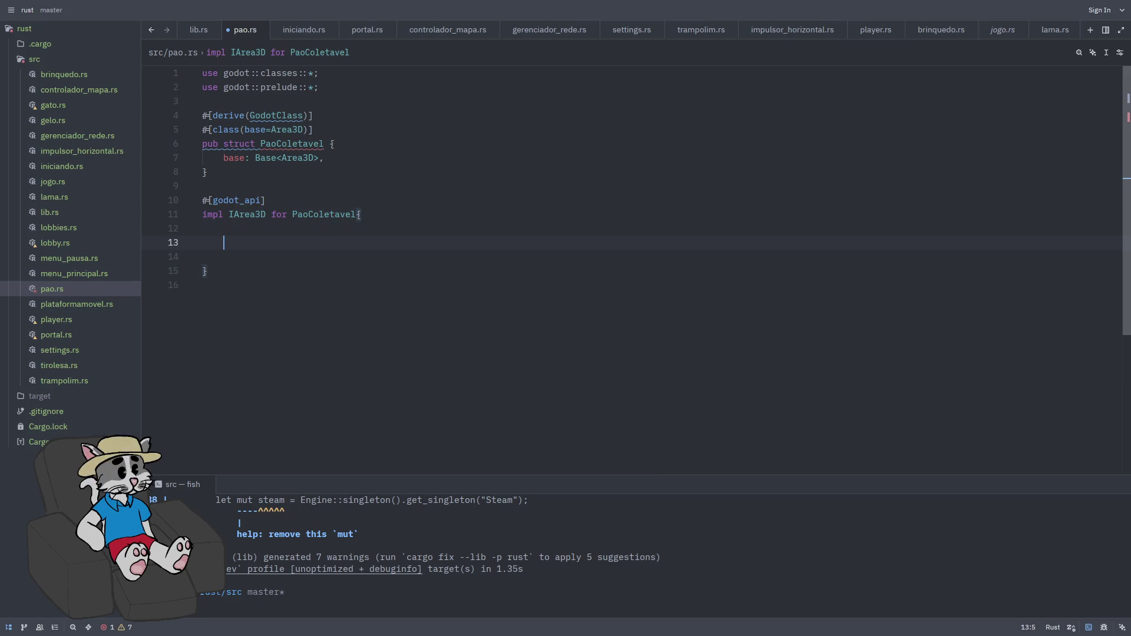
- Type a base: Base<Area3D> line in the impl, save, then delete that misplaced line
{"action": "type", "text": "base: BA"}
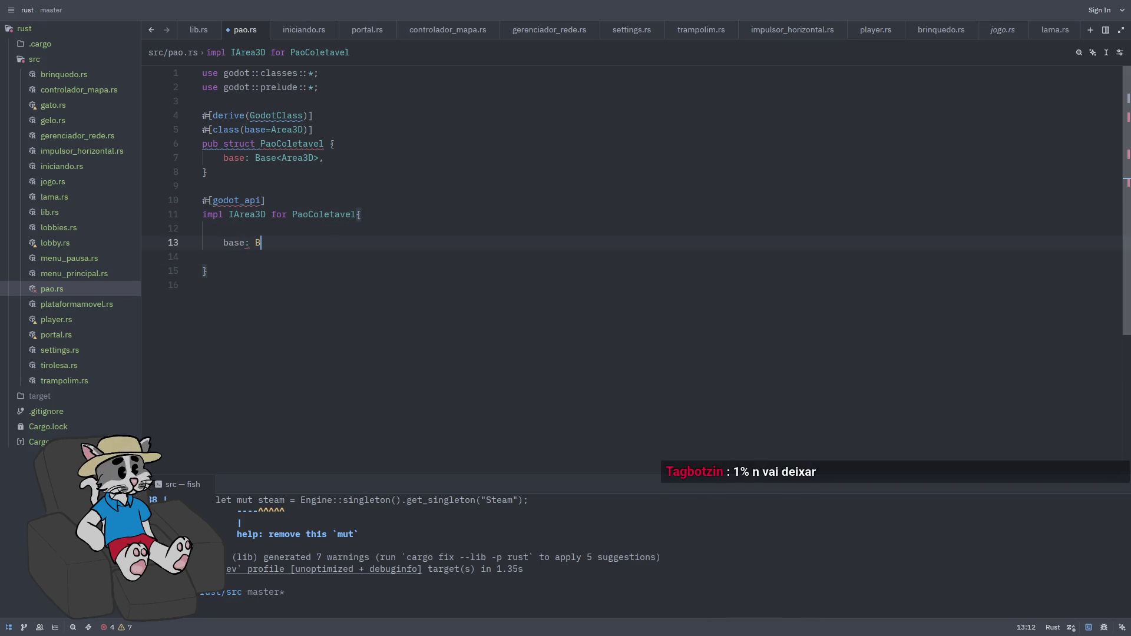
{"action": "key", "text": "BackSpace"}
{"action": "type", "text": "ase<"}
{"action": "type", "text": "Area3d"}
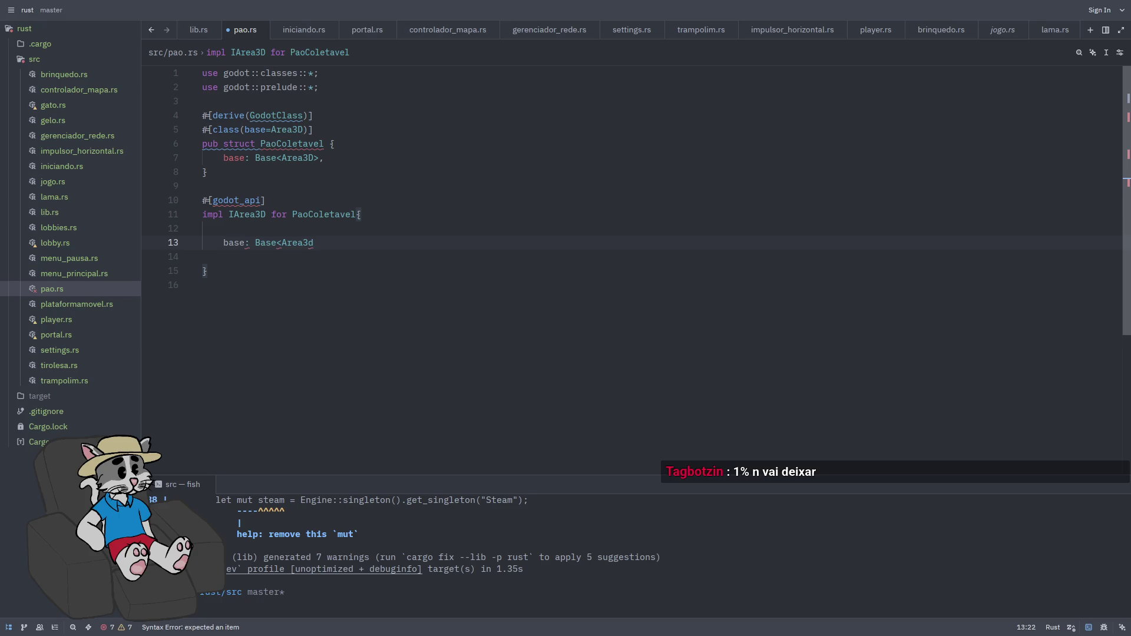
{"action": "key", "text": "BackSpace"}
{"action": "type", "text": "D>,"}
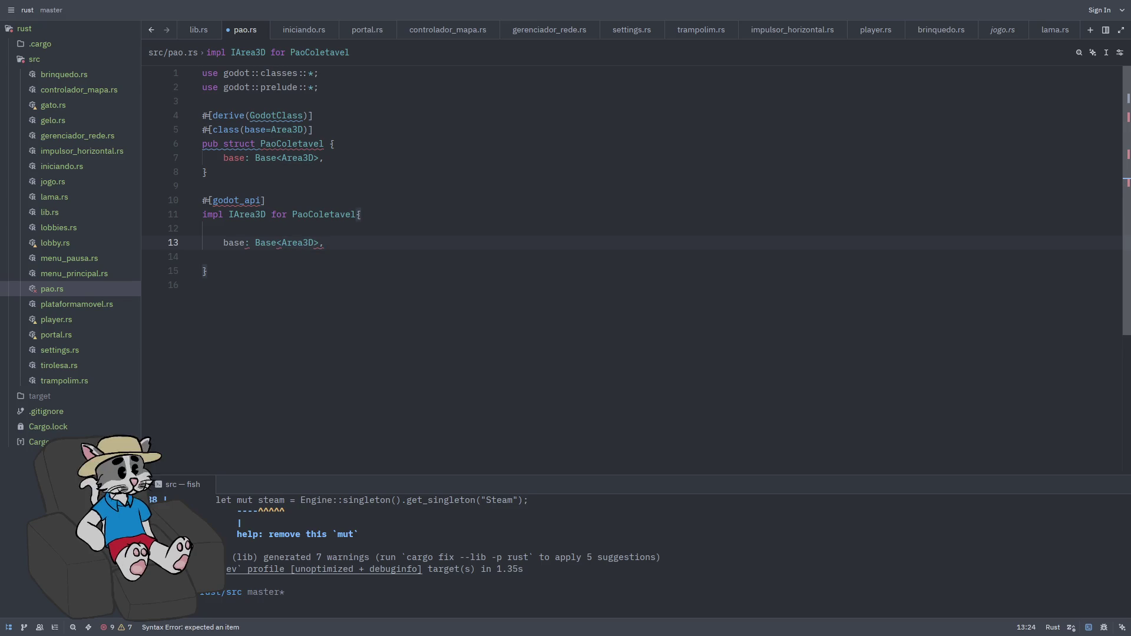
{"action": "key", "text": "ctrl+s"}
{"action": "left_click", "coordinate": [203, 257]}
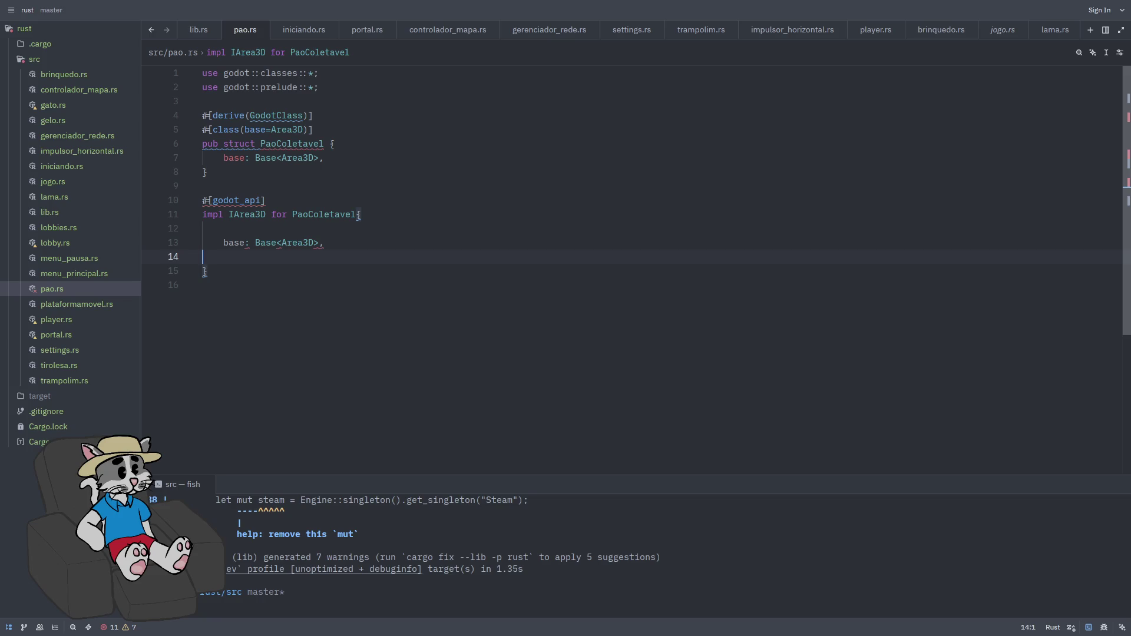
{"action": "left_click", "coordinate": [220, 247], "text": "shift"}
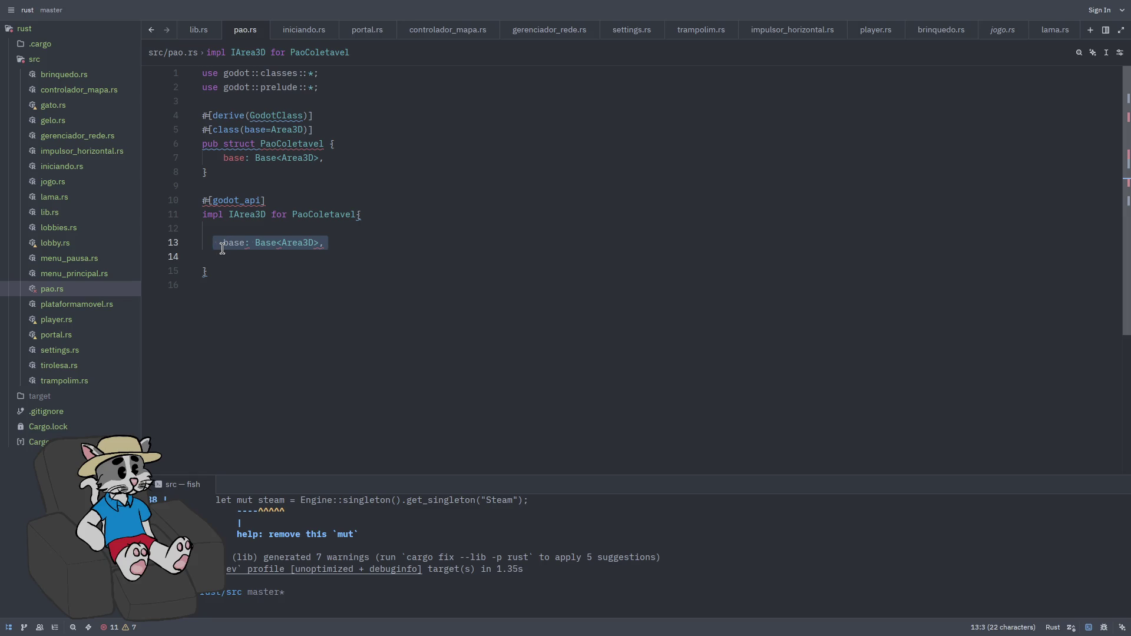
{"action": "key", "text": "BackSpace"}
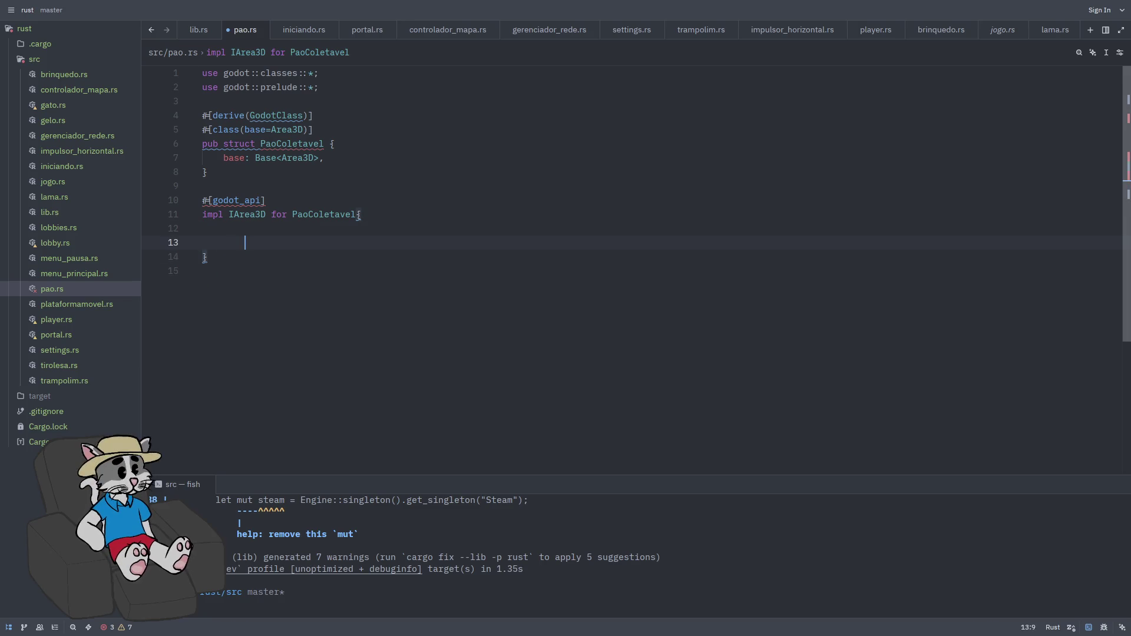
- Write fn init(base: Base<Area3D>) -> Self returning Self { base }, then save and format
{"action": "type", "text": "Fn"}
{"action": "key", "text": "BackSpace"}
{"action": "type", "text": "(base: Ba"}
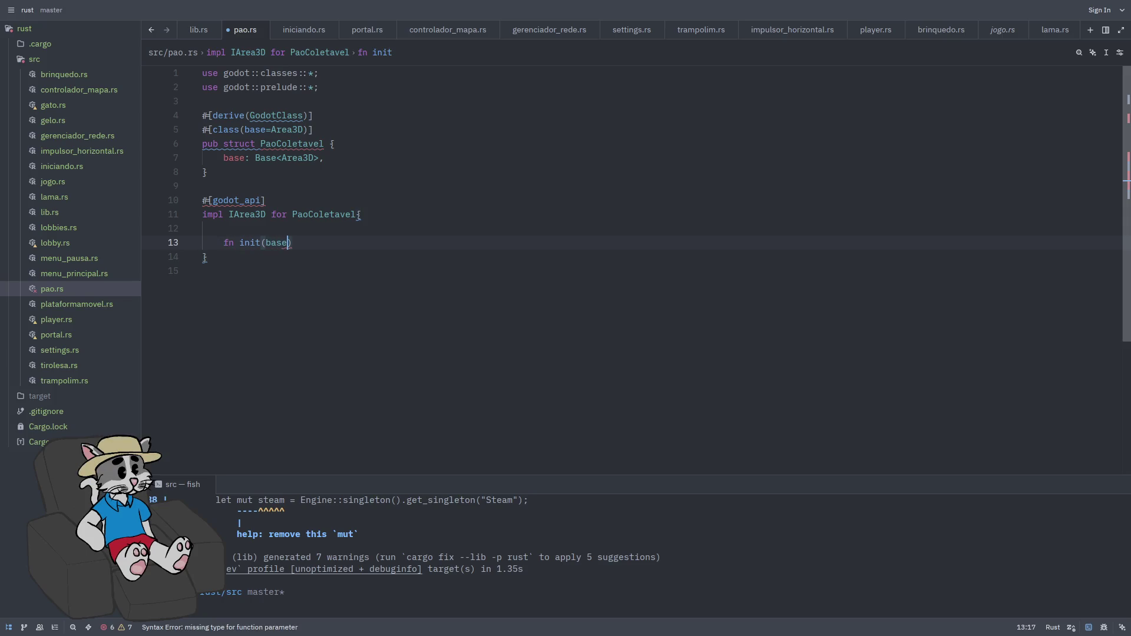
{"action": "type", "text": "se<Area3"}
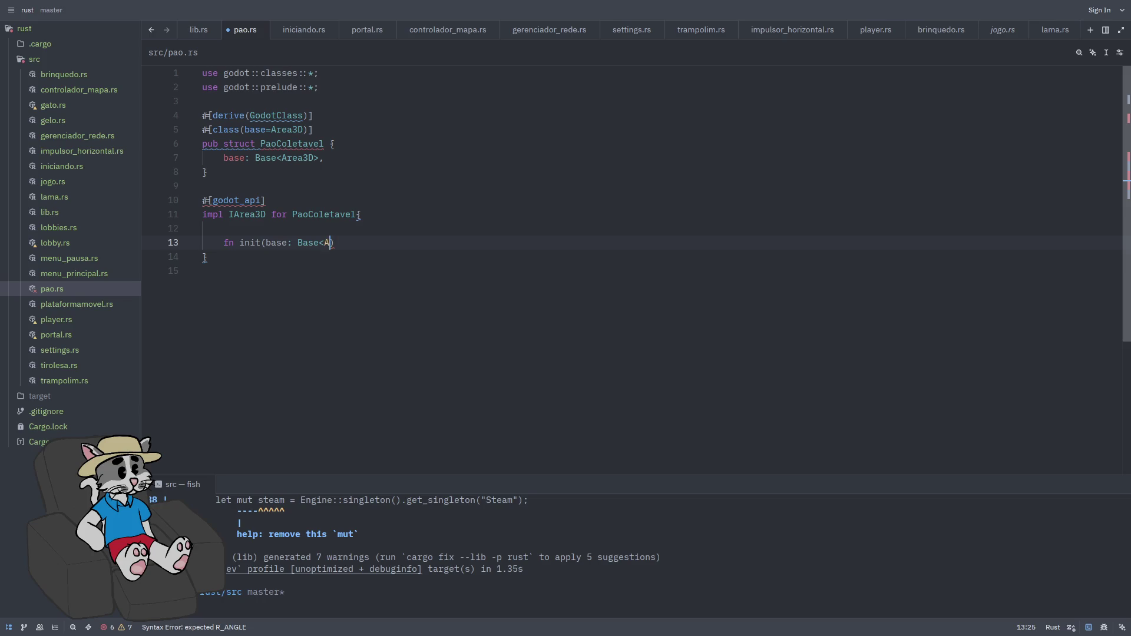
{"action": "type", "text": "D>)"}
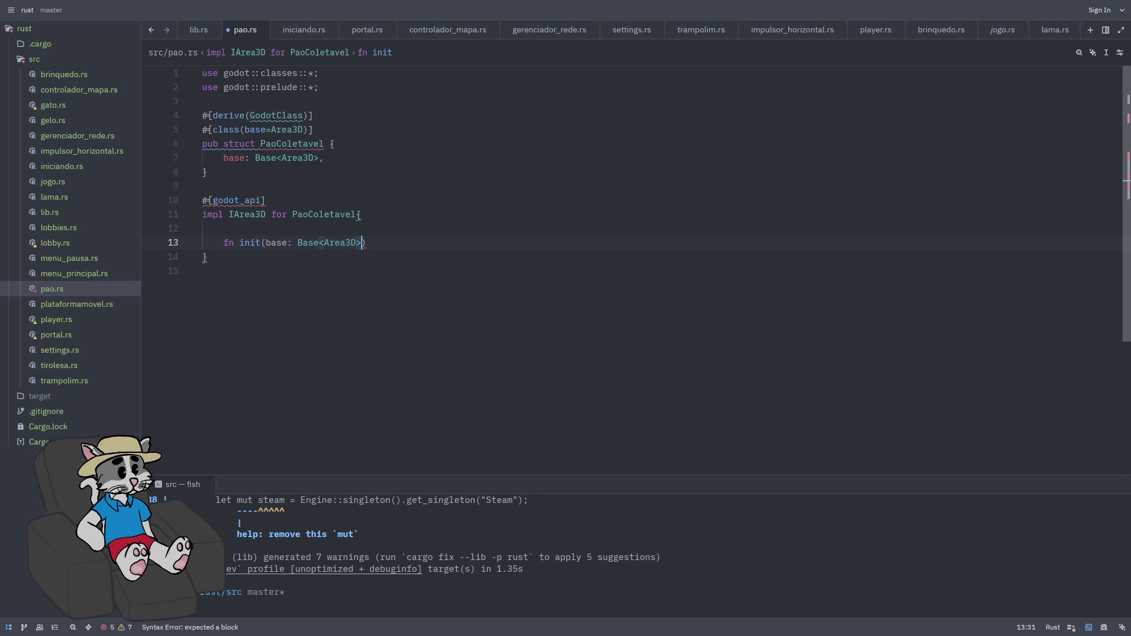
{"action": "type", "text": " -> S"}
{"action": "key", "text": "Return"}
{"action": "key", "text": "Return"}
{"action": "key", "text": "Return"}
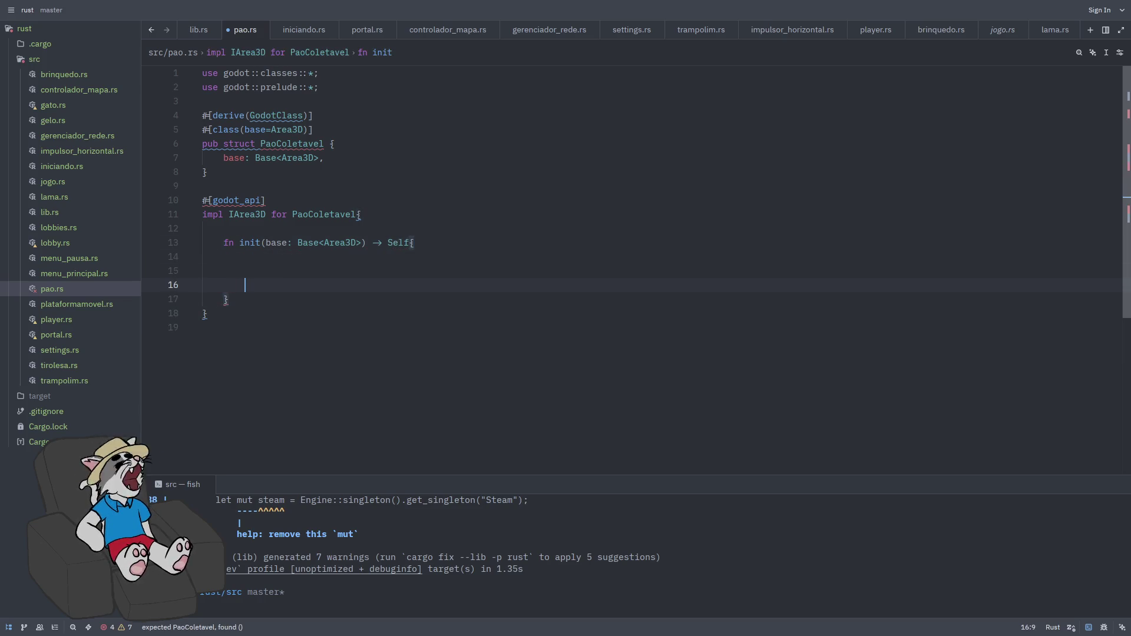
{"action": "key", "text": "Up"}
{"action": "type", "text": "Self { base"}
{"action": "key", "text": "ctrl+s"}
{"action": "left_click", "coordinate": [229, 257]}
{"action": "key", "text": "Return"}
{"action": "key", "text": "Return"}
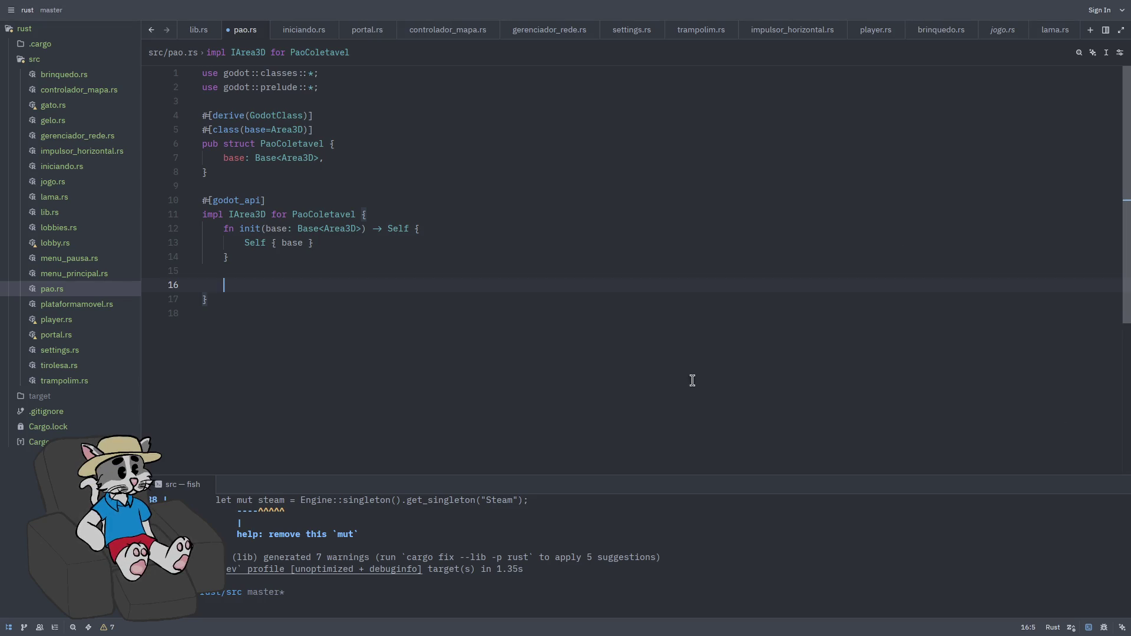
- Add fn ready(&mut self) that creates a tocar callable for "ao_corpo_entrar"
{"action": "type", "text": "fn ready"}
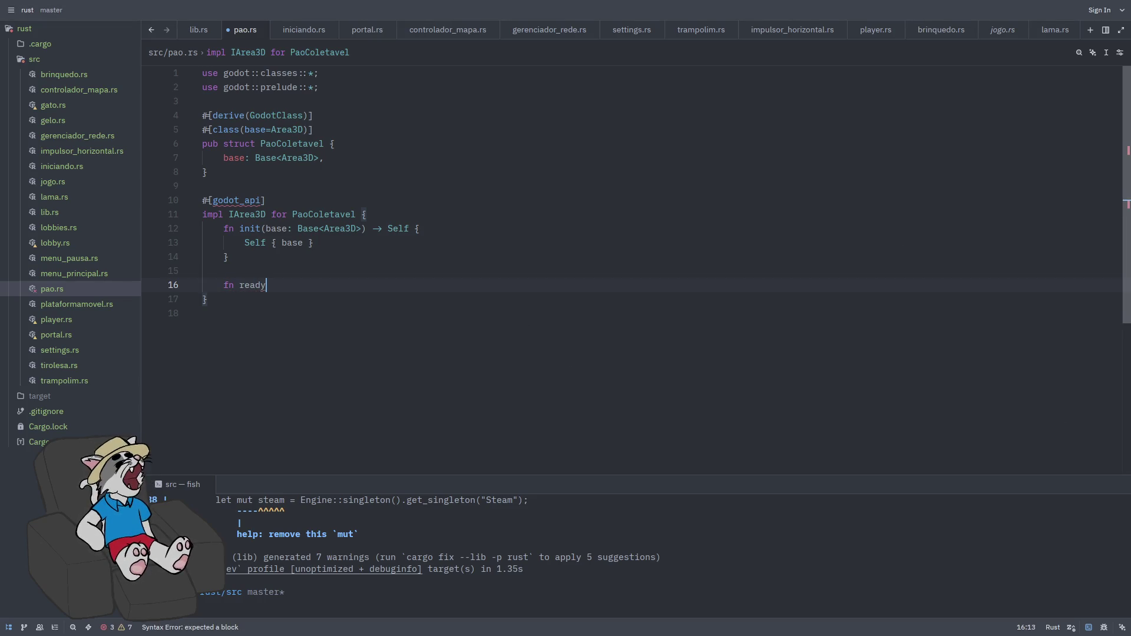
{"action": "type", "text": "(&mut self)"}
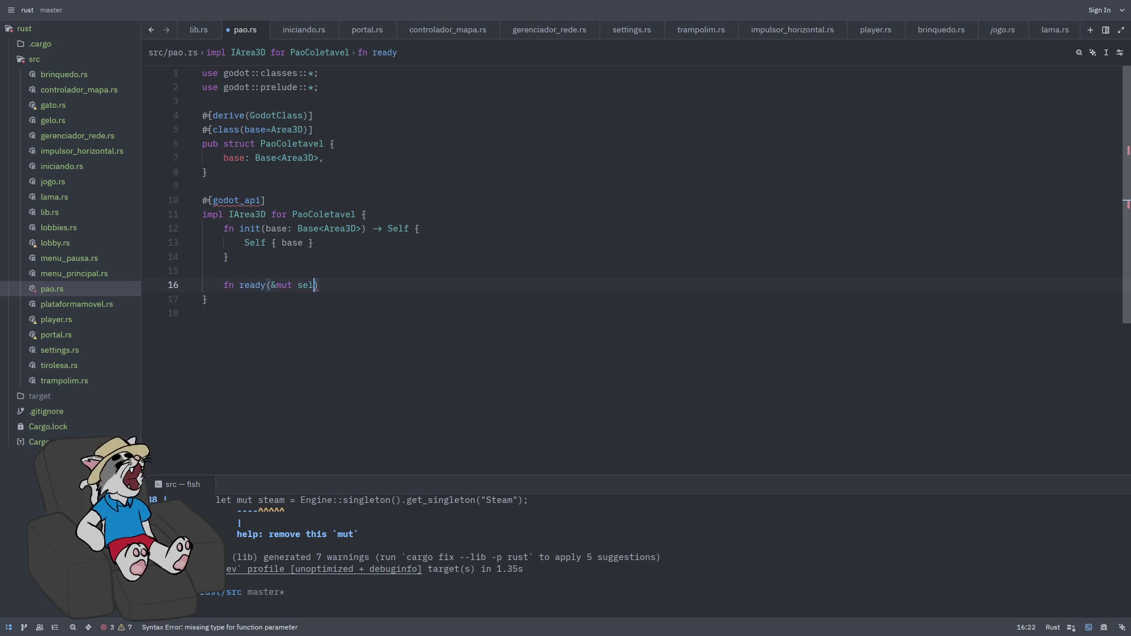
{"action": "key", "text": "Return"}
{"action": "key", "text": "Return"}
{"action": "key", "text": "Return"}
{"action": "key", "text": "Up"}
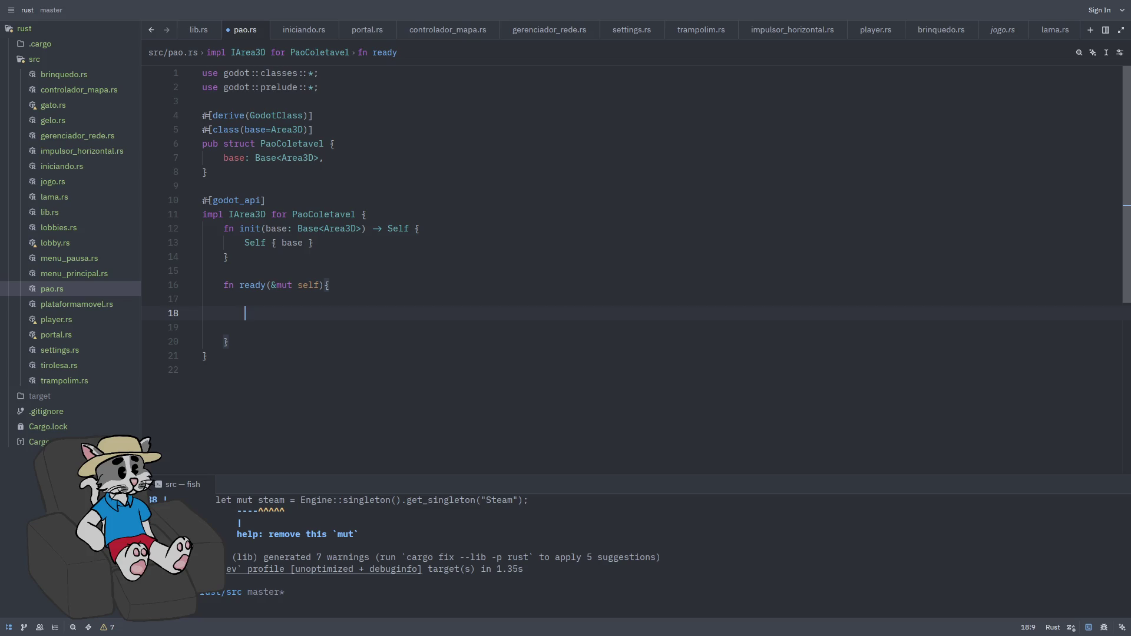
{"action": "type", "text": "let "}
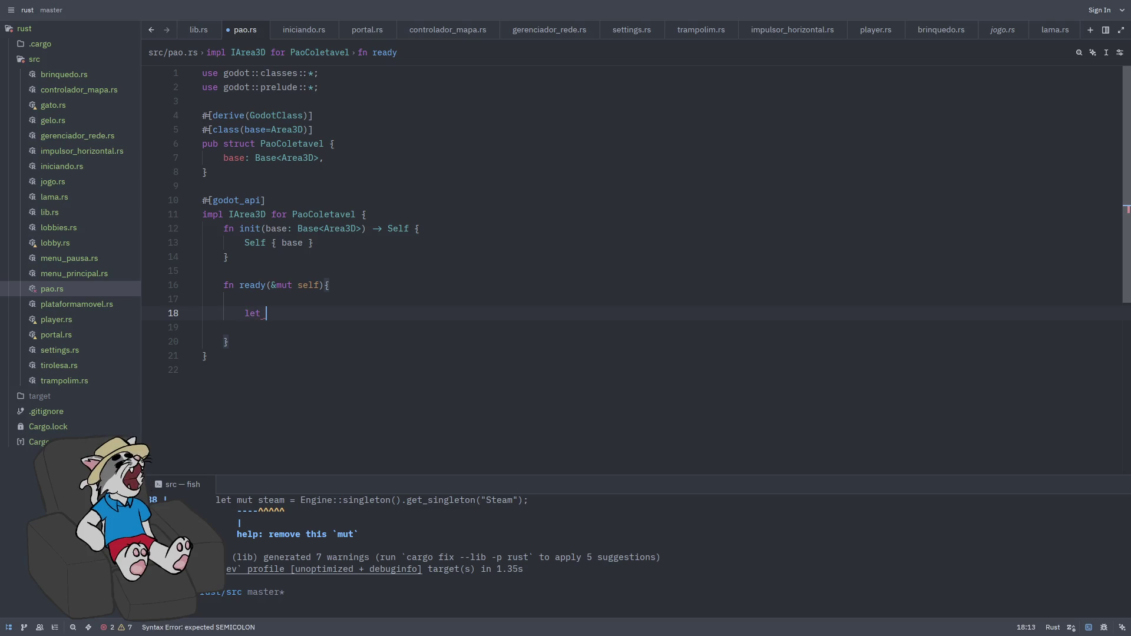
{"action": "type", "text": "tocar = self.base().callable"}
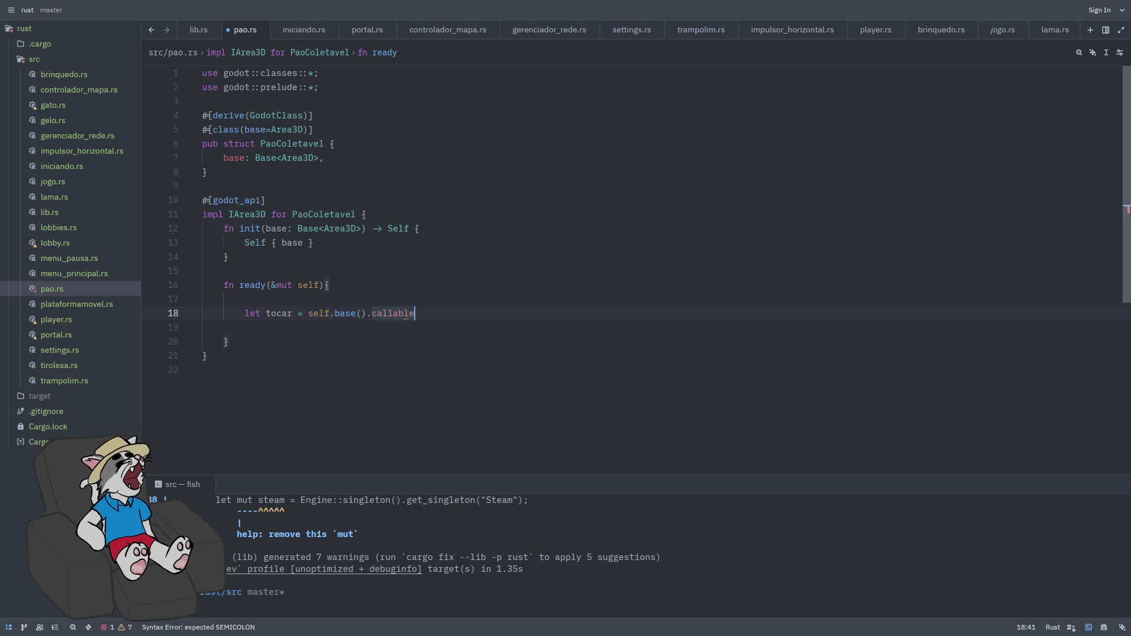
{"action": "key", "text": "Return"}
{"action": "type", "text": "\""}
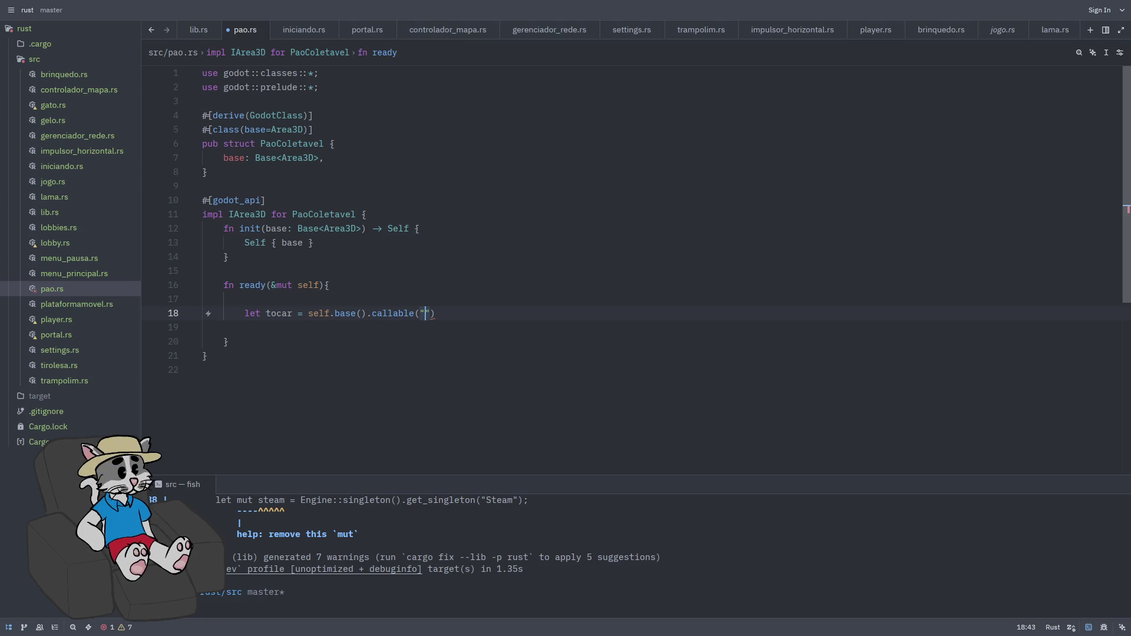
{"action": "type", "text": "_corpo_entrar\""}
{"action": "type", "text": ");"}
- Connect "body_entered" to tocar with self.base_mut().connect("body_entered", &tocar)
{"action": "key", "text": "Return"}
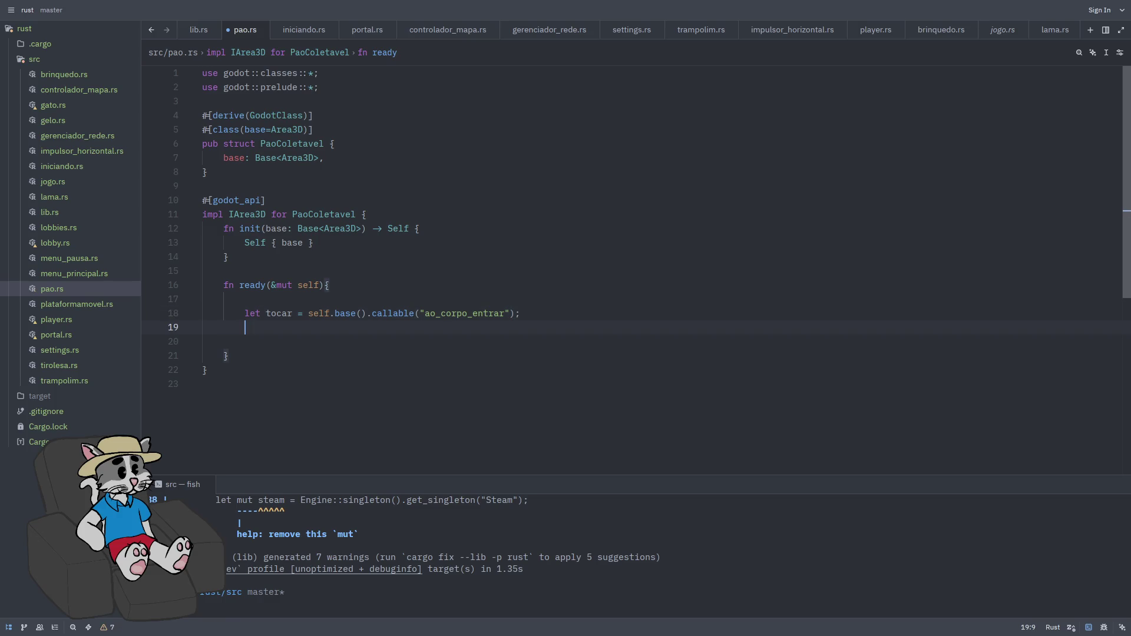
{"action": "type", "text": "self;b"}
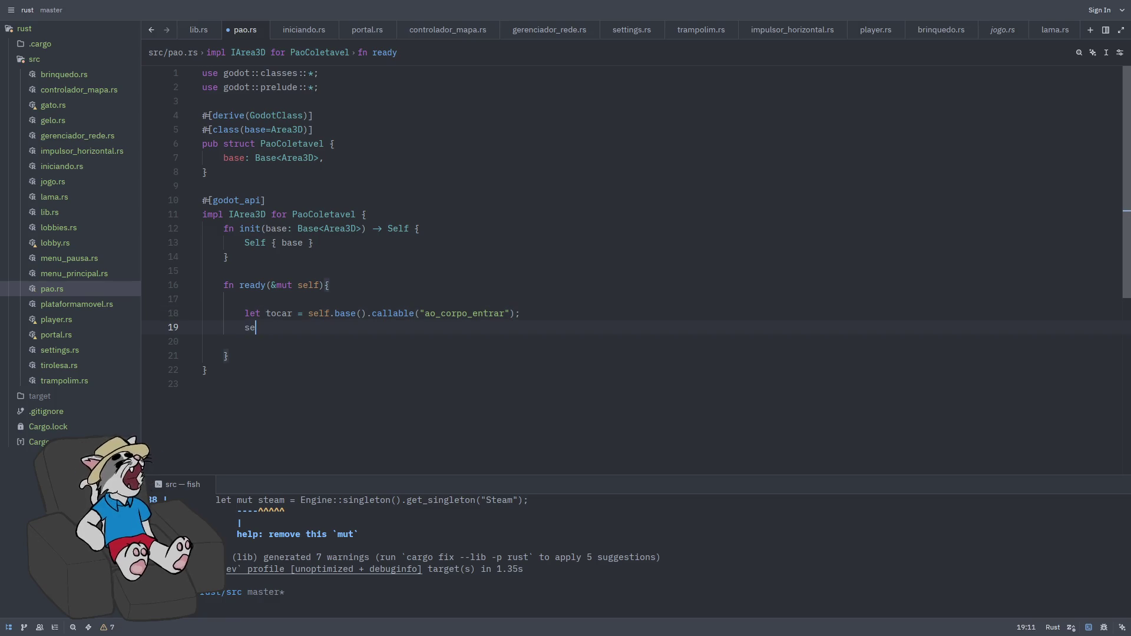
{"action": "key", "text": "BackSpace"}
{"action": "key", "text": "BackSpace"}
{"action": "type", "text": ".base_muit"}
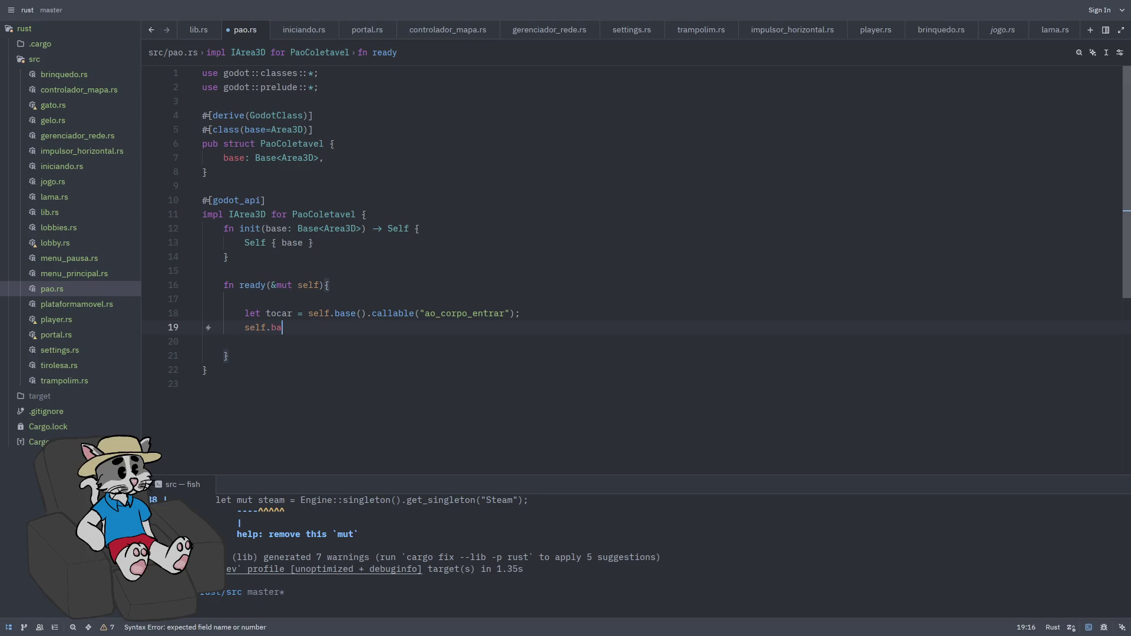
{"action": "key", "text": "BackSpace"}
{"action": "key", "text": "BackSpace"}
{"action": "type", "text": "t"}
{"action": "key", "text": "Return"}
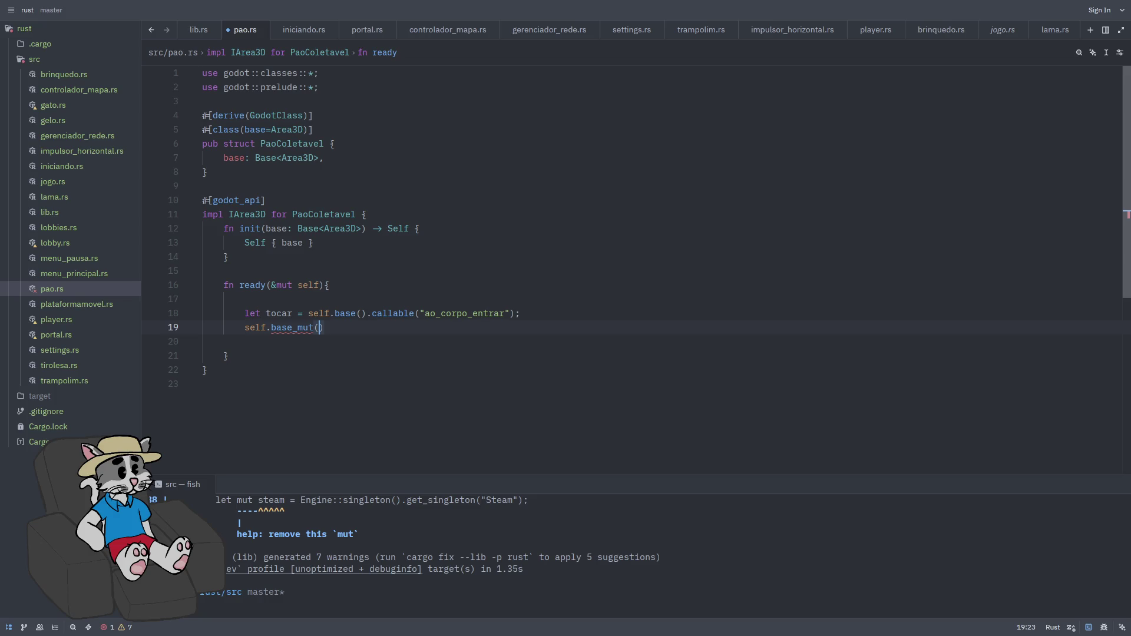
{"action": "type", "text": ".connect("}
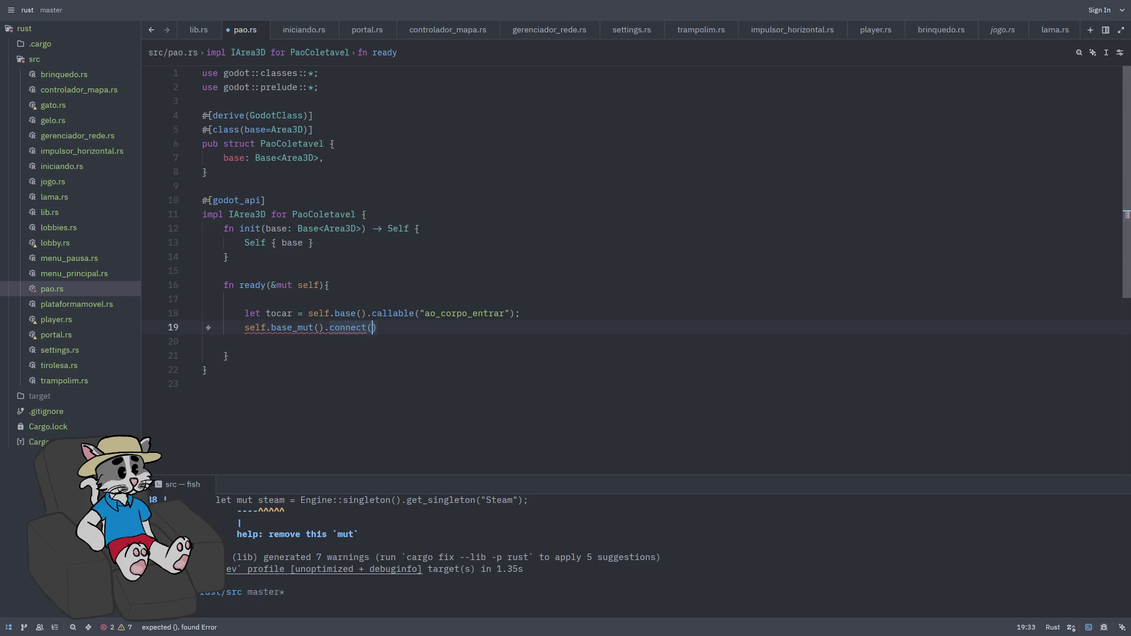
{"action": "type", "text": "\"body_entered\","}
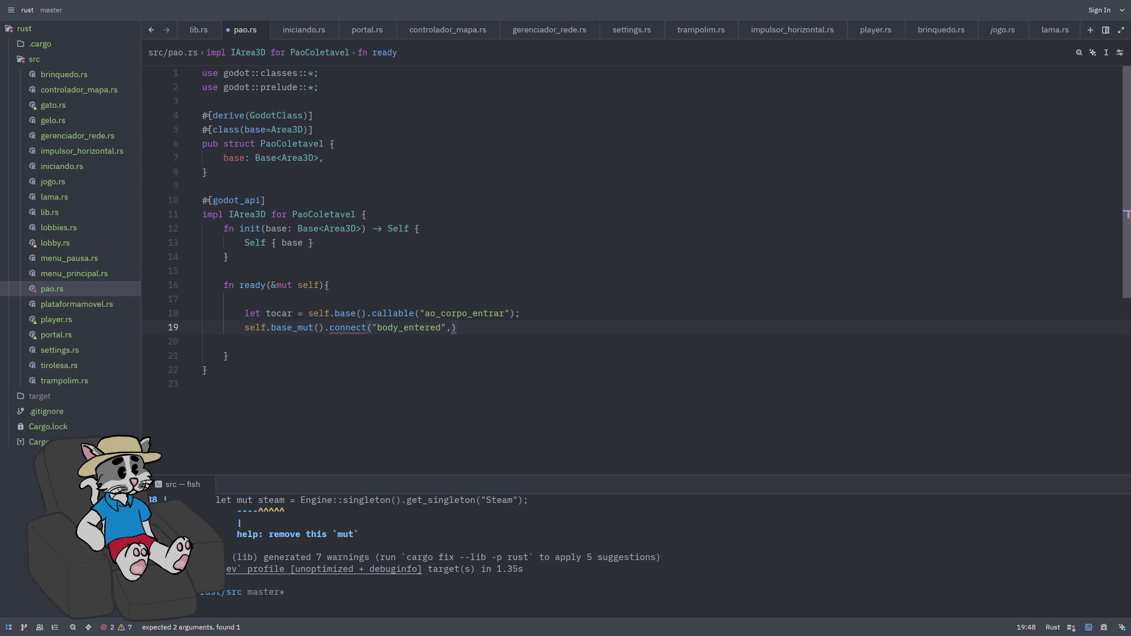
{"action": "type", "text": " &tocar)"}
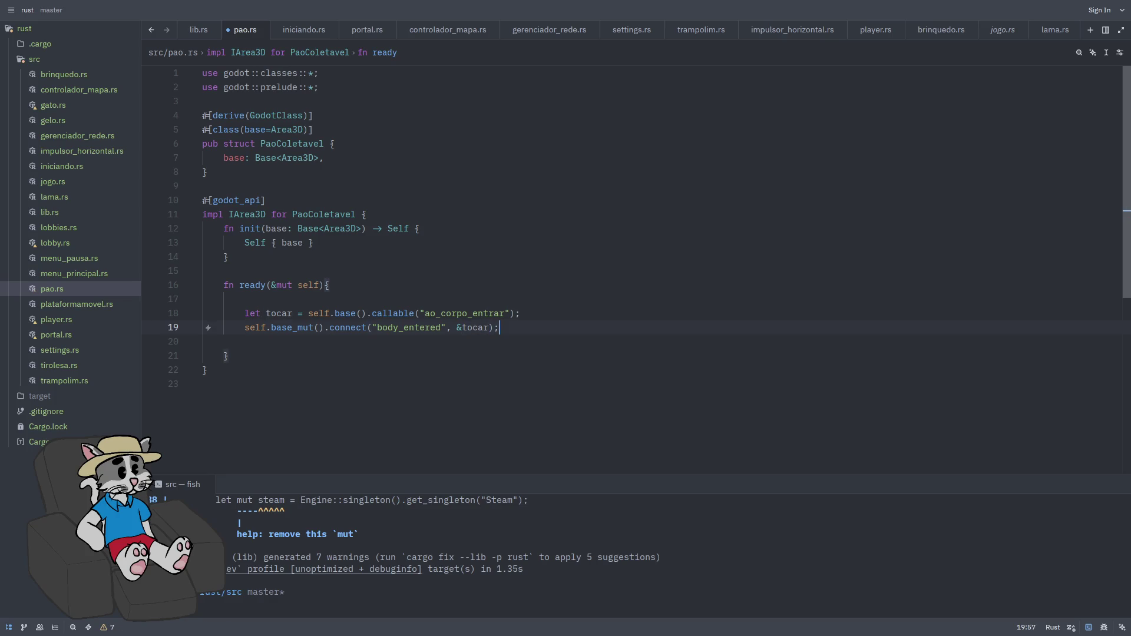
{"action": "scroll", "coordinate": [590, 295], "scroll_direction": "down", "scroll_amount": 1}
{"action": "key", "text": "Down"}
{"action": "key", "text": "Down"}
{"action": "key", "text": "Down"}
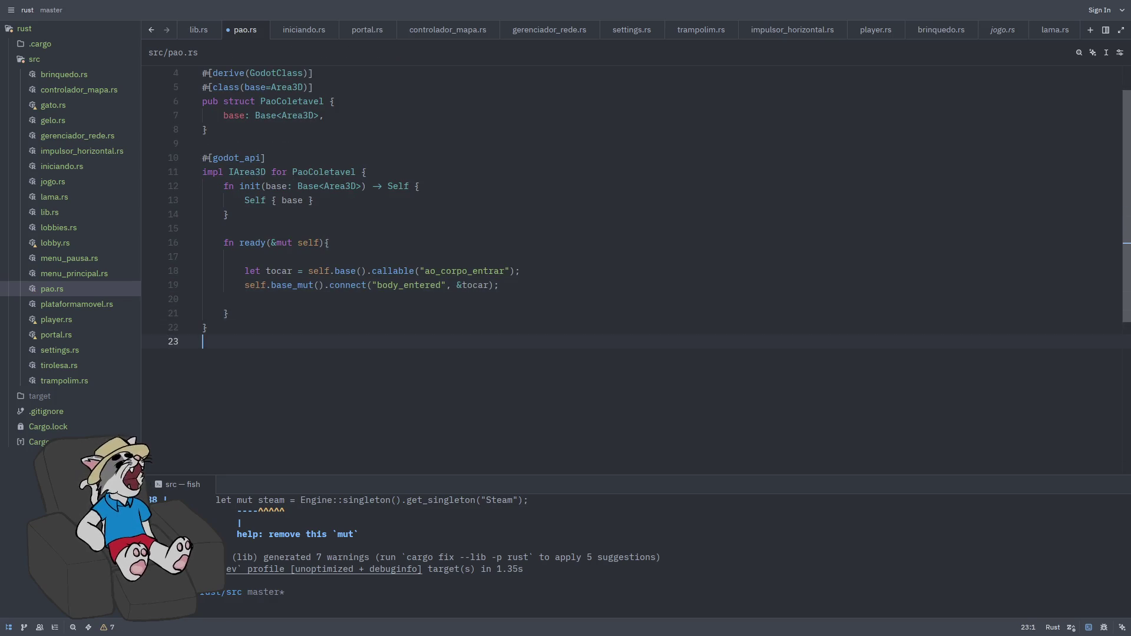
{"action": "key", "text": "Return"}
{"action": "key", "text": "Return"}
- Start a second #[godot_api] impl PaoColetavel block
{"action": "type", "text": "#[godot_api"}
{"action": "key", "text": "Return"}
{"action": "type", "text": "impl pao"}
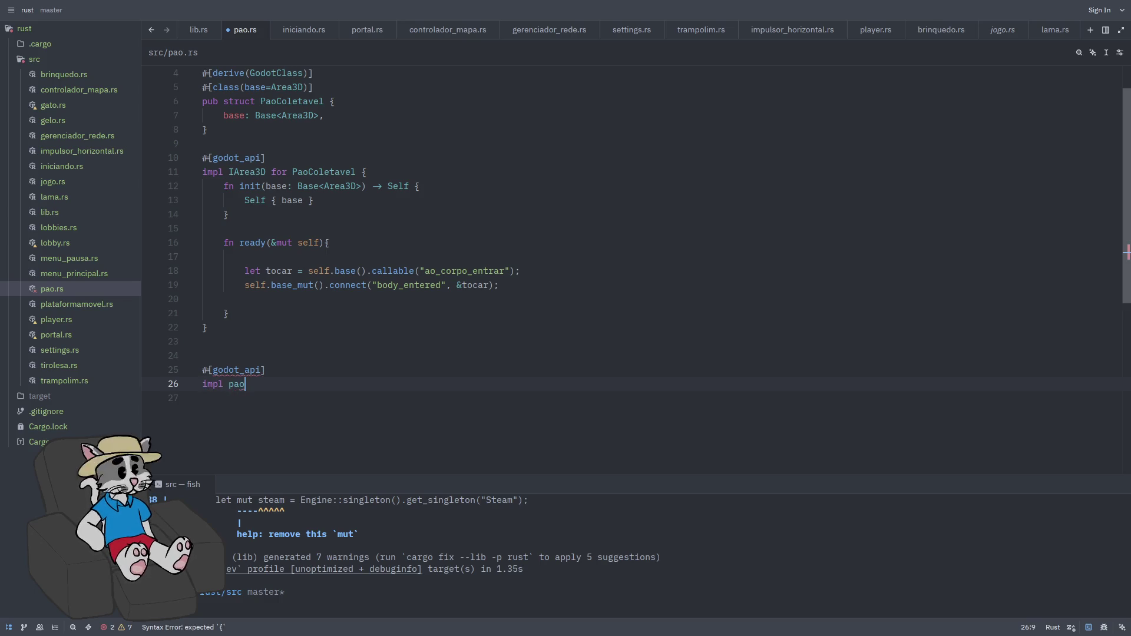
{"action": "key", "text": "BackSpace"}
{"action": "key", "text": "BackSpace"}
{"action": "key", "text": "BackSpace"}
{"action": "type", "text": "ol"}
{"action": "key", "text": "Return"}
{"action": "type", "text": "{"}
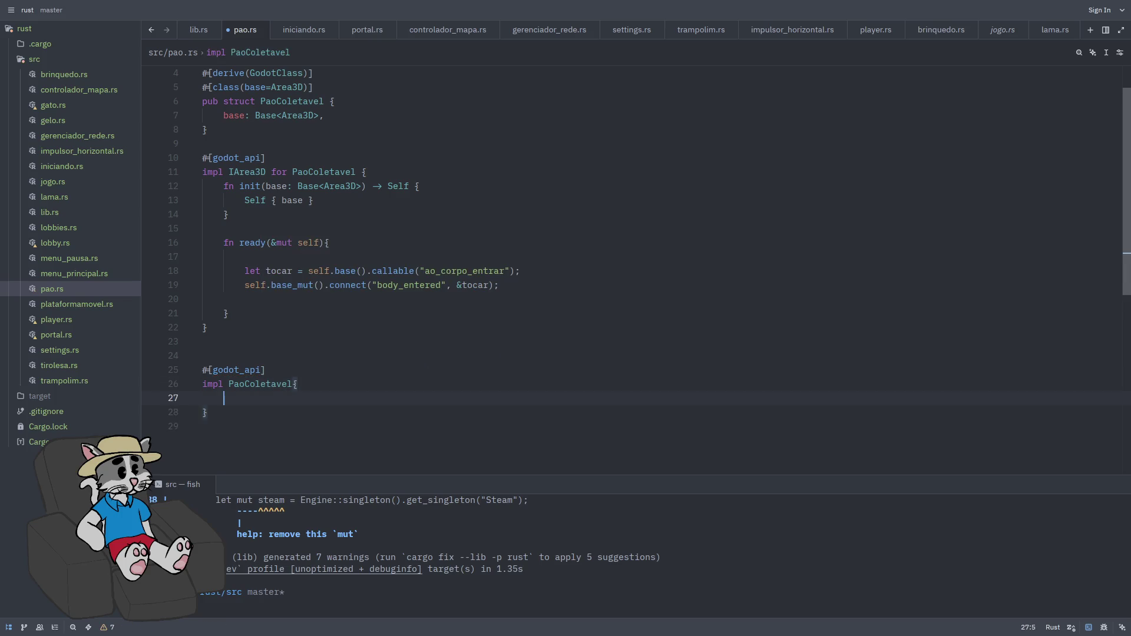
{"action": "key", "text": "Return"}
{"action": "key", "text": "Return"}
{"action": "key", "text": "Return"}
{"action": "key", "text": "Up"}
{"action": "key", "text": "Up"}
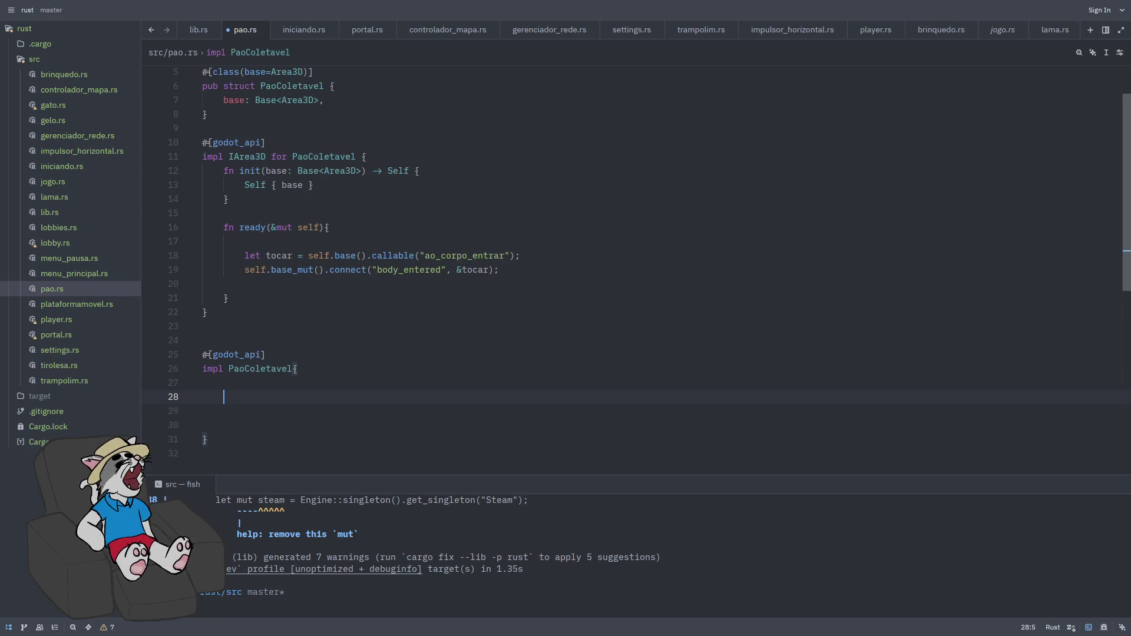
- Declare #[func] pub fn ao_corpo_entrar(&mut self, mut corpo: Gd<Node3D>)
{"action": "type", "text": "#[func]"}
{"action": "key", "text": "Return"}
{"action": "type", "text": "pub "}
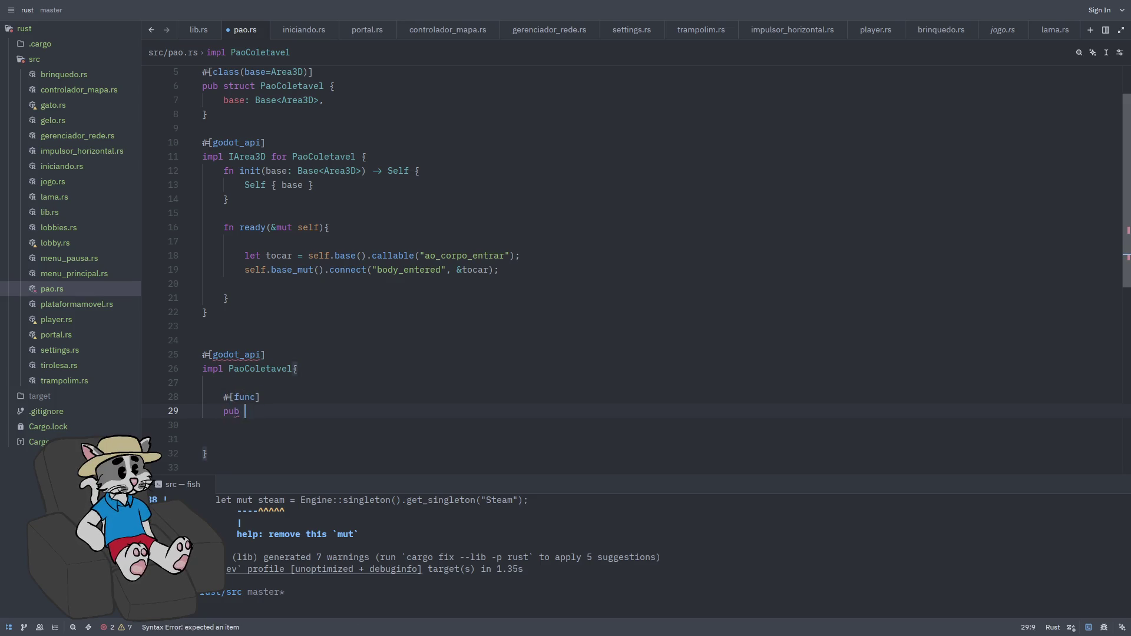
{"action": "type", "text": "fn ao"}
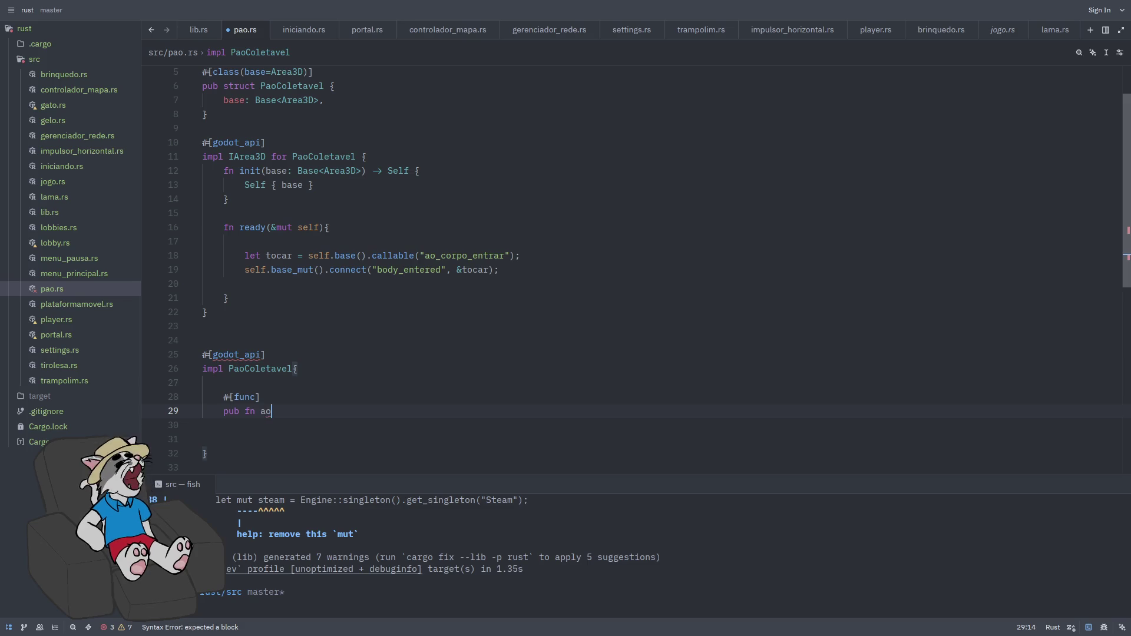
{"action": "type", "text": "_corpo_entrar"}
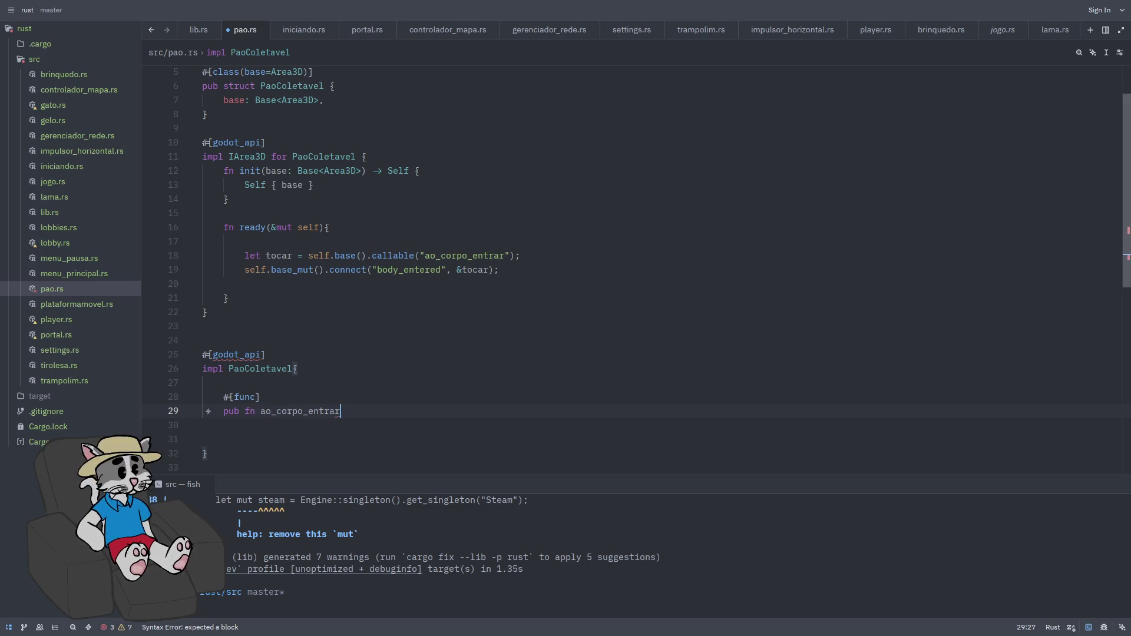
{"action": "type", "text": "(&mut"}
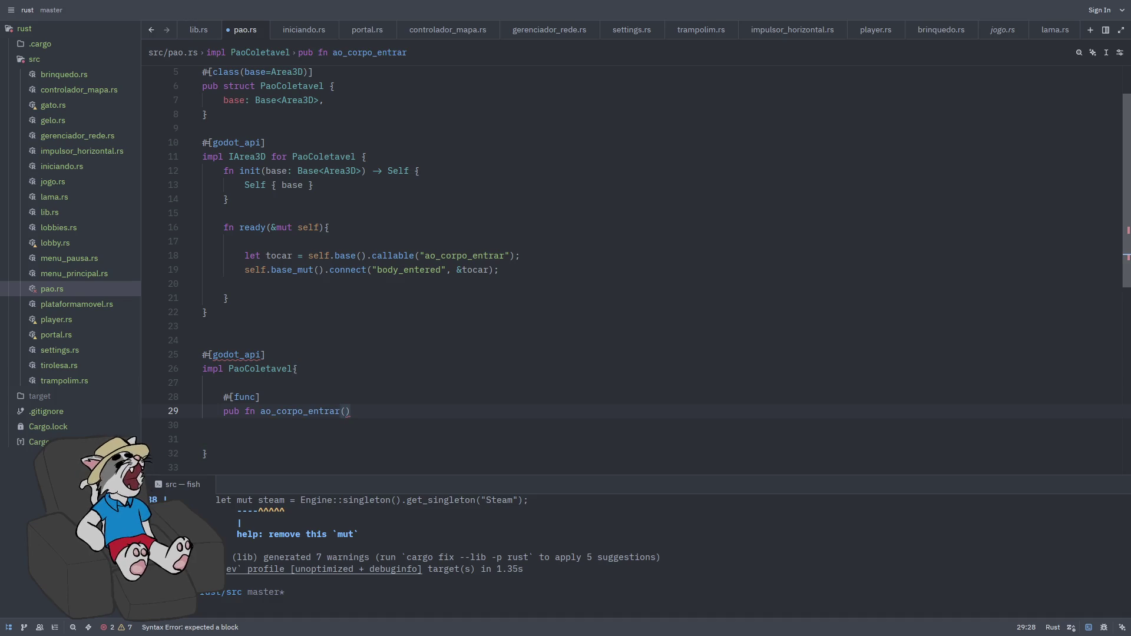
{"action": "type", "text": " self, "}
{"action": "type", "text": "mut corpo"}
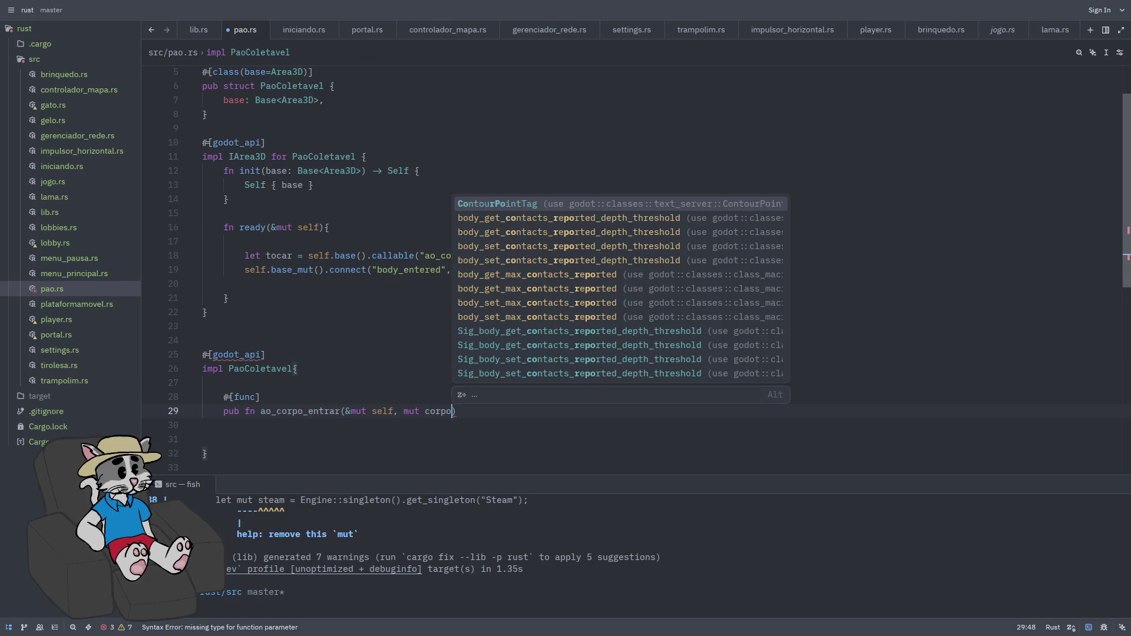
{"action": "type", "text": ": Gd<"}
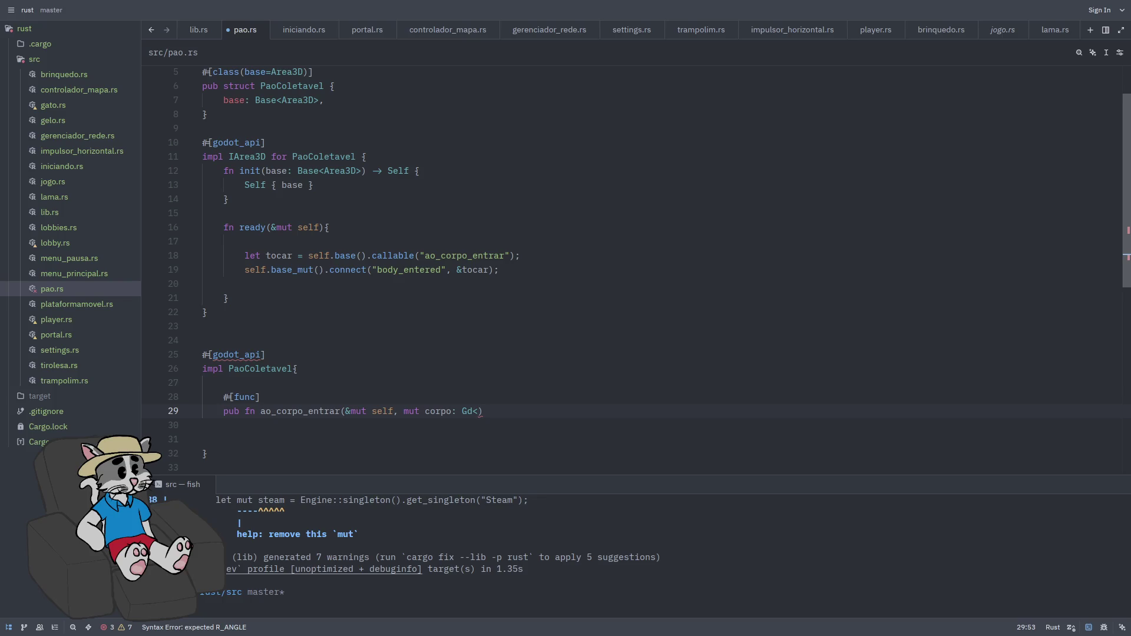
{"action": "type", "text": "ode3d"}
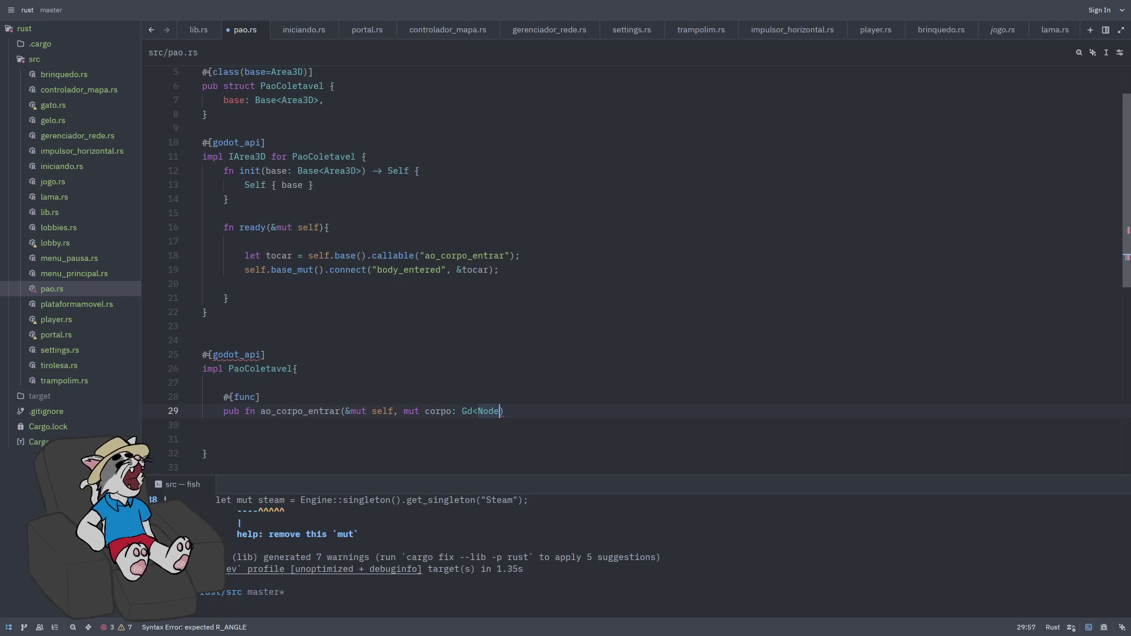
{"action": "type", "text": ">"}
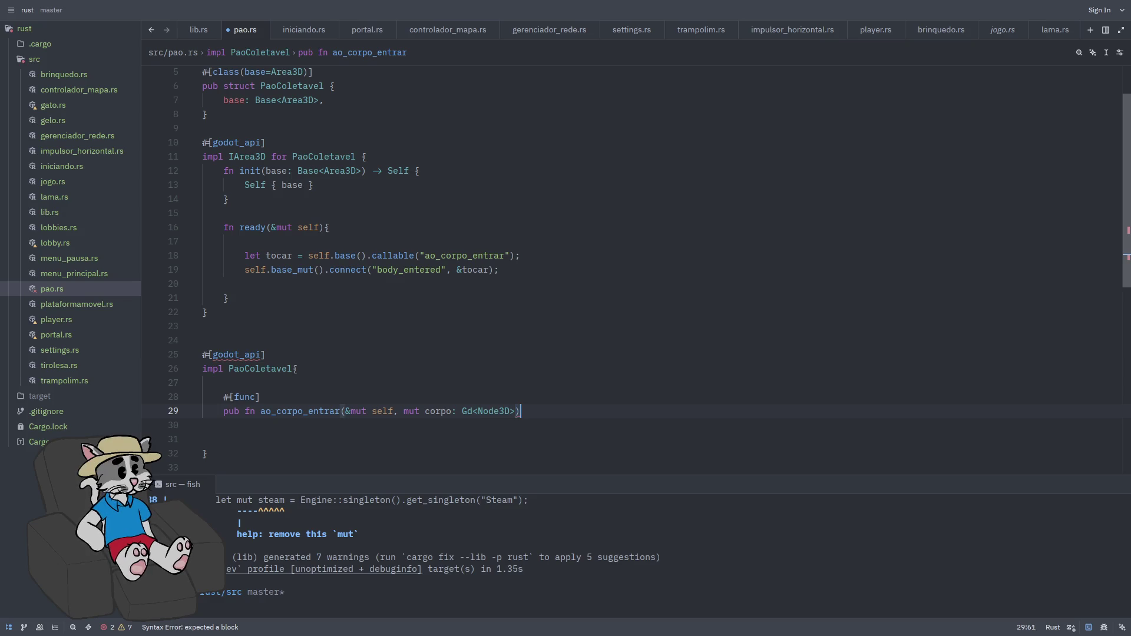
{"action": "type", "text": "{"}
{"action": "key", "text": "Return"}
{"action": "key", "text": "Return"}
{"action": "key", "text": "Return"}
{"action": "key", "text": "Up"}
{"action": "key", "text": "Up"}
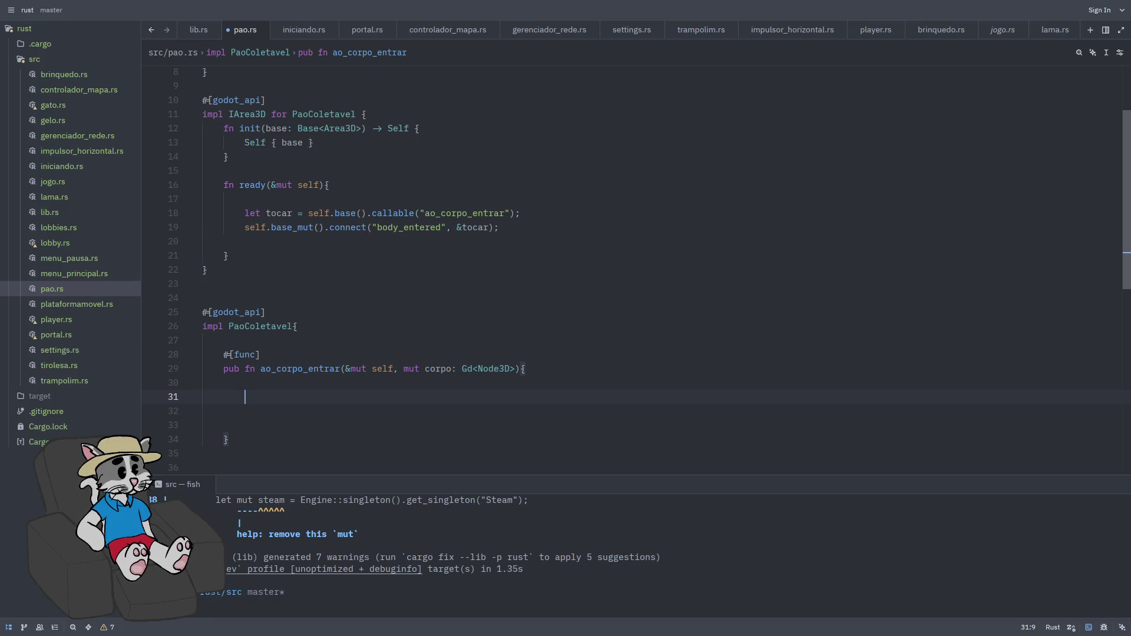
- Call corpo.call("pegar_pao_escudo", &[]) when corpo.has_method("pegar_pao_escudo"), then save
{"action": "type", "text": "F f corpo.has"}
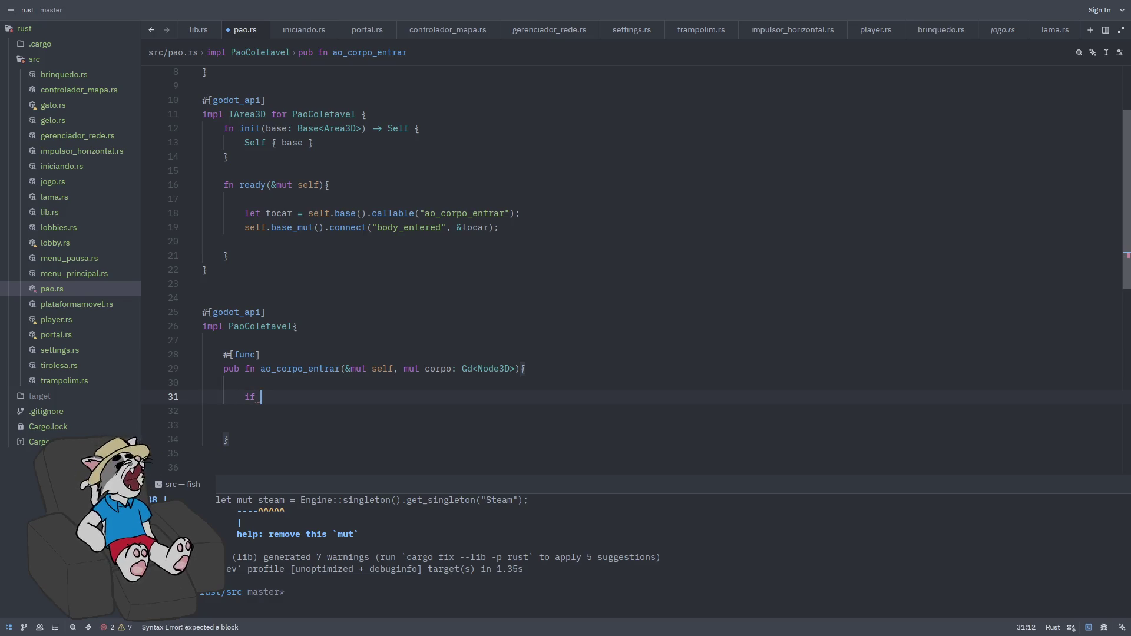
{"action": "type", "text": "_me"}
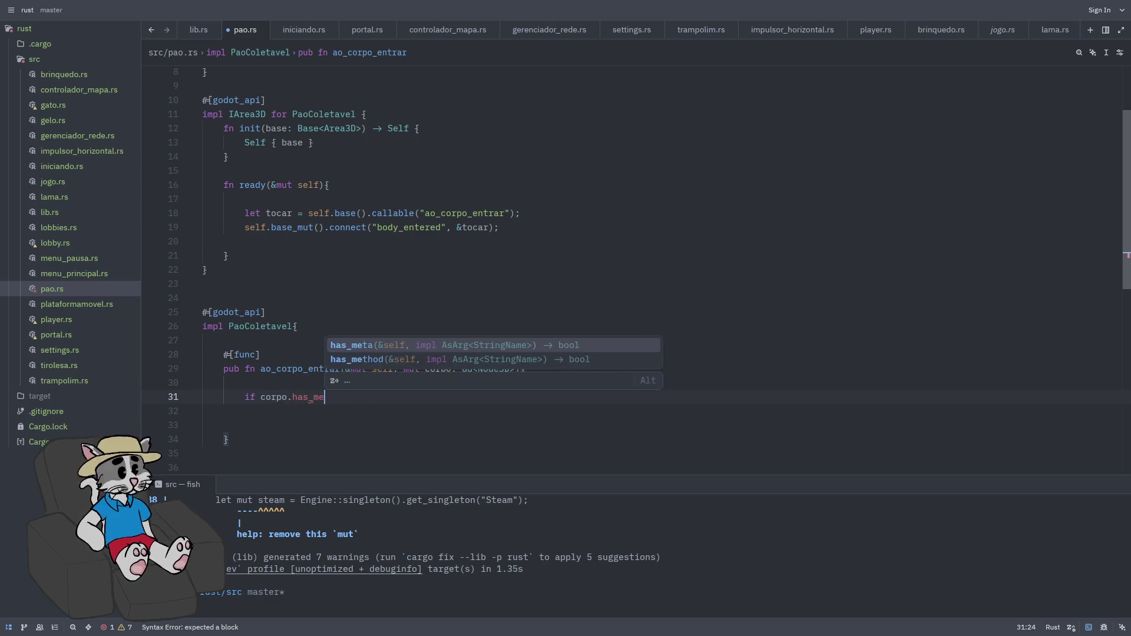
{"action": "key", "text": "Return"}
{"action": "type", "text": "\"method"}
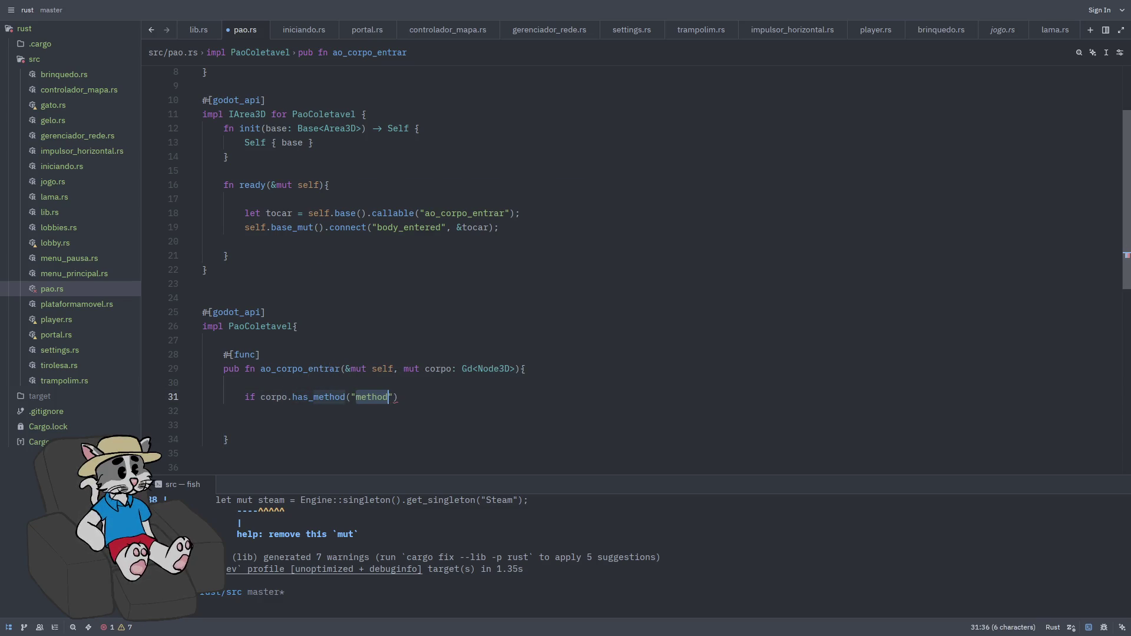
{"action": "type", "text": "P"}
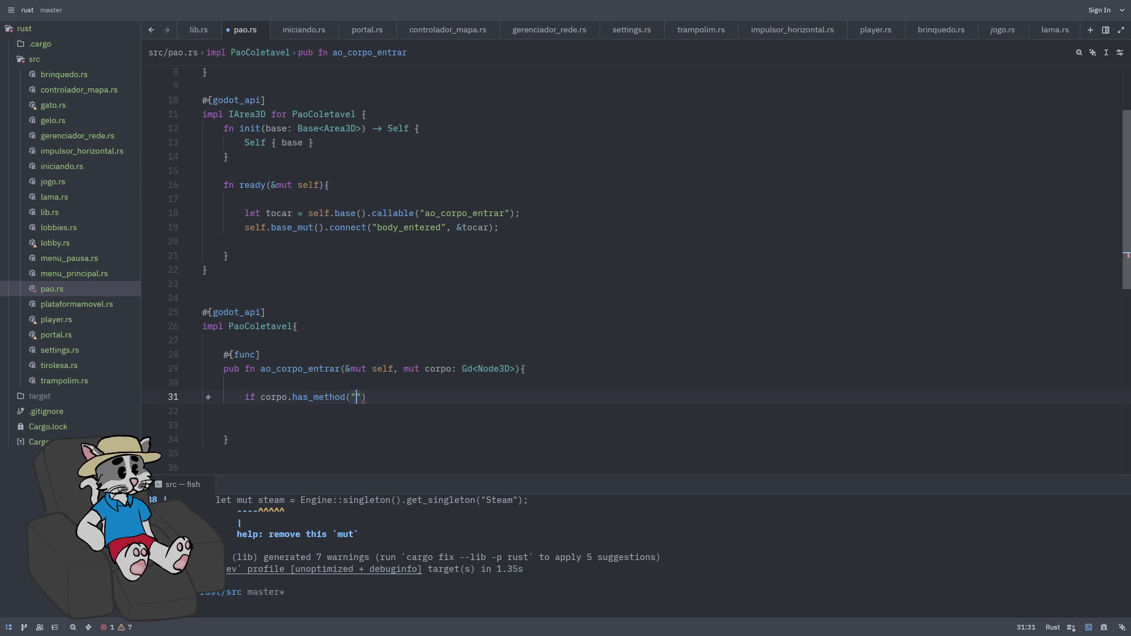
{"action": "type", "text": "egar_pao_e"}
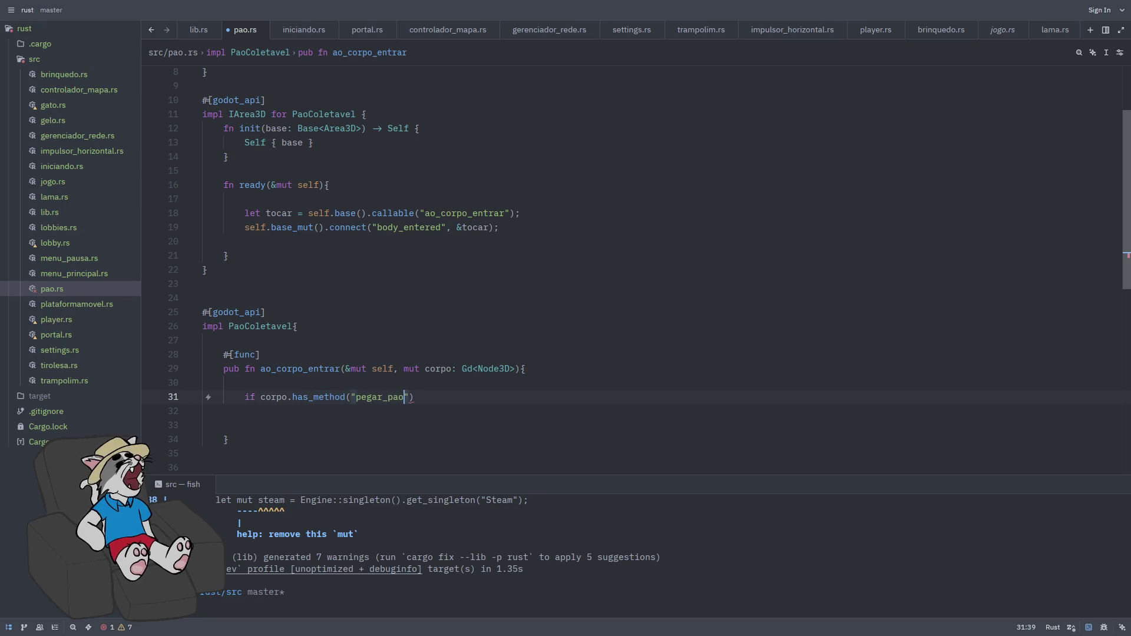
{"action": "key", "text": "End"}
{"action": "type", "text": "{"}
{"action": "key", "text": "Return"}
{"action": "key", "text": "Return"}
{"action": "type", "text": "po.call(\""}
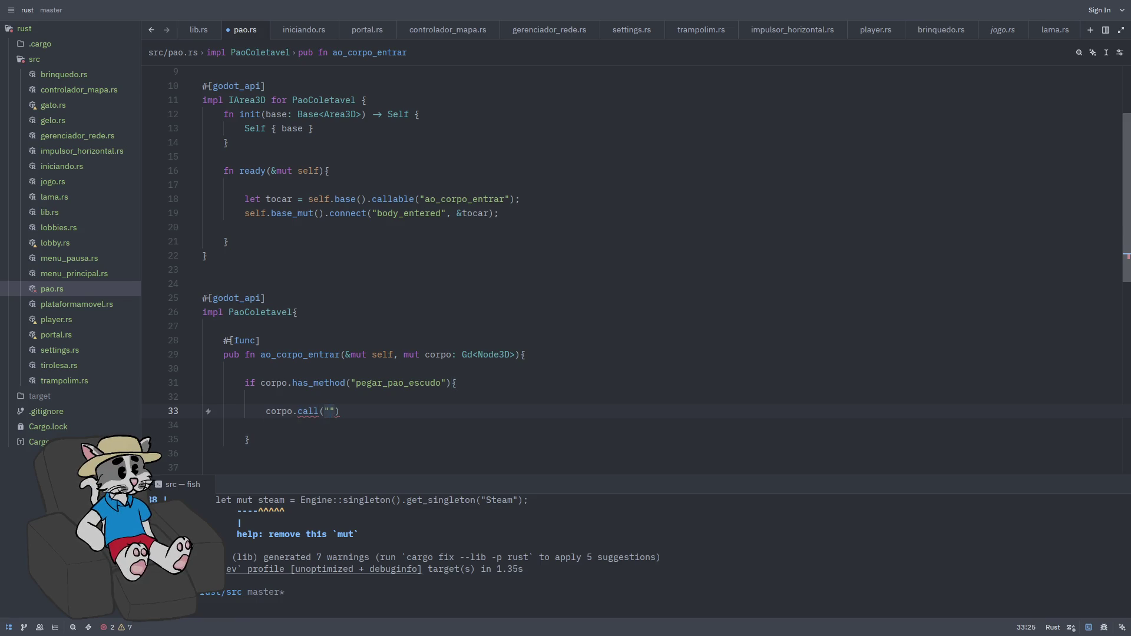
{"action": "type", "text": "egar_pai"}
{"action": "type", "text": "o_escudo\""}
{"action": "type", "text": ",&[])"}
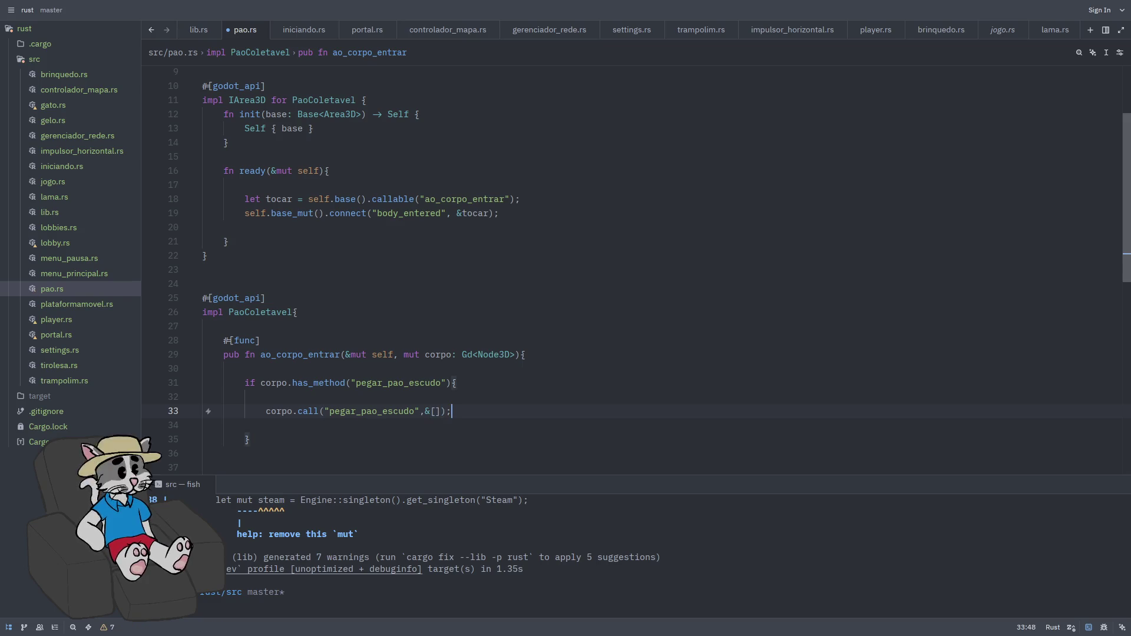
{"action": "key", "text": "Down"}
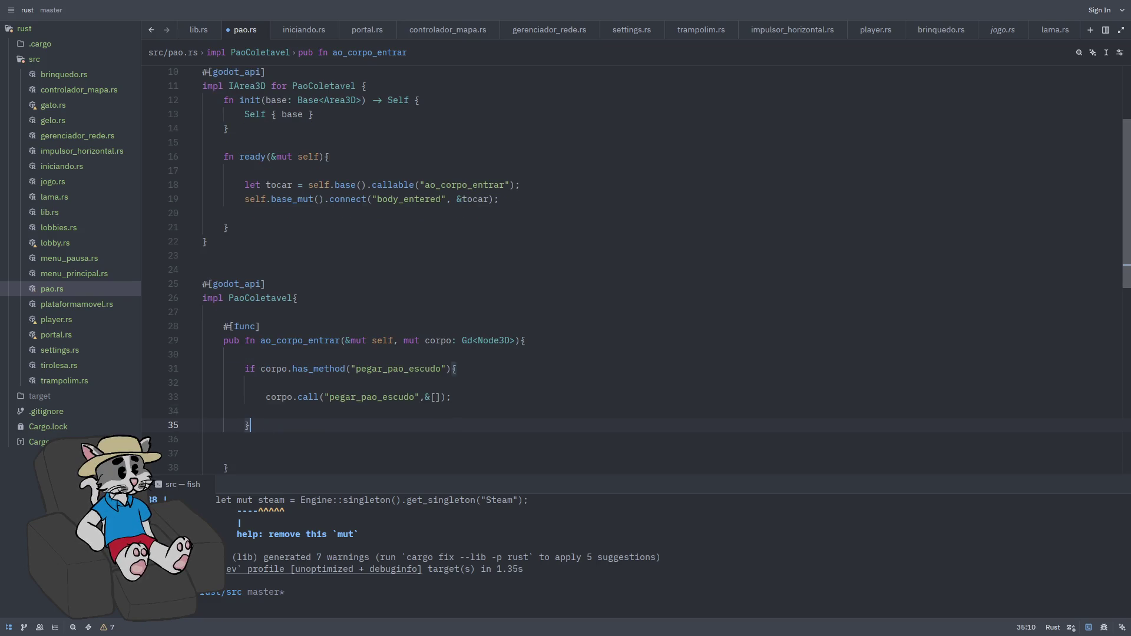
{"action": "key", "text": "Return"}
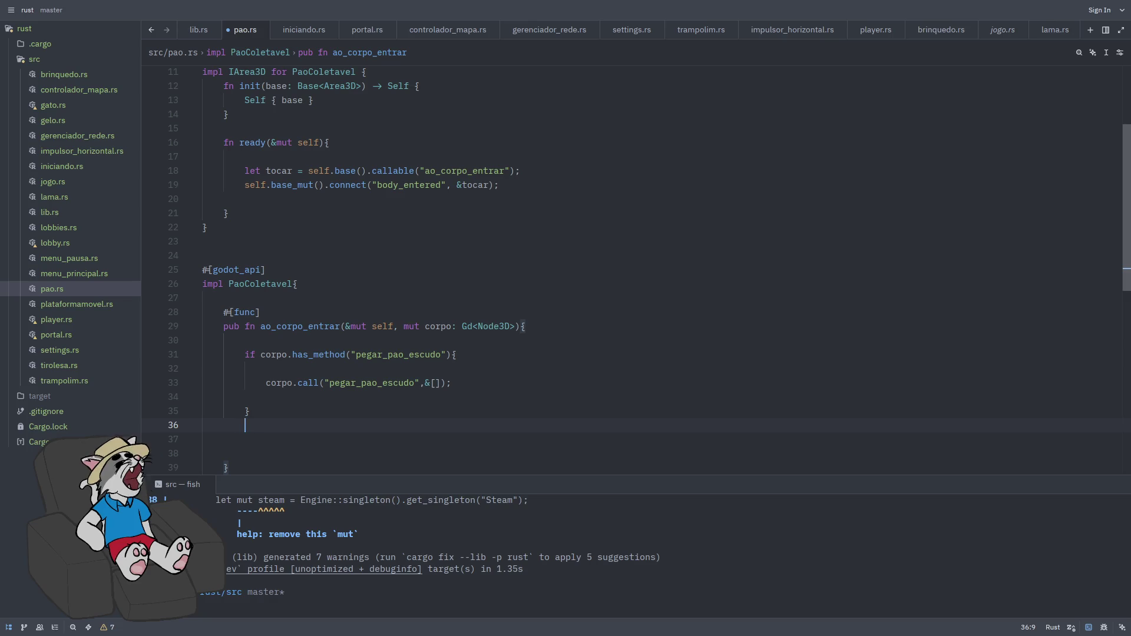
{"action": "key", "text": "ctrl+s"}
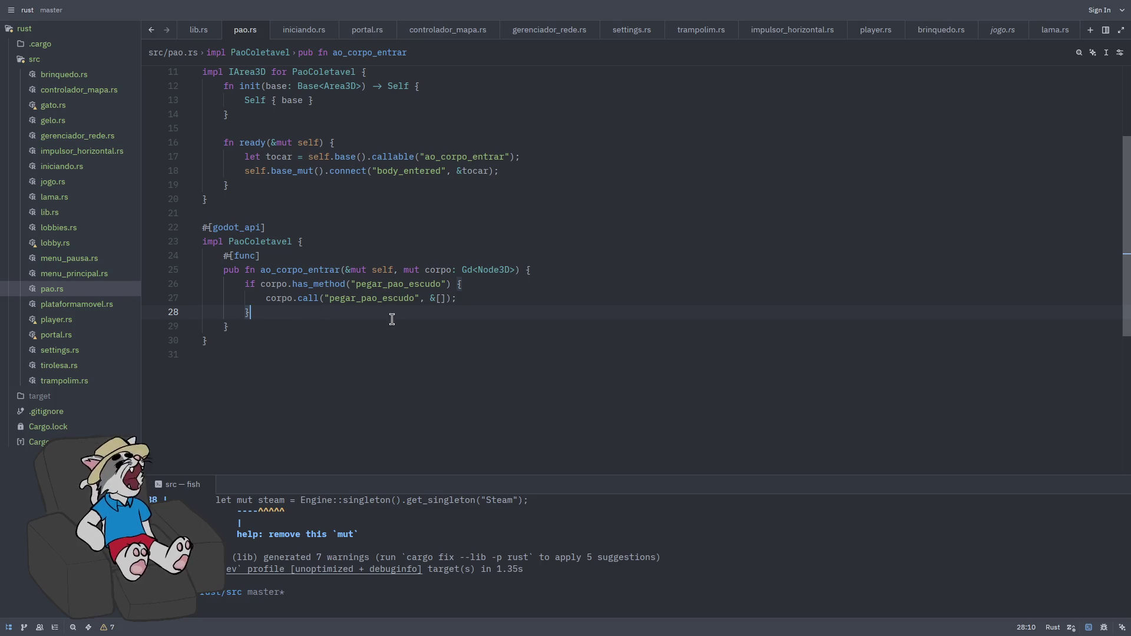
- Add a queue_free() call on the node's base inside the if block
{"action": "key", "text": "Return"}
{"action": "type", "text": "self."}
{"action": "type", "text": "base_mut("}
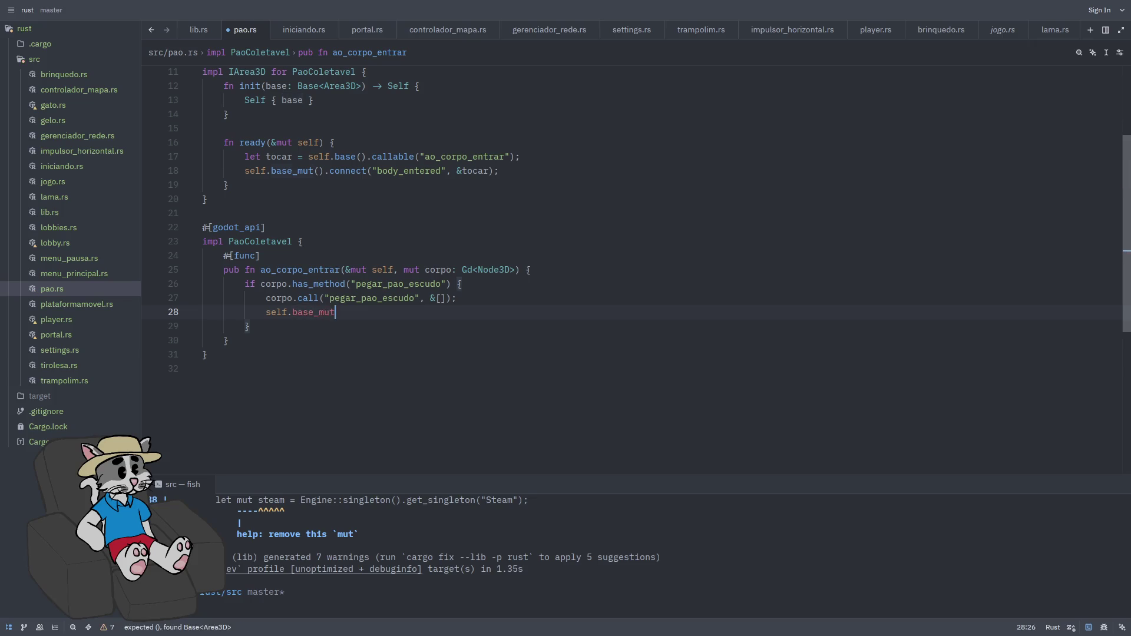
{"action": "key", "text": "BackSpace"}
{"action": "key", "text": "BackSpace"}
{"action": "key", "text": "BackSpace"}
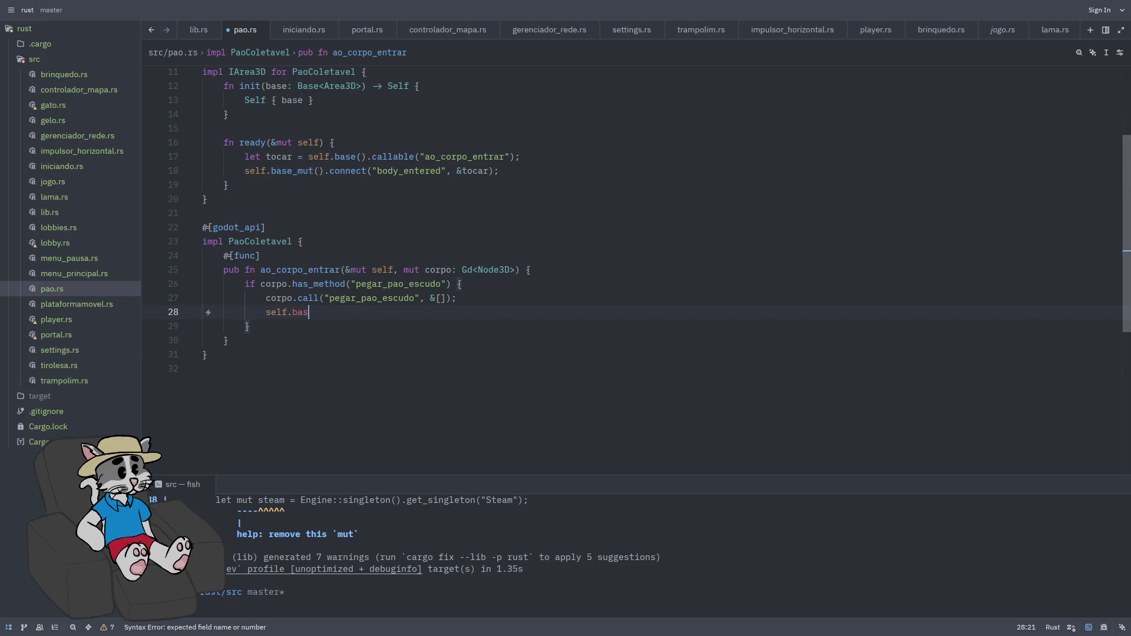
{"action": "type", "text": "()>"}
{"action": "key", "text": "BackSpace"}
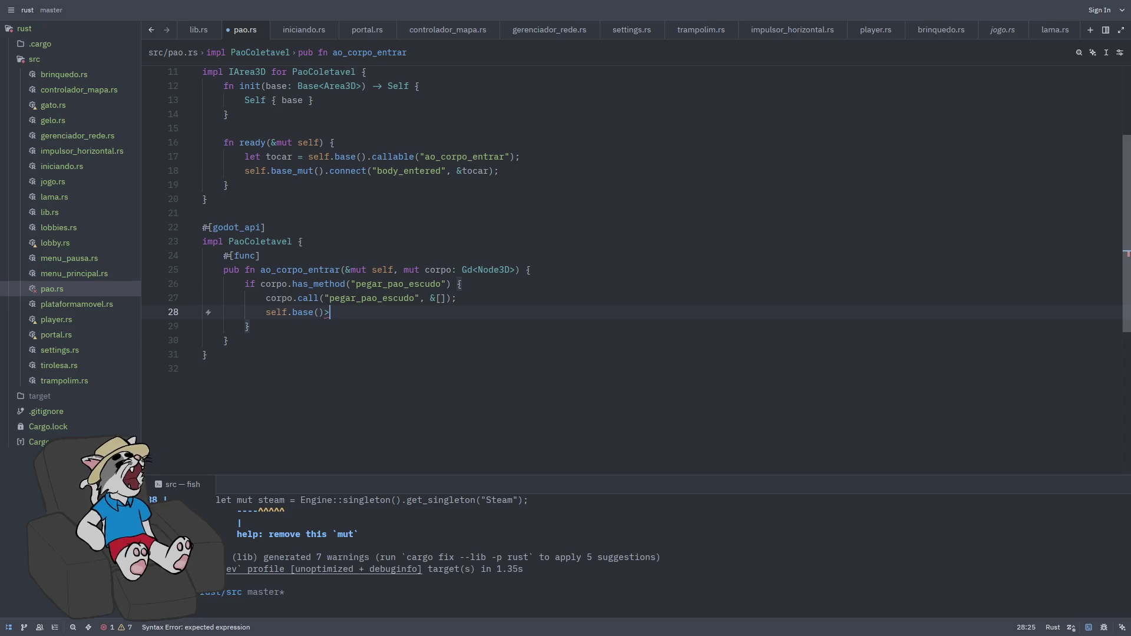
{"action": "type", "text": "."}
{"action": "type", "text": "queu"}
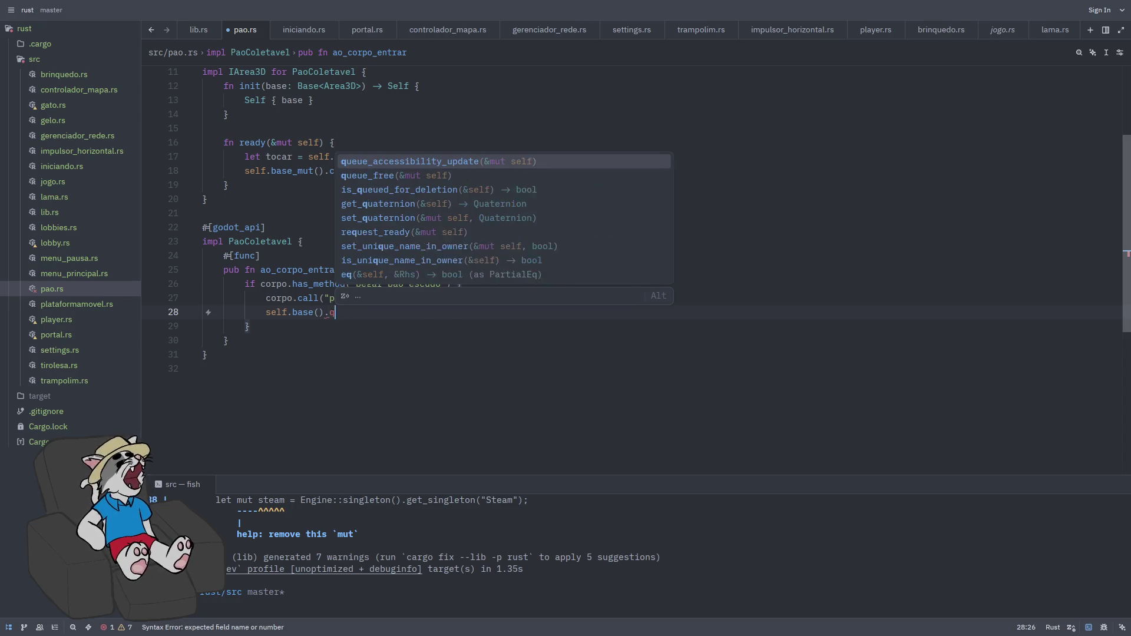
{"action": "key", "text": "Down"}
{"action": "key", "text": "Return"}
{"action": "type", "text": ";"}
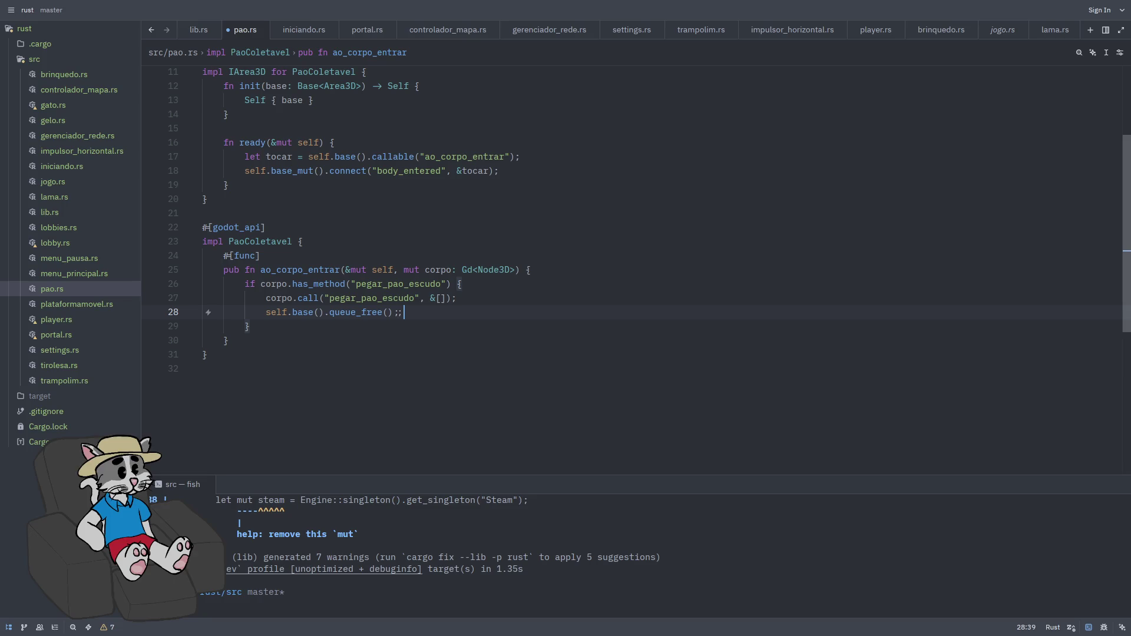
- Make it self.base_mut().queue_free() and put a blank line before it
{"action": "left_click", "coordinate": [408, 354]}
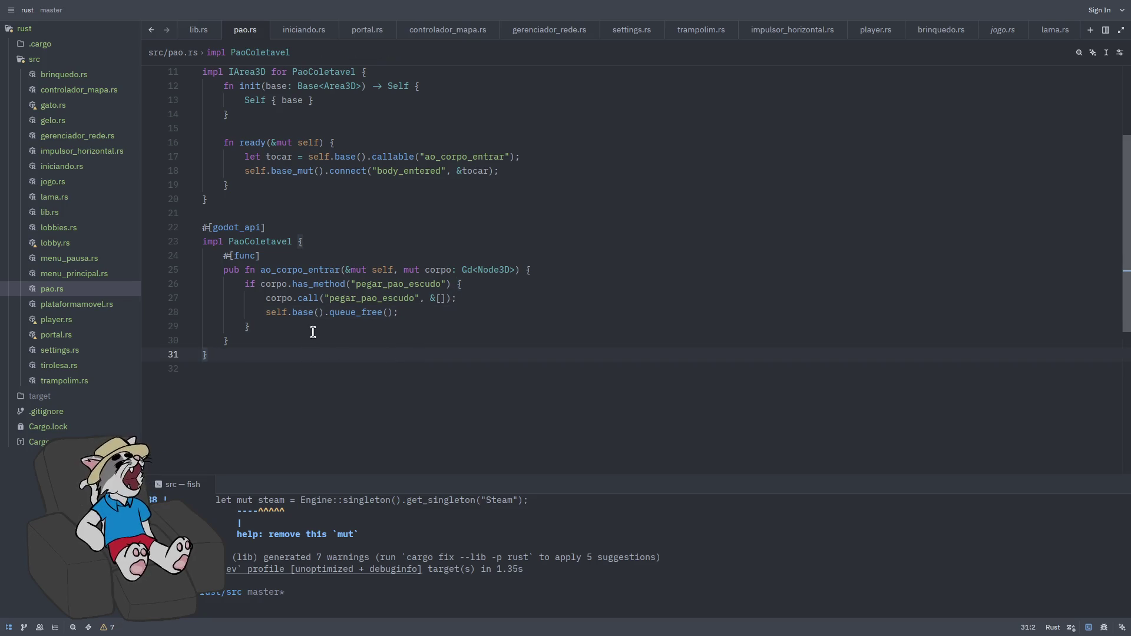
{"action": "left_click", "coordinate": [314, 313]}
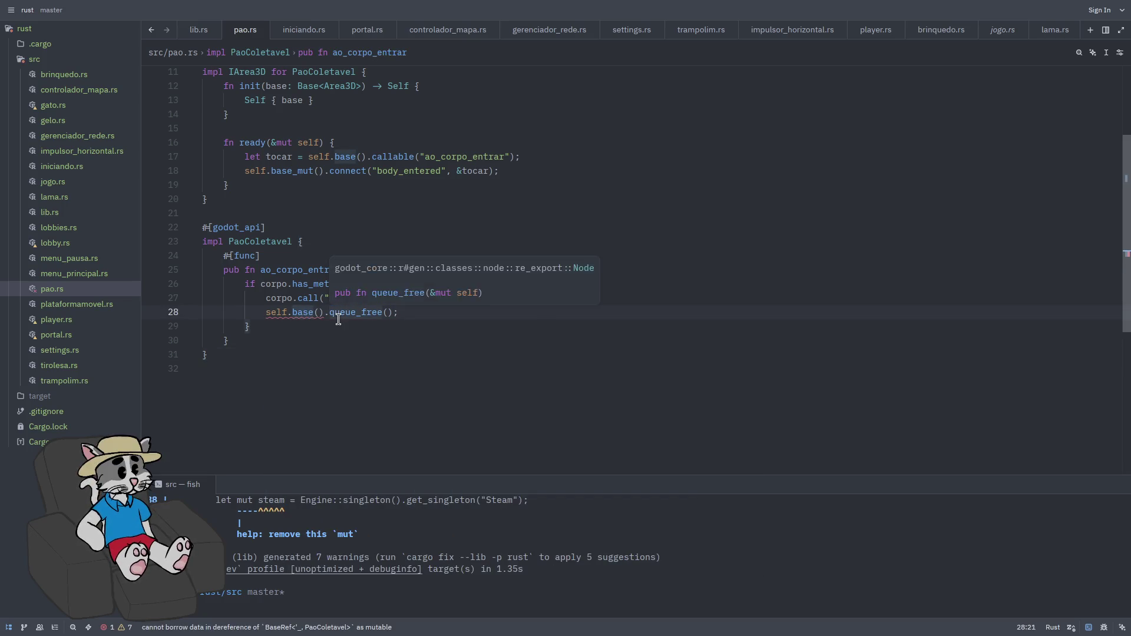
{"action": "type", "text": "_mut"}
{"action": "left_click", "coordinate": [466, 340]}
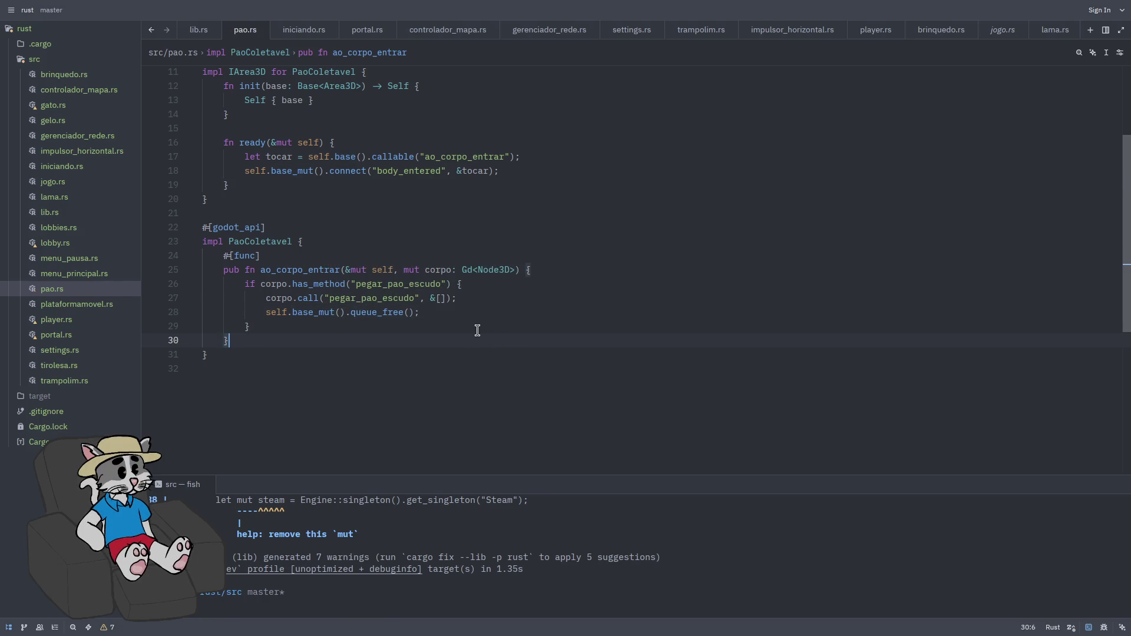
{"action": "left_click", "coordinate": [495, 298]}
{"action": "key", "text": "Return"}
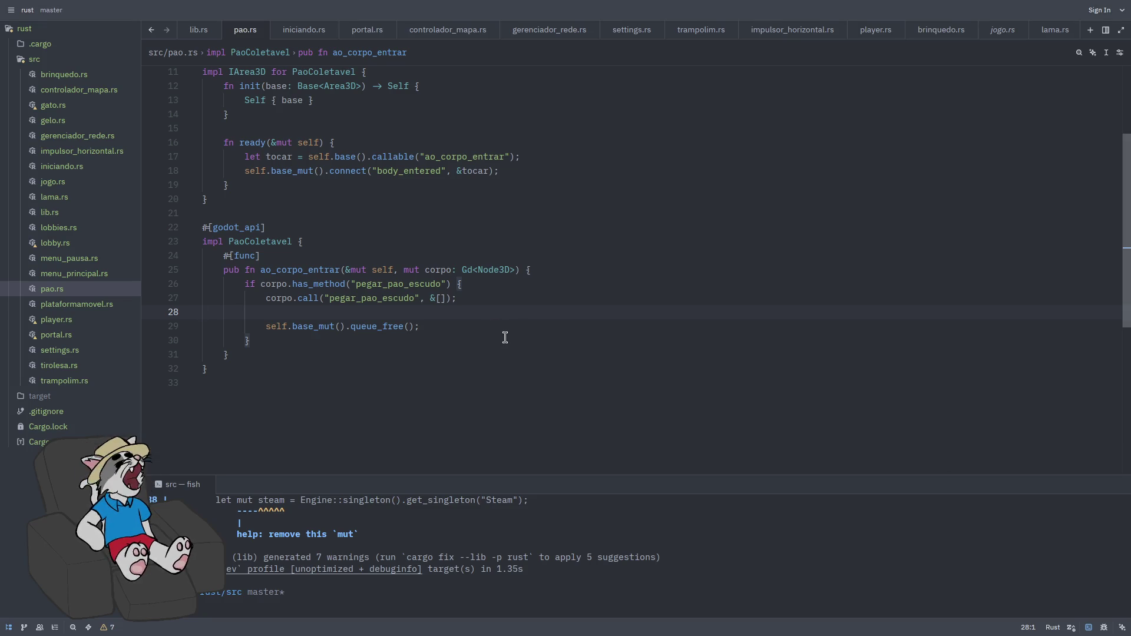
- Rerun the previous cargo build command in the terminal
{"action": "left_click", "coordinate": [585, 584]}
{"action": "key", "text": "Up"}
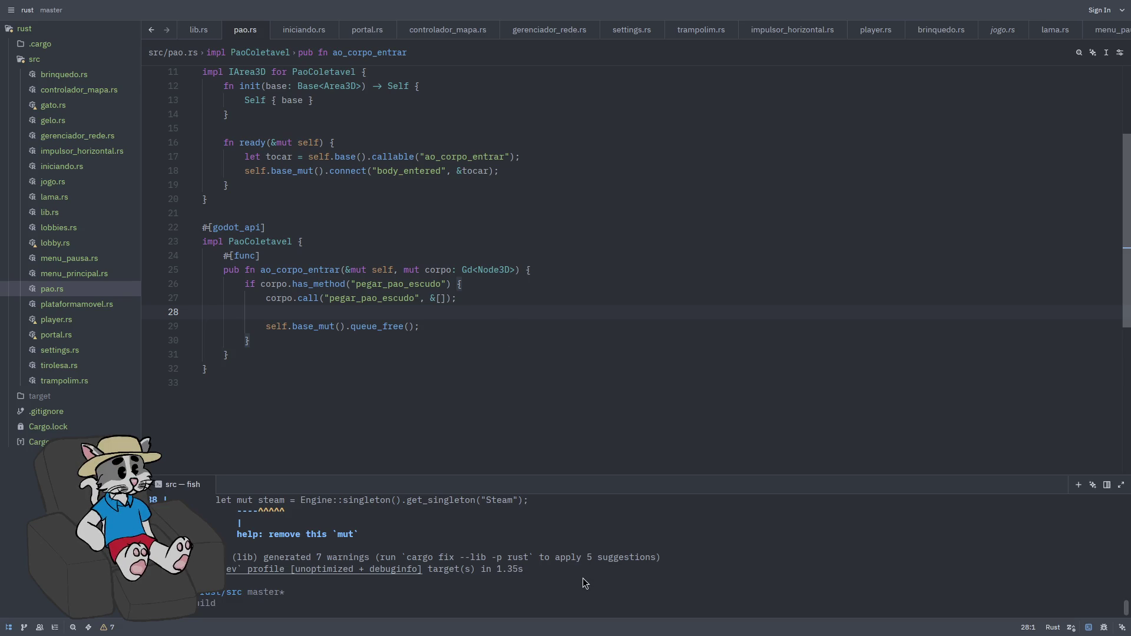
{"action": "key", "text": "Return"}
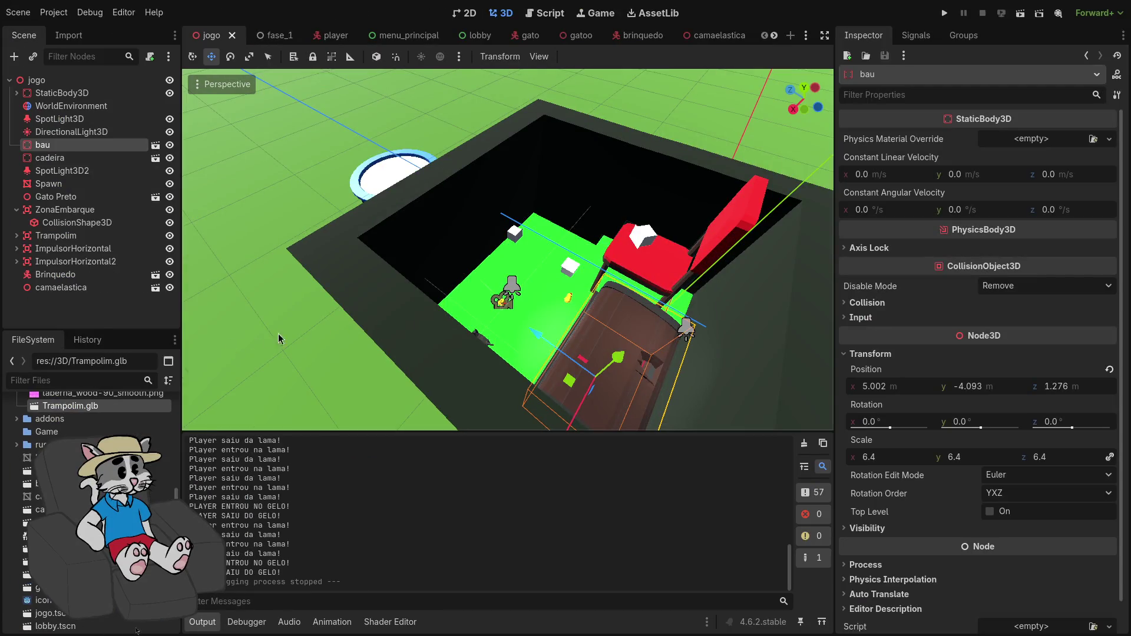
- Create a new scene with an Area3D root node
{"action": "left_click", "coordinate": [791, 35]}
{"action": "left_click", "coordinate": [95, 166]}
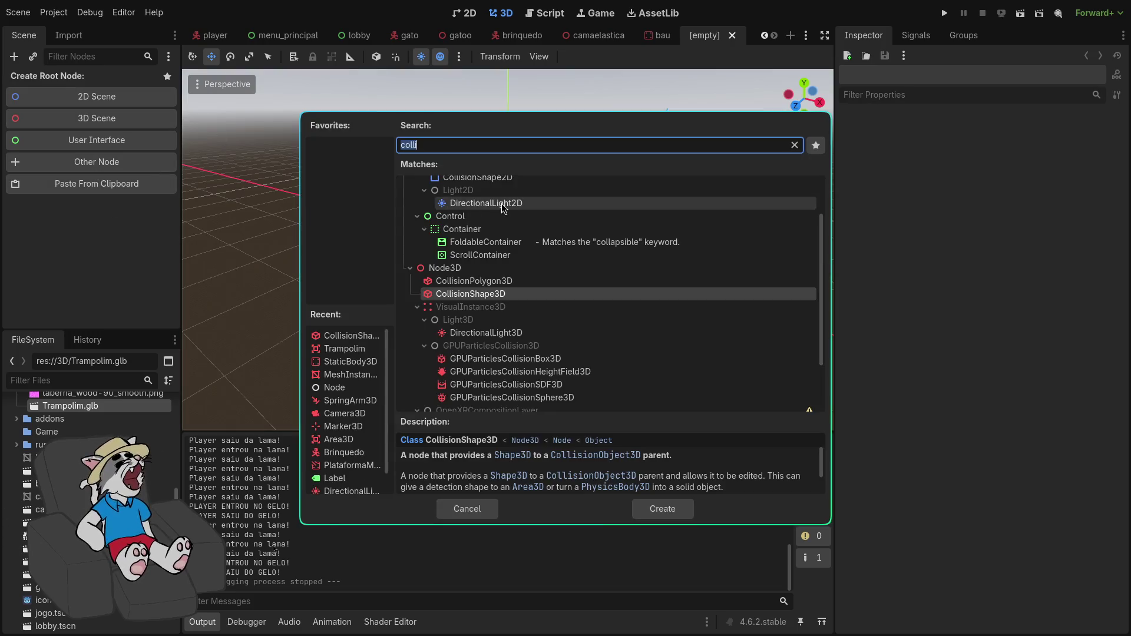
{"action": "type", "text": "area3d"}
{"action": "key", "text": "Return"}
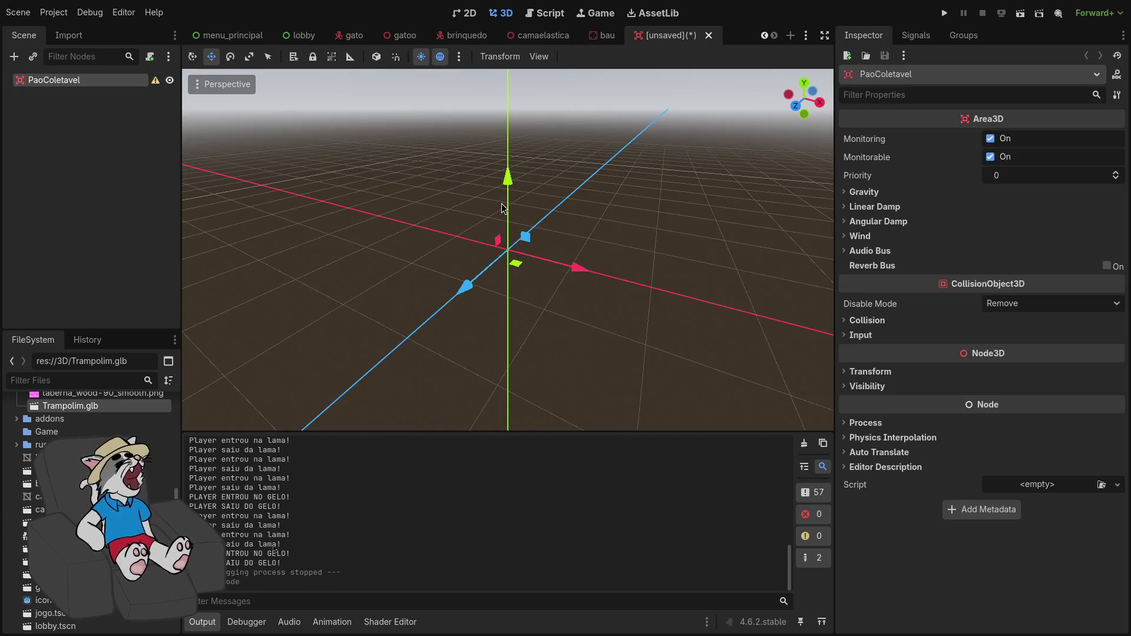
- Add a CollisionShape3D child with a BoxShape3D shape
{"action": "right_click", "coordinate": [101, 82]}
{"action": "left_click", "coordinate": [150, 92]}
{"action": "type", "text": "coll"}
{"action": "key", "text": "Return"}
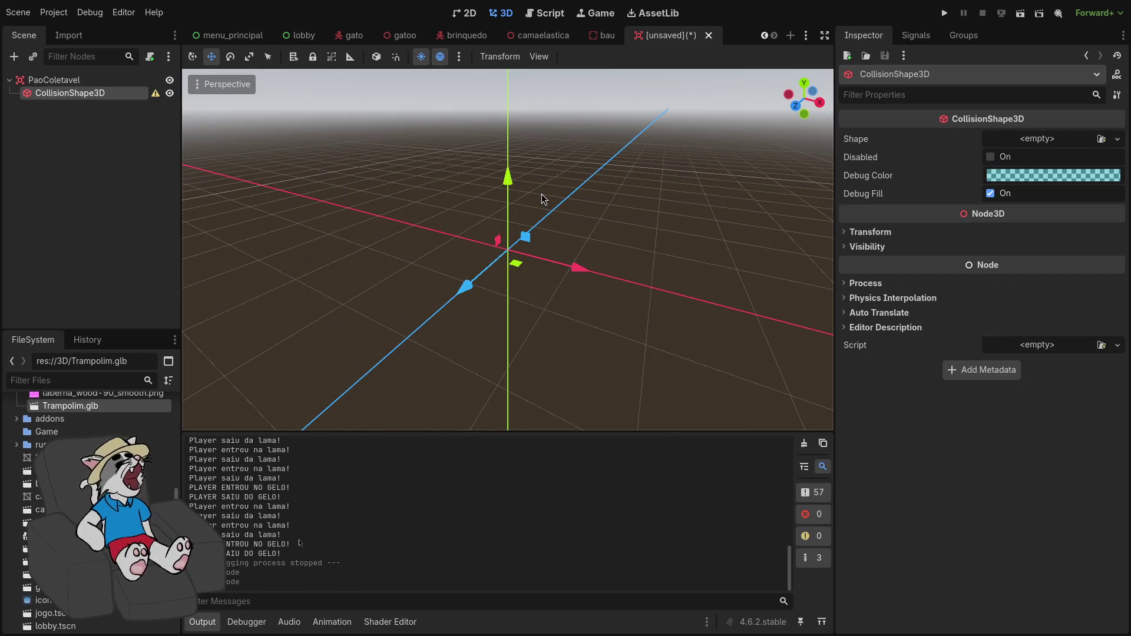
{"action": "left_click", "coordinate": [1042, 141]}
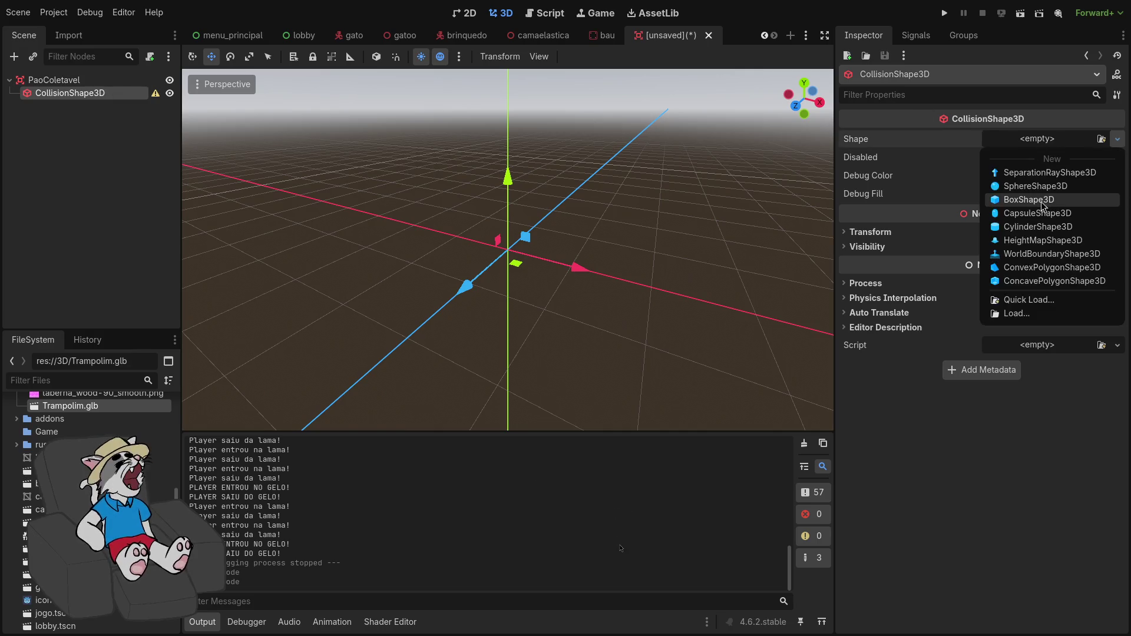
{"action": "left_click", "coordinate": [1034, 203]}
- Add a MeshInstance3D child with a BoxMesh
{"action": "right_click", "coordinate": [83, 82]}
{"action": "left_click", "coordinate": [150, 94]}
{"action": "type", "text": "mesh"}
{"action": "key", "text": "Return"}
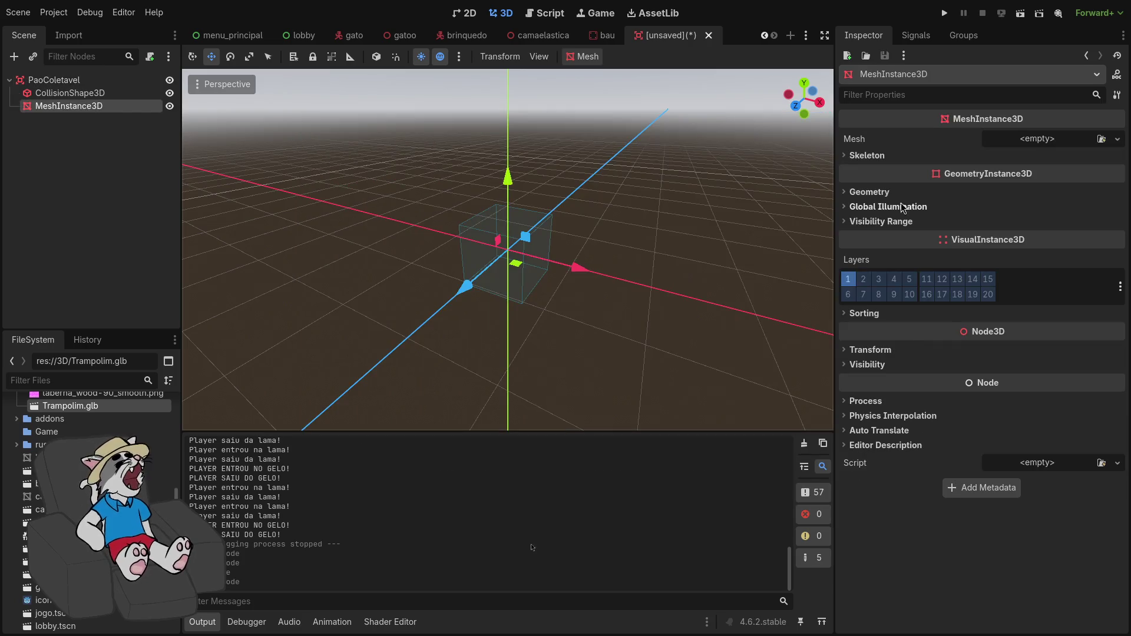
{"action": "left_click", "coordinate": [1040, 140]}
{"action": "left_click", "coordinate": [1055, 213]}
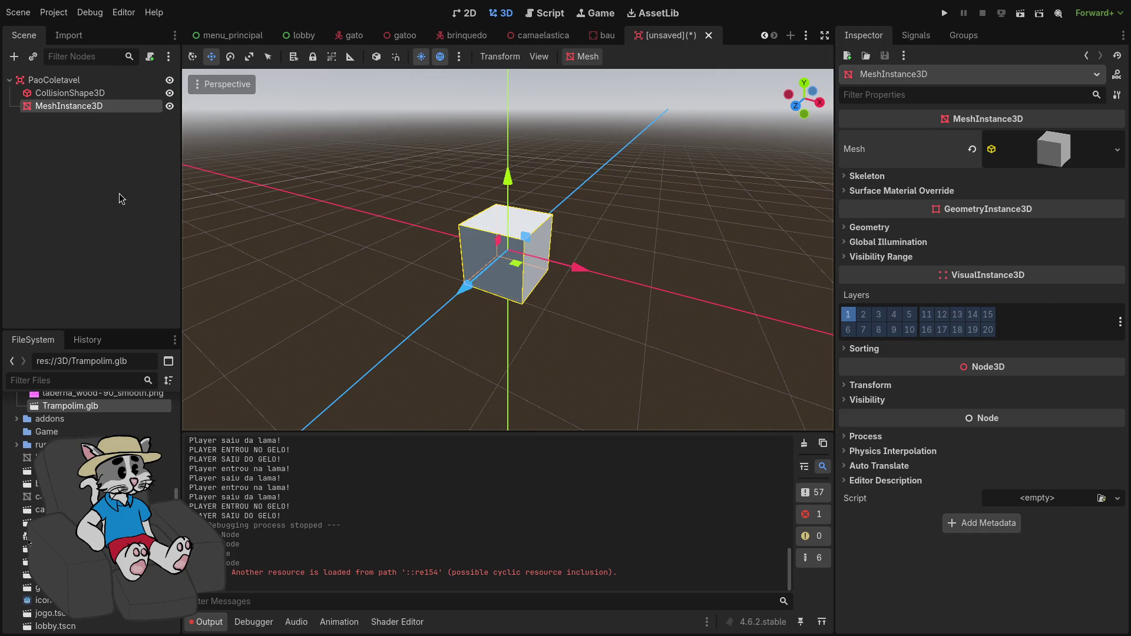
- Save the scene as pao_coletavel.tscn
{"action": "left_click", "coordinate": [149, 193]}
{"action": "left_click", "coordinate": [70, 93]}
{"action": "left_click", "coordinate": [147, 176]}
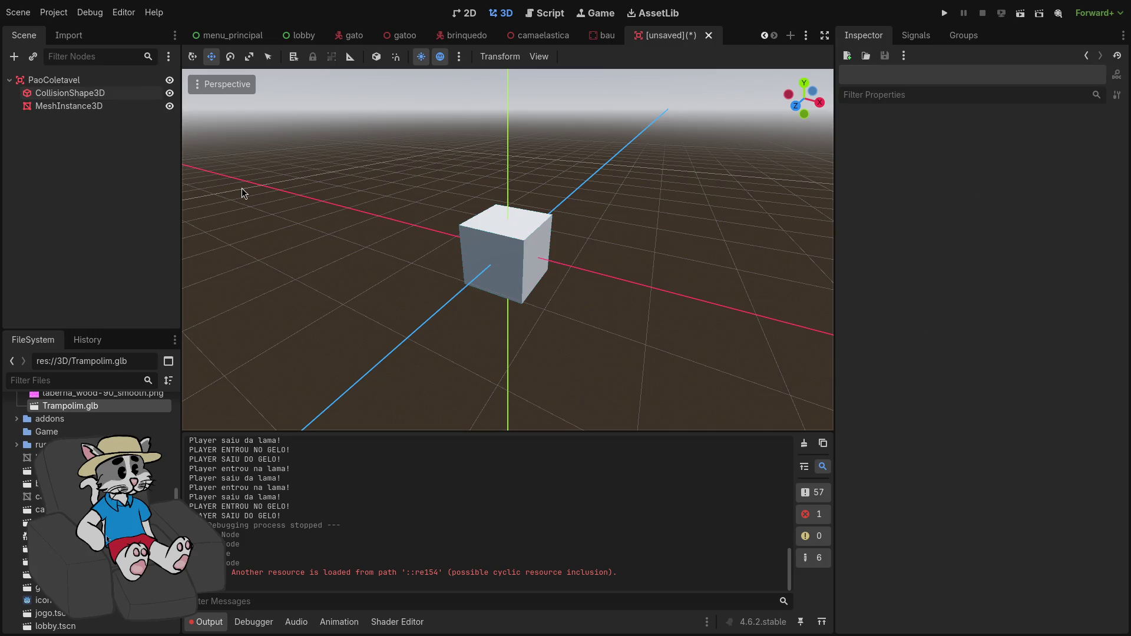
{"action": "key", "text": "ctrl+s"}
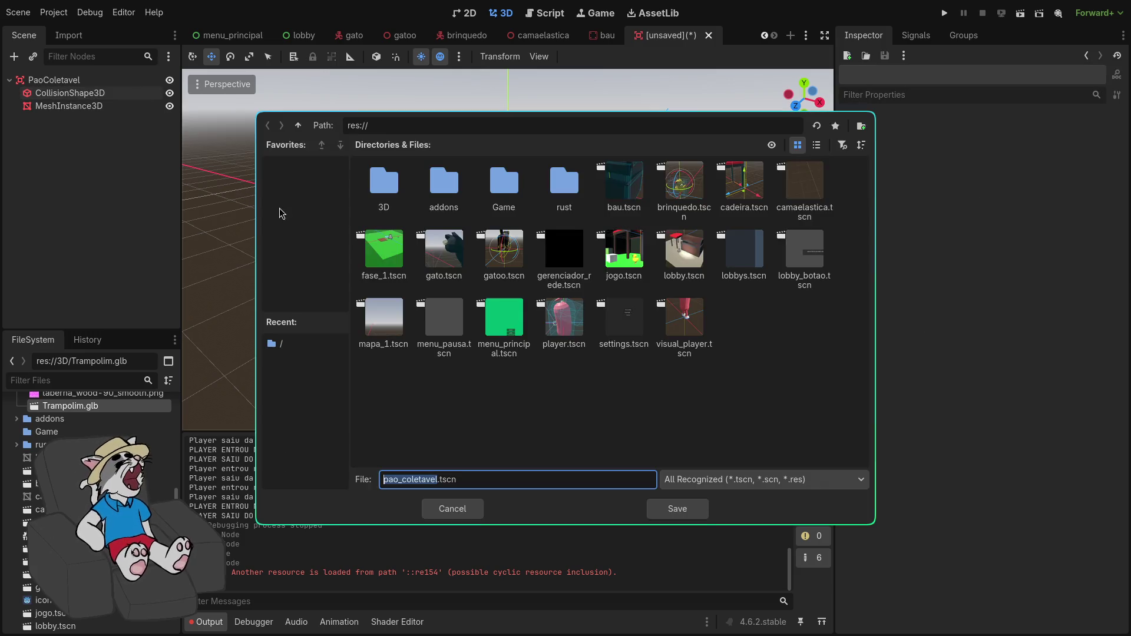
{"action": "left_click", "coordinate": [675, 511]}
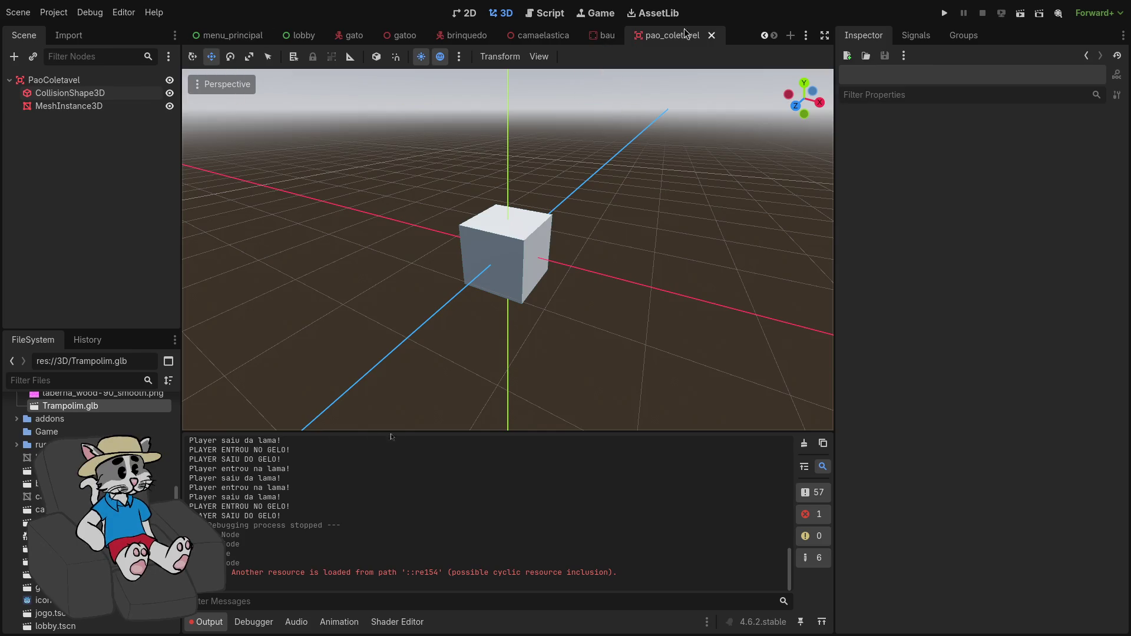
- Close the nine extra scene tabs, from pao_coletavel to player, leaving only jogo open
{"action": "left_click", "coordinate": [711, 36]}
{"action": "left_click", "coordinate": [744, 39]}
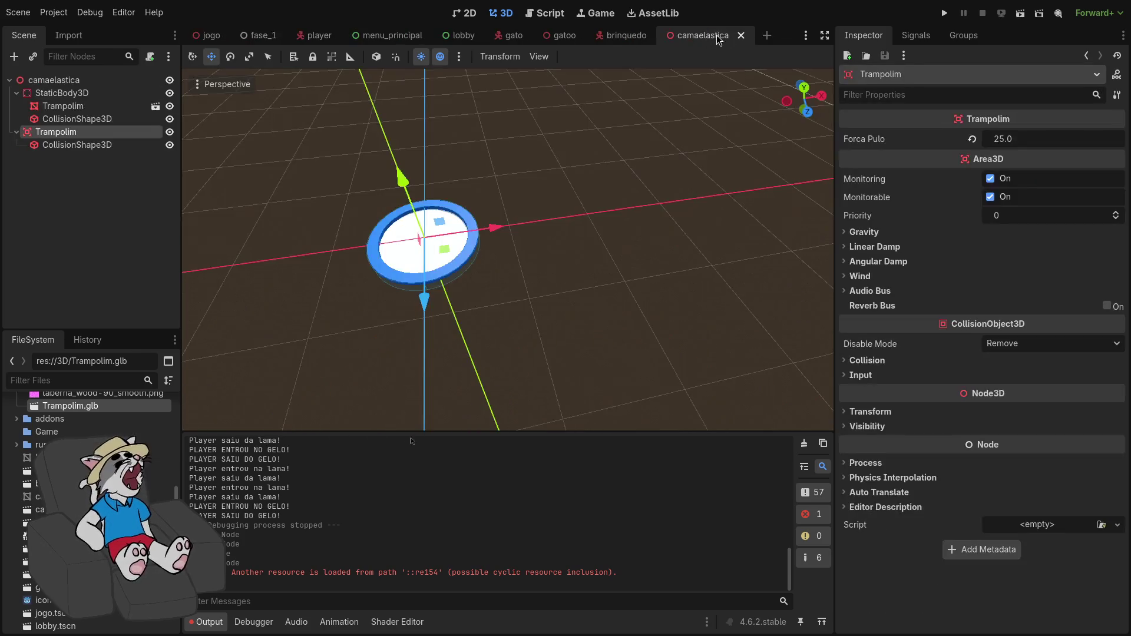
{"action": "left_click", "coordinate": [740, 39]}
{"action": "left_click", "coordinate": [659, 36]}
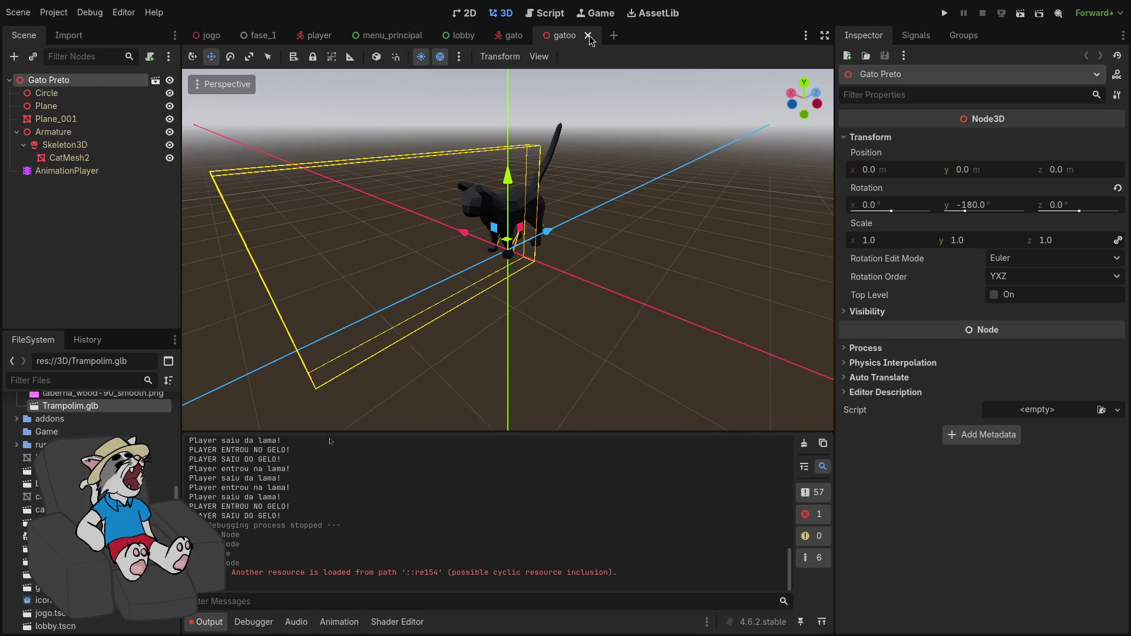
{"action": "left_click", "coordinate": [589, 37]}
{"action": "left_click", "coordinate": [533, 36]}
{"action": "left_click", "coordinate": [486, 36]}
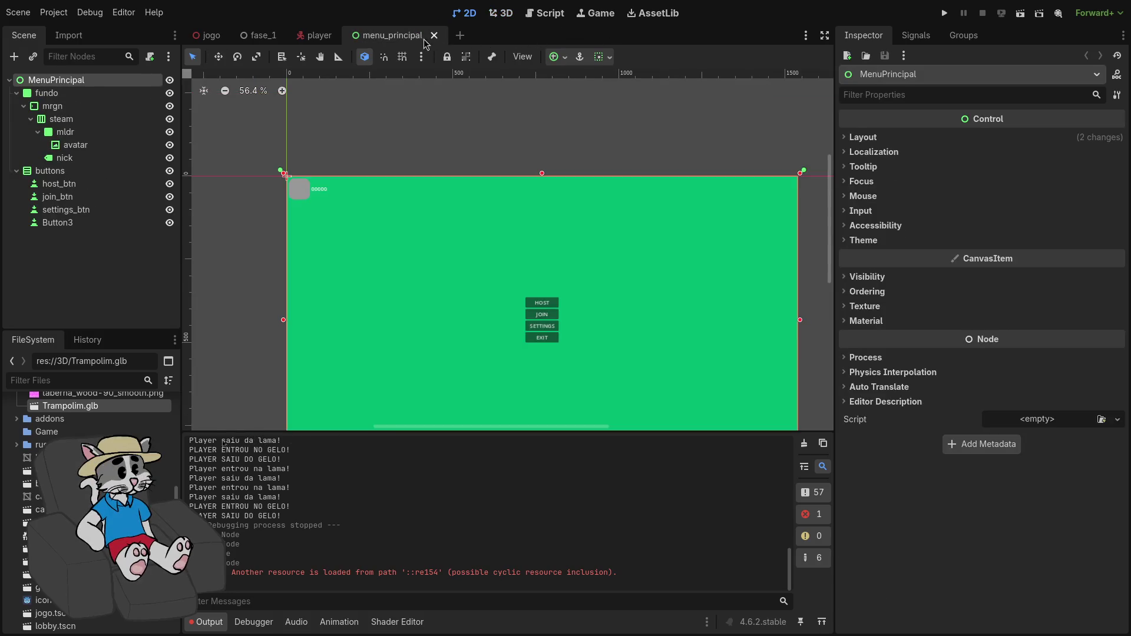
{"action": "left_click", "coordinate": [434, 36]}
{"action": "left_click", "coordinate": [345, 35]}
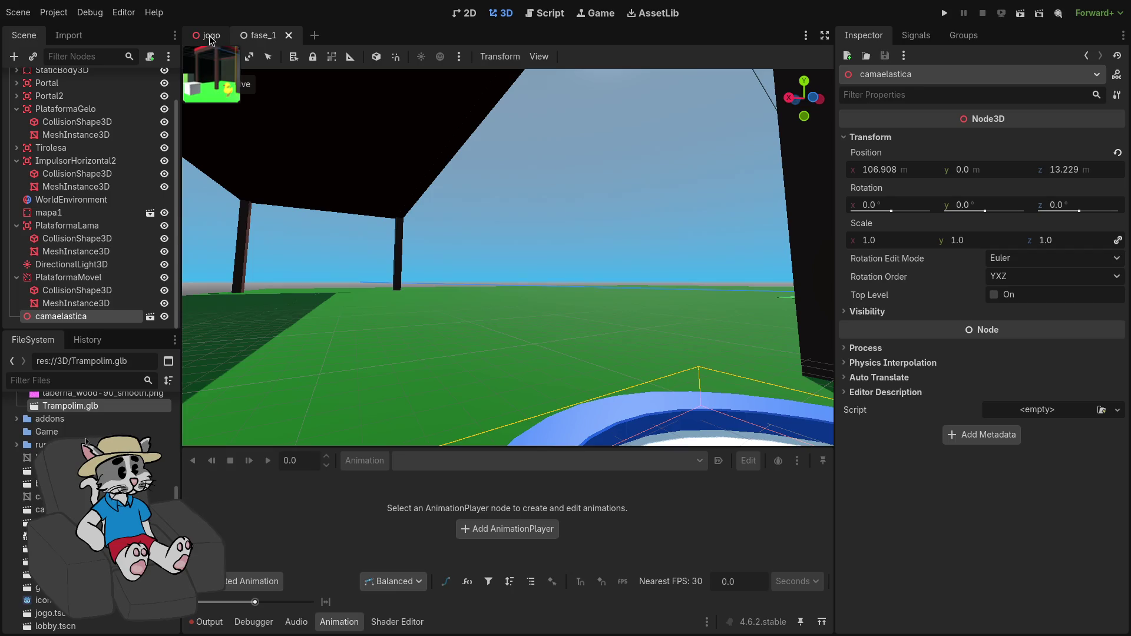
{"action": "left_click", "coordinate": [211, 36]}
- Instance pao_coletavel.tscn and slide it, then undo it because it landed under bau
{"action": "scroll", "coordinate": [540, 334], "scroll_direction": "up", "scroll_amount": 5}
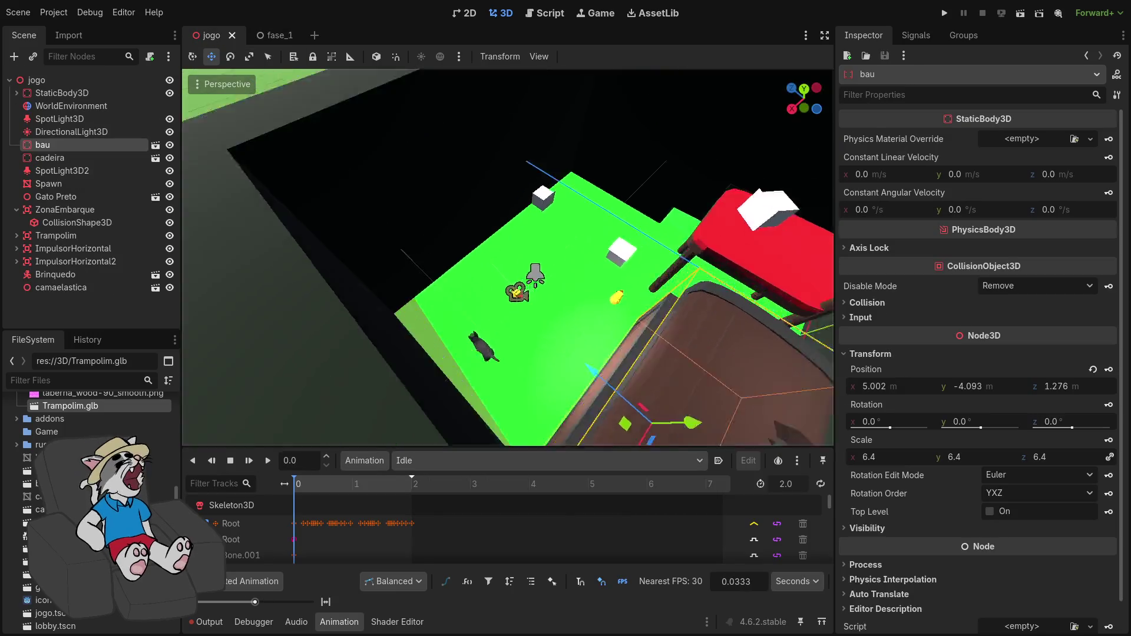
{"action": "key", "text": "ctrl+shift+o"}
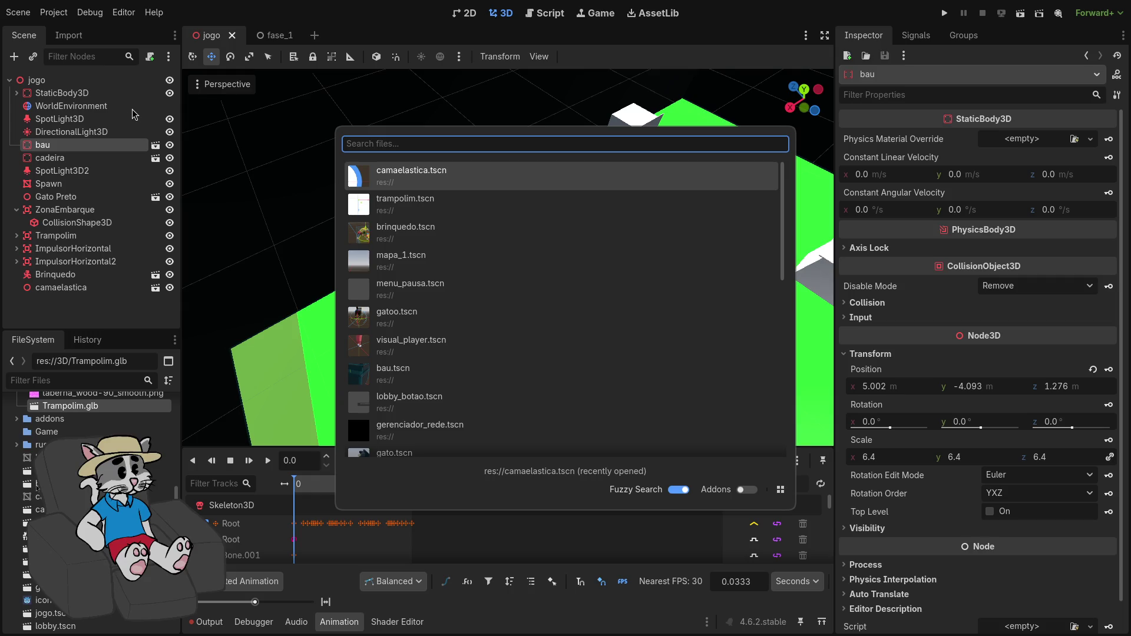
{"action": "type", "text": "pao"}
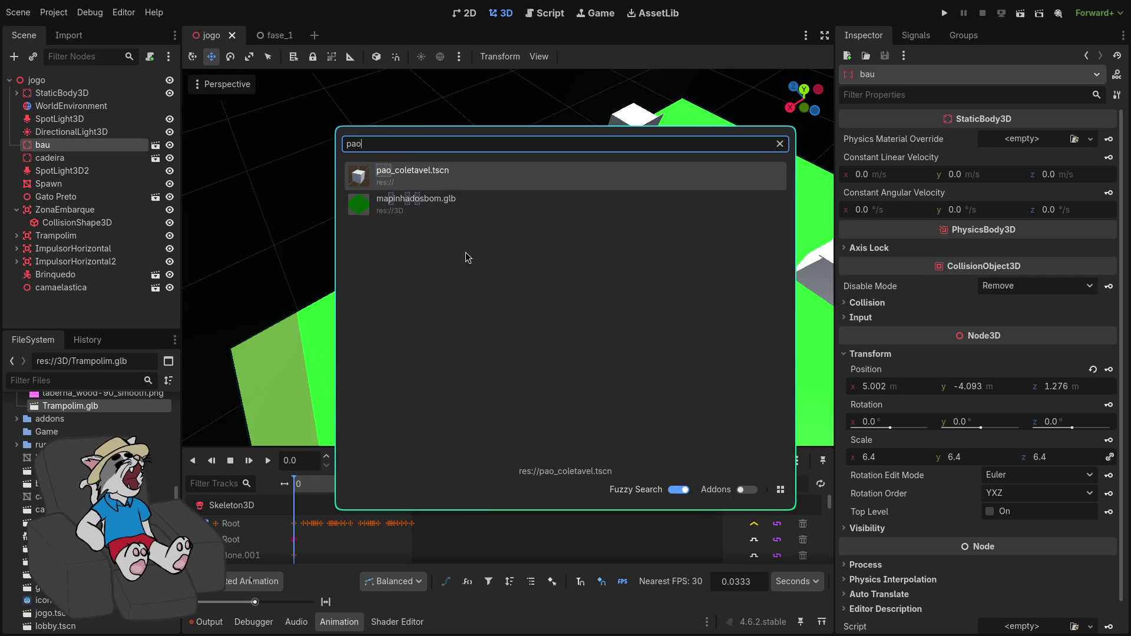
{"action": "key", "text": "Return"}
{"action": "key", "text": "f"}
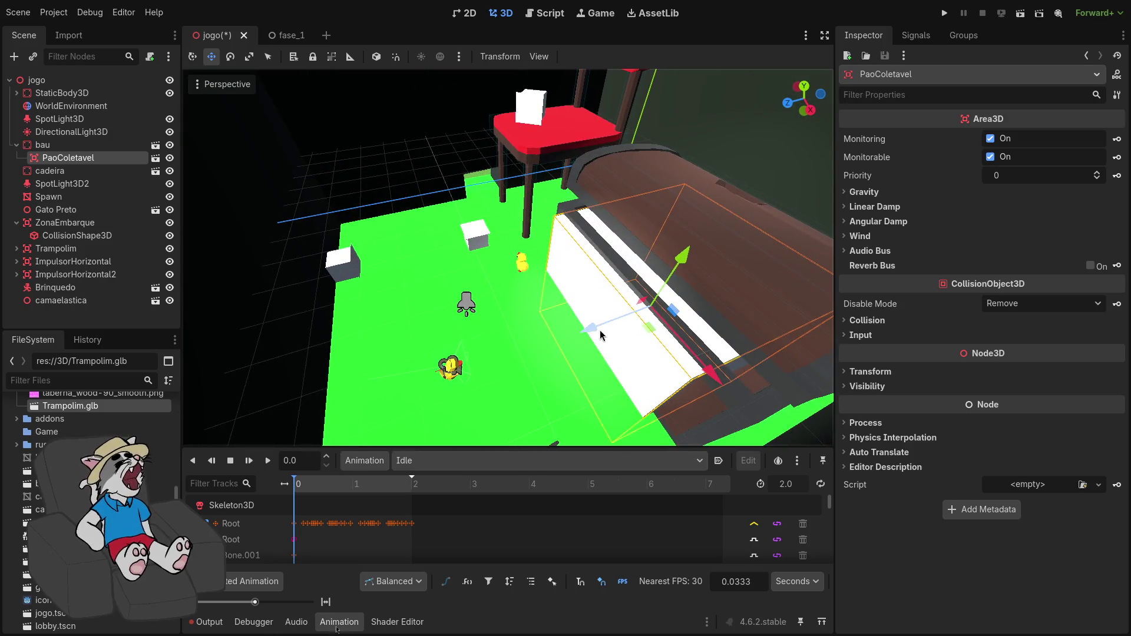
{"action": "left_click_drag", "start_coordinate": [600, 331], "coordinate": [349, 321]}
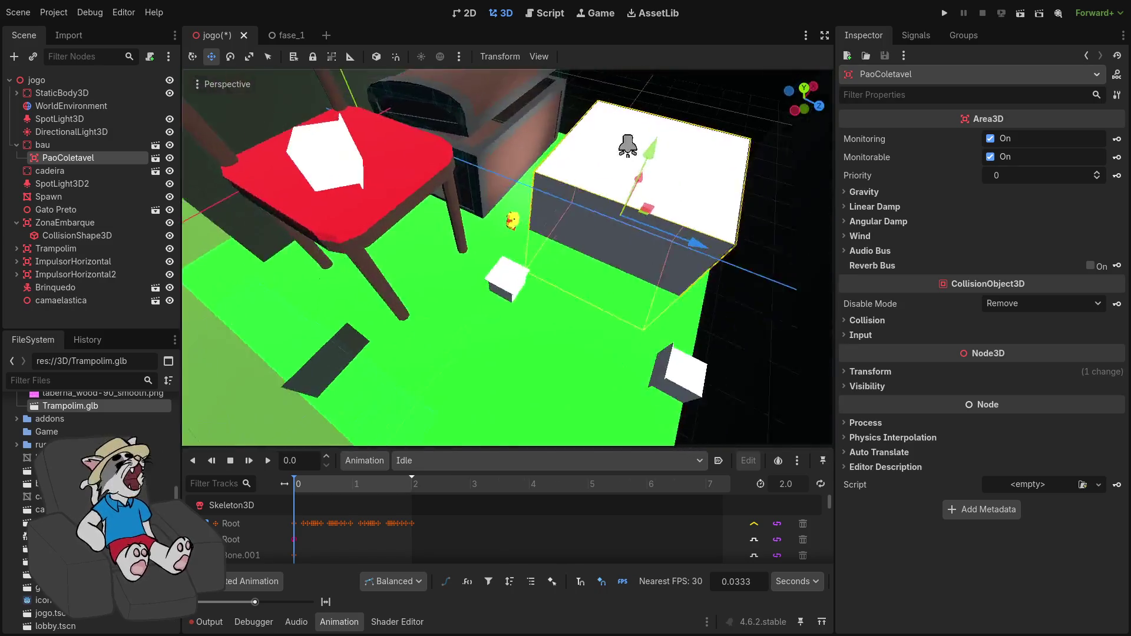
{"action": "key", "text": "f"}
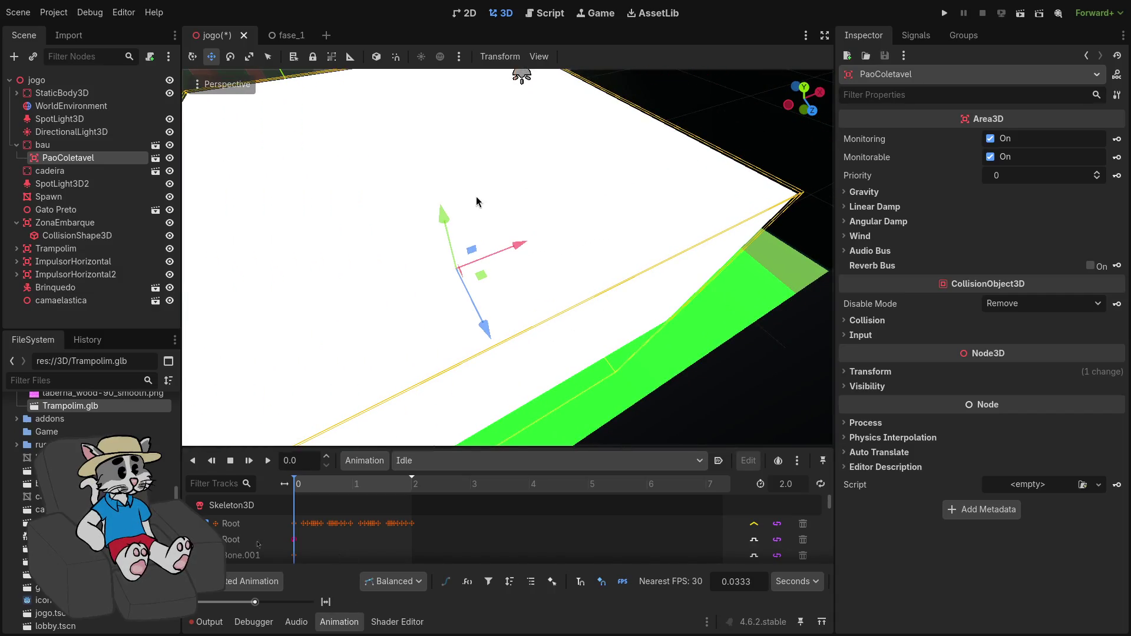
{"action": "scroll", "coordinate": [476, 196], "scroll_direction": "down", "scroll_amount": 5}
{"action": "scroll", "coordinate": [189, 356], "scroll_direction": "down", "scroll_amount": 3}
{"action": "key", "text": "ctrl+z"}
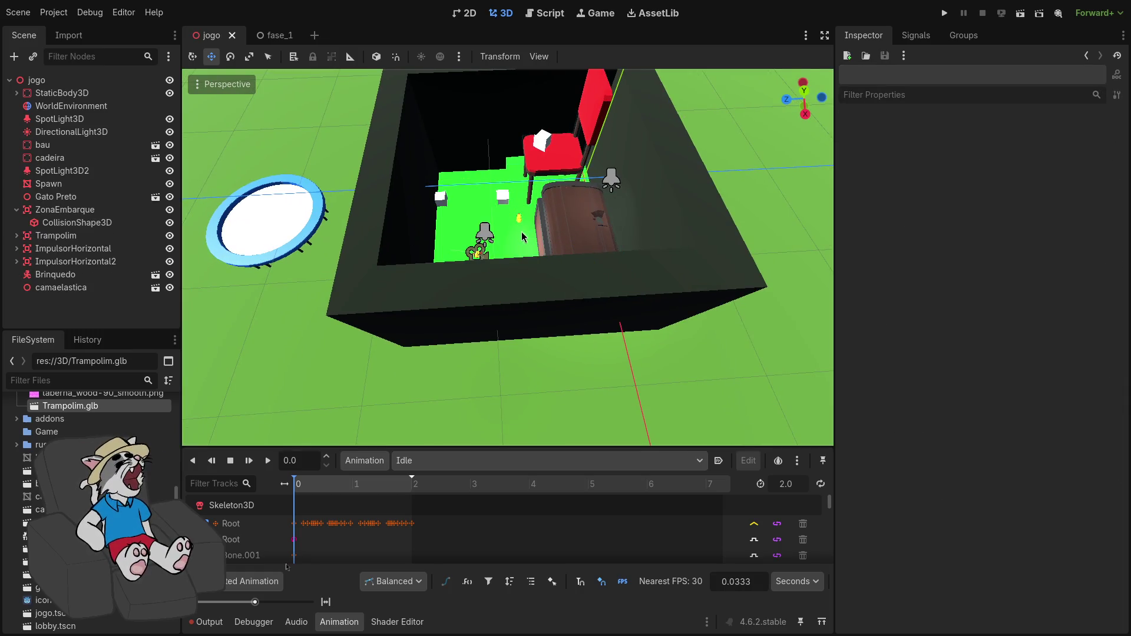
- Instance pao_coletavel.tscn under the jogo root node
{"action": "scroll", "coordinate": [522, 236], "scroll_direction": "up", "scroll_amount": 5}
{"action": "left_click", "coordinate": [38, 80]}
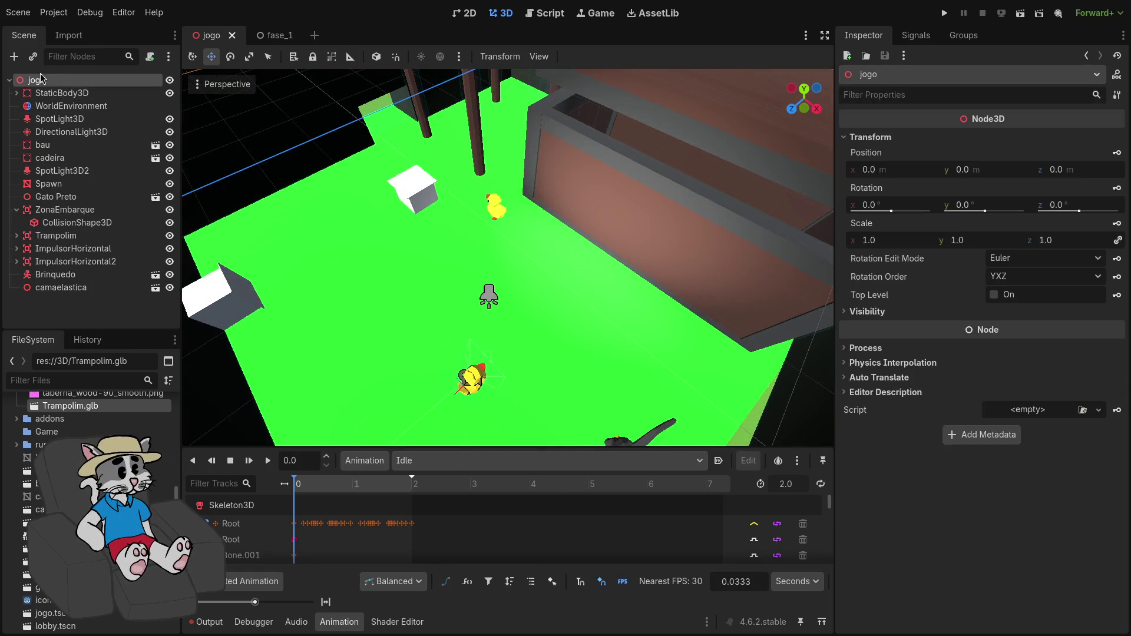
{"action": "key", "text": "ctrl+shift+o"}
{"action": "right_click", "coordinate": [501, 138]}
{"action": "double_click", "coordinate": [462, 175]}
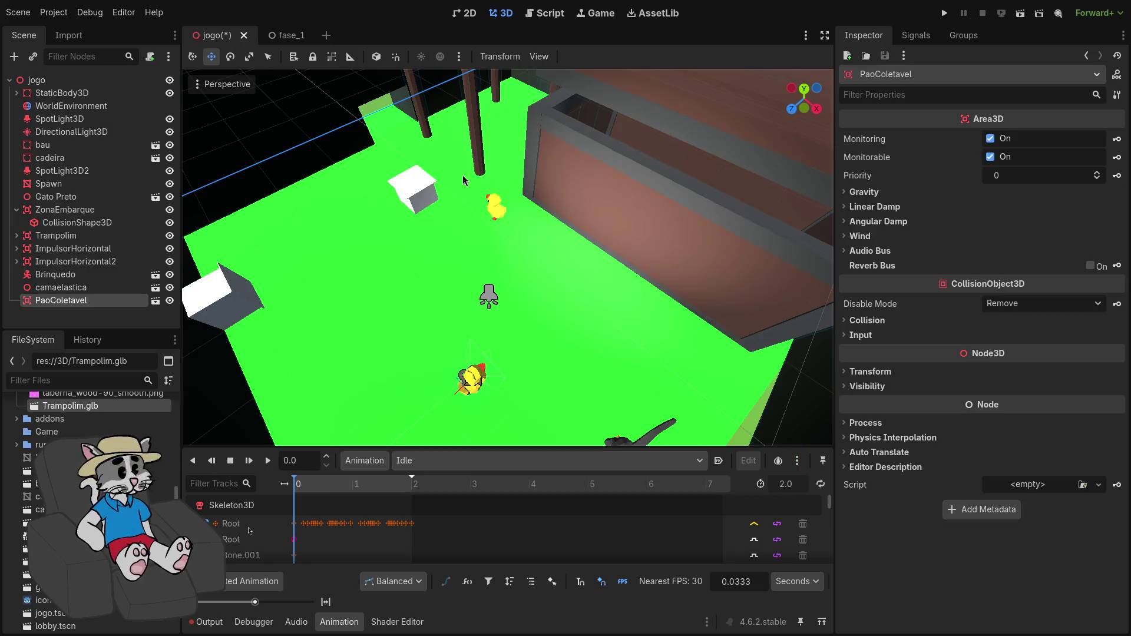
- Move PaoColetavel beside the black cat, just above the floor, and save the jogo scene
{"action": "mouse_move", "coordinate": [643, 227]}
{"action": "left_mouse_down"}
{"action": "mouse_move", "coordinate": [436, 260]}
{"action": "mouse_move", "coordinate": [453, 274]}
{"action": "left_mouse_up"}
{"action": "key", "text": "f"}
{"action": "scroll", "coordinate": [452, 193], "scroll_direction": "down", "scroll_amount": 10}
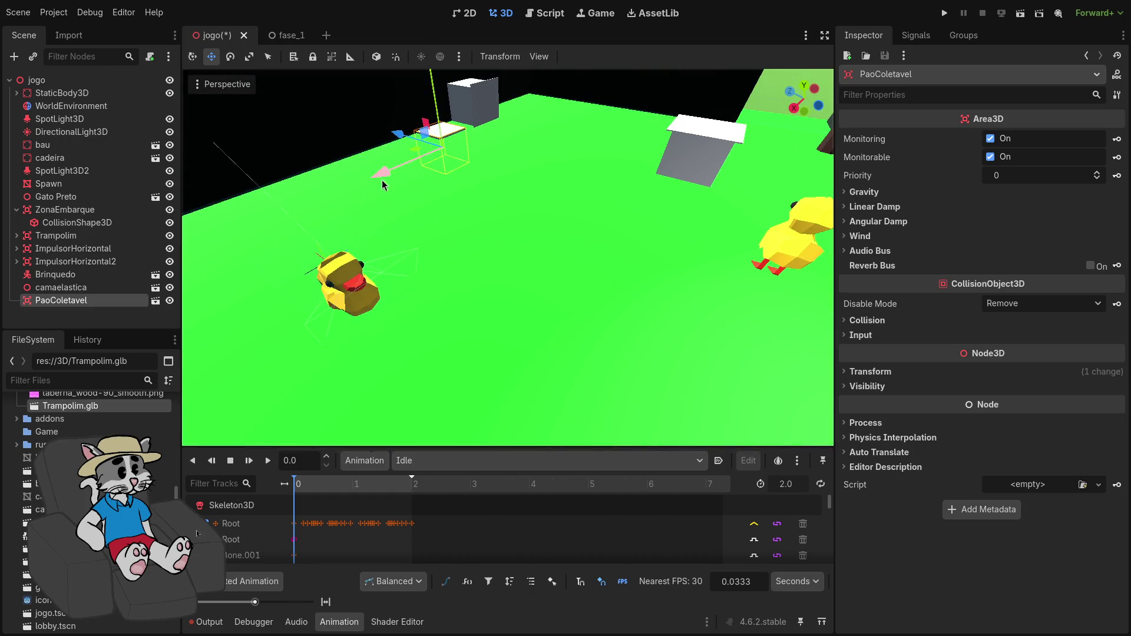
{"action": "key", "text": "f"}
{"action": "mouse_move", "coordinate": [597, 248]}
{"action": "left_mouse_down"}
{"action": "mouse_move", "coordinate": [395, 248]}
{"action": "mouse_move", "coordinate": [470, 254]}
{"action": "mouse_move", "coordinate": [418, 289]}
{"action": "left_mouse_up"}
{"action": "left_click_drag", "start_coordinate": [398, 242], "coordinate": [399, 200]}
{"action": "key", "text": "ctrl+s"}
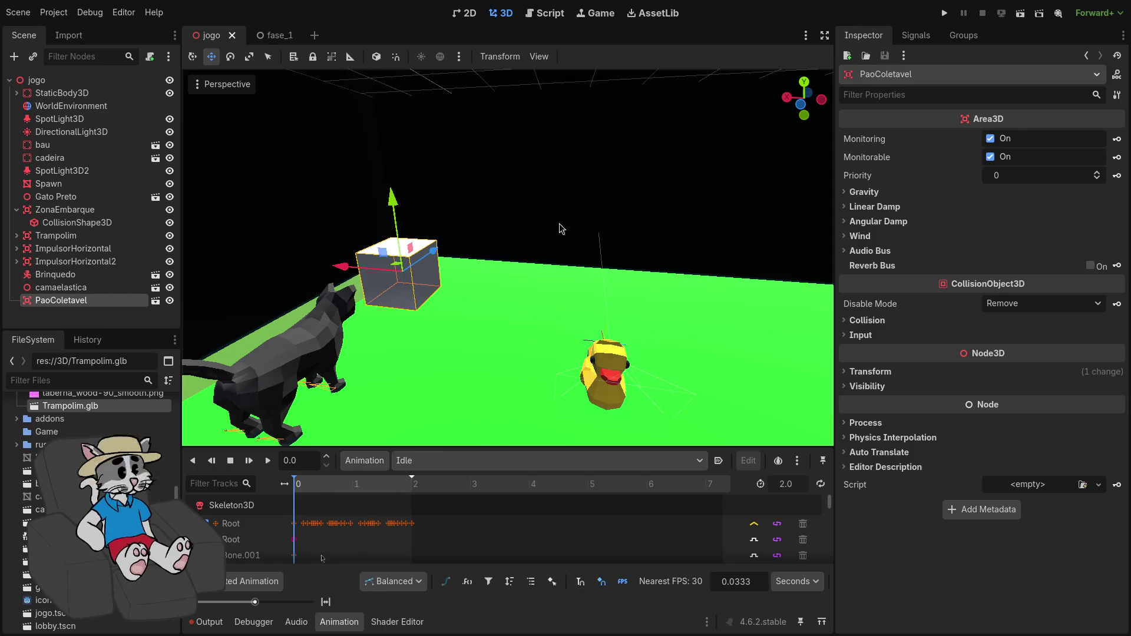
- Host a game run, walk into the bread cube, stop, and select the 'vestiu a armadura de pão!' log line
{"action": "left_click", "coordinate": [946, 13]}
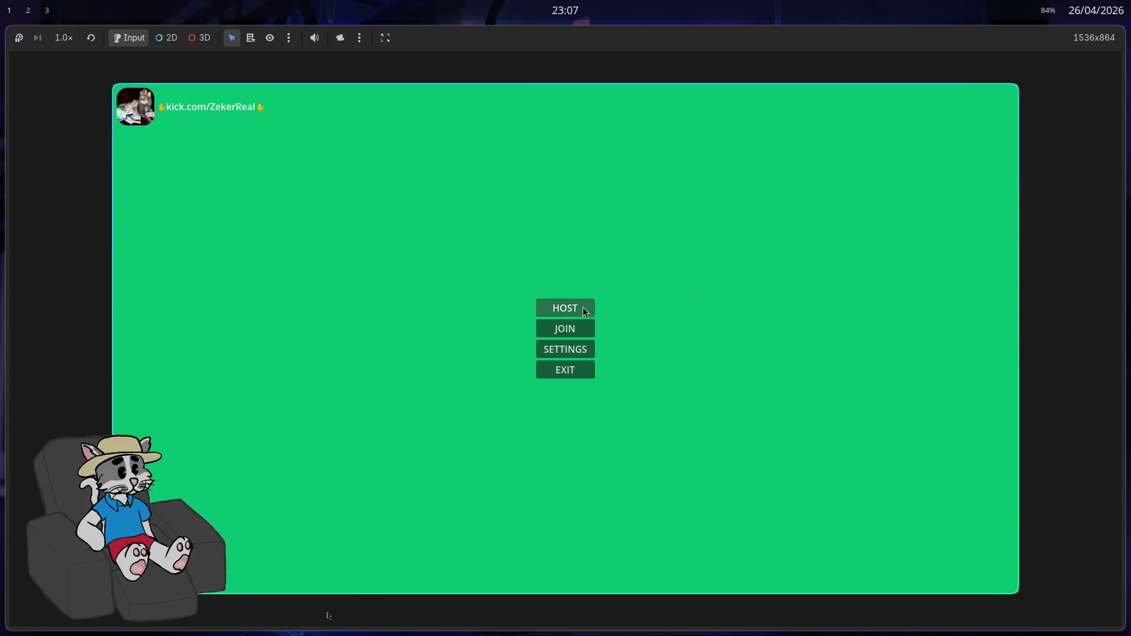
{"action": "left_click", "coordinate": [585, 312]}
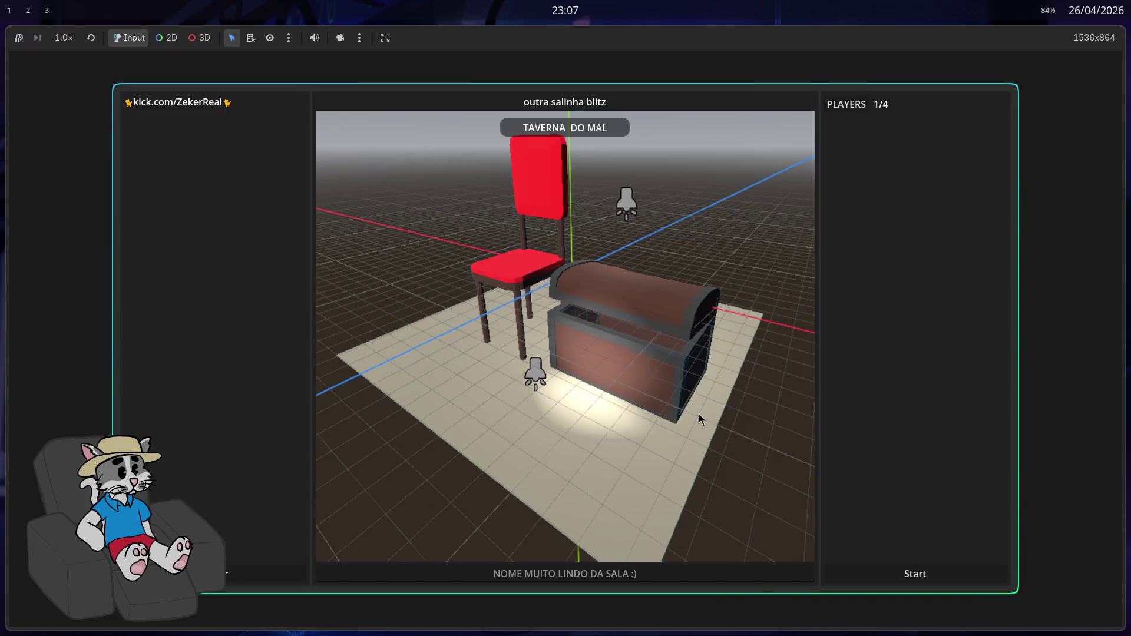
{"action": "left_click", "coordinate": [912, 576]}
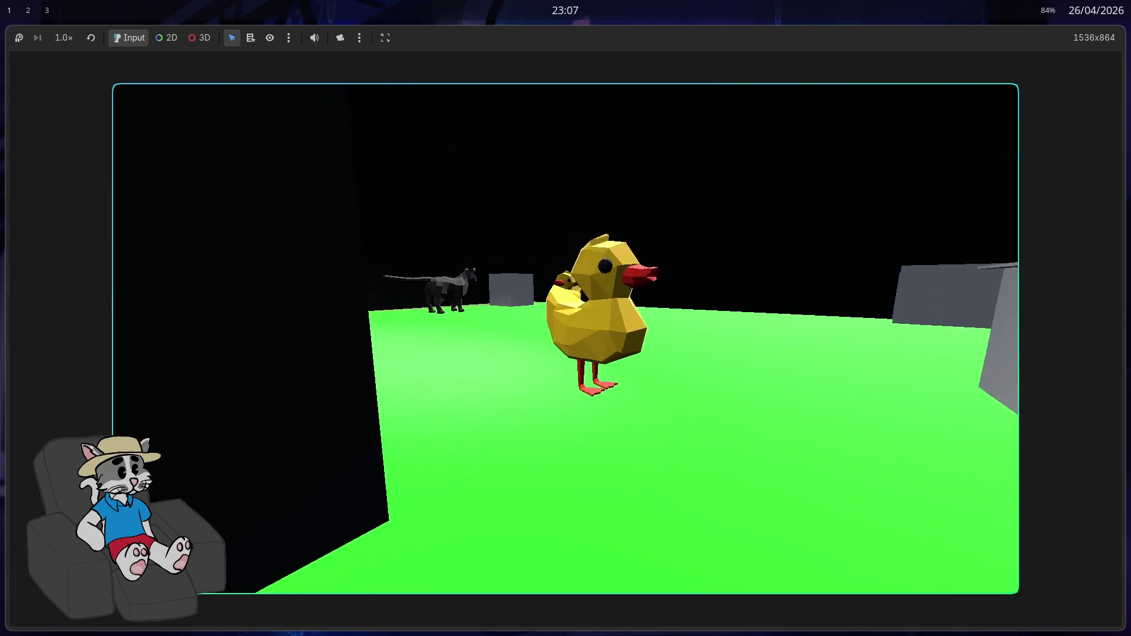
{"action": "key", "text": "w"}
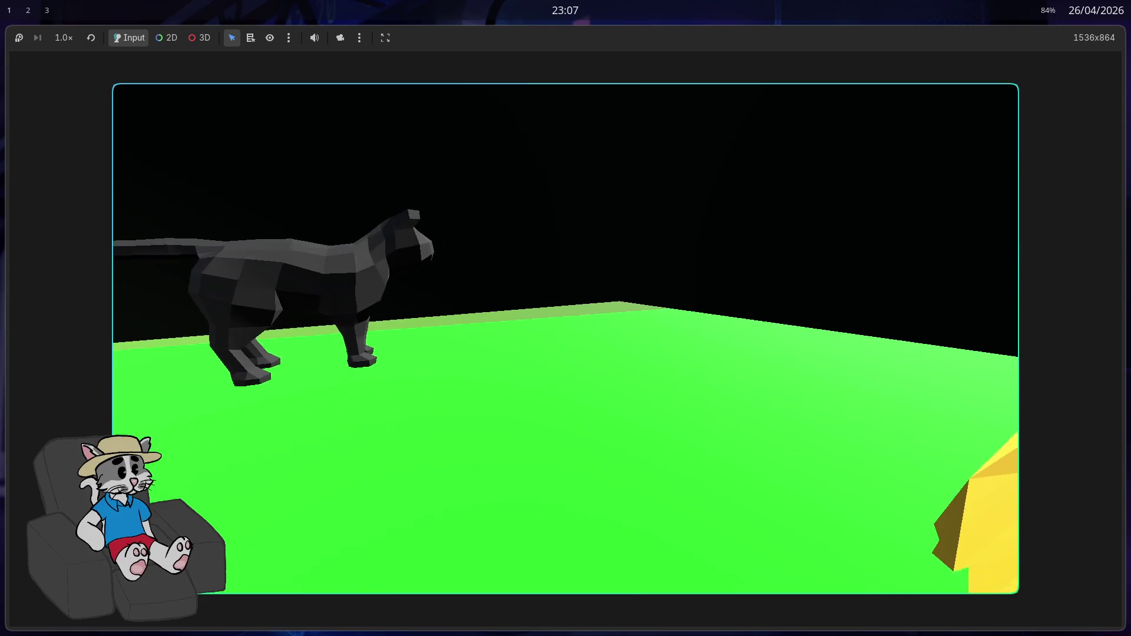
{"action": "key", "text": "w"}
{"action": "key", "text": "w"}
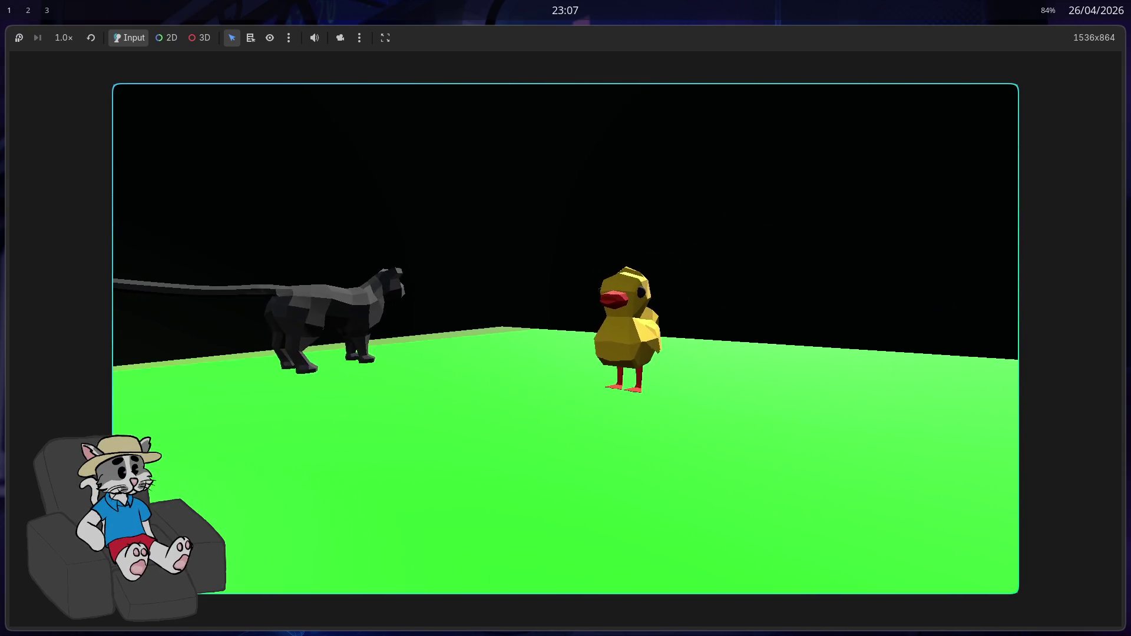
{"action": "key", "text": "F8"}
{"action": "left_click_drag", "start_coordinate": [335, 569], "coordinate": [224, 569]}
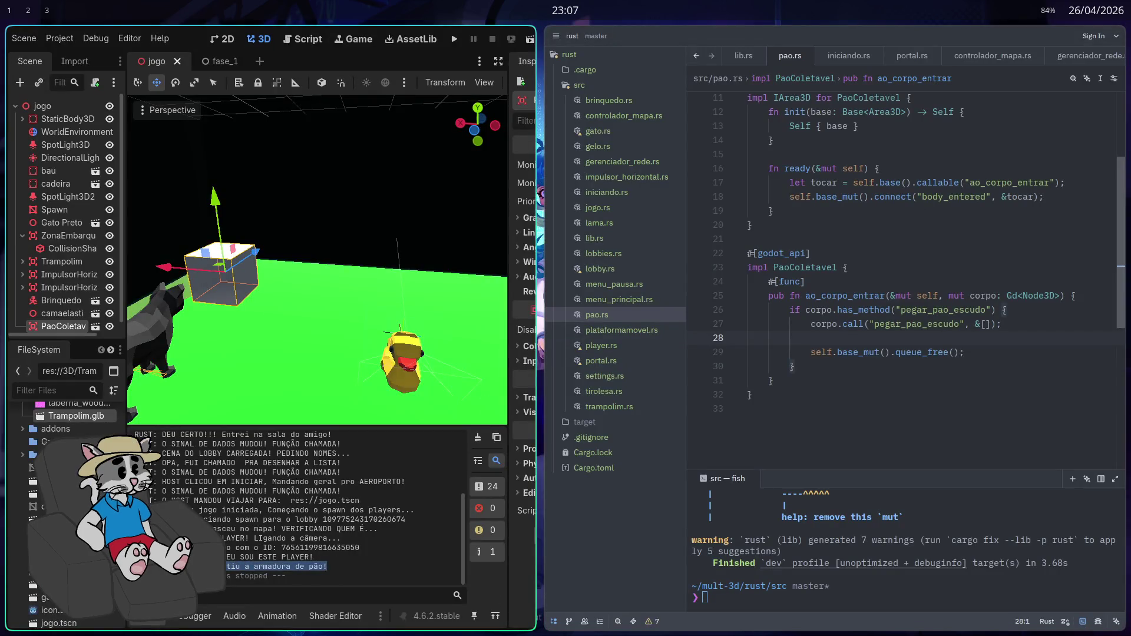
- Clear the log selection, scroll pao.rs to its first line, and maximise the Godot editor
{"action": "left_click", "coordinate": [321, 566]}
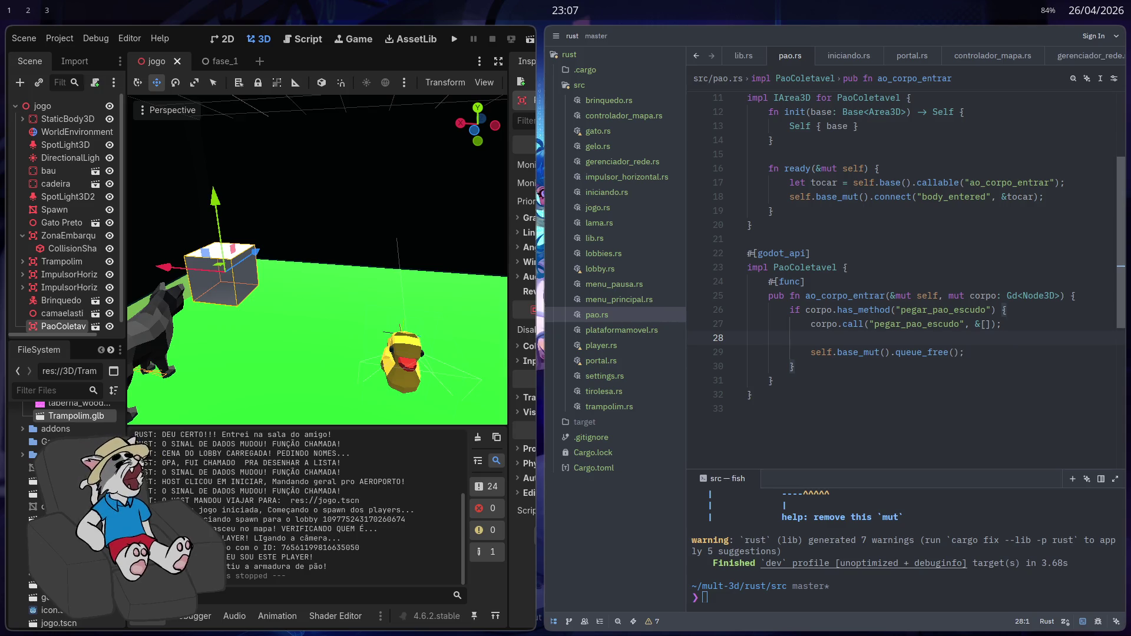
{"action": "scroll", "coordinate": [839, 340], "scroll_direction": "up", "scroll_amount": 4}
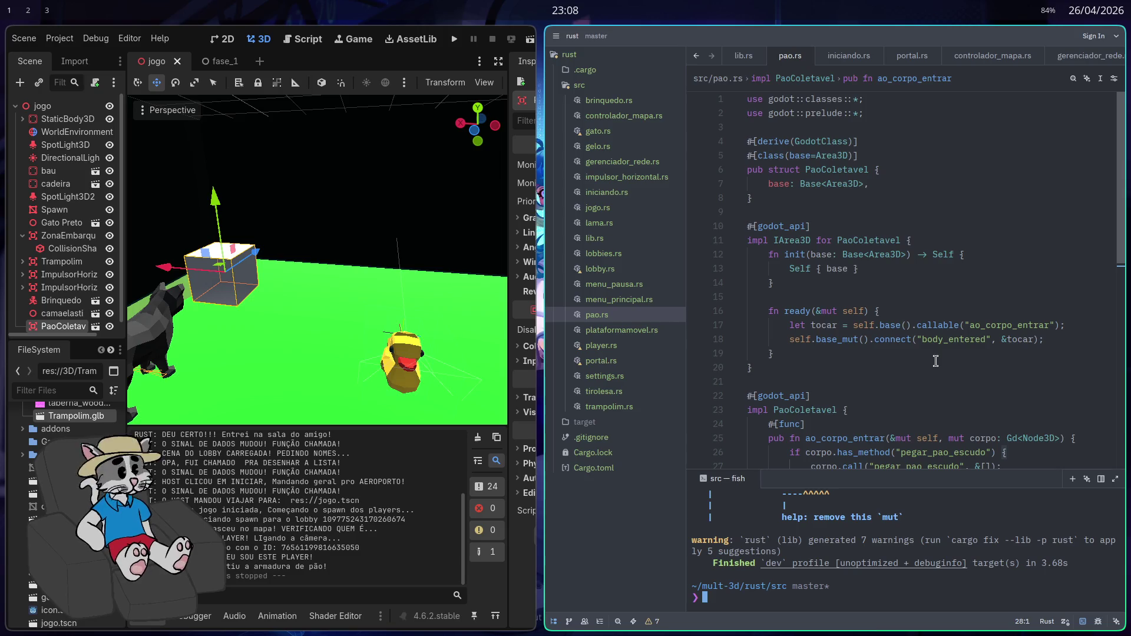
{"action": "key", "text": "super+f"}
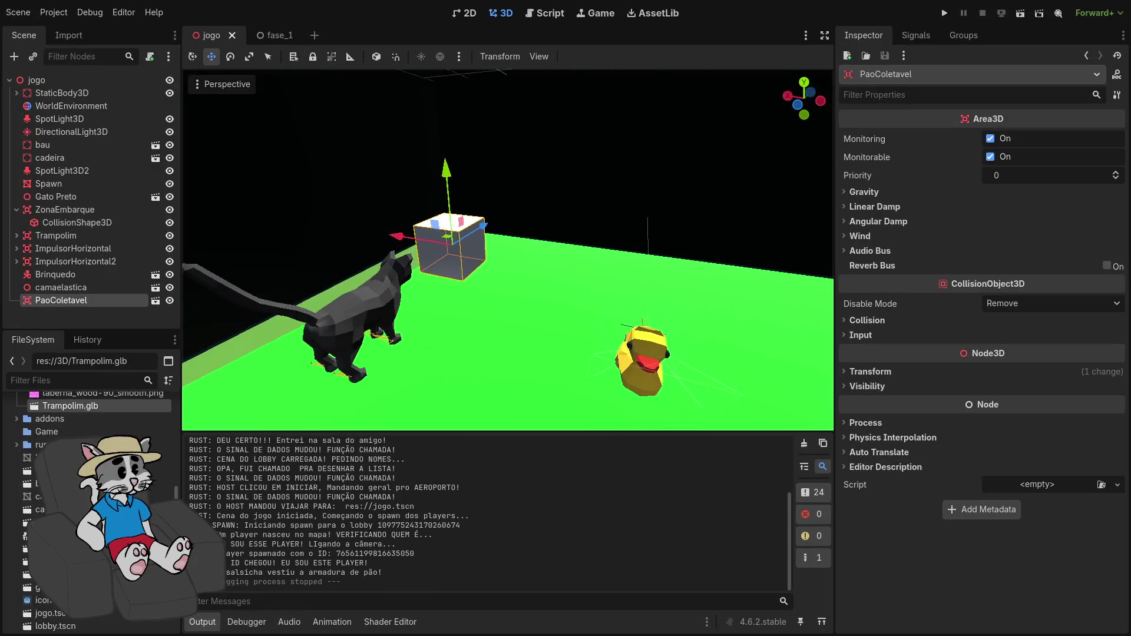
- Try three Y-axis rotations of the bread cube with the Rotate tool, undoing each one
{"action": "key", "text": "e"}
{"action": "mouse_move", "coordinate": [442, 270]}
{"action": "left_mouse_down"}
{"action": "mouse_move", "coordinate": [470, 401]}
{"action": "mouse_move", "coordinate": [666, 471]}
{"action": "mouse_move", "coordinate": [633, 81]}
{"action": "mouse_move", "coordinate": [283, 171]}
{"action": "mouse_move", "coordinate": [614, 412]}
{"action": "mouse_move", "coordinate": [468, 82]}
{"action": "mouse_move", "coordinate": [463, 362]}
{"action": "left_mouse_up"}
{"action": "key", "text": "ctrl+z"}
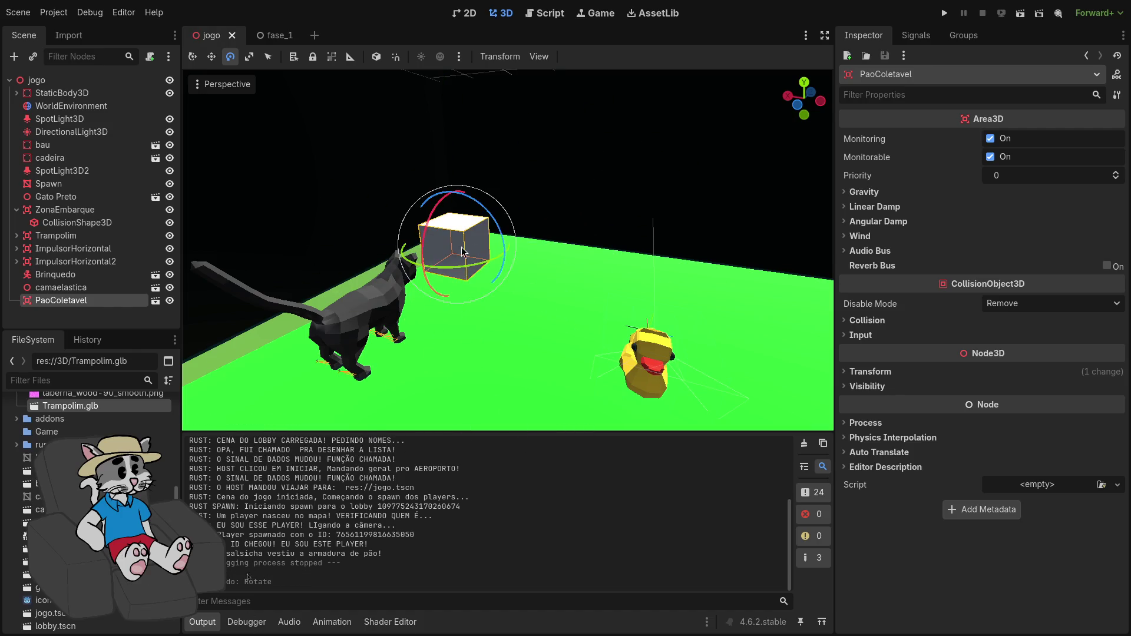
{"action": "mouse_move", "coordinate": [464, 251]}
{"action": "left_mouse_down"}
{"action": "mouse_move", "coordinate": [329, 171]}
{"action": "mouse_move", "coordinate": [329, 223]}
{"action": "left_mouse_up"}
{"action": "key", "text": "ctrl+z"}
{"action": "mouse_move", "coordinate": [444, 271]}
{"action": "left_mouse_down"}
{"action": "mouse_move", "coordinate": [692, 258]}
{"action": "mouse_move", "coordinate": [602, 341]}
{"action": "left_mouse_up"}
{"action": "key", "text": "ctrl+z"}
- Bring pao.rs in Zed back to the front with the caret after the ready function
{"action": "key", "text": "super+f"}
{"action": "key", "text": "super+f"}
{"action": "scroll", "coordinate": [480, 328], "scroll_direction": "down", "scroll_amount": 5}
{"action": "scroll", "coordinate": [442, 293], "scroll_direction": "up", "scroll_amount": 5}
{"action": "left_click", "coordinate": [450, 259]}
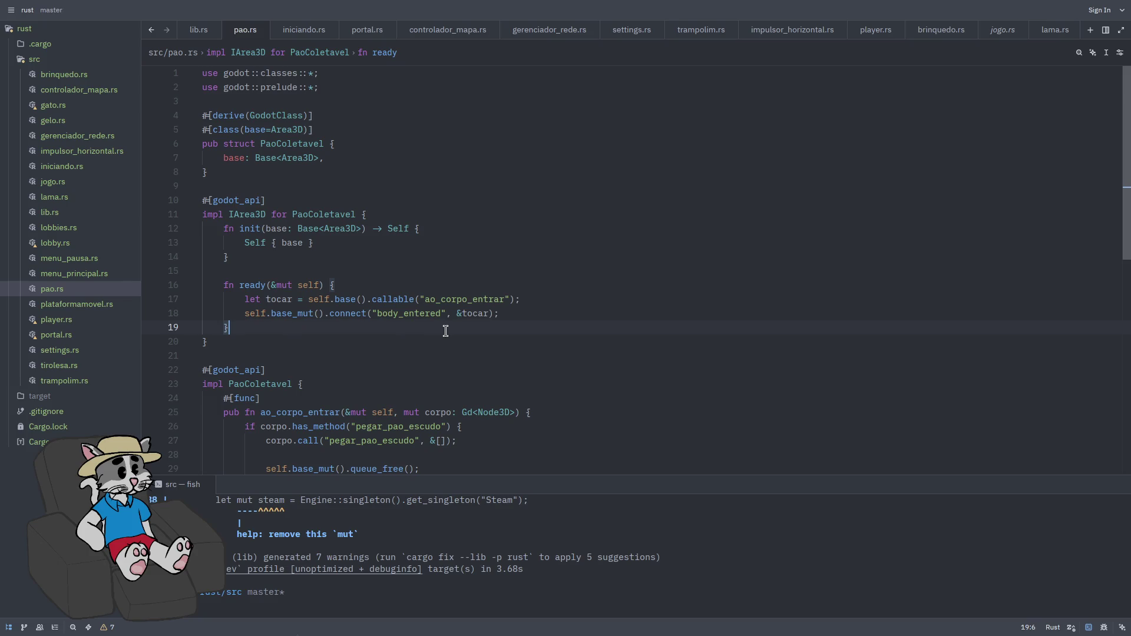
- Add fn process(&mut self, delta: f32) declaring let velocidade_giro = 2.0
{"action": "key", "text": "Return"}
{"action": "key", "text": "Return"}
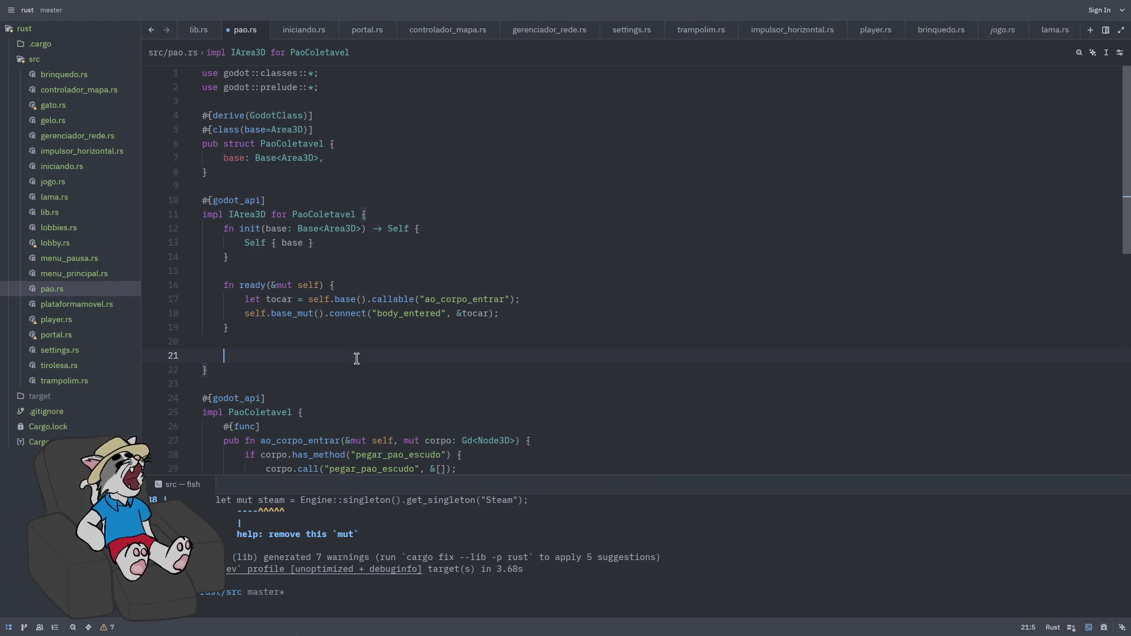
{"action": "type", "text": "fn proce"}
{"action": "type", "text": "ss(&mu"}
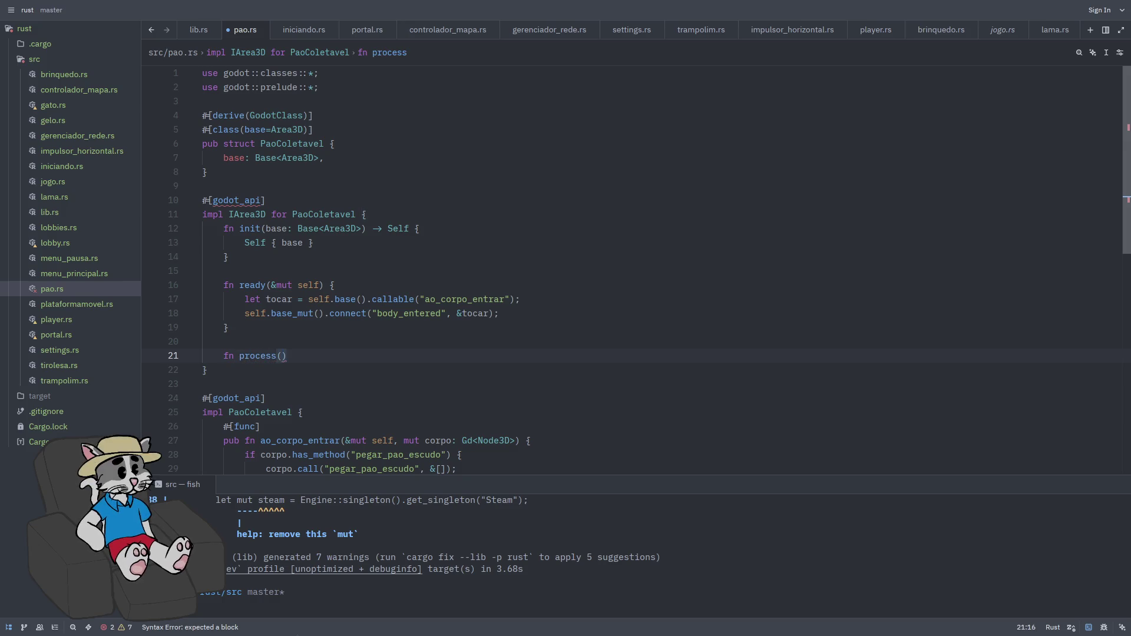
{"action": "type", "text": "t self, delta"}
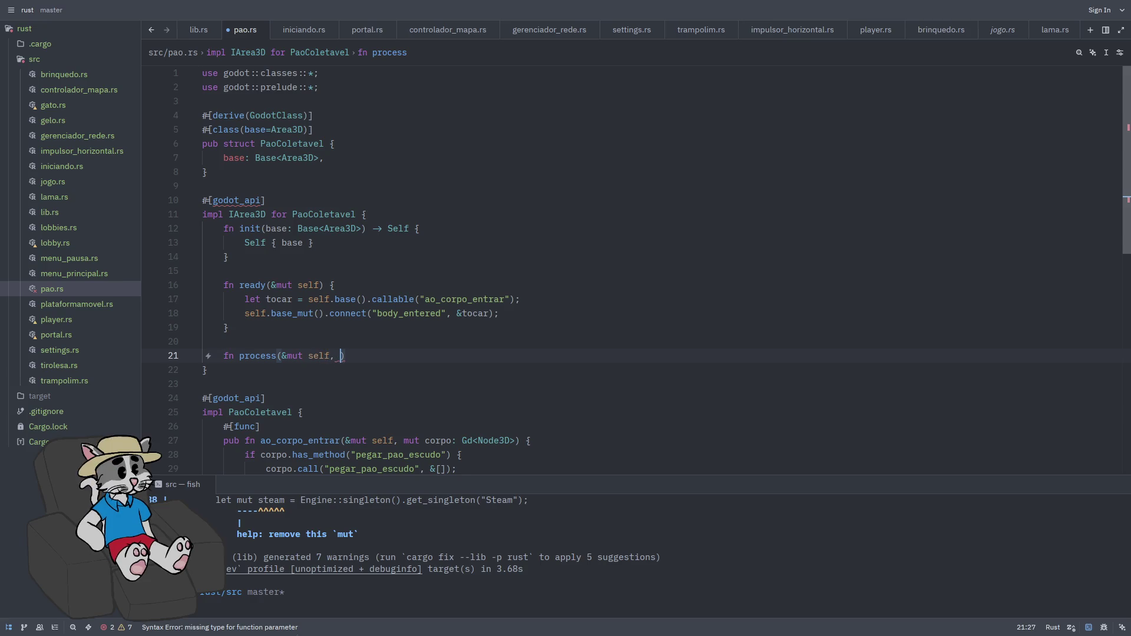
{"action": "type", "text": ": f32"}
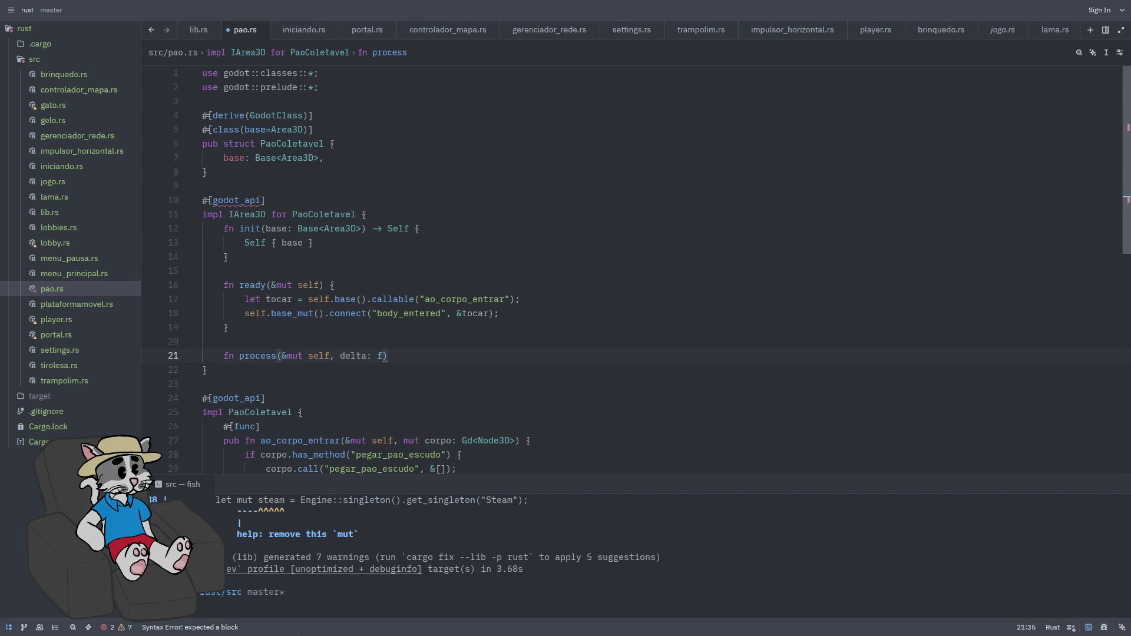
{"action": "type", "text": ")"}
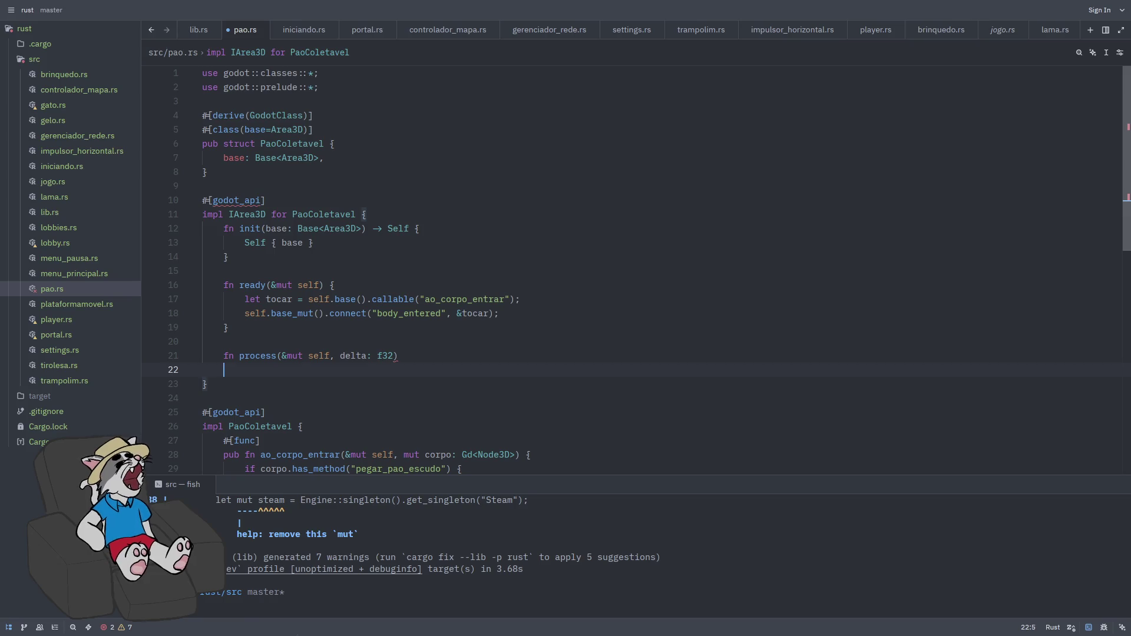
{"action": "key", "text": "Return"}
{"action": "key", "text": "Return"}
{"action": "key", "text": "Return"}
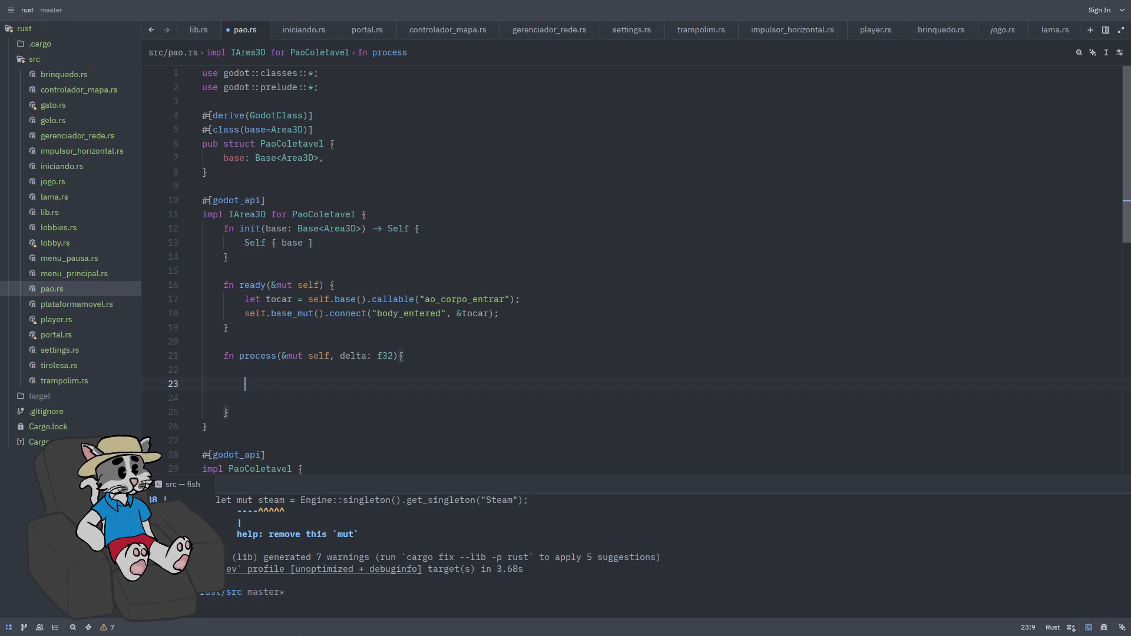
{"action": "type", "text": "let velocidad"}
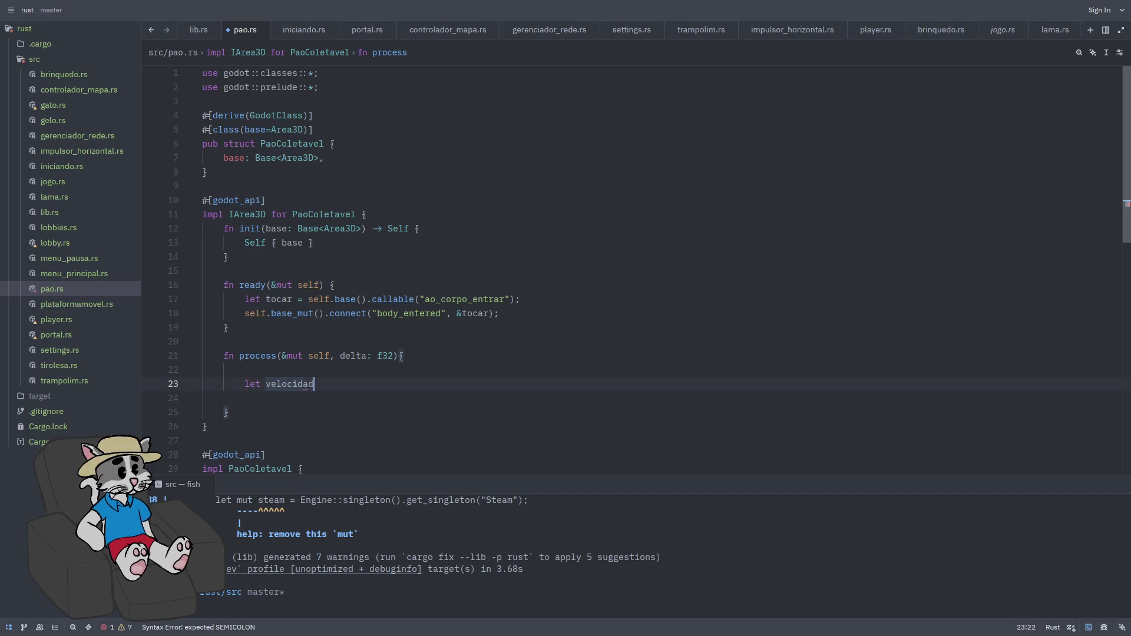
{"action": "type", "text": "e_giro = 2.0;"}
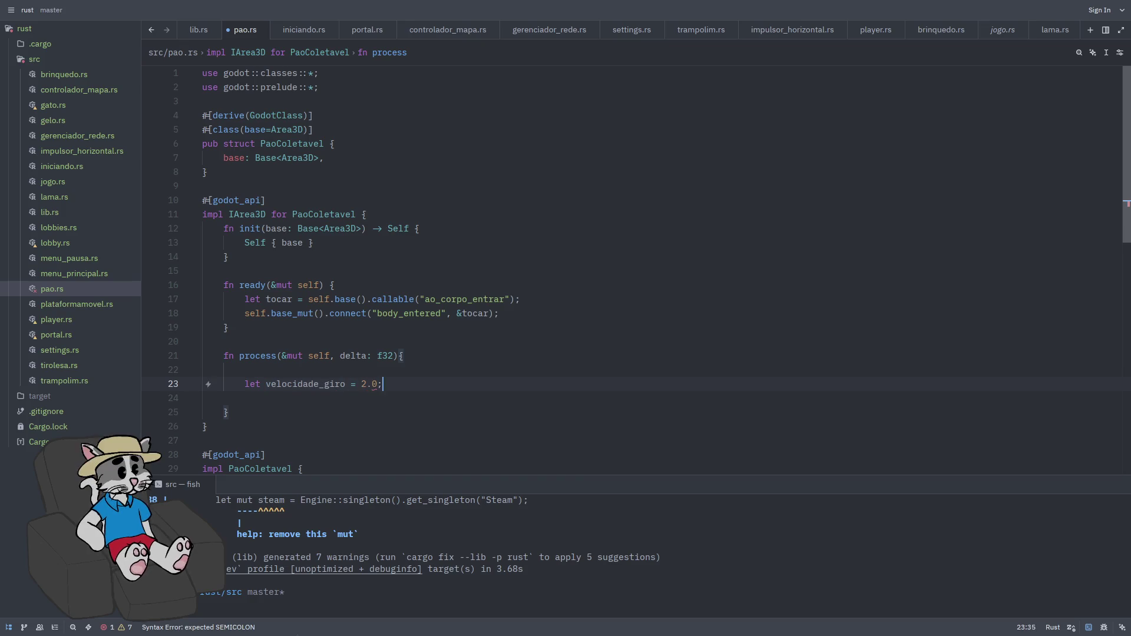
{"action": "key", "text": "Return"}
- Start a self.base_mut().rotate_y call using the autocomplete suggestions
{"action": "type", "text": "f.base_mut"}
{"action": "key", "text": "Return"}
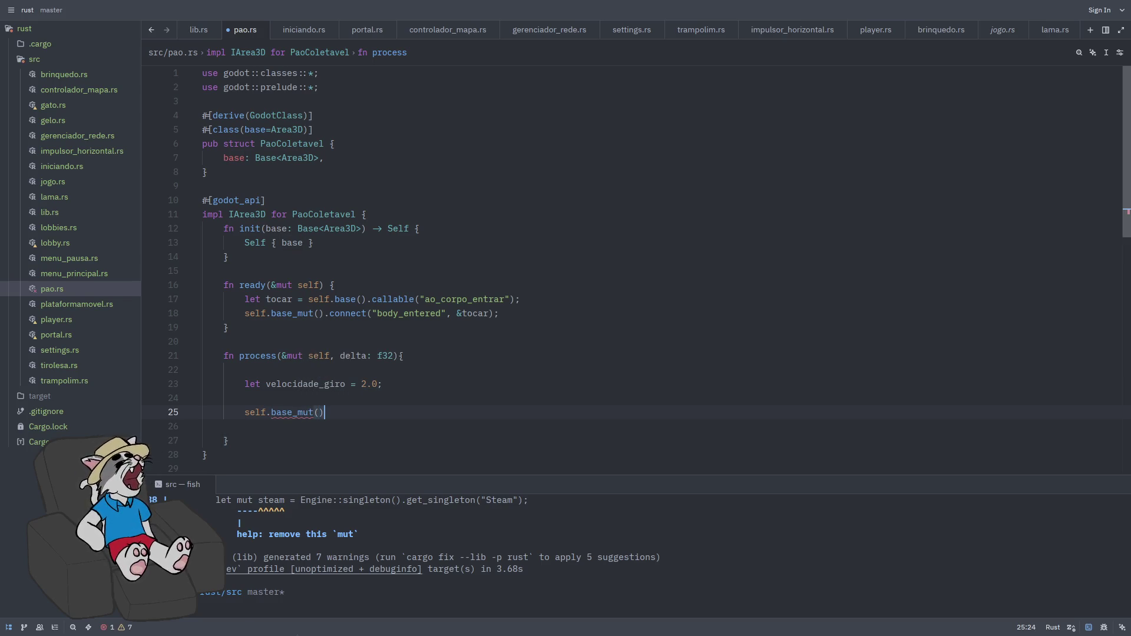
{"action": "type", "text": ".rotate"}
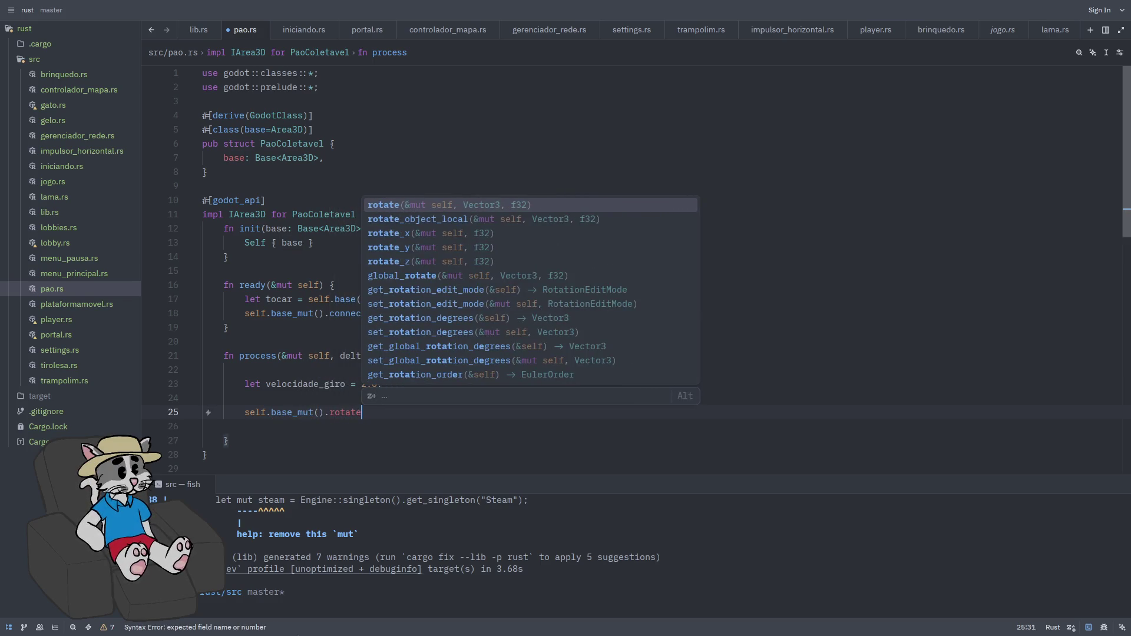
{"action": "key", "text": "Down"}
{"action": "key", "text": "Down"}
{"action": "key", "text": "Down"}
{"action": "key", "text": "Return"}
{"action": "key", "text": "super+f"}
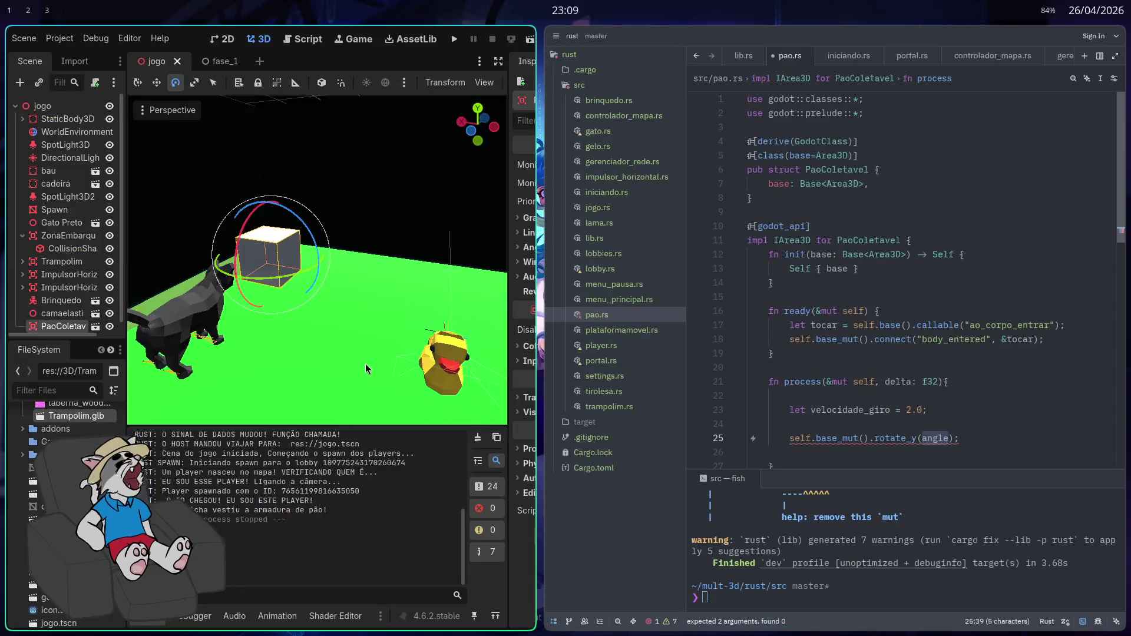
- Return Zed to full screen and redo the rotate_y completion with a fresh angle placeholder
{"action": "key", "text": "super+f"}
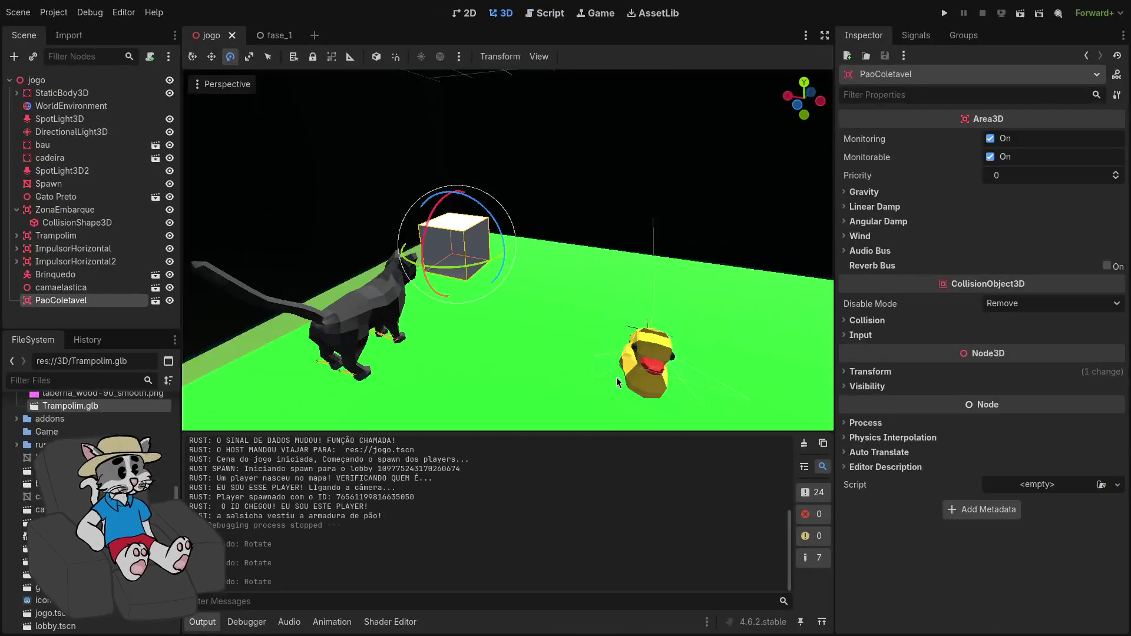
{"action": "key", "text": "alt+Tab"}
{"action": "key", "text": "BackSpace"}
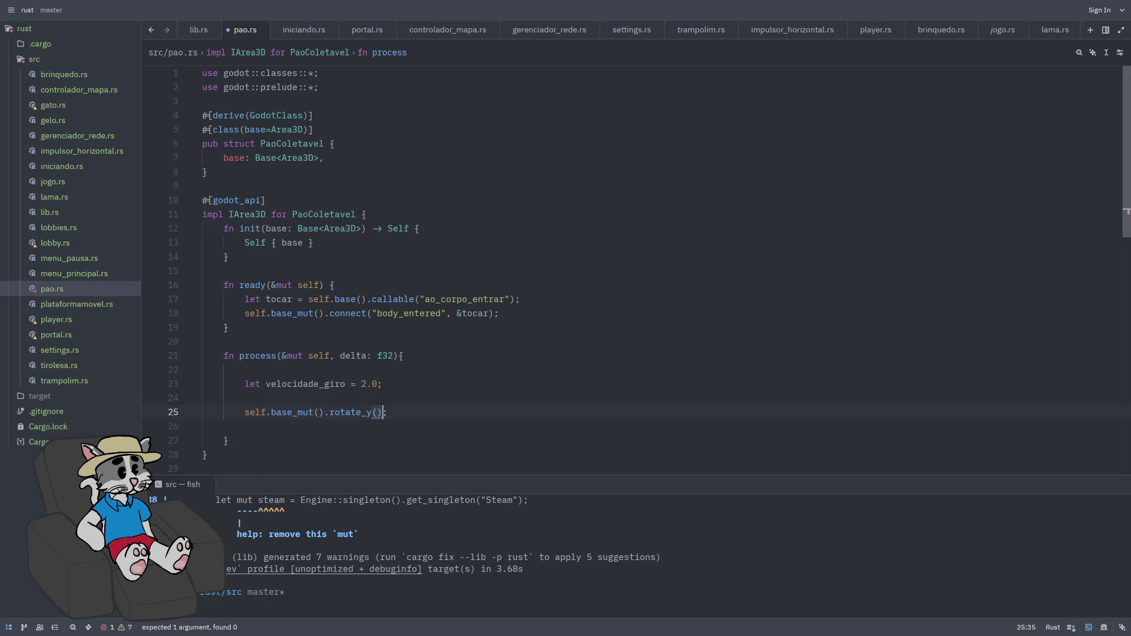
{"action": "key", "text": "BackSpace"}
{"action": "key", "text": "BackSpace"}
{"action": "key", "text": "BackSpace"}
{"action": "type", "text": "()"}
{"action": "key", "text": "BackSpace"}
{"action": "key", "text": "BackSpace"}
{"action": "key", "text": "BackSpace"}
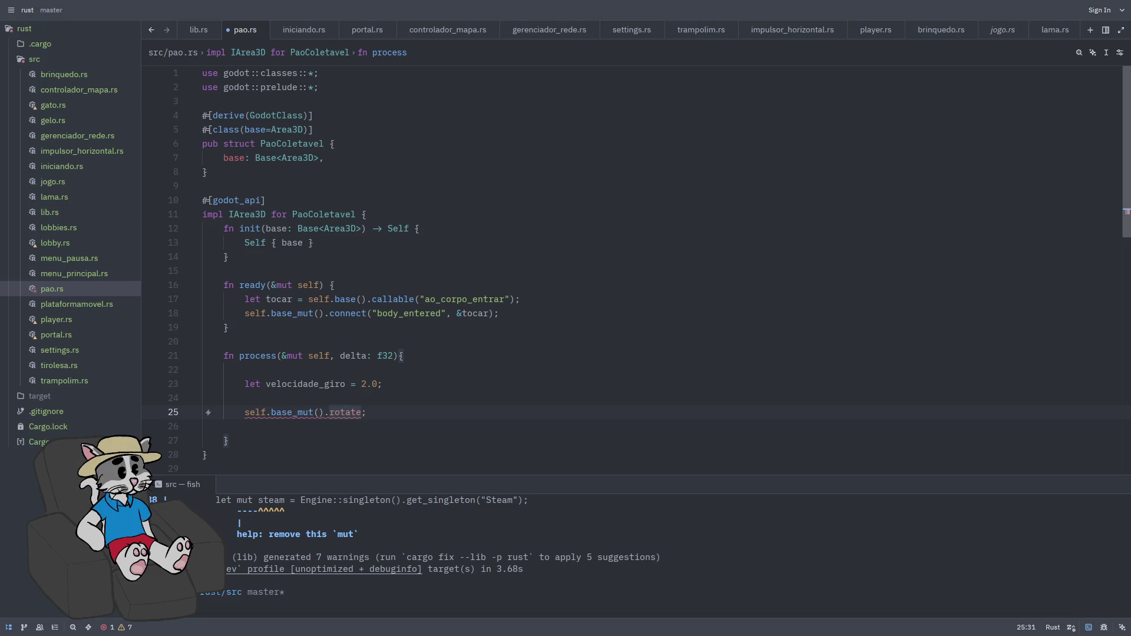
{"action": "key", "text": "ctrl+space"}
{"action": "key", "text": "Down"}
{"action": "key", "text": "Down"}
{"action": "key", "text": "Down"}
{"action": "key", "text": "Return"}
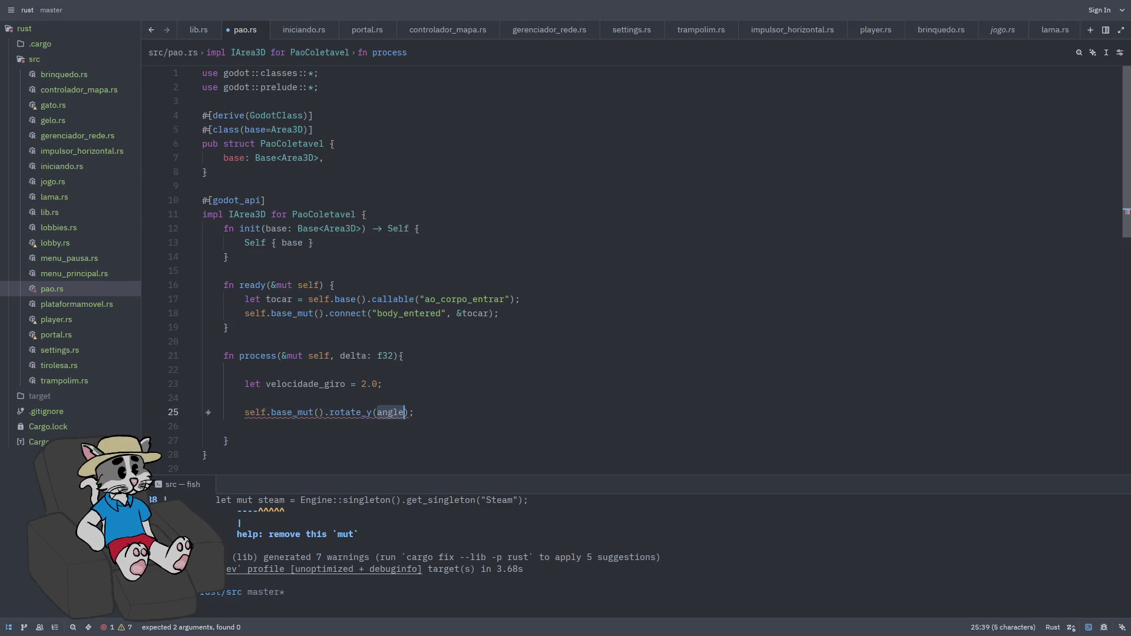
- Set the rotate_y angle argument to velocidade_giro * delta
{"action": "mouse_move", "coordinate": [365, 415]}
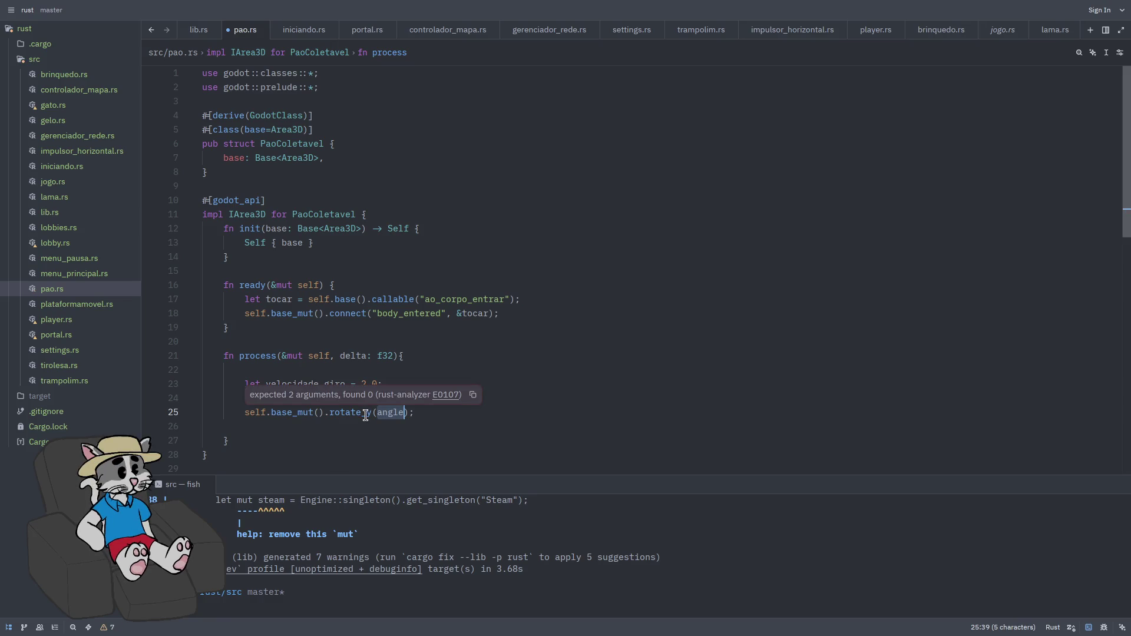
{"action": "left_click", "coordinate": [392, 415]}
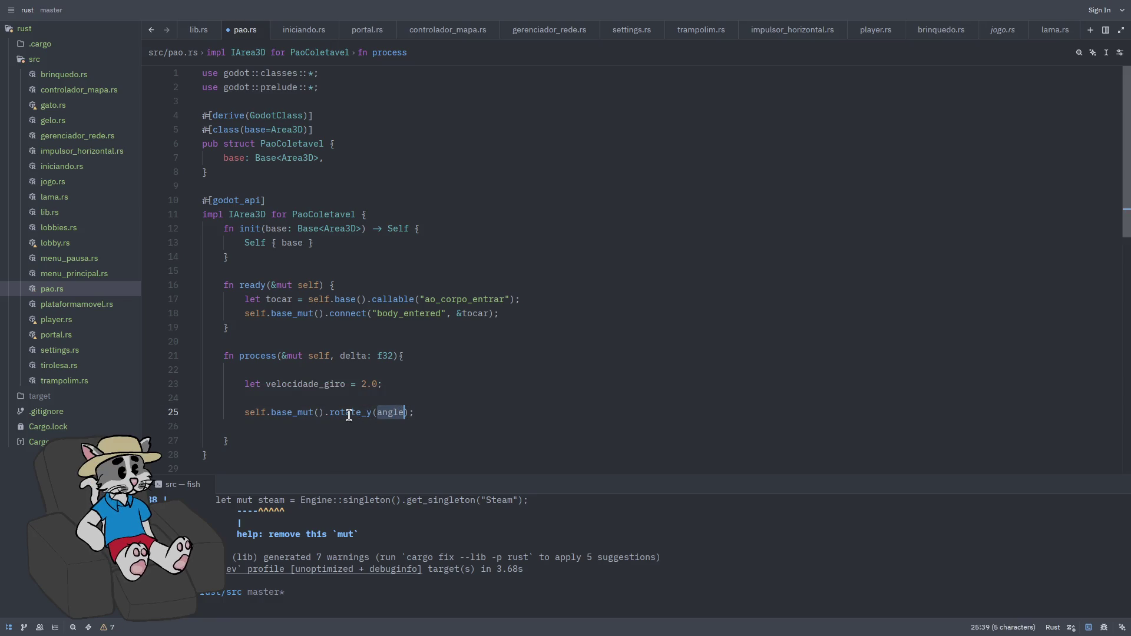
{"action": "mouse_move", "coordinate": [348, 415]}
{"action": "type", "text": "elocidade_gira"}
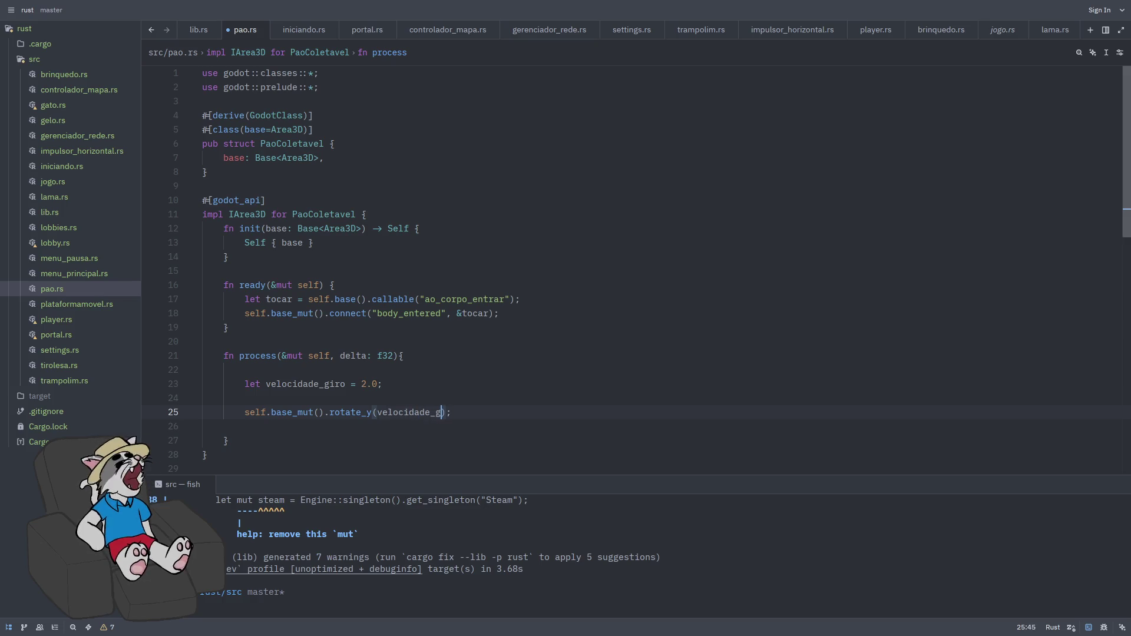
{"action": "key", "text": "BackSpace"}
{"action": "type", "text": "o * delta"}
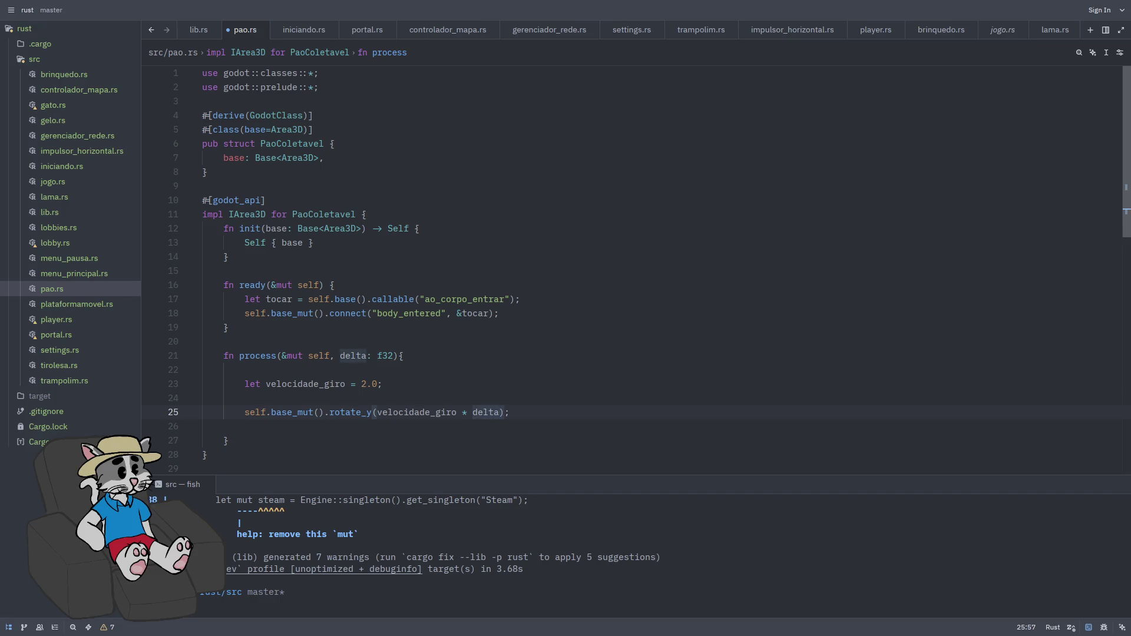
- Save and format pao.rs, then rerun cargo build in the terminal
{"action": "key", "text": "ctrl+s"}
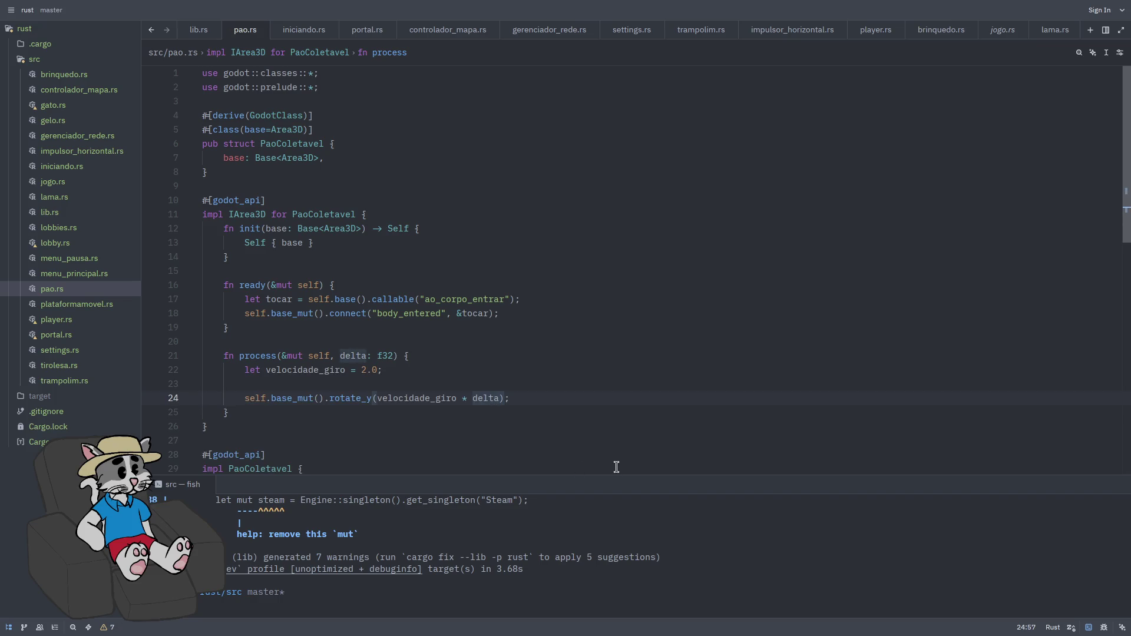
{"action": "key", "text": "Up"}
{"action": "key", "text": "Return"}
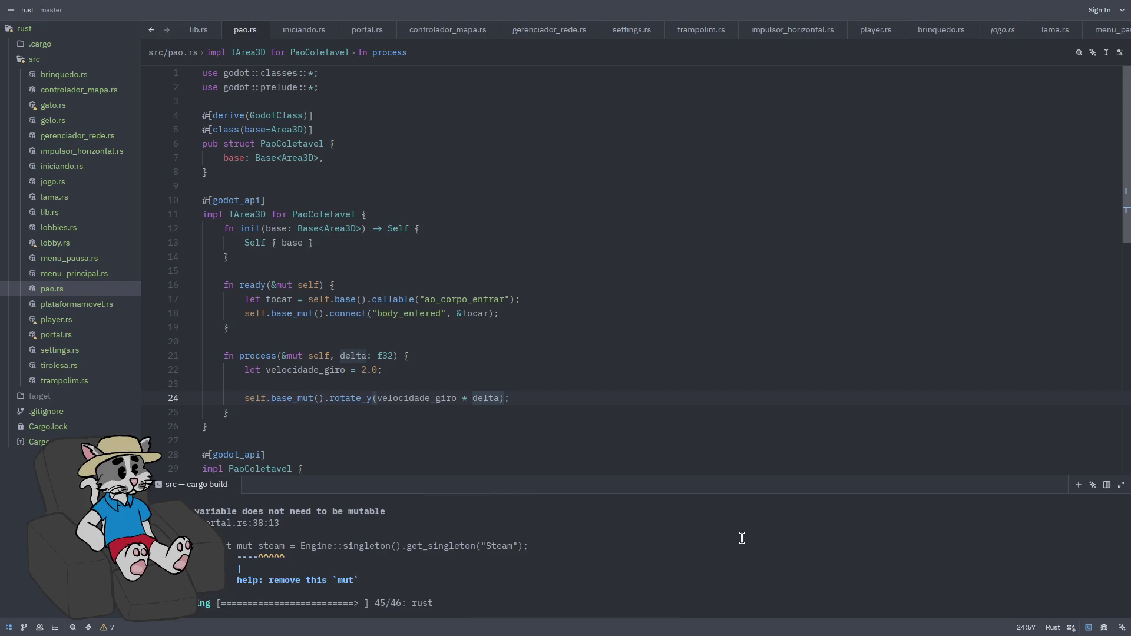
{"action": "key", "text": "alt+Tab"}
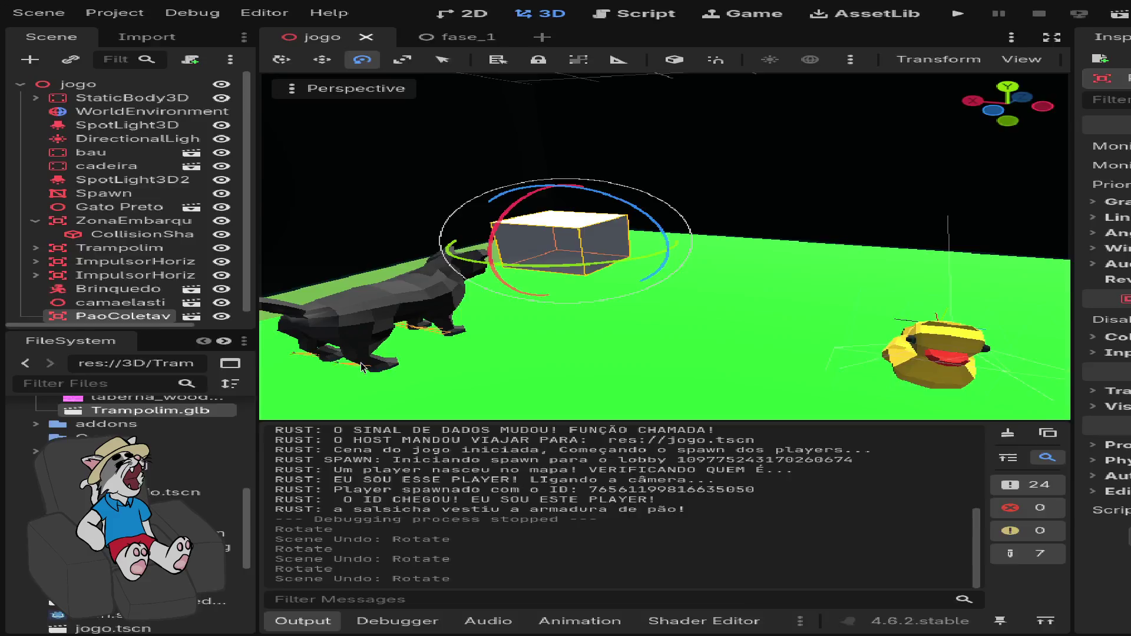
- Host a playtest to watch the bread cube spin, then close the game and return to Zed
{"action": "key", "text": "F5"}
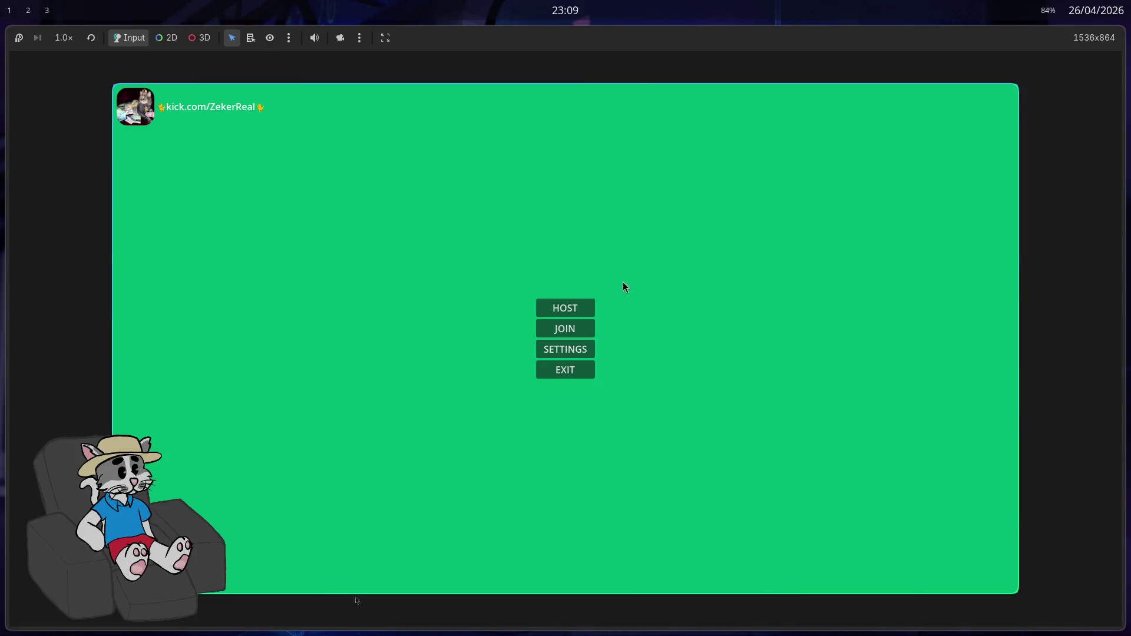
{"action": "left_click", "coordinate": [539, 307]}
{"action": "left_click", "coordinate": [898, 574]}
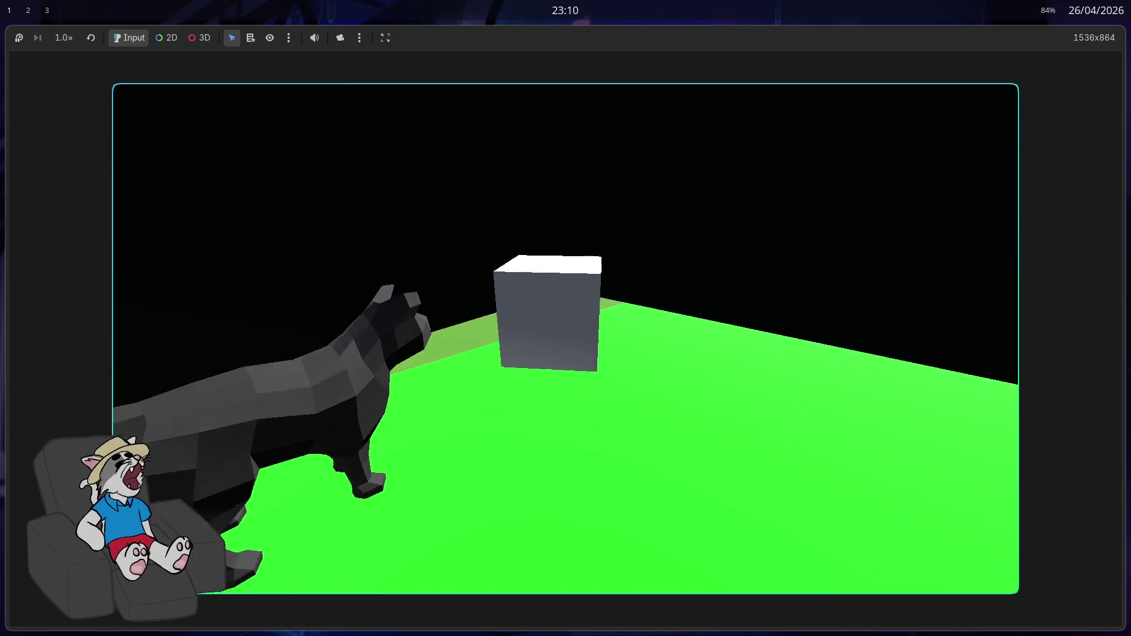
{"action": "key", "text": "super+q"}
{"action": "key", "text": "super+f"}
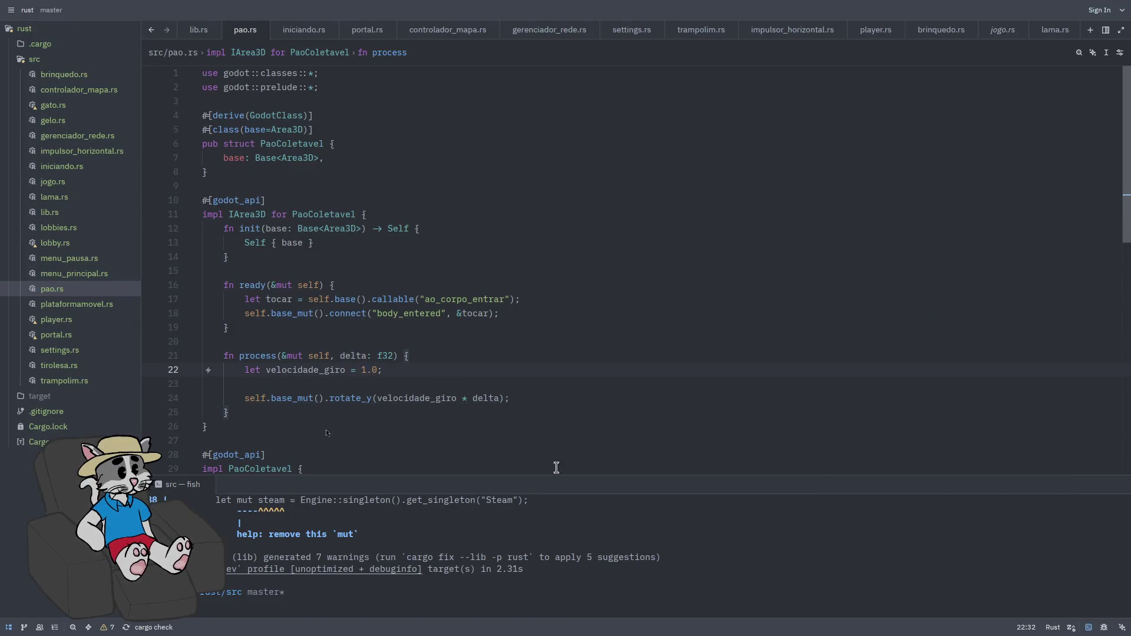
- Rebuild the crate, relaunch the game as host, and walk forward toward the bread cube
{"action": "key", "text": "Return"}
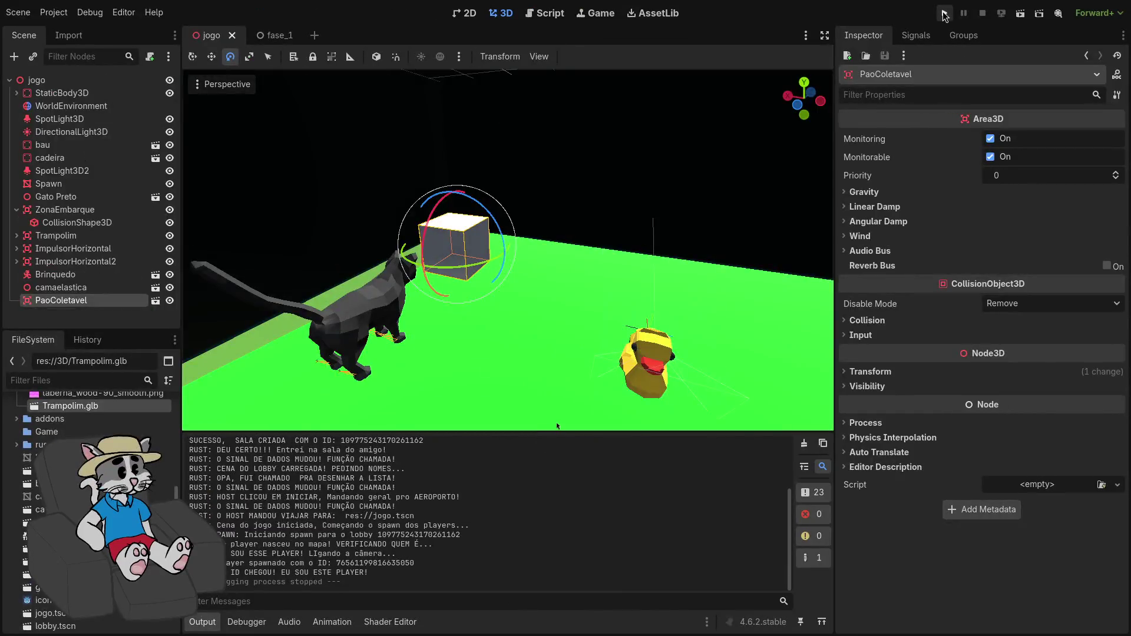
{"action": "left_click", "coordinate": [945, 16]}
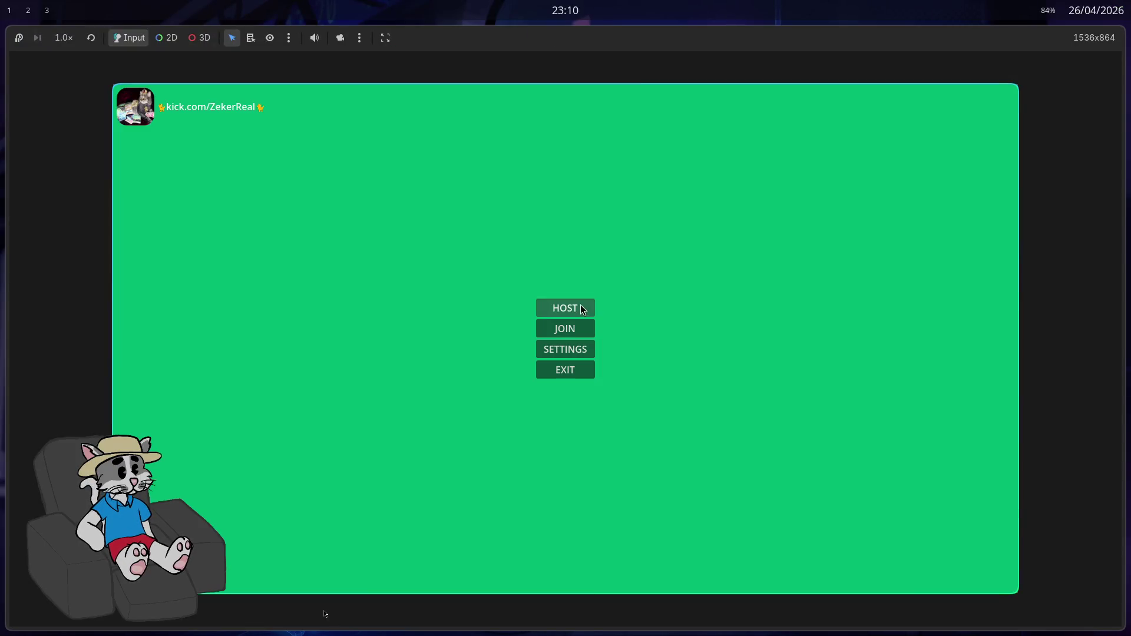
{"action": "left_click", "coordinate": [581, 306]}
{"action": "left_click", "coordinate": [878, 577]}
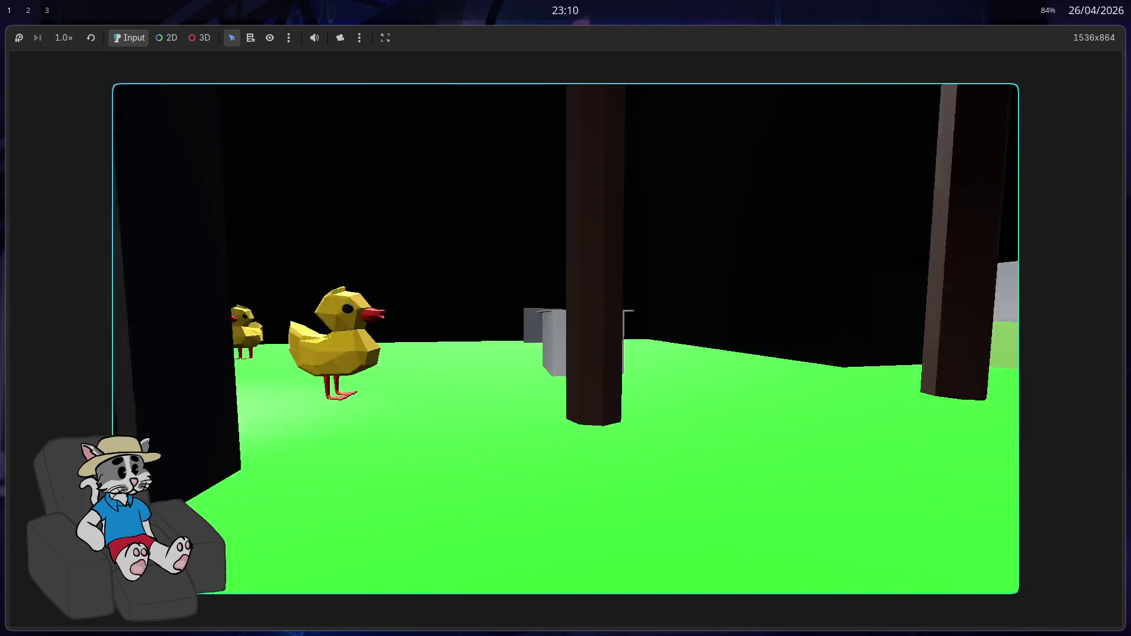
{"action": "key", "text": "w"}
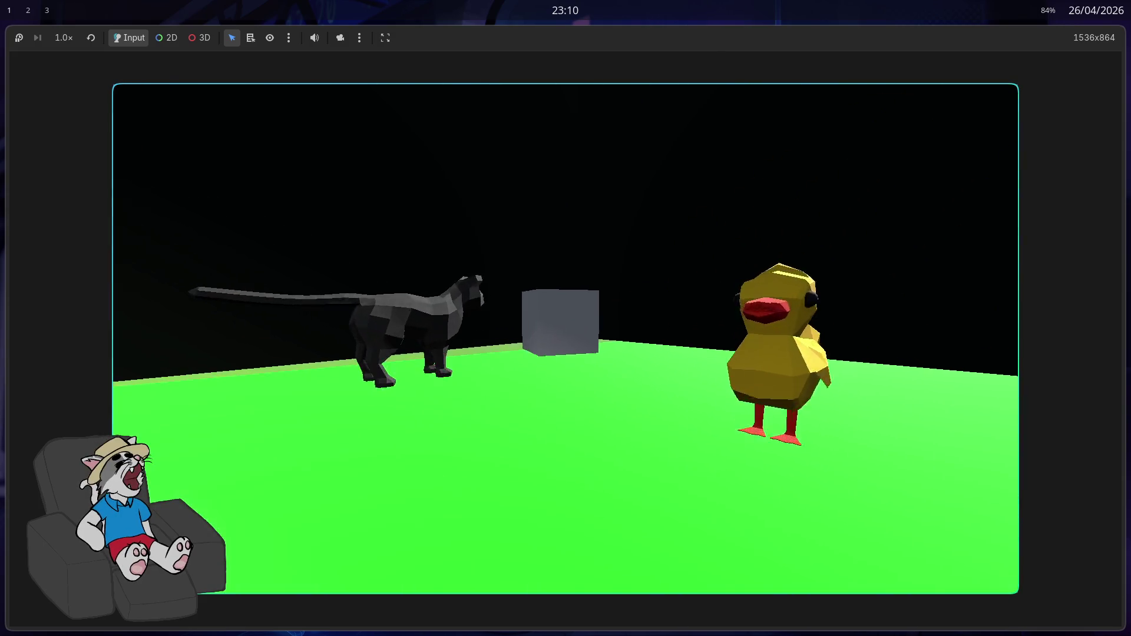
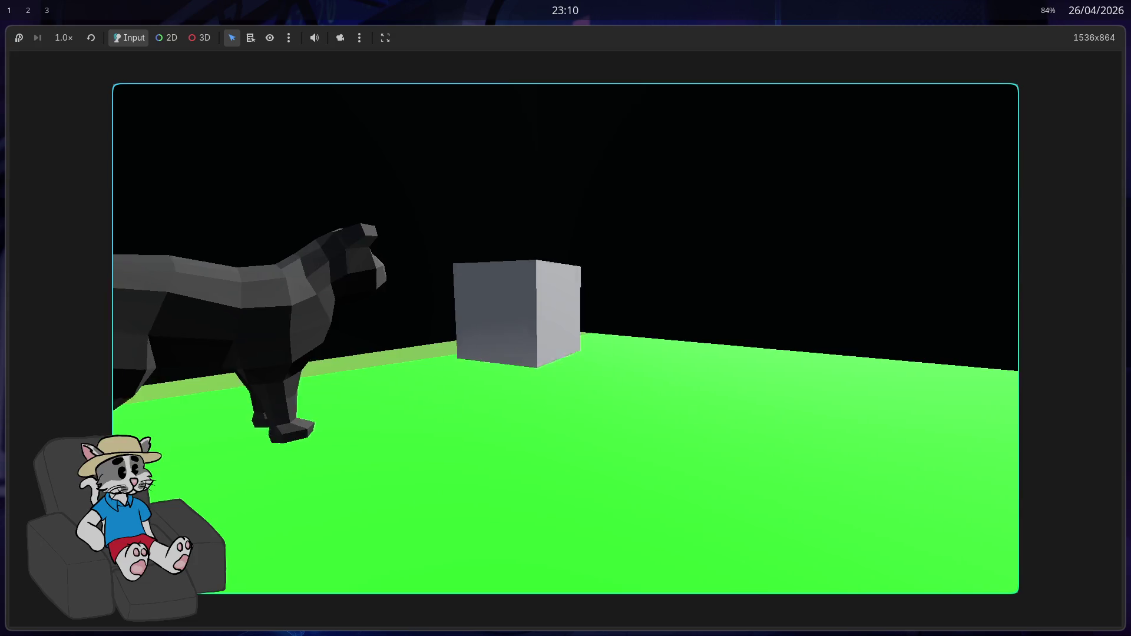
- Step from the Godot game workspace through workspace 2 to workspace 3, where Krita and the browser are
{"action": "key", "text": "super+1"}
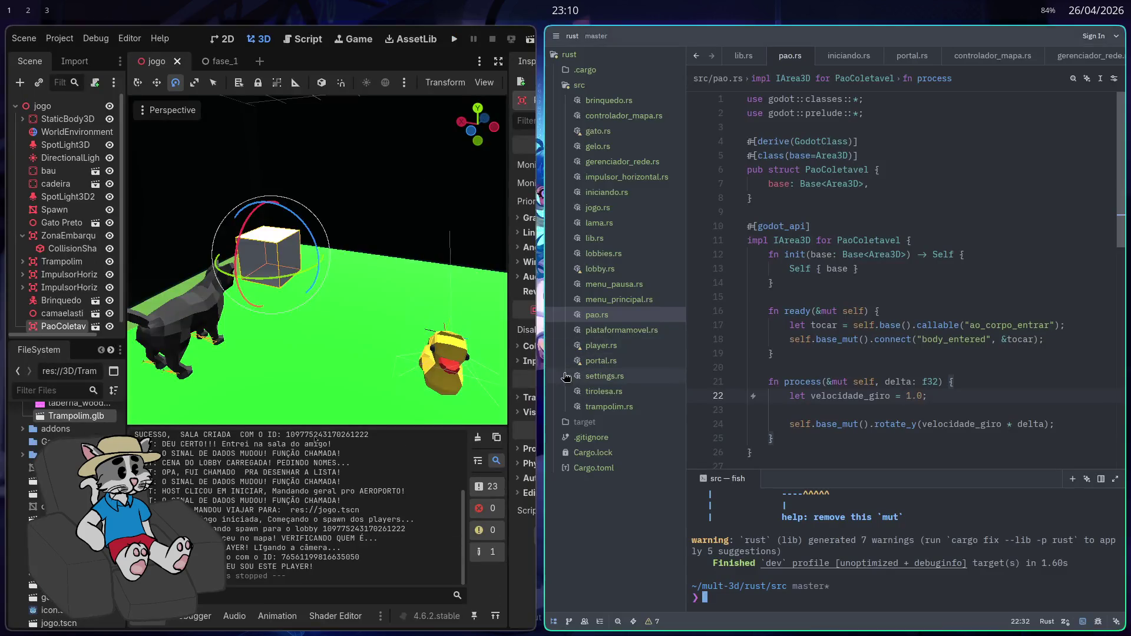
{"action": "key", "text": "super+2"}
{"action": "key", "text": "super+3"}
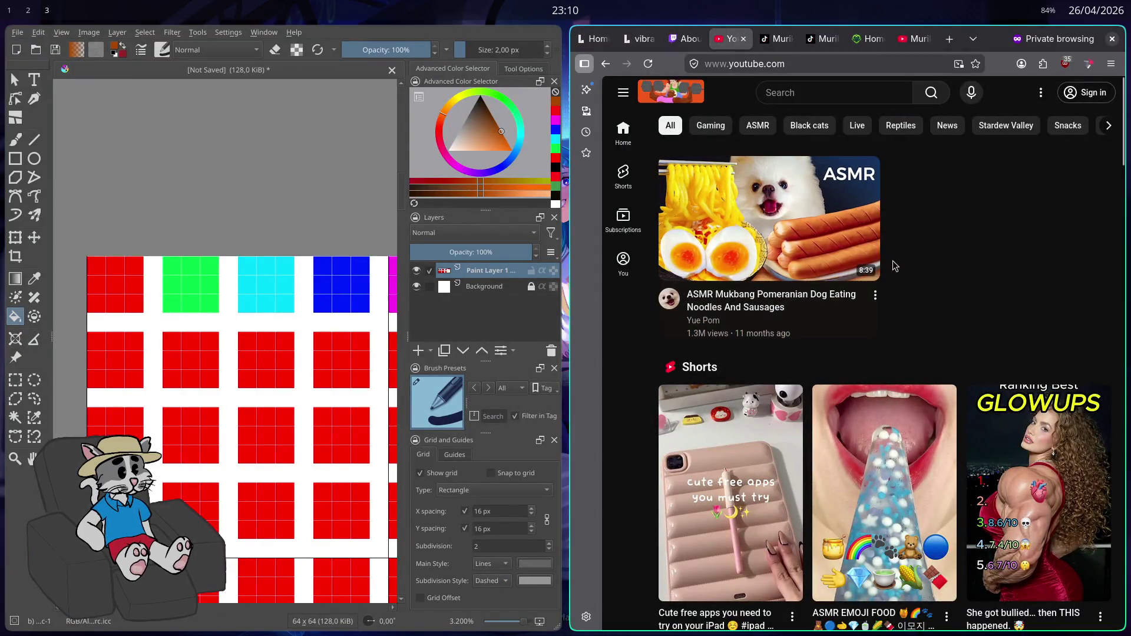
- Maximize Krita and fill the next top-row palette squares with yellow and a darker gold
{"action": "key", "text": "super+f"}
{"action": "scroll", "coordinate": [431, 270], "scroll_direction": "down", "scroll_amount": 1}
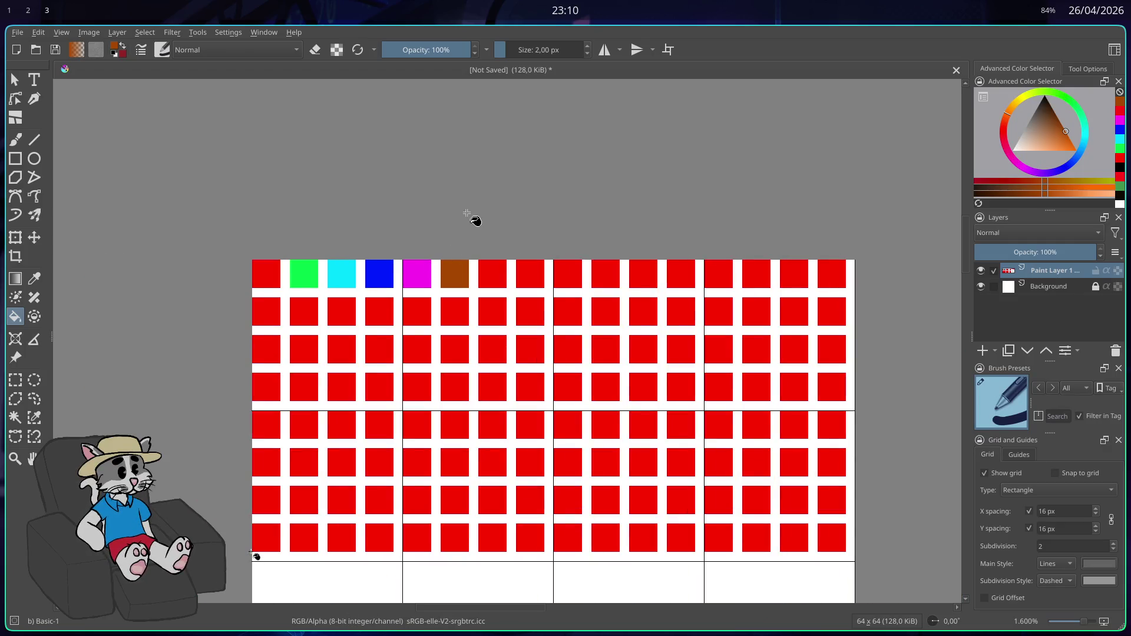
{"action": "scroll", "coordinate": [474, 218], "scroll_direction": "up", "scroll_amount": 1}
{"action": "mouse_move", "coordinate": [1012, 97]}
{"action": "left_mouse_down"}
{"action": "mouse_move", "coordinate": [1026, 94]}
{"action": "mouse_move", "coordinate": [1076, 151]}
{"action": "left_mouse_up"}
{"action": "left_click", "coordinate": [513, 330]}
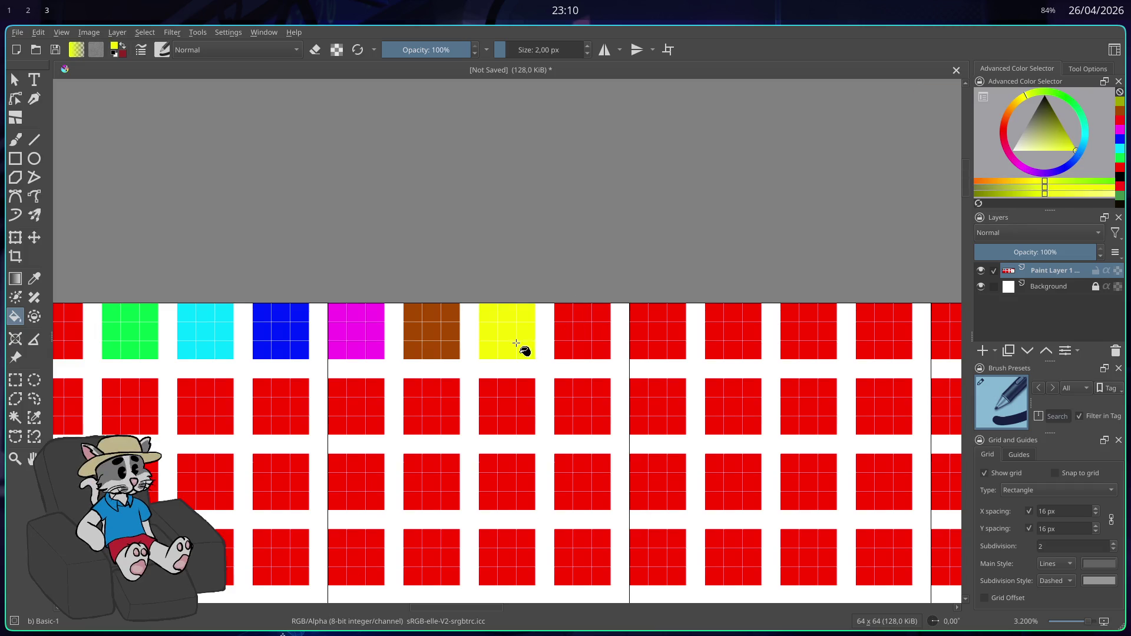
{"action": "left_click_drag", "start_coordinate": [1026, 95], "coordinate": [1008, 114]}
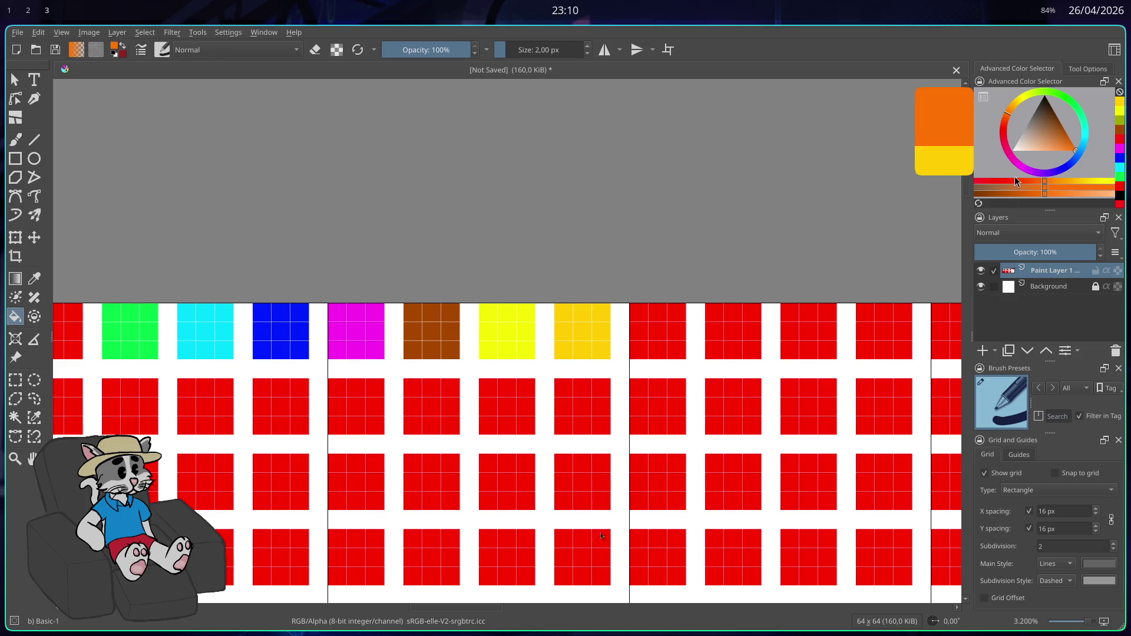
{"action": "left_click", "coordinate": [669, 346]}
- Start Blender from the application launcher
{"action": "scroll", "coordinate": [623, 289], "scroll_direction": "down", "scroll_amount": 1}
{"action": "key", "text": "ctrl+Return"}
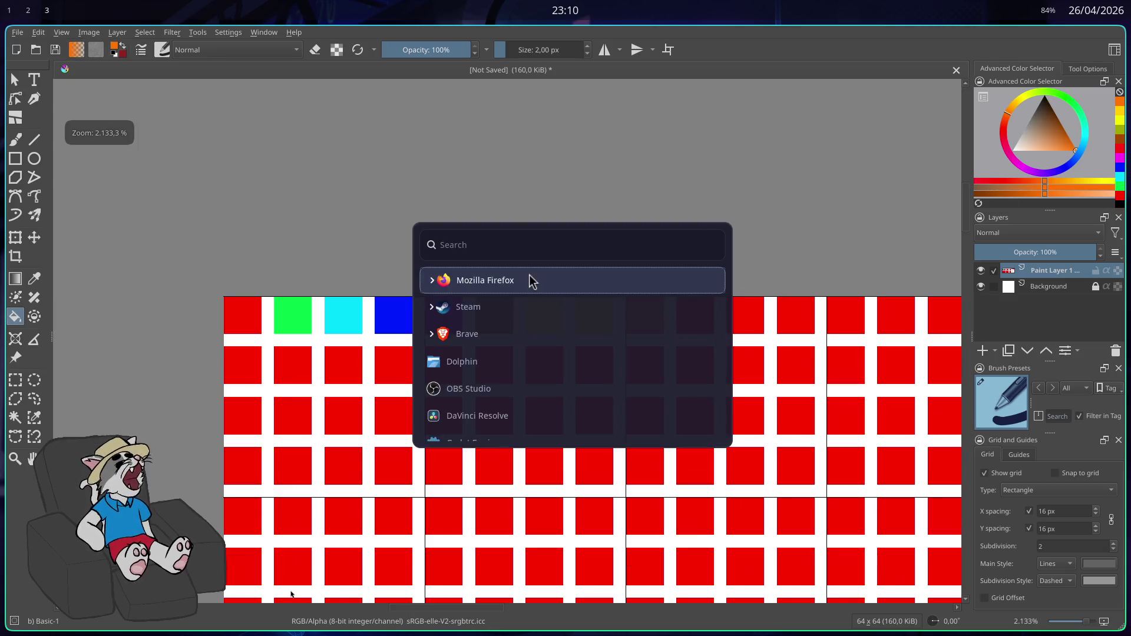
{"action": "type", "text": "sto"}
{"action": "key", "text": "Escape"}
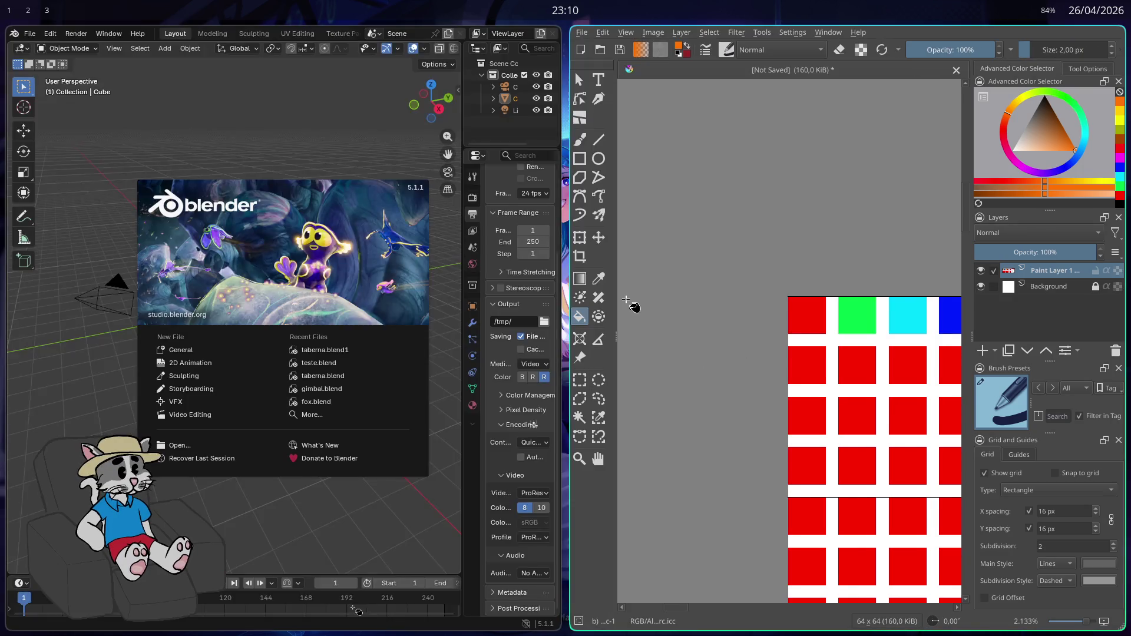
- Save the palette as paletinha.kra in home/mult-3d, quit Krita, and dismiss Blender's splash screen
{"action": "scroll", "coordinate": [631, 308], "scroll_direction": "down", "scroll_amount": 1}
{"action": "left_click", "coordinate": [582, 33]}
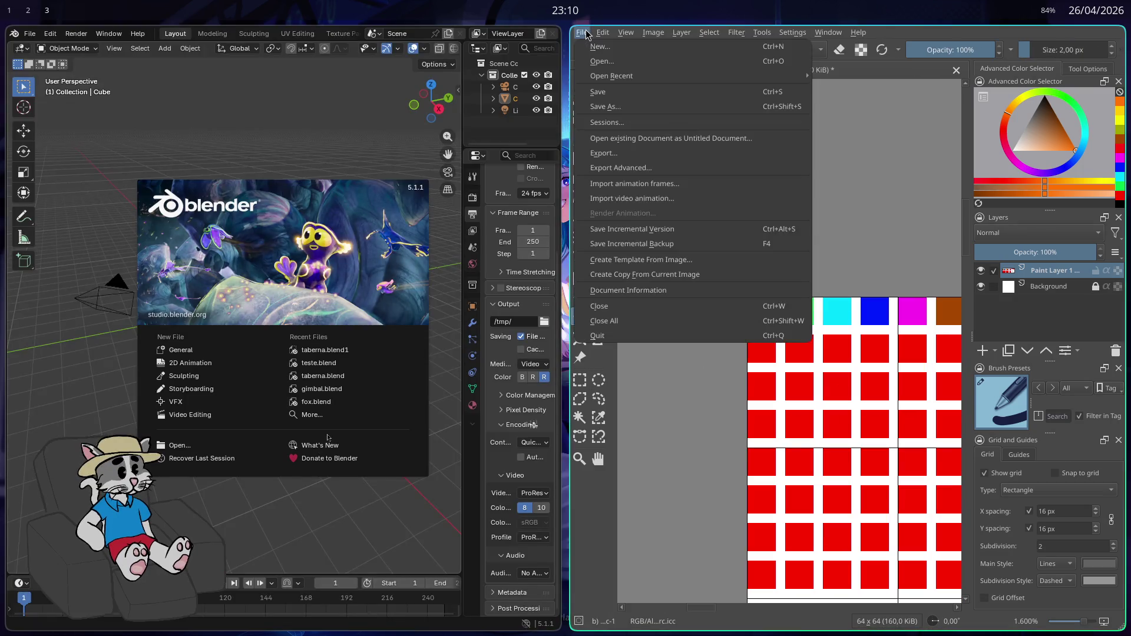
{"action": "key", "text": "ctrl+s"}
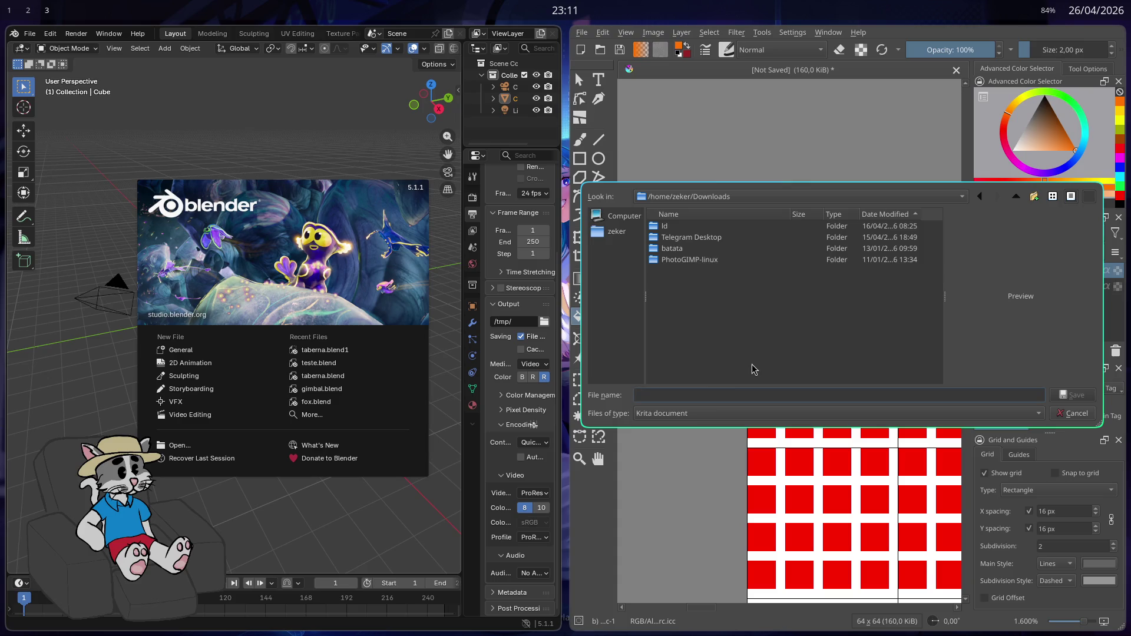
{"action": "type", "text": "paletinh"}
{"action": "left_click", "coordinate": [617, 231]}
{"action": "double_click", "coordinate": [669, 226]}
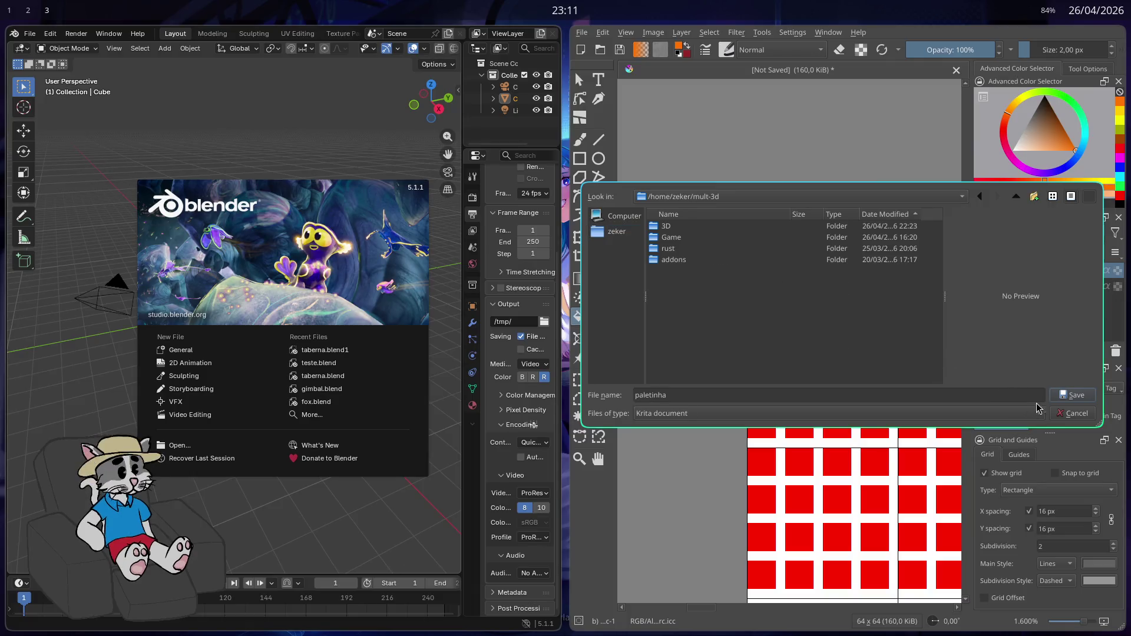
{"action": "left_click", "coordinate": [1069, 396]}
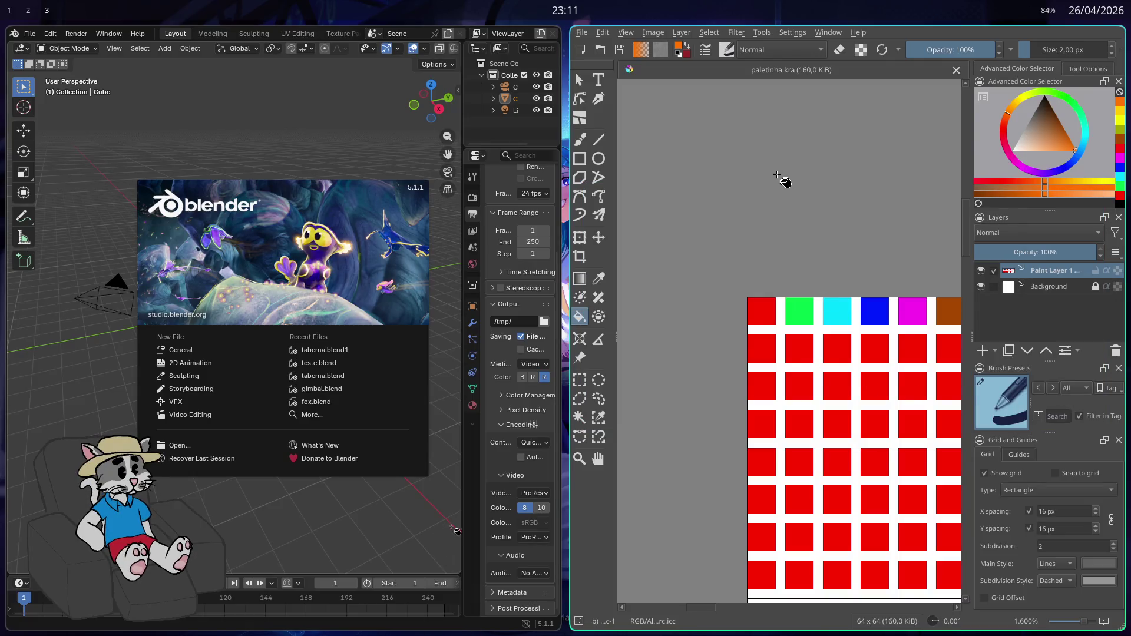
{"action": "key", "text": "ctrl+q"}
{"action": "left_click", "coordinate": [735, 190]}
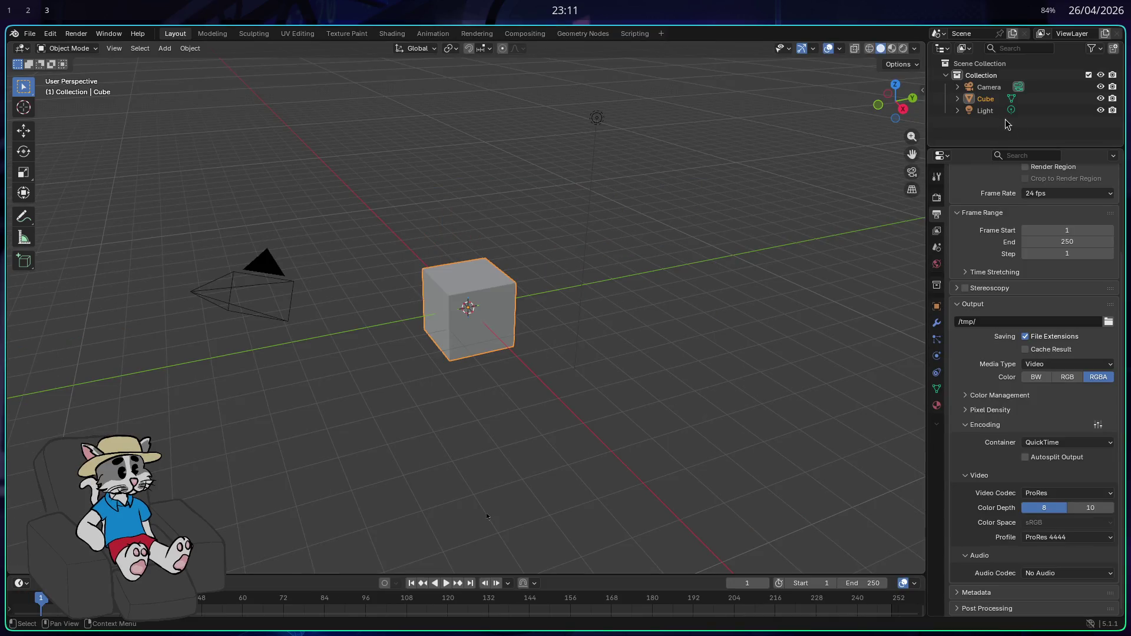
- Delete the default camera, cube and light, then add a new cube at about double size
{"action": "left_click", "coordinate": [986, 110]}
{"action": "key", "text": "a"}
{"action": "key", "text": "x"}
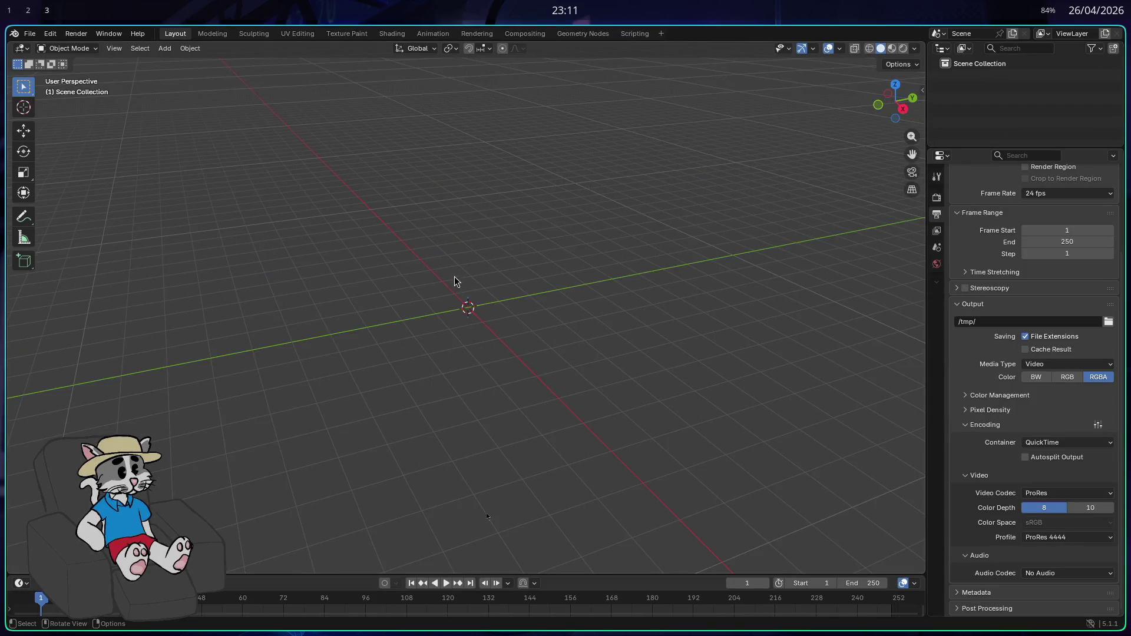
{"action": "key", "text": "shift+a"}
{"action": "mouse_move", "coordinate": [477, 327]}
{"action": "left_click", "coordinate": [547, 341]}
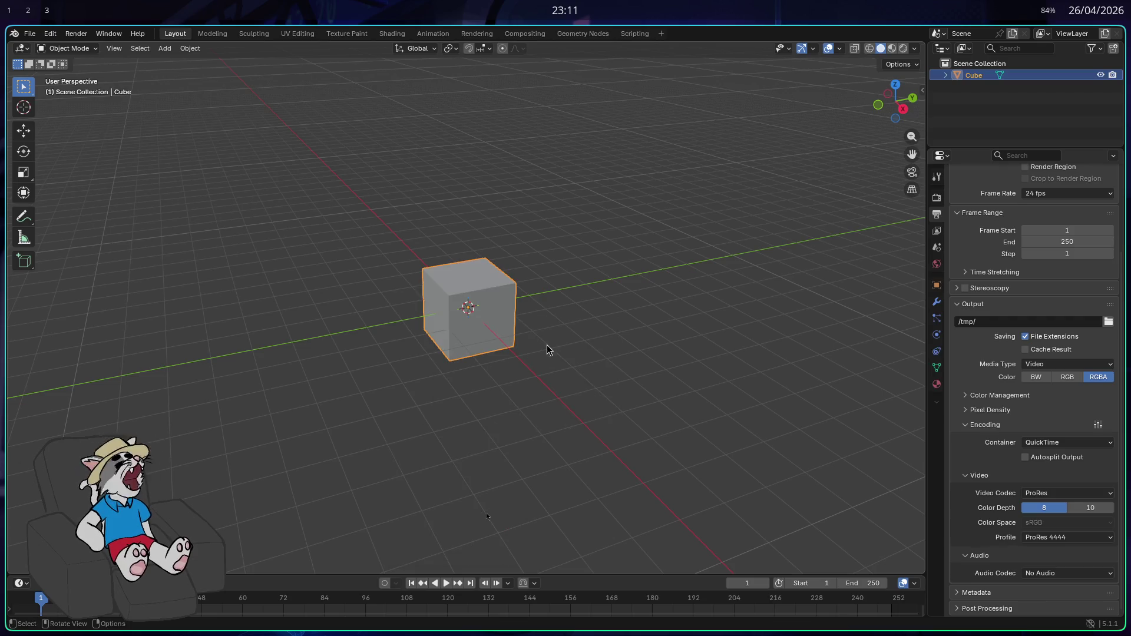
{"action": "key", "text": "s"}
{"action": "left_click", "coordinate": [690, 324]}
- In Edit Mode, move the cube's front face along Y to make a tall block
{"action": "key", "text": "Tab"}
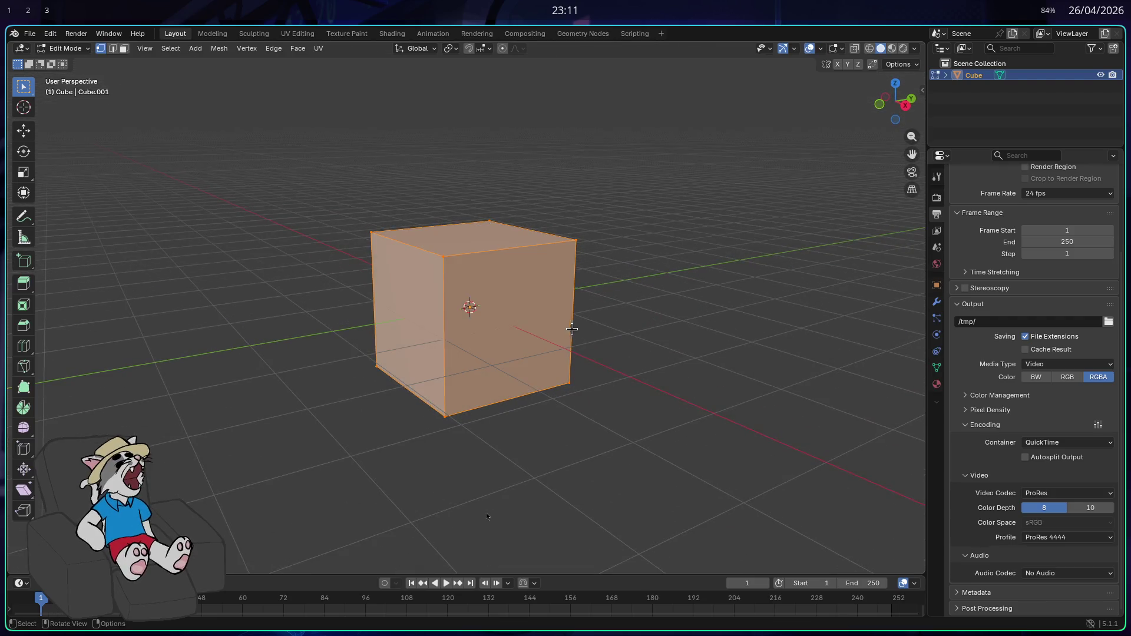
{"action": "key", "text": "alt+a"}
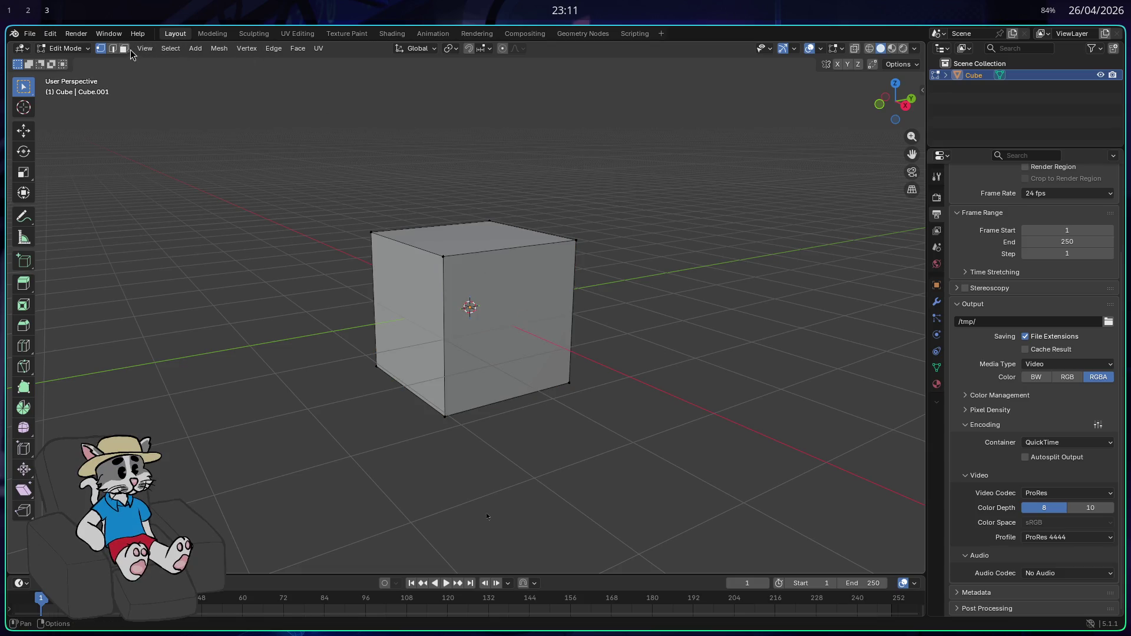
{"action": "left_click", "coordinate": [509, 324]}
{"action": "mouse_move", "coordinate": [758, 374]}
{"action": "left_mouse_down"}
{"action": "mouse_move", "coordinate": [377, 332]}
{"action": "mouse_move", "coordinate": [576, 348]}
{"action": "mouse_move", "coordinate": [694, 397]}
{"action": "left_mouse_up"}
{"action": "key", "text": "g"}
{"action": "key", "text": "y"}
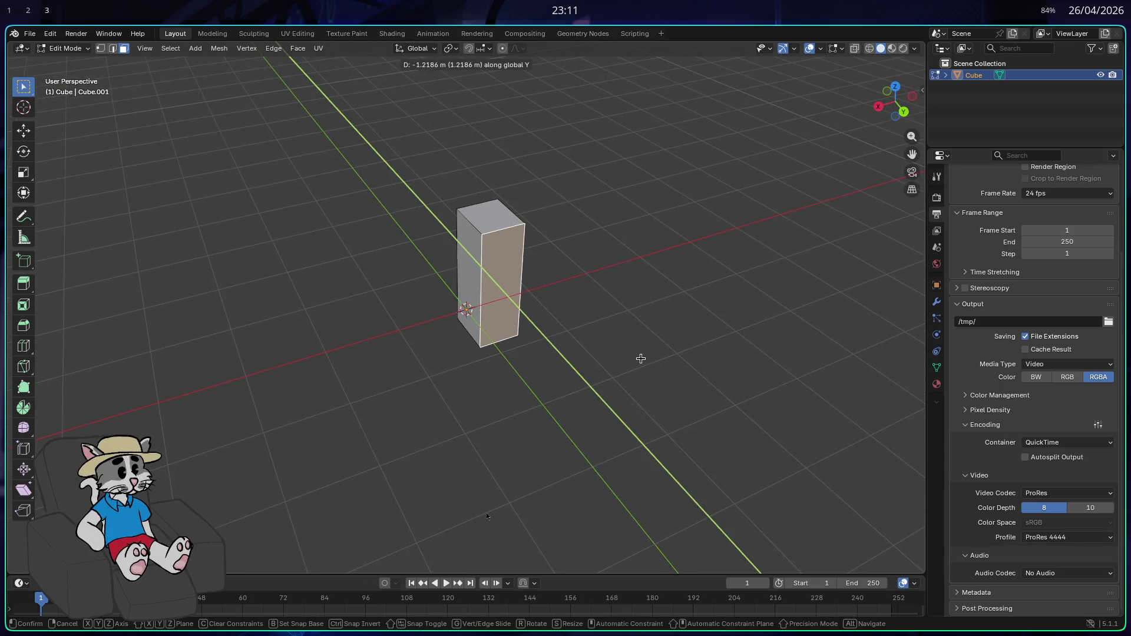
{"action": "left_click", "coordinate": [639, 356]}
{"action": "key", "text": "Tab"}
- Extrude the block's right side face outward
{"action": "mouse_move", "coordinate": [574, 323]}
{"action": "left_mouse_down"}
{"action": "mouse_move", "coordinate": [711, 272]}
{"action": "mouse_move", "coordinate": [573, 303]}
{"action": "mouse_move", "coordinate": [652, 303]}
{"action": "left_mouse_up"}
{"action": "left_click_drag", "start_coordinate": [586, 316], "coordinate": [448, 323]}
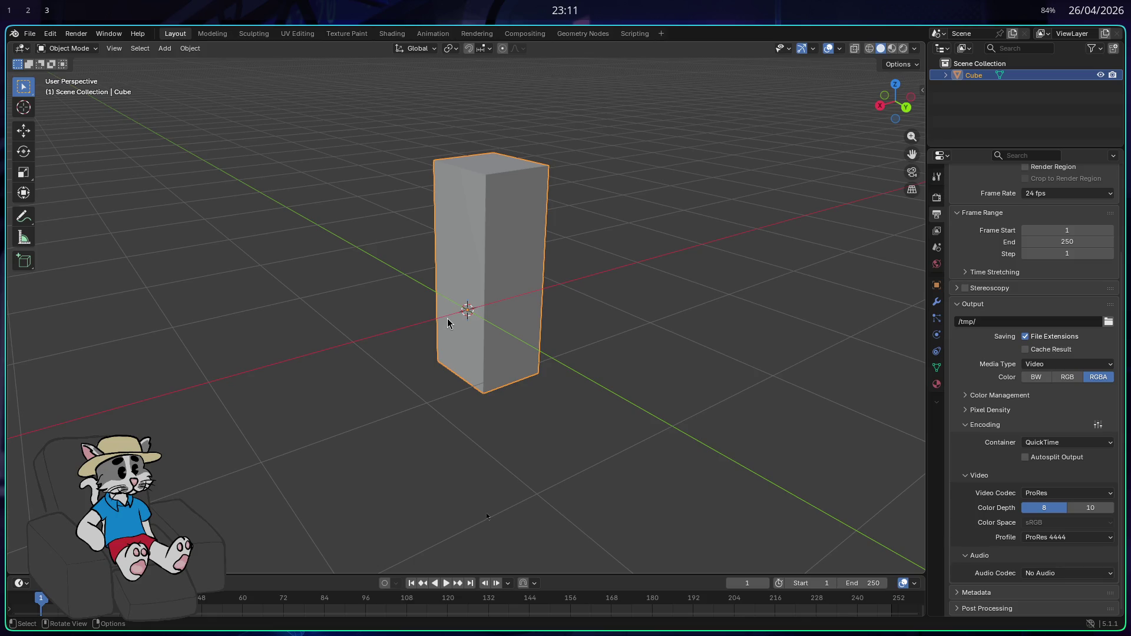
{"action": "key", "text": "Tab"}
{"action": "key", "text": "e"}
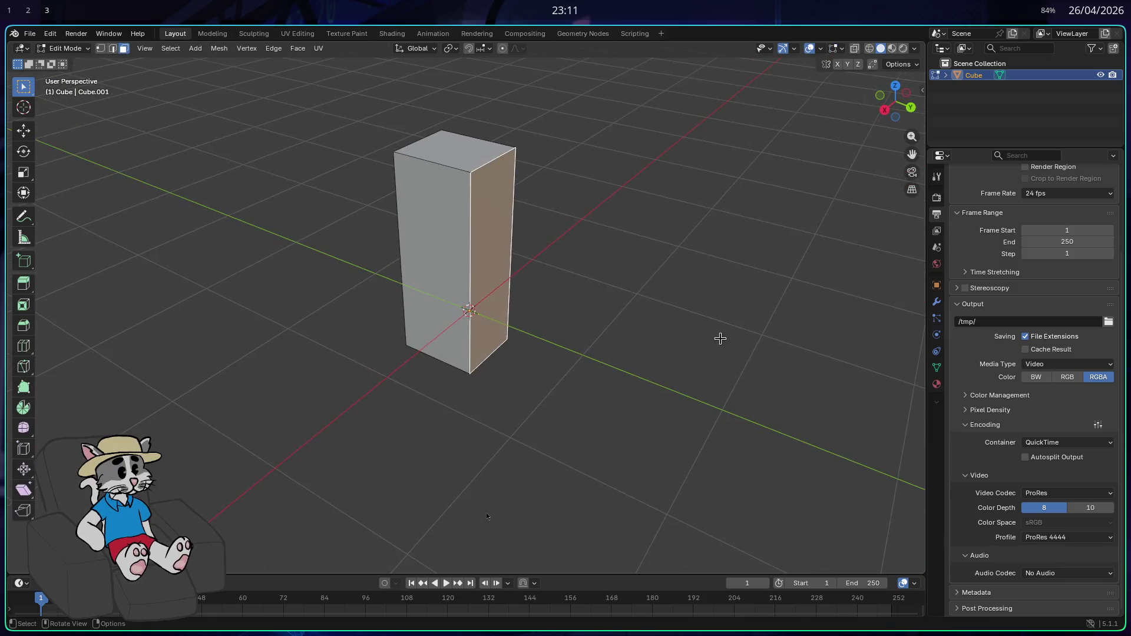
{"action": "left_click", "coordinate": [772, 371]}
- Reposition the extruded face, sliding it sideways along the X axis
{"action": "mouse_move", "coordinate": [772, 371]}
{"action": "left_mouse_down"}
{"action": "mouse_move", "coordinate": [707, 363]}
{"action": "mouse_move", "coordinate": [790, 381]}
{"action": "left_mouse_up"}
{"action": "key", "text": "g"}
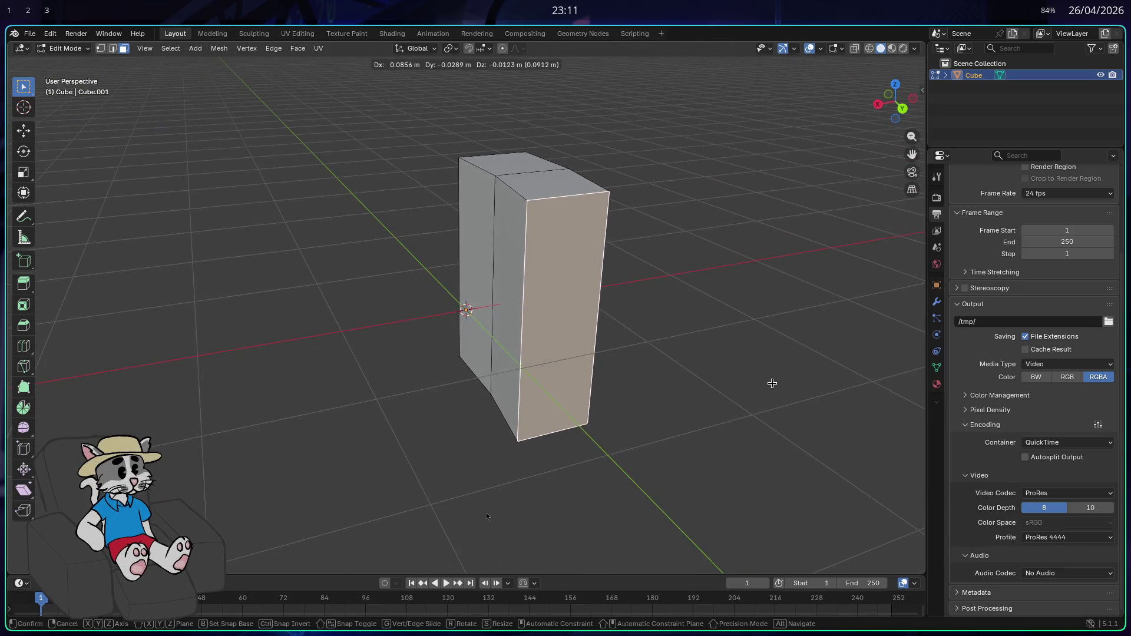
{"action": "left_click", "coordinate": [740, 382]}
{"action": "mouse_move", "coordinate": [740, 382]}
{"action": "left_mouse_down"}
{"action": "mouse_move", "coordinate": [839, 369]}
{"action": "mouse_move", "coordinate": [532, 353]}
{"action": "left_mouse_up"}
{"action": "key", "text": "g"}
{"action": "key", "text": "x"}
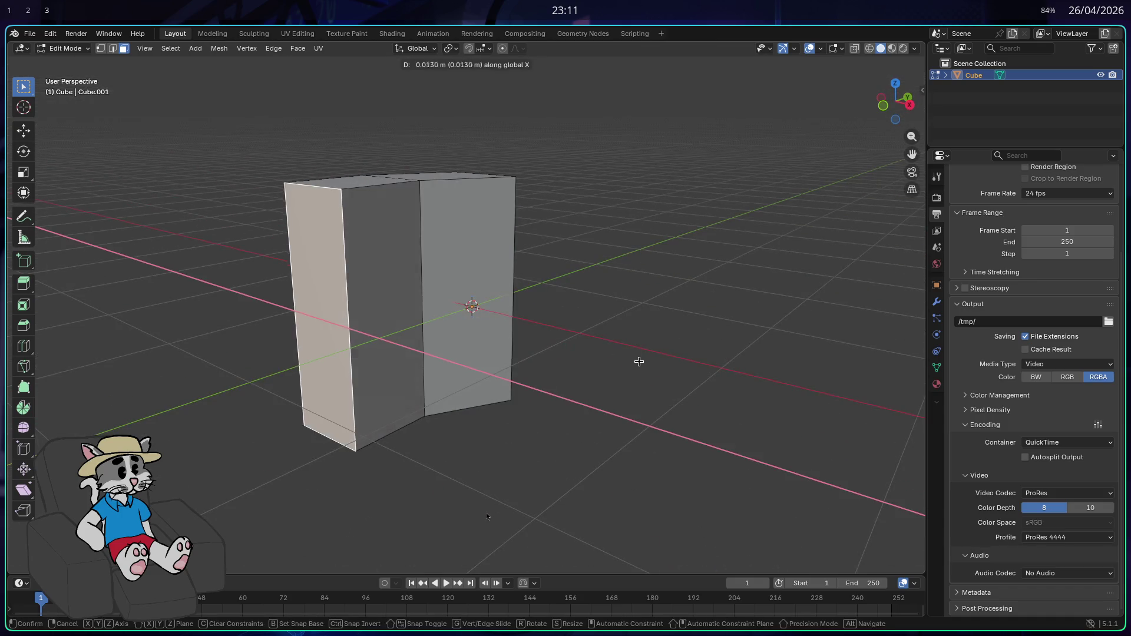
{"action": "left_click", "coordinate": [700, 371]}
{"action": "mouse_move", "coordinate": [699, 371]}
{"action": "left_mouse_down"}
{"action": "mouse_move", "coordinate": [651, 361]}
{"action": "mouse_move", "coordinate": [512, 369]}
{"action": "mouse_move", "coordinate": [538, 338]}
{"action": "mouse_move", "coordinate": [669, 371]}
{"action": "mouse_move", "coordinate": [778, 374]}
{"action": "left_mouse_up"}
{"action": "key", "text": "g"}
{"action": "key", "text": "x"}
{"action": "left_click", "coordinate": [695, 373]}
- Rotate the extruded face around the Z axis
{"action": "key", "text": "r"}
{"action": "key", "text": "x"}
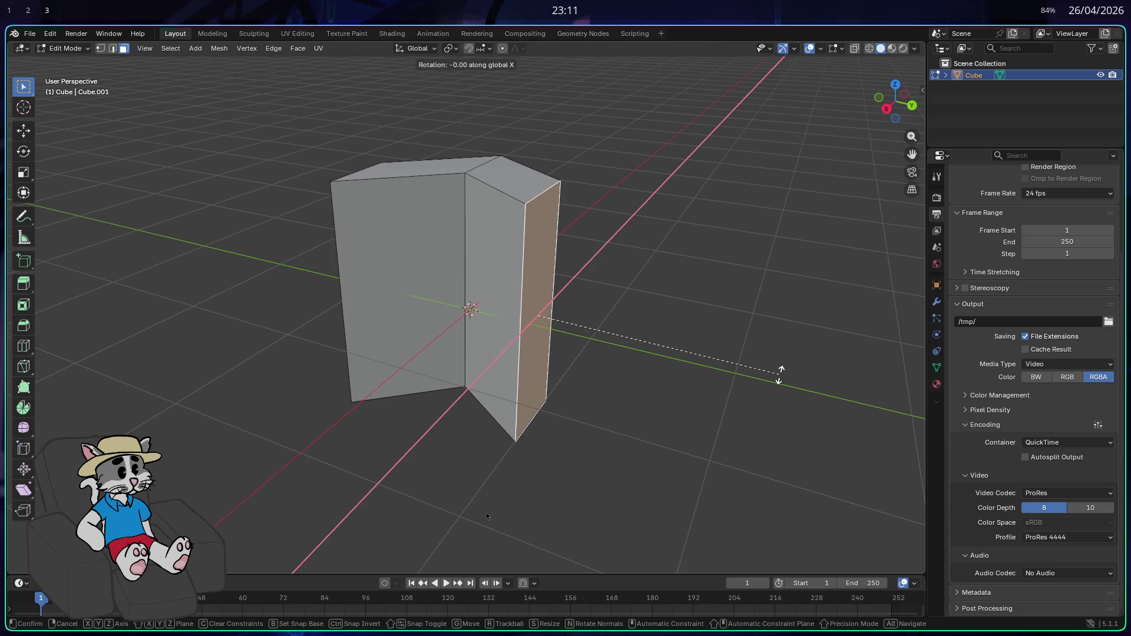
{"action": "key", "text": "z"}
{"action": "key", "text": "y"}
{"action": "key", "text": "z"}
{"action": "left_click", "coordinate": [585, 395]}
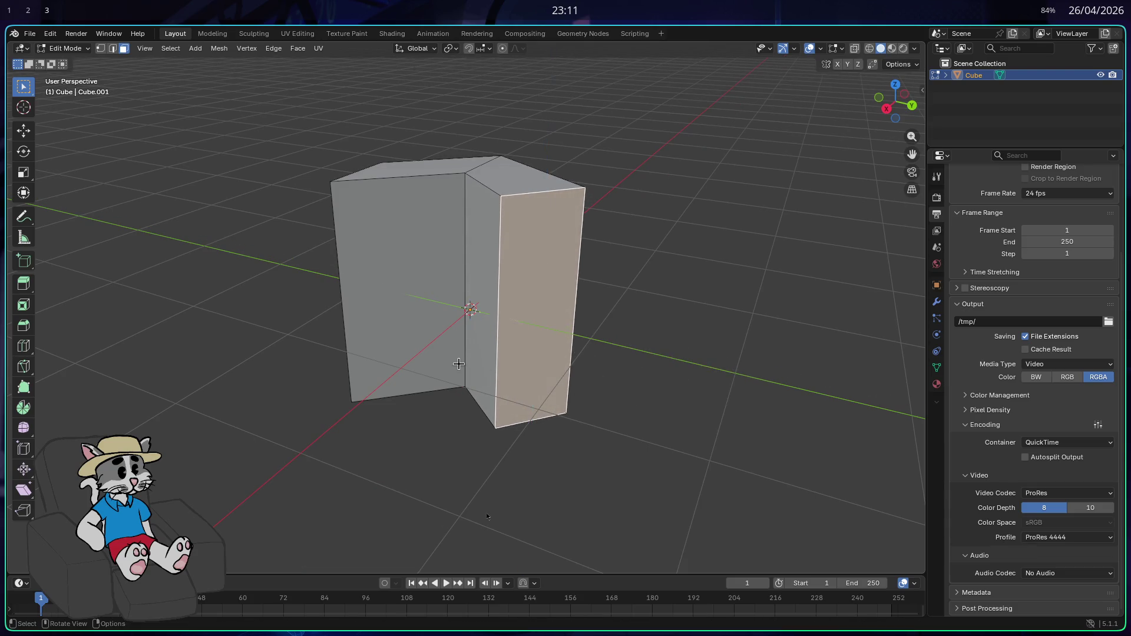
- Select the left panel face and rotate it around the Z axis
{"action": "left_click_drag", "start_coordinate": [586, 395], "coordinate": [468, 348]}
{"action": "left_click", "coordinate": [349, 330]}
{"action": "key", "text": "r"}
{"action": "key", "text": "x"}
{"action": "key", "text": "z"}
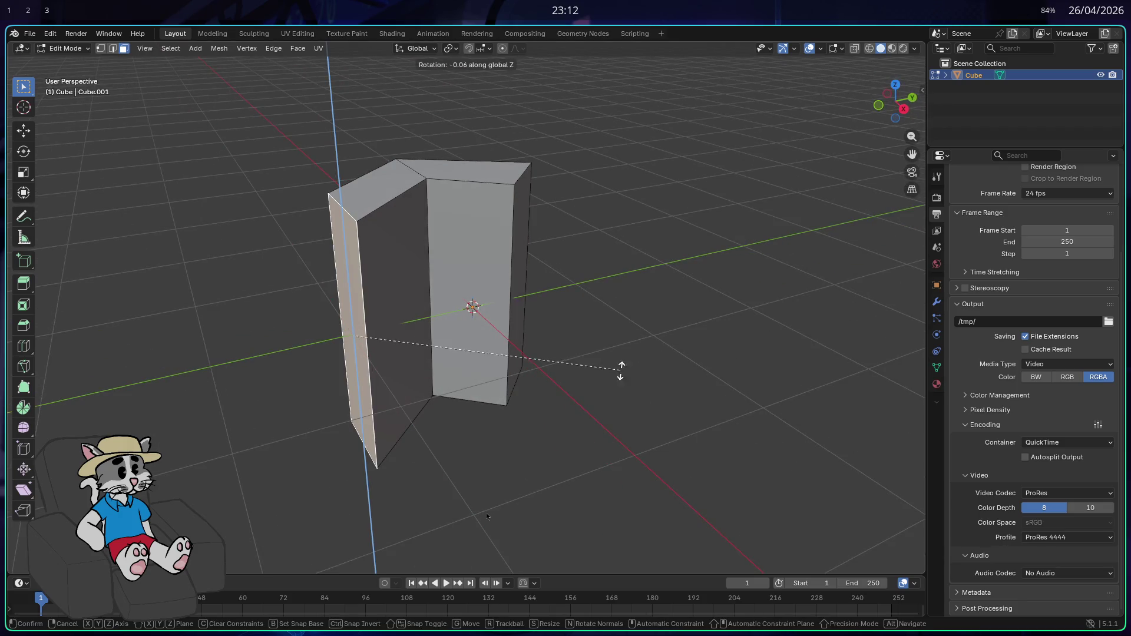
{"action": "left_click", "coordinate": [489, 201]}
{"action": "key", "text": "g"}
{"action": "key", "text": "z"}
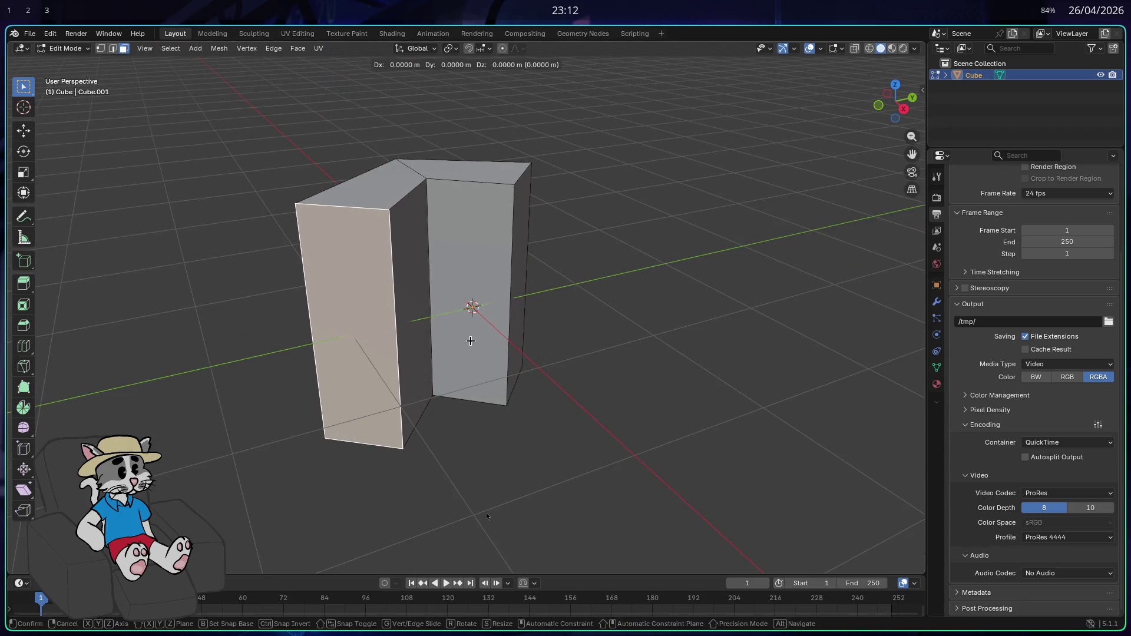
{"action": "mouse_move", "coordinate": [470, 340]}
{"action": "left_mouse_down"}
{"action": "mouse_move", "coordinate": [512, 342]}
{"action": "mouse_move", "coordinate": [460, 350]}
{"action": "mouse_move", "coordinate": [535, 324]}
{"action": "left_mouse_up"}
{"action": "key", "text": "Escape"}
- Tilt the right face around Y and move it along the Y axis
{"action": "left_click", "coordinate": [535, 323]}
{"action": "key", "text": "r"}
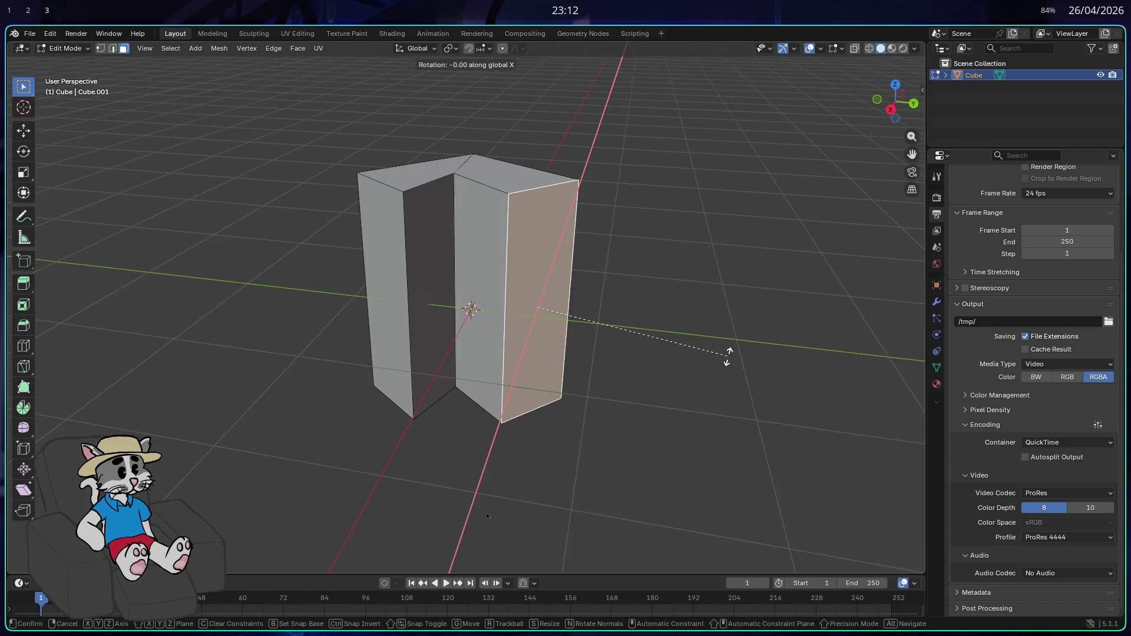
{"action": "key", "text": "y"}
{"action": "left_click", "coordinate": [682, 364]}
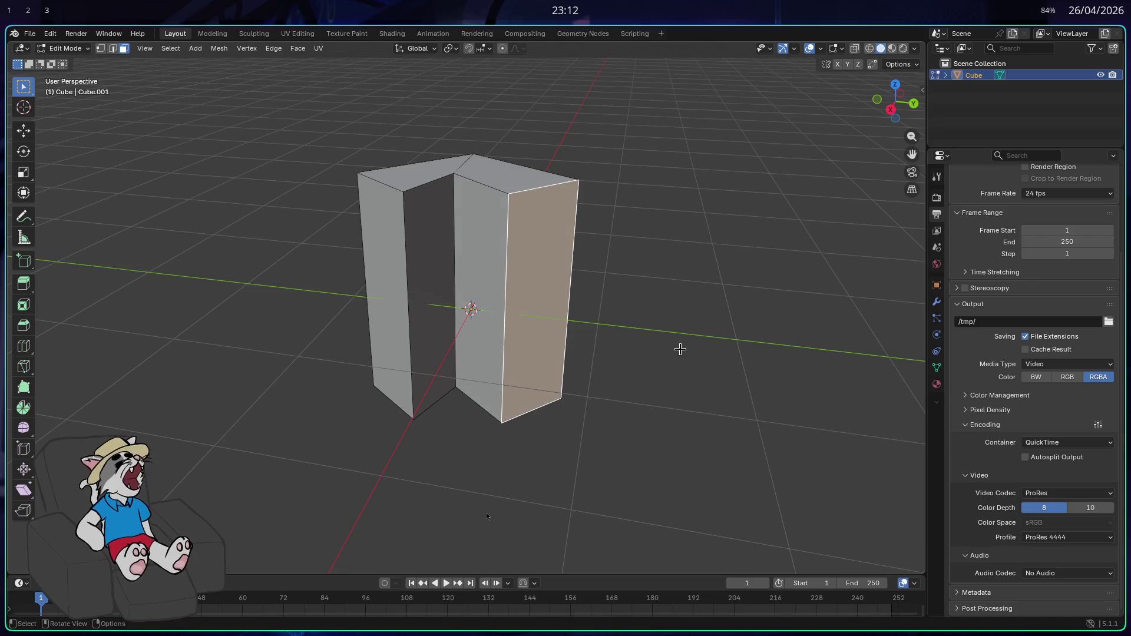
{"action": "key", "text": "g"}
{"action": "key", "text": "y"}
{"action": "left_click", "coordinate": [655, 349]}
{"action": "mouse_move", "coordinate": [652, 349]}
{"action": "left_mouse_down"}
{"action": "mouse_move", "coordinate": [606, 369]}
{"action": "mouse_move", "coordinate": [535, 327]}
{"action": "left_mouse_up"}
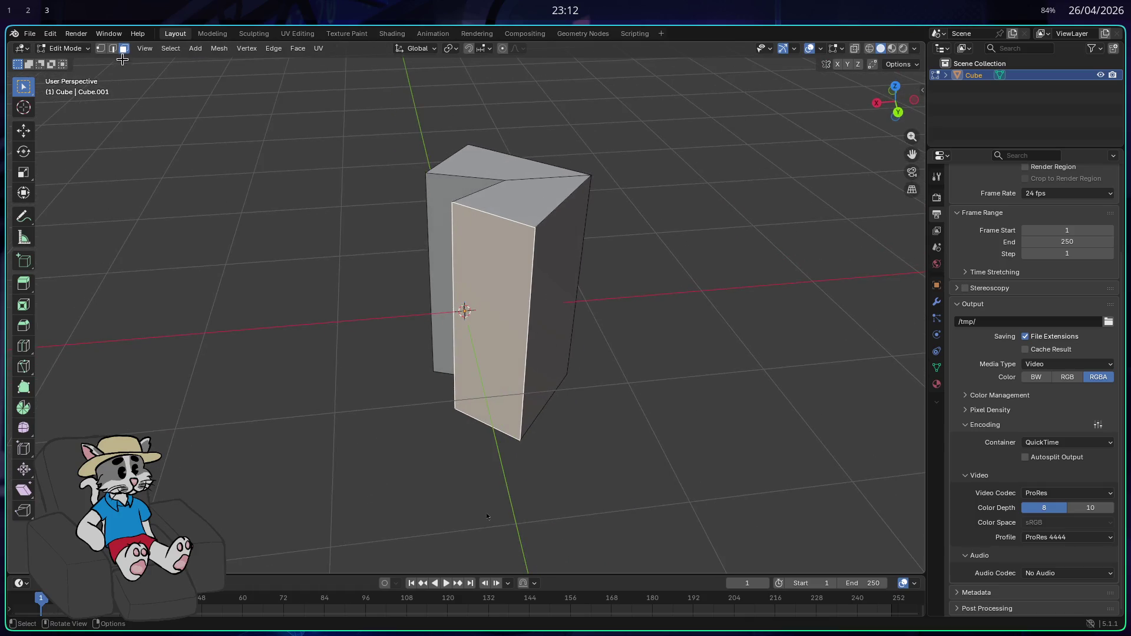
- In edge select mode, pick a vertical edge and move it along Y
{"action": "left_click", "coordinate": [112, 48]}
{"action": "left_click", "coordinate": [587, 329]}
{"action": "left_click", "coordinate": [528, 330]}
{"action": "mouse_move", "coordinate": [663, 356]}
{"action": "left_mouse_down"}
{"action": "mouse_move", "coordinate": [728, 324]}
{"action": "mouse_move", "coordinate": [748, 490]}
{"action": "mouse_move", "coordinate": [386, 336]}
{"action": "mouse_move", "coordinate": [602, 329]}
{"action": "mouse_move", "coordinate": [530, 324]}
{"action": "mouse_move", "coordinate": [669, 348]}
{"action": "mouse_move", "coordinate": [379, 342]}
{"action": "left_mouse_up"}
{"action": "key", "text": "g"}
{"action": "key", "text": "y"}
{"action": "left_click", "coordinate": [713, 341]}
{"action": "key", "text": "g"}
{"action": "key", "text": "y"}
{"action": "left_click", "coordinate": [426, 331]}
- Slide the block's left vertical edge along X to form the groove, then return to Object Mode
{"action": "left_click", "coordinate": [379, 341]}
{"action": "key", "text": "g"}
{"action": "key", "text": "y"}
{"action": "key", "text": "x"}
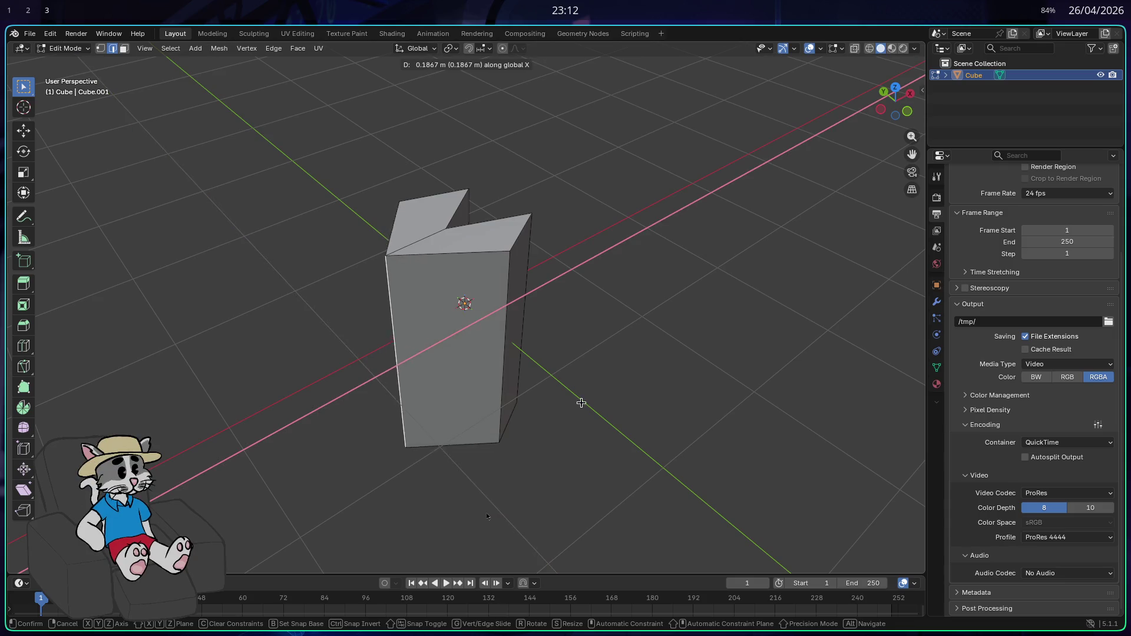
{"action": "left_click", "coordinate": [581, 403]}
{"action": "mouse_move", "coordinate": [592, 398]}
{"action": "left_mouse_down"}
{"action": "mouse_move", "coordinate": [465, 373]}
{"action": "mouse_move", "coordinate": [470, 309]}
{"action": "mouse_move", "coordinate": [408, 312]}
{"action": "mouse_move", "coordinate": [472, 335]}
{"action": "mouse_move", "coordinate": [524, 382]}
{"action": "mouse_move", "coordinate": [501, 398]}
{"action": "mouse_move", "coordinate": [631, 351]}
{"action": "left_mouse_up"}
{"action": "key", "text": "Tab"}
{"action": "key", "text": "ctrl+v"}
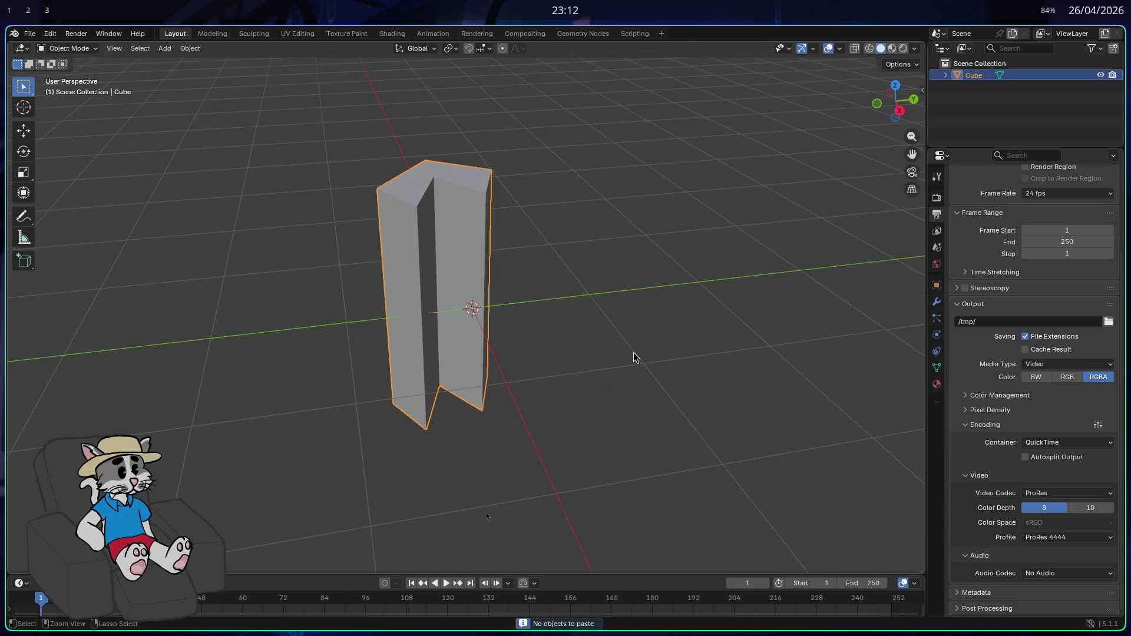
- Bevel the whole pillar mesh from face select mode with Ctrl+B
{"action": "key", "text": "Tab"}
{"action": "key", "text": "Tab"}
{"action": "key", "text": "b"}
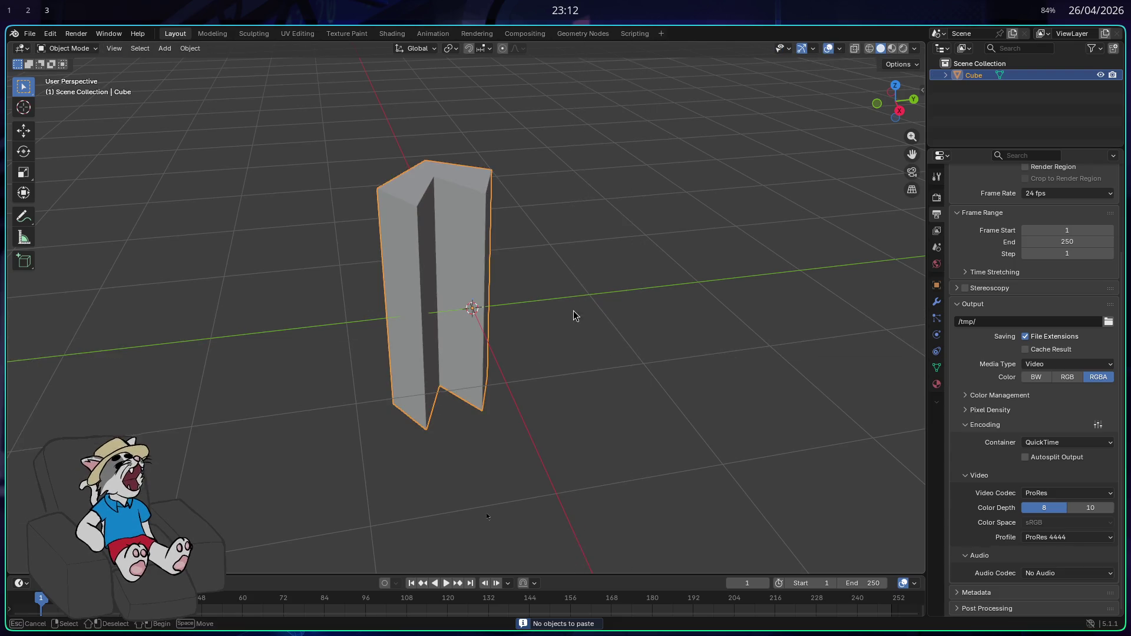
{"action": "key", "text": "Tab"}
{"action": "left_click", "coordinate": [124, 48]}
{"action": "key", "text": "a"}
{"action": "key", "text": "ctrl+b"}
{"action": "left_click", "coordinate": [630, 290]}
{"action": "key", "text": "Tab"}
{"action": "mouse_move", "coordinate": [631, 293]}
{"action": "left_mouse_down"}
{"action": "mouse_move", "coordinate": [682, 277]}
{"action": "mouse_move", "coordinate": [589, 202]}
{"action": "mouse_move", "coordinate": [515, 185]}
{"action": "mouse_move", "coordinate": [424, 262]}
{"action": "mouse_move", "coordinate": [407, 306]}
{"action": "mouse_move", "coordinate": [519, 289]}
{"action": "mouse_move", "coordinate": [654, 300]}
{"action": "mouse_move", "coordinate": [644, 300]}
{"action": "mouse_move", "coordinate": [694, 290]}
{"action": "mouse_move", "coordinate": [584, 276]}
{"action": "mouse_move", "coordinate": [571, 259]}
{"action": "mouse_move", "coordinate": [592, 280]}
{"action": "mouse_move", "coordinate": [318, 209]}
{"action": "mouse_move", "coordinate": [112, 59]}
{"action": "left_mouse_up"}
- Back in Edit Mode, select all of the pillar's faces and bring up the face context menu
{"action": "key", "text": "Tab"}
{"action": "key", "text": "alt+a"}
{"action": "left_click", "coordinate": [454, 268]}
{"action": "left_click_drag", "start_coordinate": [455, 268], "coordinate": [631, 308]}
{"action": "left_click", "coordinate": [445, 258], "text": "shift"}
{"action": "mouse_move", "coordinate": [446, 258]}
{"action": "left_mouse_down"}
{"action": "mouse_move", "coordinate": [392, 266]}
{"action": "mouse_move", "coordinate": [601, 268]}
{"action": "mouse_move", "coordinate": [380, 259]}
{"action": "mouse_move", "coordinate": [468, 240]}
{"action": "mouse_move", "coordinate": [351, 298]}
{"action": "mouse_move", "coordinate": [351, 278]}
{"action": "left_mouse_up"}
{"action": "key", "text": "a"}
{"action": "mouse_move", "coordinate": [522, 261]}
{"action": "left_mouse_down"}
{"action": "mouse_move", "coordinate": [520, 220]}
{"action": "mouse_move", "coordinate": [581, 265]}
{"action": "mouse_move", "coordinate": [456, 267]}
{"action": "mouse_move", "coordinate": [633, 276]}
{"action": "mouse_move", "coordinate": [589, 253]}
{"action": "mouse_move", "coordinate": [591, 227]}
{"action": "mouse_move", "coordinate": [653, 286]}
{"action": "left_mouse_up"}
{"action": "key", "text": "a"}
{"action": "right_click", "coordinate": [564, 307]}
- Subdivide all of the pillar's faces, then clear the selection
{"action": "left_click", "coordinate": [545, 301]}
{"action": "left_click_drag", "start_coordinate": [544, 304], "coordinate": [589, 311]}
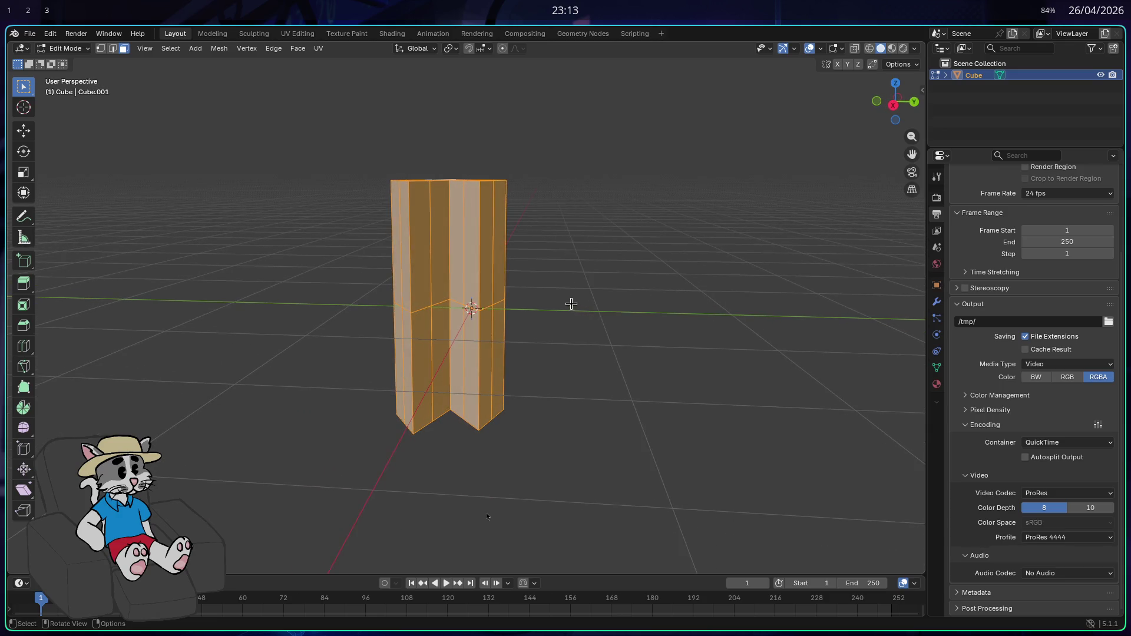
{"action": "left_click", "coordinate": [563, 297]}
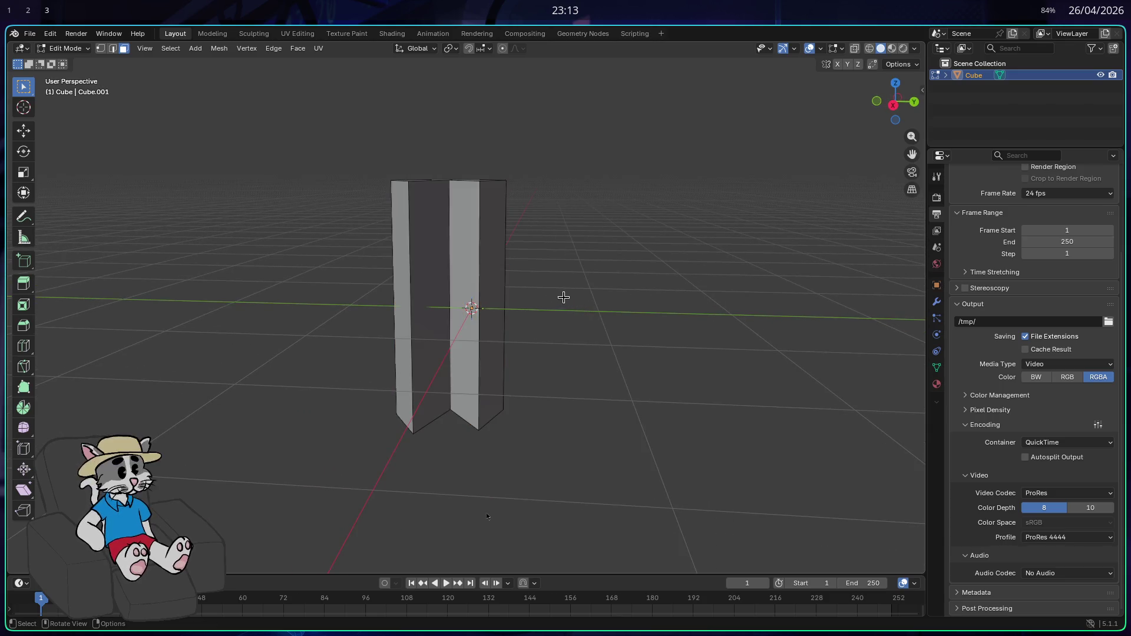
- Box-select the pillar's vertical edges and subdivide them with Ctrl+E > Subdivide
{"action": "mouse_move", "coordinate": [600, 315]}
{"action": "left_mouse_down"}
{"action": "mouse_move", "coordinate": [277, 263]}
{"action": "mouse_move", "coordinate": [353, 283]}
{"action": "mouse_move", "coordinate": [472, 263]}
{"action": "mouse_move", "coordinate": [674, 313]}
{"action": "left_mouse_up"}
{"action": "mouse_move", "coordinate": [535, 303]}
{"action": "left_mouse_down"}
{"action": "mouse_move", "coordinate": [237, 316]}
{"action": "mouse_move", "coordinate": [405, 339]}
{"action": "left_mouse_up"}
{"action": "key", "text": "ctrl+e"}
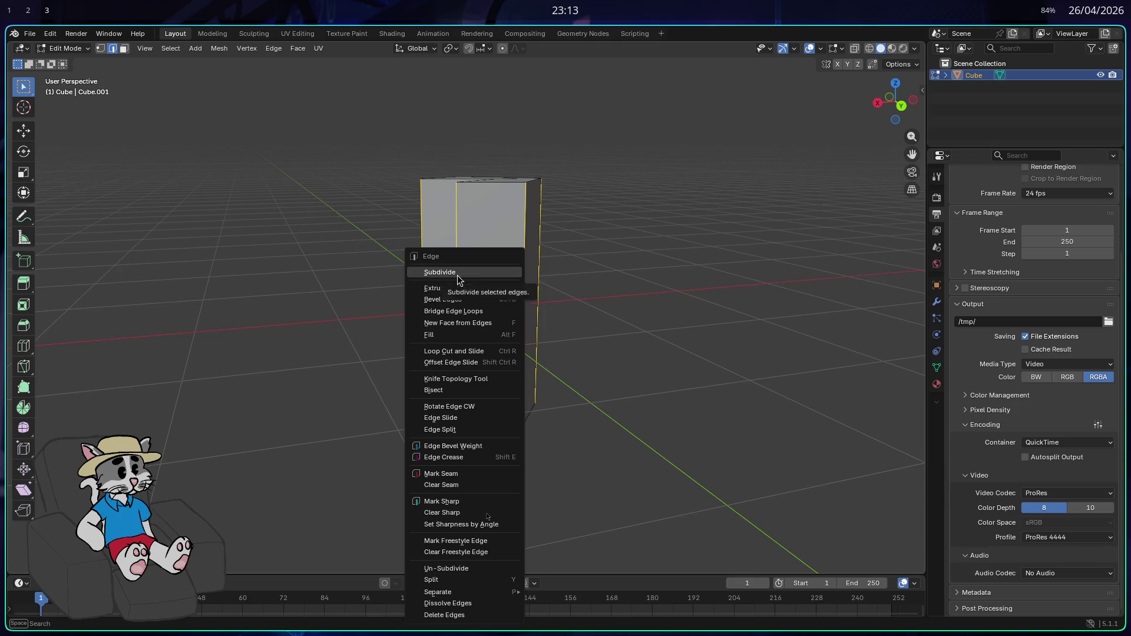
{"action": "left_click", "coordinate": [457, 275]}
{"action": "mouse_move", "coordinate": [580, 308]}
{"action": "left_mouse_down"}
{"action": "mouse_move", "coordinate": [501, 305]}
{"action": "mouse_move", "coordinate": [621, 293]}
{"action": "left_mouse_up"}
- Deselect the upper and lower edge halves, leaving only the new middle loop selected
{"action": "left_click", "coordinate": [534, 311]}
{"action": "mouse_move", "coordinate": [534, 311]}
{"action": "left_mouse_down"}
{"action": "mouse_move", "coordinate": [602, 288]}
{"action": "mouse_move", "coordinate": [343, 303]}
{"action": "left_mouse_up"}
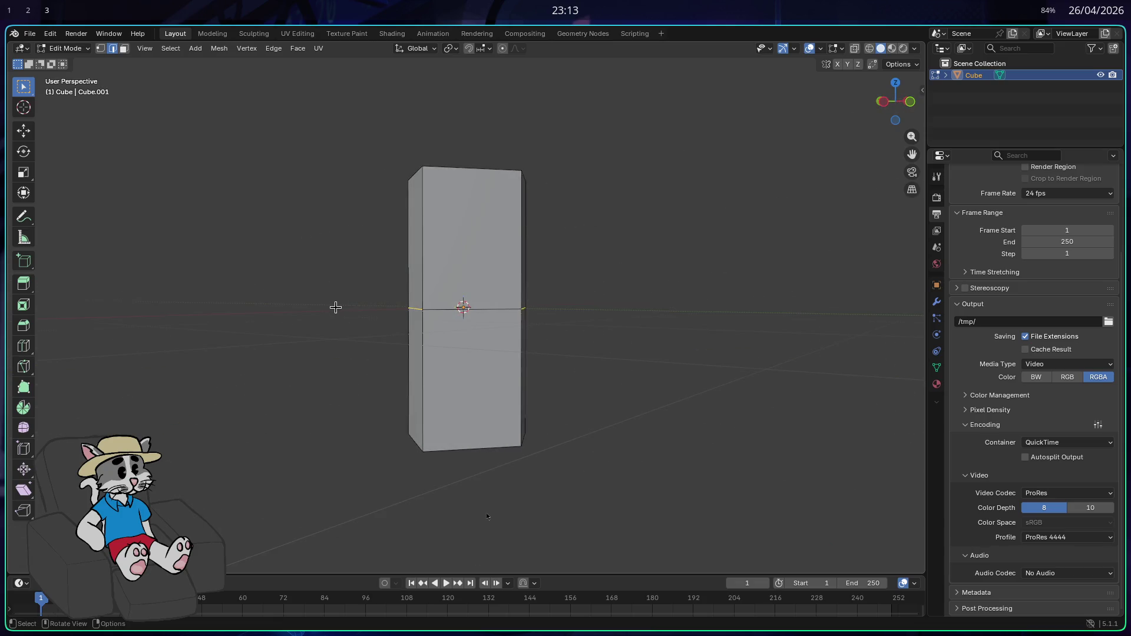
{"action": "mouse_move", "coordinate": [574, 321]}
{"action": "left_mouse_down"}
{"action": "mouse_move", "coordinate": [467, 307]}
{"action": "mouse_move", "coordinate": [466, 284]}
{"action": "left_mouse_up"}
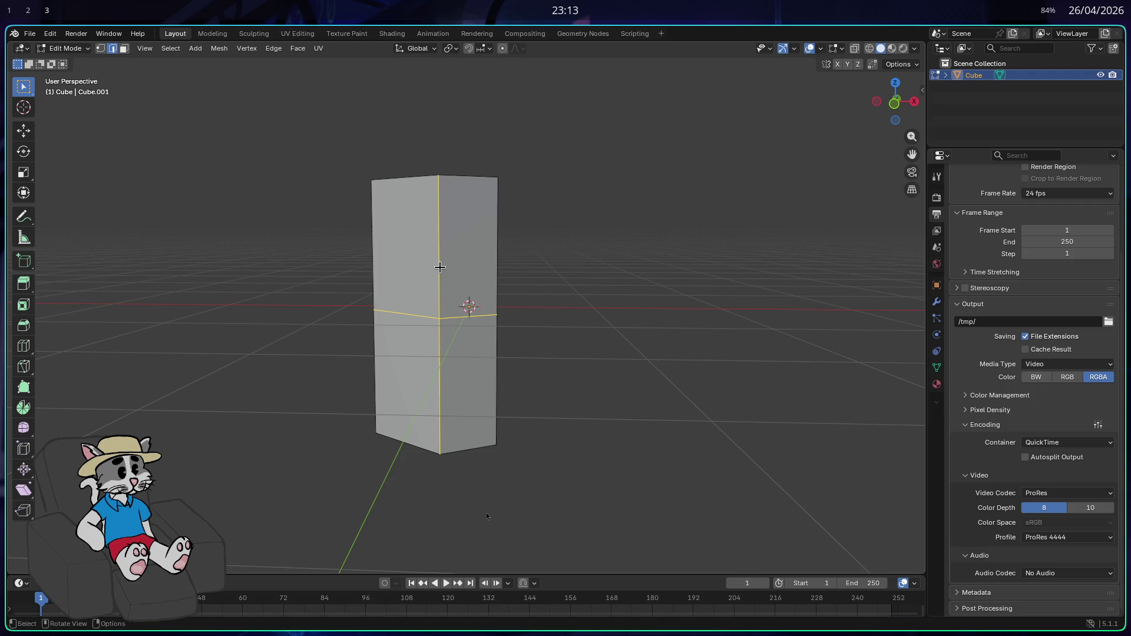
{"action": "left_click", "coordinate": [439, 267], "text": "shift"}
{"action": "left_click_drag", "start_coordinate": [518, 318], "coordinate": [551, 310]}
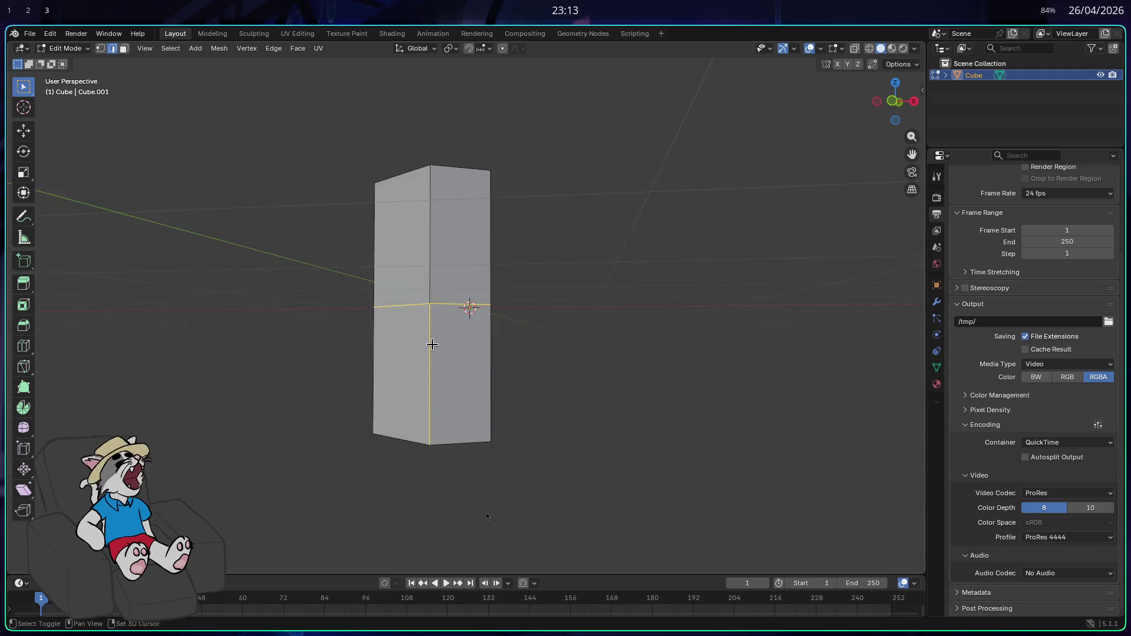
{"action": "left_click", "coordinate": [429, 340], "text": "shift"}
{"action": "mouse_move", "coordinate": [487, 348]}
{"action": "left_mouse_down"}
{"action": "mouse_move", "coordinate": [351, 387]}
{"action": "mouse_move", "coordinate": [330, 381]}
{"action": "mouse_move", "coordinate": [644, 425]}
{"action": "mouse_move", "coordinate": [603, 412]}
{"action": "left_mouse_up"}
- Slide the pillar's middle edge loop sideways along the X axis
{"action": "key", "text": "g"}
{"action": "key", "text": "x"}
{"action": "left_click", "coordinate": [619, 408]}
{"action": "mouse_move", "coordinate": [620, 407]}
{"action": "left_mouse_down"}
{"action": "mouse_move", "coordinate": [662, 374]}
{"action": "mouse_move", "coordinate": [480, 389]}
{"action": "mouse_move", "coordinate": [556, 404]}
{"action": "mouse_move", "coordinate": [578, 397]}
{"action": "left_mouse_up"}
{"action": "mouse_move", "coordinate": [545, 257]}
{"action": "left_mouse_down"}
{"action": "mouse_move", "coordinate": [591, 265]}
{"action": "mouse_move", "coordinate": [566, 280]}
{"action": "mouse_move", "coordinate": [522, 274]}
{"action": "mouse_move", "coordinate": [601, 294]}
{"action": "left_mouse_up"}
- Select the whole mesh and bevel its edges twice with Ctrl+B, then leave Edit Mode
{"action": "key", "text": "a"}
{"action": "key", "text": "ctrl+b"}
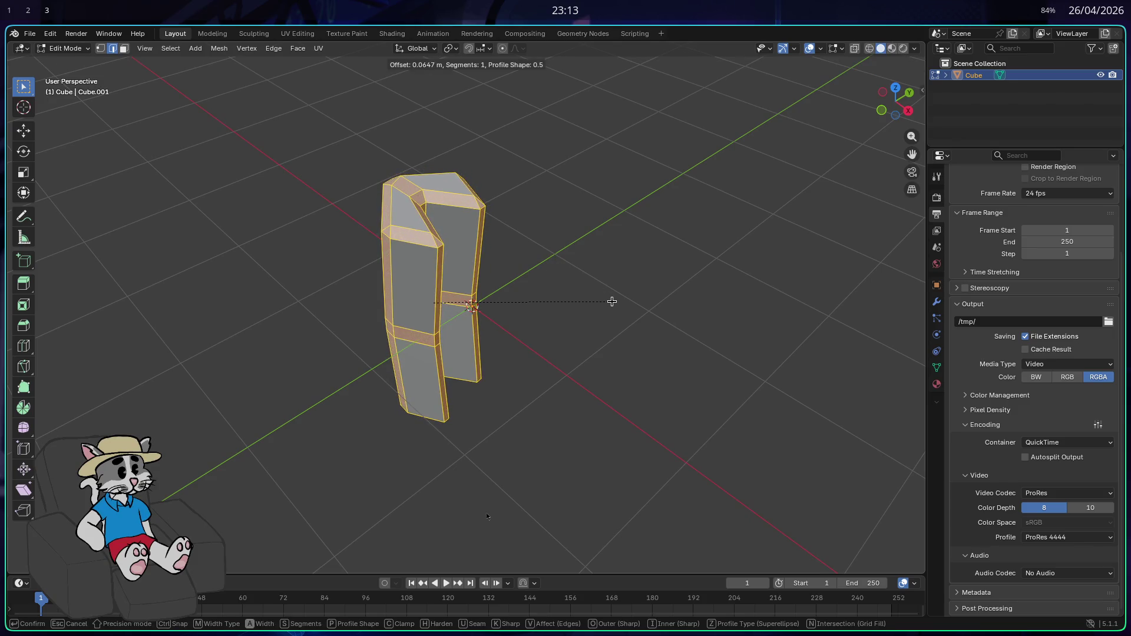
{"action": "left_click", "coordinate": [613, 301]}
{"action": "mouse_move", "coordinate": [470, 229]}
{"action": "left_mouse_down"}
{"action": "mouse_move", "coordinate": [400, 216]}
{"action": "mouse_move", "coordinate": [546, 309]}
{"action": "mouse_move", "coordinate": [508, 282]}
{"action": "mouse_move", "coordinate": [589, 303]}
{"action": "mouse_move", "coordinate": [492, 272]}
{"action": "mouse_move", "coordinate": [578, 183]}
{"action": "mouse_move", "coordinate": [639, 222]}
{"action": "mouse_move", "coordinate": [730, 252]}
{"action": "mouse_move", "coordinate": [692, 265]}
{"action": "mouse_move", "coordinate": [758, 271]}
{"action": "mouse_move", "coordinate": [621, 316]}
{"action": "mouse_move", "coordinate": [603, 338]}
{"action": "mouse_move", "coordinate": [444, 359]}
{"action": "mouse_move", "coordinate": [544, 335]}
{"action": "mouse_move", "coordinate": [568, 207]}
{"action": "mouse_move", "coordinate": [542, 352]}
{"action": "left_mouse_up"}
{"action": "key", "text": "ctrl+b"}
{"action": "left_click", "coordinate": [549, 313]}
{"action": "key", "text": "Tab"}
{"action": "key", "text": "Tab"}
{"action": "key", "text": "Tab"}
{"action": "key", "text": "Tab"}
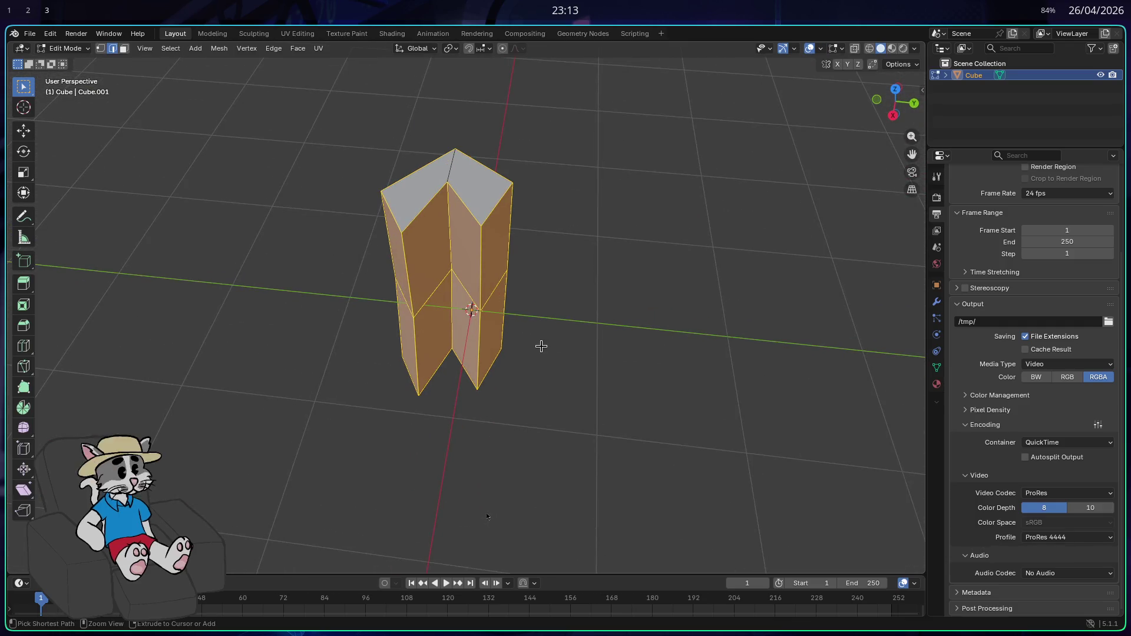
- Bevel all the pillar's edges again from the Edge menu, giving a 0.056 m chamfer
{"action": "key", "text": "a"}
{"action": "key", "text": "ctrl+e"}
{"action": "left_click", "coordinate": [652, 226]}
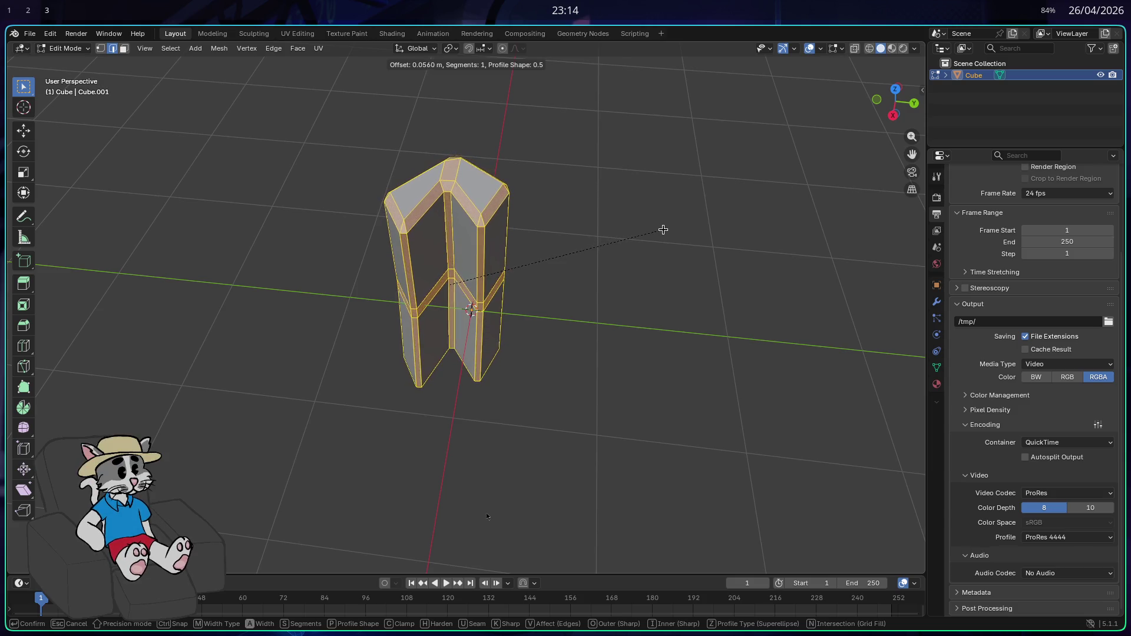
{"action": "left_click", "coordinate": [670, 231]}
{"action": "mouse_move", "coordinate": [665, 235]}
{"action": "left_mouse_down"}
{"action": "mouse_move", "coordinate": [730, 240]}
{"action": "mouse_move", "coordinate": [753, 228]}
{"action": "mouse_move", "coordinate": [691, 303]}
{"action": "mouse_move", "coordinate": [639, 243]}
{"action": "mouse_move", "coordinate": [547, 231]}
{"action": "mouse_move", "coordinate": [583, 221]}
{"action": "mouse_move", "coordinate": [627, 283]}
{"action": "mouse_move", "coordinate": [707, 306]}
{"action": "left_mouse_up"}
{"action": "left_click", "coordinate": [713, 273]}
{"action": "key", "text": "Tab"}
{"action": "key", "text": "Tab"}
{"action": "key", "text": "Tab"}
- Add a new material with a yellow base colour and switch to Material Preview shading
{"action": "left_click", "coordinate": [937, 384]}
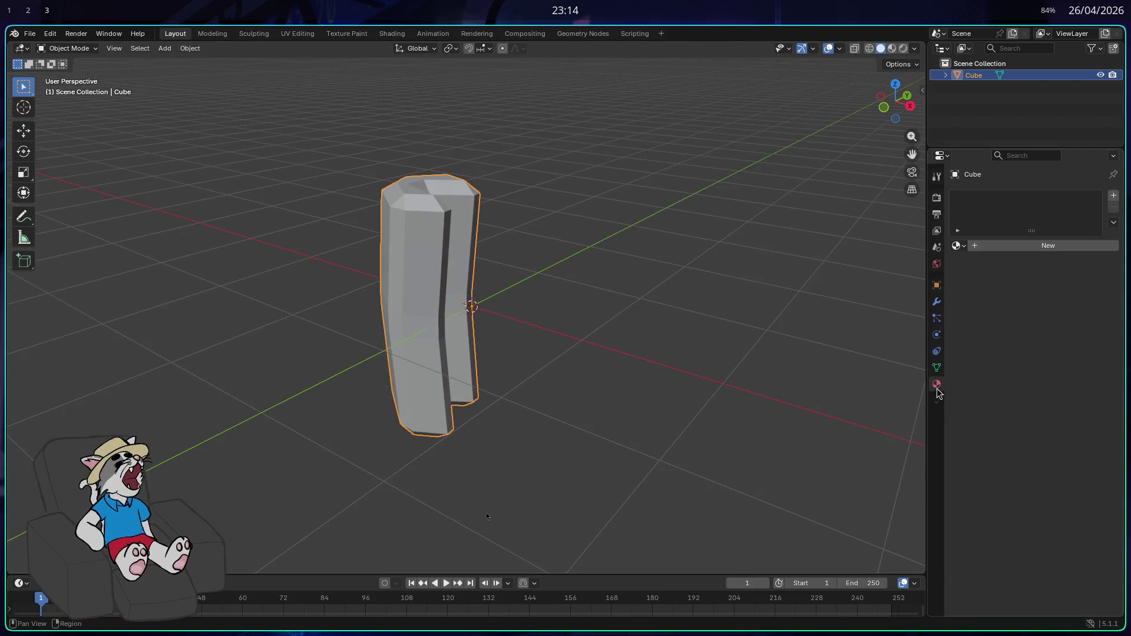
{"action": "left_click", "coordinate": [981, 247]}
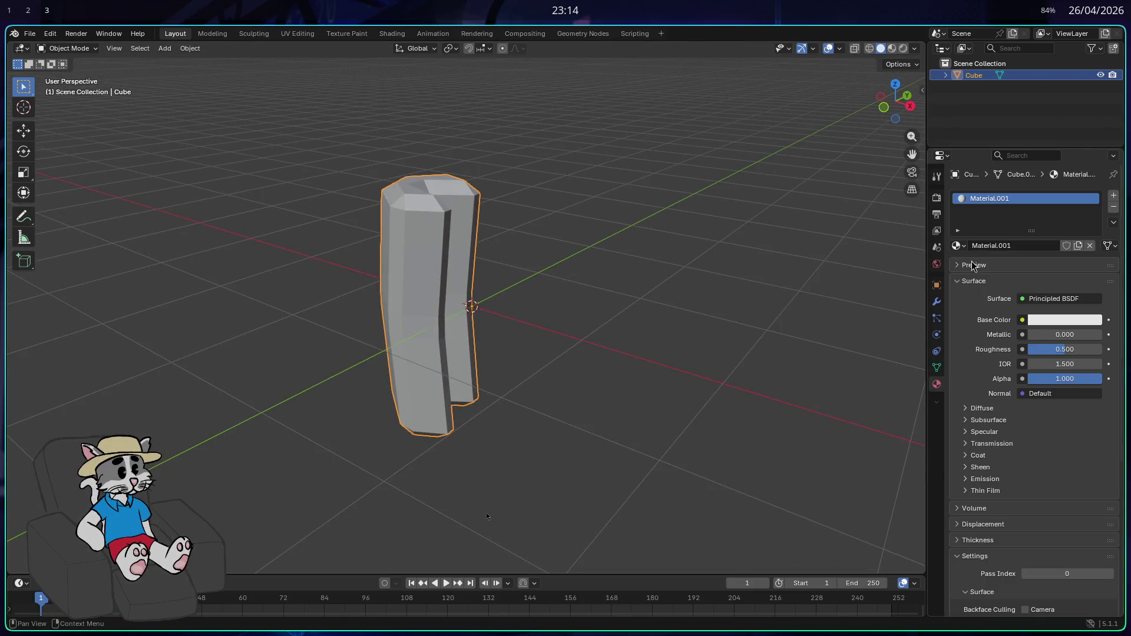
{"action": "left_click", "coordinate": [1043, 320]}
{"action": "left_click", "coordinate": [1007, 184]}
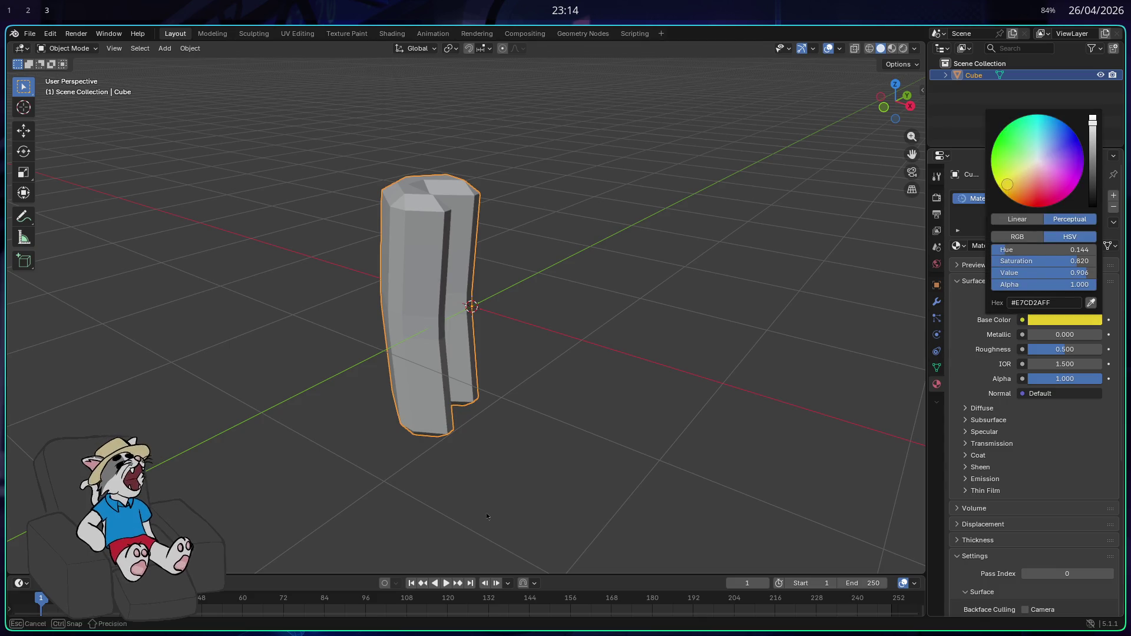
{"action": "left_click", "coordinate": [892, 50]}
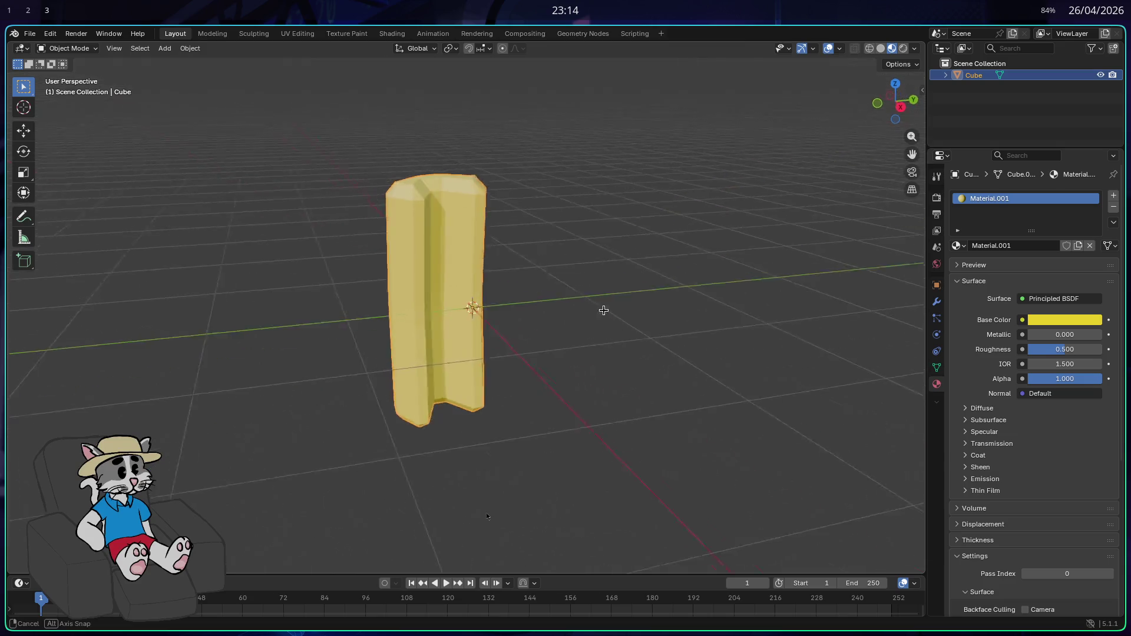
- Lower the yellow base colour's saturation to 0.658
{"action": "left_click", "coordinate": [1056, 322]}
{"action": "mouse_move", "coordinate": [1055, 261]}
{"action": "left_mouse_down"}
{"action": "mouse_move", "coordinate": [1025, 261]}
{"action": "mouse_move", "coordinate": [1073, 261]}
{"action": "mouse_move", "coordinate": [1061, 261]}
{"action": "left_mouse_up"}
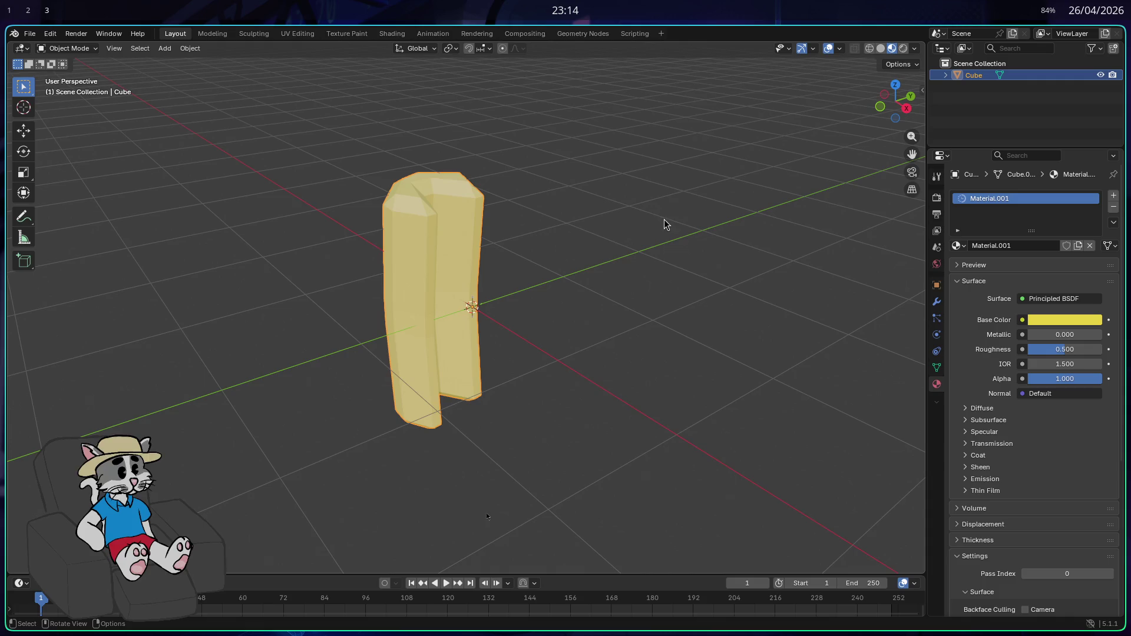
{"action": "mouse_move", "coordinate": [696, 232]}
{"action": "left_mouse_down"}
{"action": "mouse_move", "coordinate": [744, 236]}
{"action": "mouse_move", "coordinate": [684, 242]}
{"action": "mouse_move", "coordinate": [692, 224]}
{"action": "left_mouse_up"}
{"action": "key", "text": "super+space"}
- Search Google for 'pão de cachorro quente' in a private Firefox window
{"action": "key", "text": "Return"}
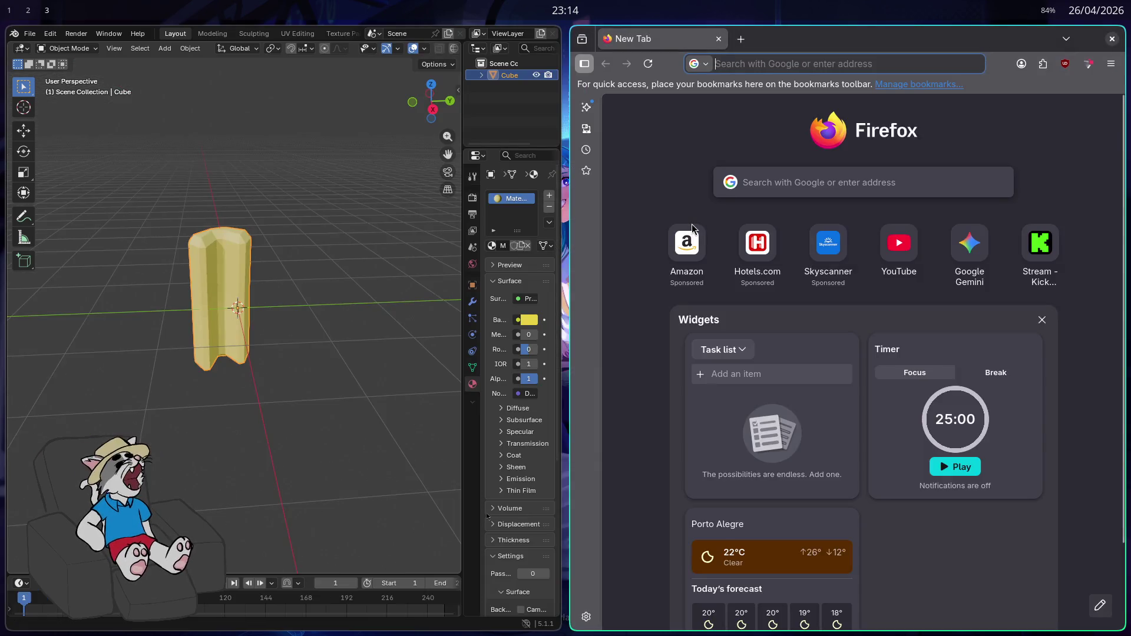
{"action": "key", "text": "ctrl+shift+p"}
{"action": "type", "text": "p"}
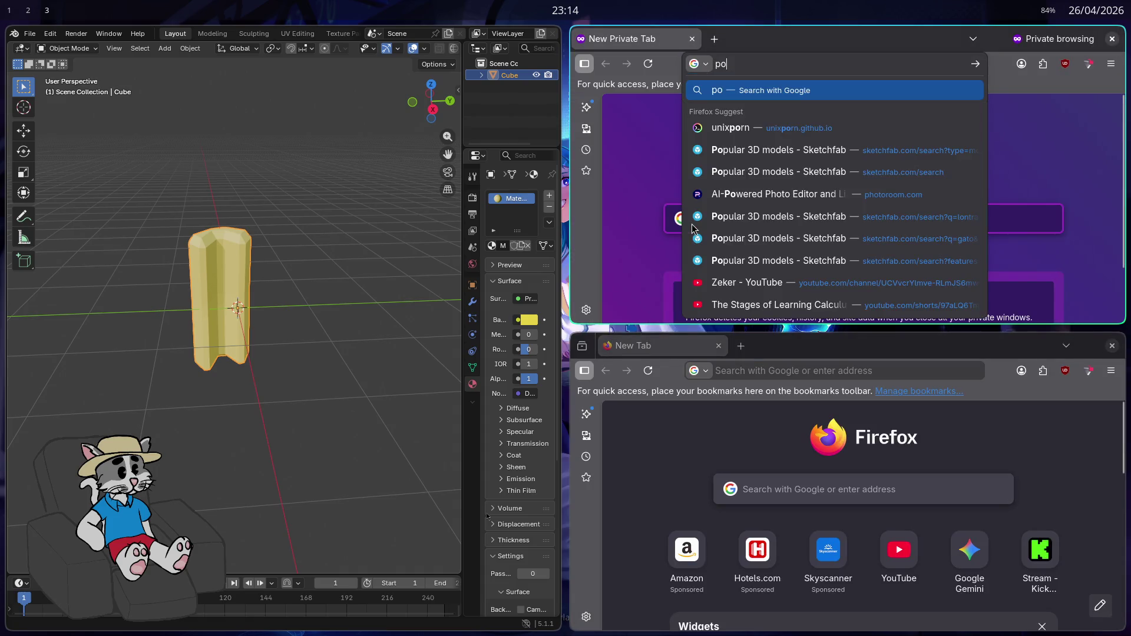
{"action": "type", "text": "ão de cachorro q"}
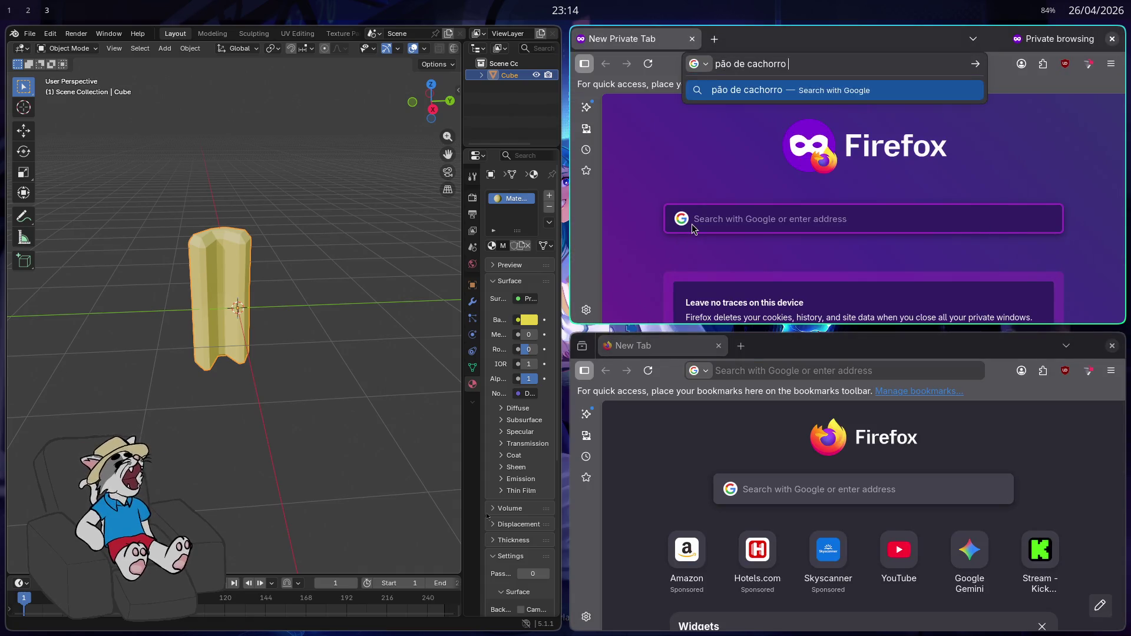
{"action": "type", "text": "uente"}
{"action": "key", "text": "Return"}
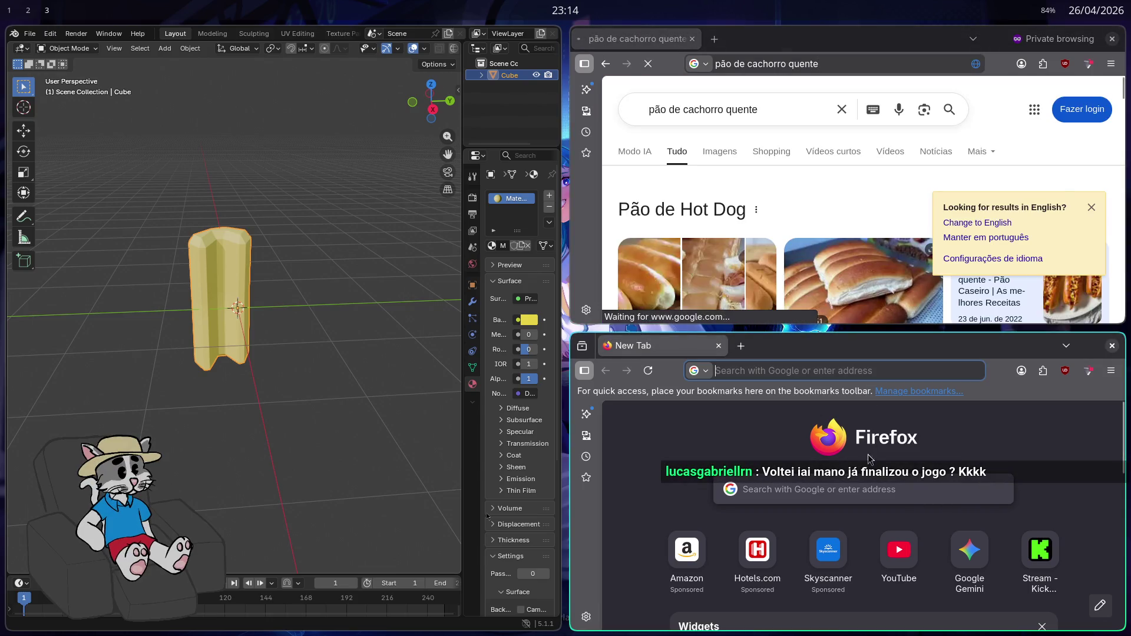
{"action": "key", "text": "ctrl+w"}
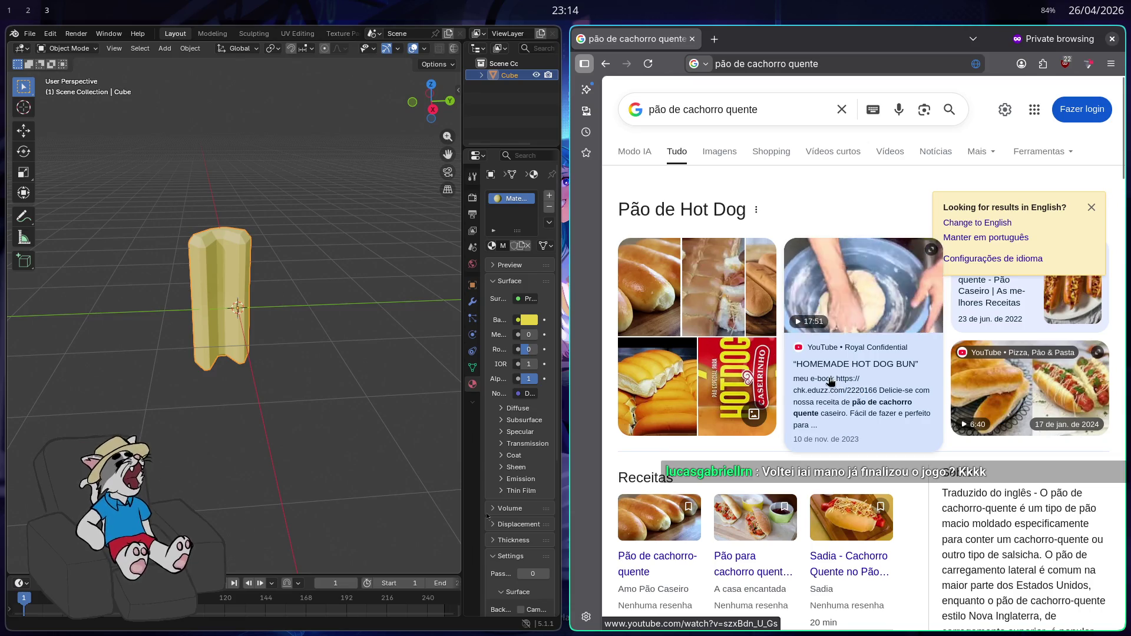
- Switch to the image results and browse through them
{"action": "left_click", "coordinate": [722, 151]}
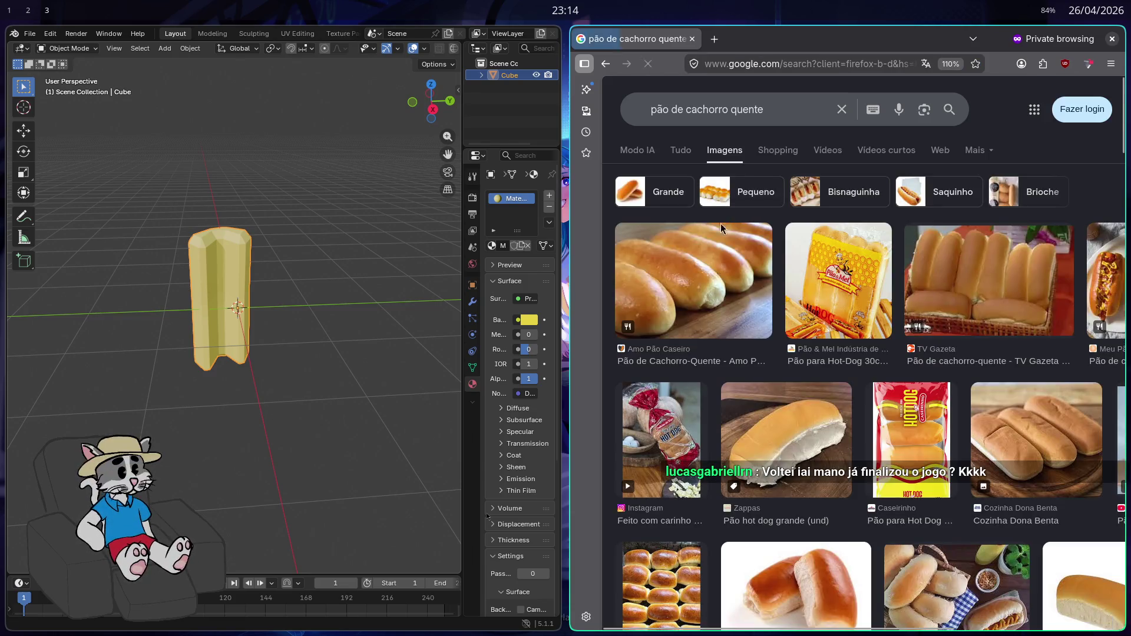
{"action": "scroll", "coordinate": [727, 247], "scroll_direction": "down", "scroll_amount": 4}
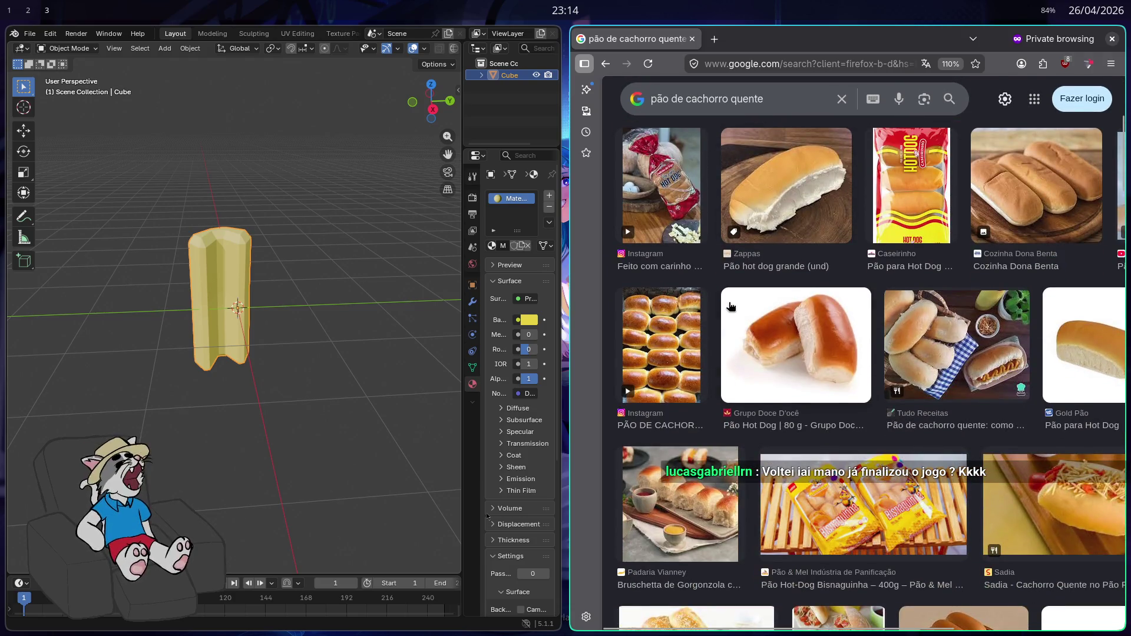
{"action": "scroll", "coordinate": [731, 306], "scroll_direction": "down", "scroll_amount": 3}
{"action": "scroll", "coordinate": [769, 412], "scroll_direction": "down", "scroll_amount": 5}
{"action": "scroll", "coordinate": [766, 419], "scroll_direction": "down", "scroll_amount": 5}
{"action": "scroll", "coordinate": [757, 444], "scroll_direction": "down", "scroll_amount": 5}
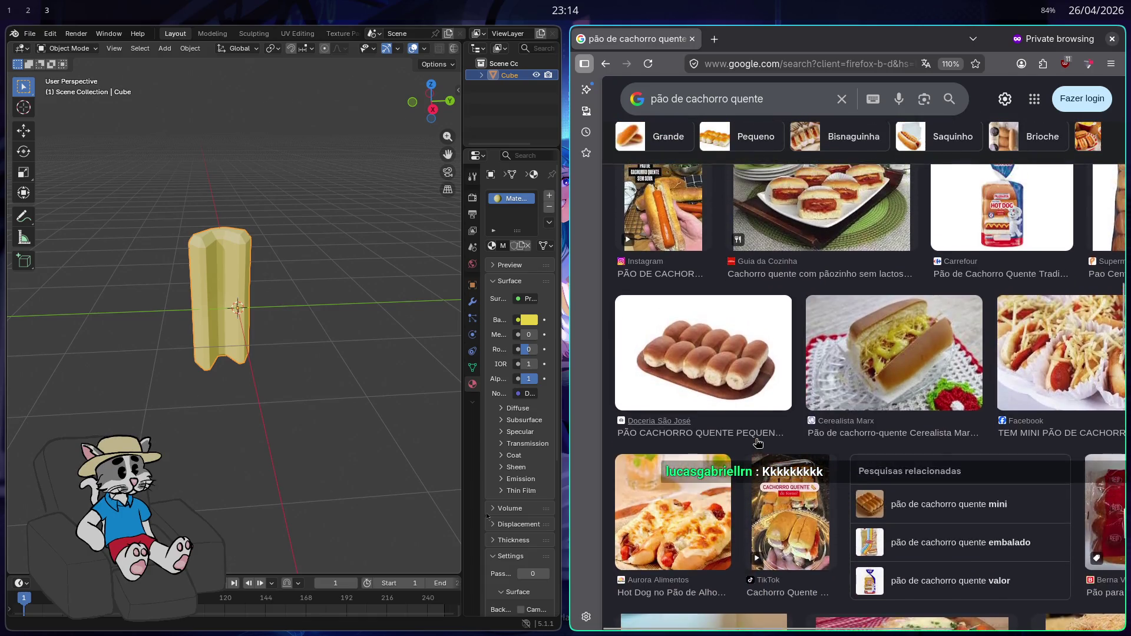
{"action": "scroll", "coordinate": [758, 443], "scroll_direction": "down", "scroll_amount": 10}
{"action": "scroll", "coordinate": [753, 430], "scroll_direction": "up", "scroll_amount": 1}
{"action": "scroll", "coordinate": [695, 394], "scroll_direction": "down", "scroll_amount": 5}
{"action": "scroll", "coordinate": [695, 393], "scroll_direction": "up", "scroll_amount": 4}
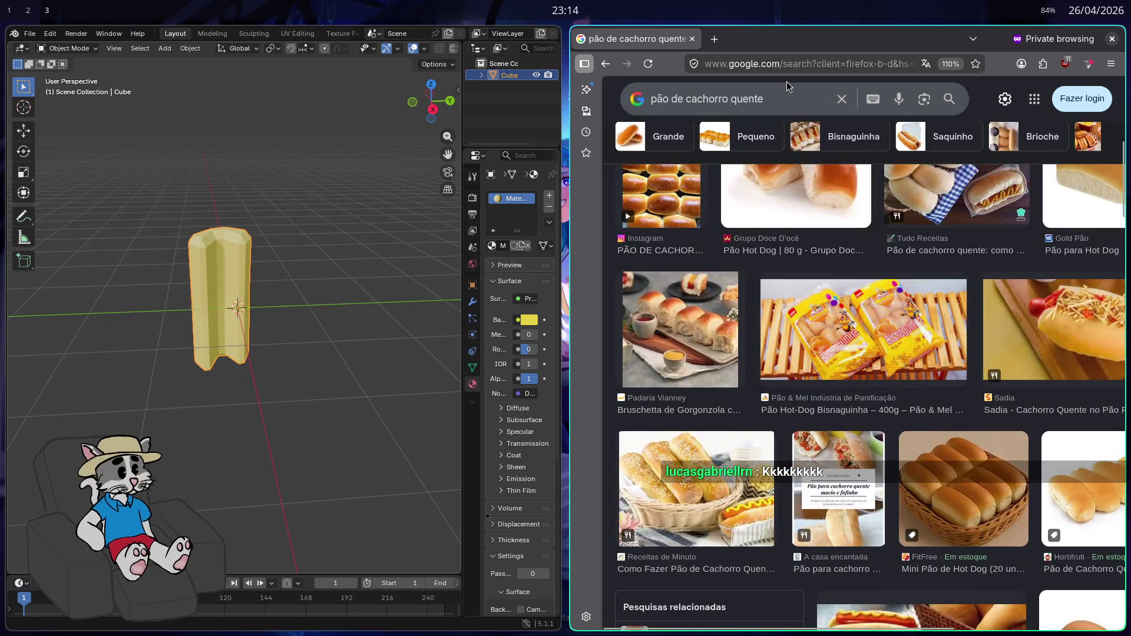
- Refine the image search to 'pão de cachorro quente desenho'
{"action": "left_click", "coordinate": [787, 101]}
{"action": "type", "text": "desenho"}
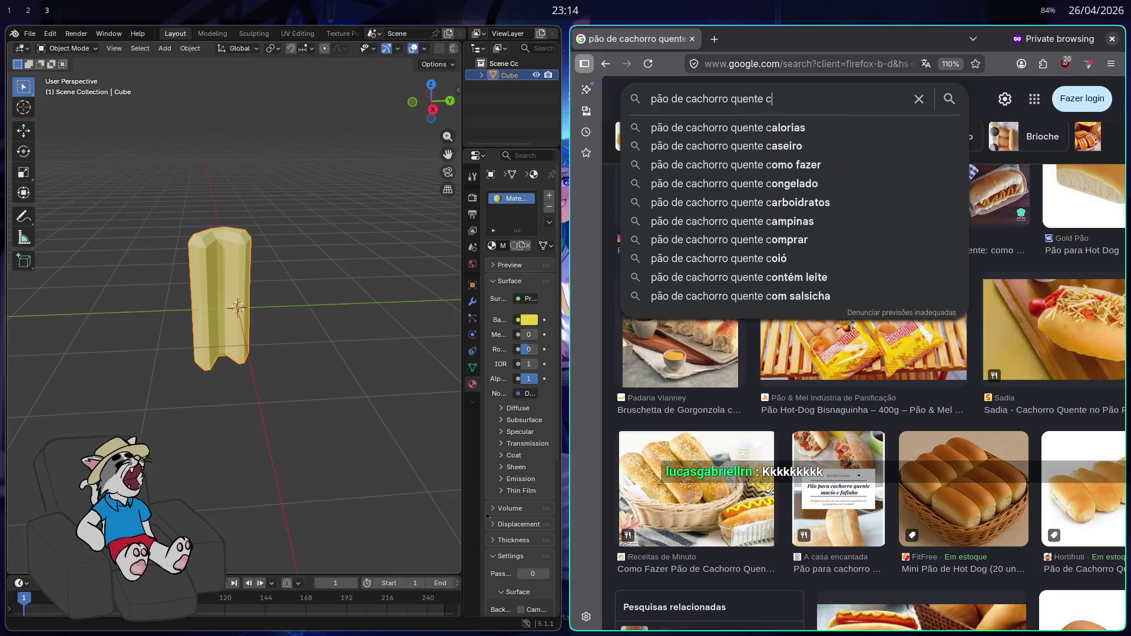
{"action": "key", "text": "Return"}
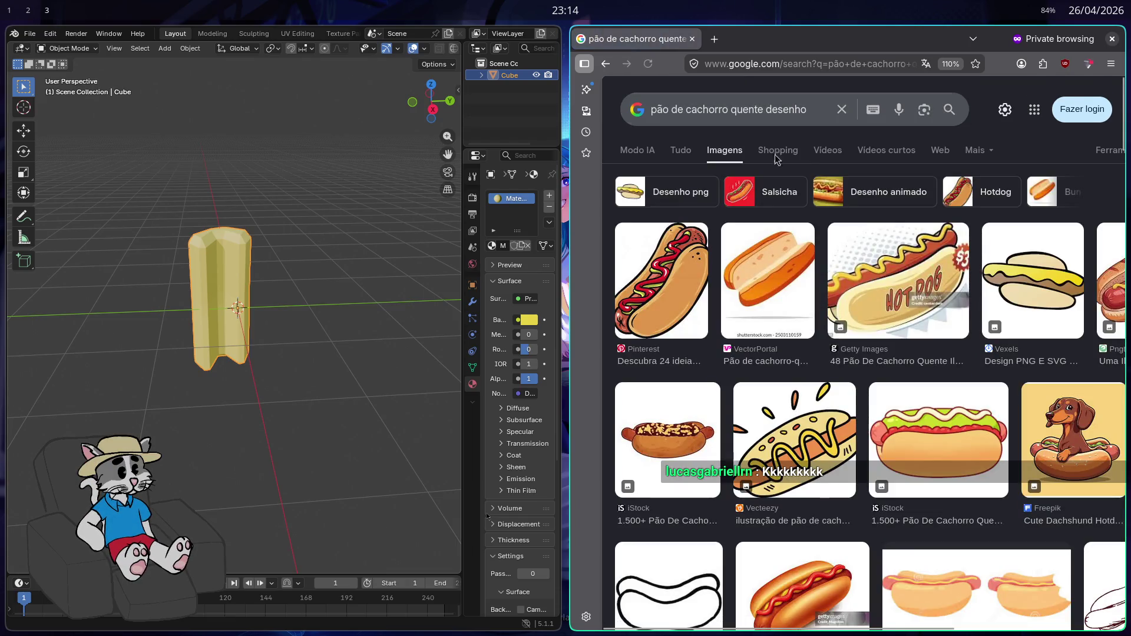
{"action": "mouse_move", "coordinate": [307, 283]}
{"action": "left_mouse_down"}
{"action": "mouse_move", "coordinate": [209, 273]}
{"action": "mouse_move", "coordinate": [217, 285]}
{"action": "mouse_move", "coordinate": [482, 314]}
{"action": "left_mouse_up"}
- Warm the column's base colour to a golden orange (hex E7A734) while comparing with the references
{"action": "left_click", "coordinate": [529, 321]}
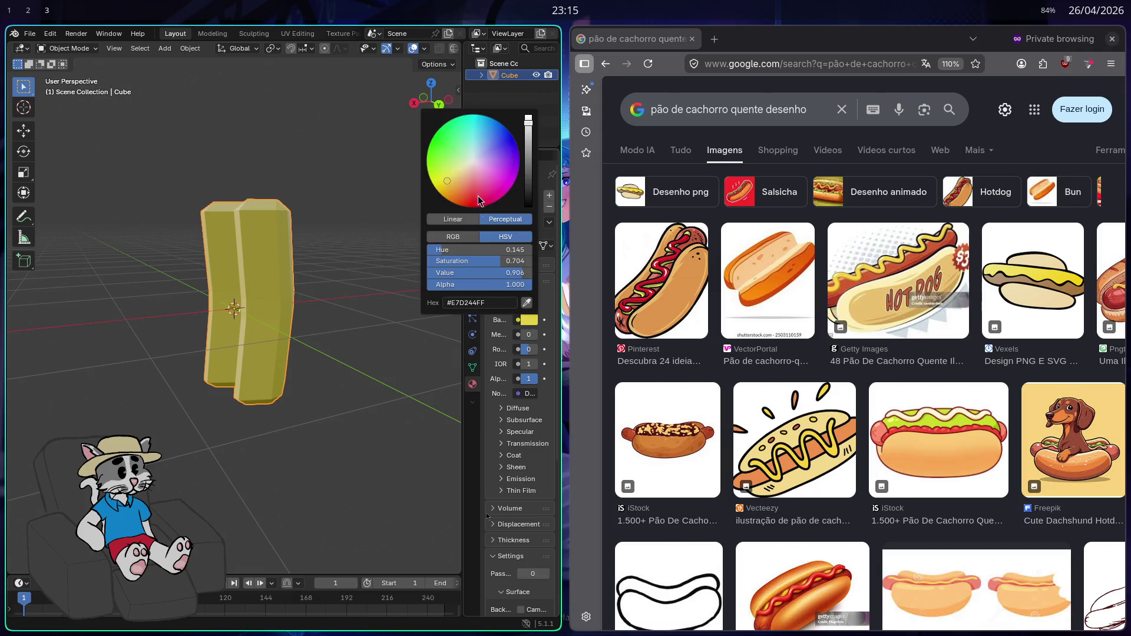
{"action": "left_click_drag", "start_coordinate": [450, 186], "coordinate": [456, 192]}
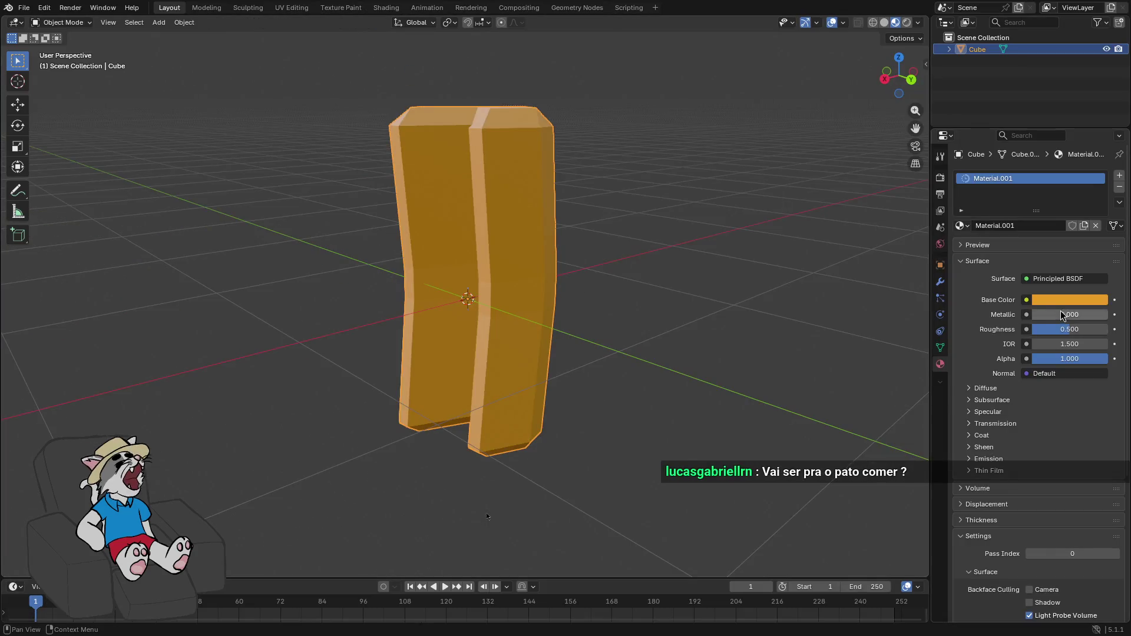
{"action": "left_click", "coordinate": [1070, 300]}
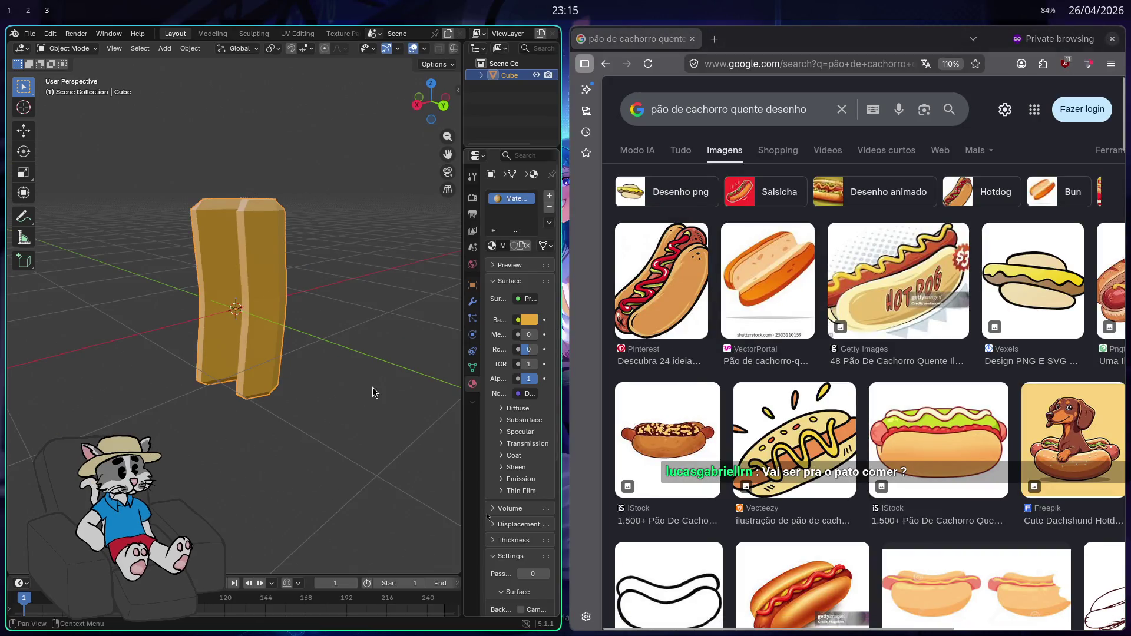
{"action": "mouse_move", "coordinate": [366, 380]}
{"action": "left_mouse_down"}
{"action": "mouse_move", "coordinate": [31, 459]}
{"action": "mouse_move", "coordinate": [389, 401]}
{"action": "left_mouse_up"}
- Maximise Blender and shift the selected vertices sideways along X in Edit Mode
{"action": "key", "text": "super+f"}
{"action": "mouse_move", "coordinate": [815, 274]}
{"action": "left_mouse_down"}
{"action": "mouse_move", "coordinate": [656, 316]}
{"action": "mouse_move", "coordinate": [602, 310]}
{"action": "mouse_move", "coordinate": [631, 240]}
{"action": "left_mouse_up"}
{"action": "key", "text": "Tab"}
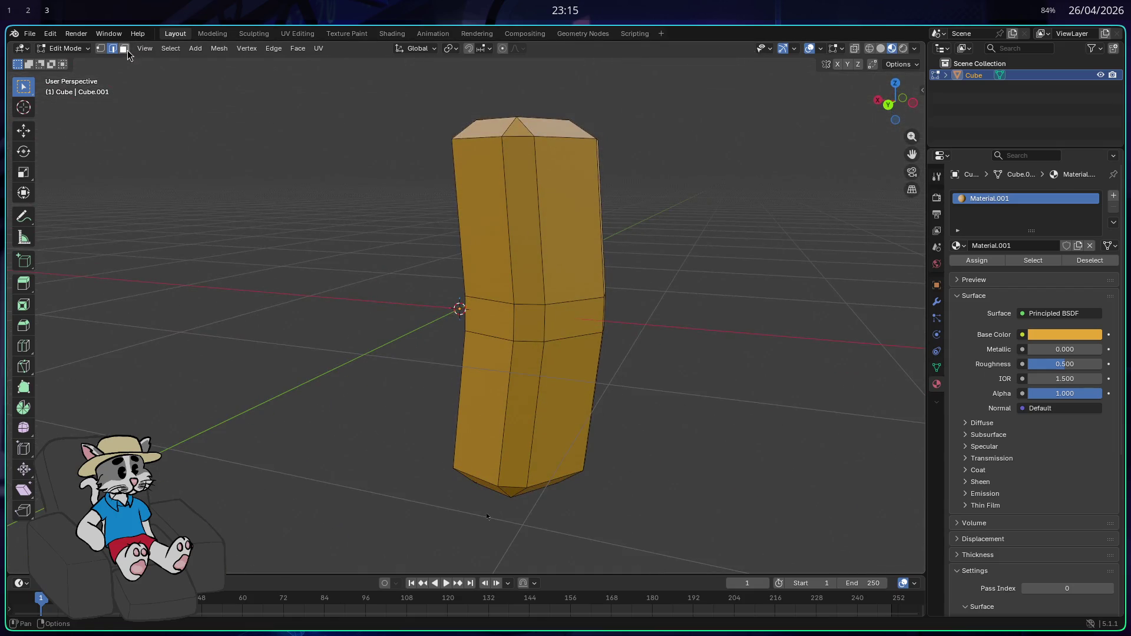
{"action": "mouse_move", "coordinate": [651, 403]}
{"action": "left_mouse_down"}
{"action": "mouse_move", "coordinate": [665, 271]}
{"action": "mouse_move", "coordinate": [584, 277]}
{"action": "mouse_move", "coordinate": [647, 303]}
{"action": "mouse_move", "coordinate": [663, 377]}
{"action": "mouse_move", "coordinate": [725, 285]}
{"action": "left_mouse_up"}
{"action": "key", "text": "g"}
{"action": "key", "text": "x"}
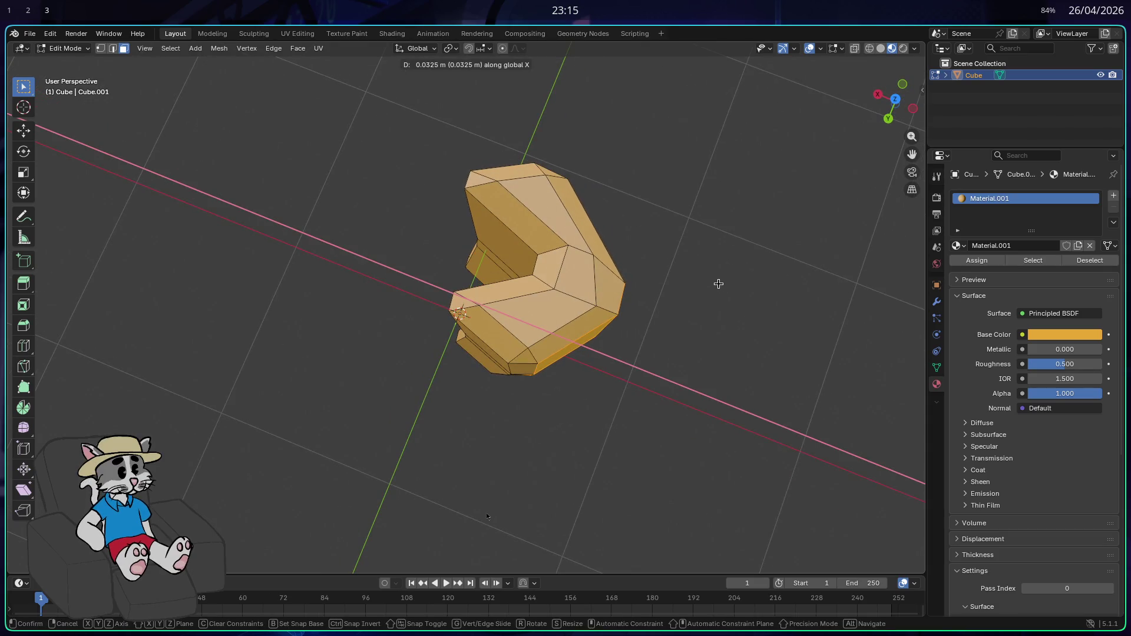
{"action": "left_click", "coordinate": [716, 284]}
- Inspect the mesh from several angles, cancel a stray move, and return to Object Mode
{"action": "mouse_move", "coordinate": [716, 284]}
{"action": "left_mouse_down"}
{"action": "mouse_move", "coordinate": [631, 263]}
{"action": "mouse_move", "coordinate": [495, 278]}
{"action": "mouse_move", "coordinate": [384, 238]}
{"action": "mouse_move", "coordinate": [247, 247]}
{"action": "left_mouse_up"}
{"action": "left_click_drag", "start_coordinate": [567, 353], "coordinate": [567, 216]}
{"action": "mouse_move", "coordinate": [551, 168]}
{"action": "left_mouse_down"}
{"action": "mouse_move", "coordinate": [606, 194]}
{"action": "mouse_move", "coordinate": [583, 431]}
{"action": "mouse_move", "coordinate": [589, 518]}
{"action": "mouse_move", "coordinate": [609, 518]}
{"action": "mouse_move", "coordinate": [722, 74]}
{"action": "left_mouse_up"}
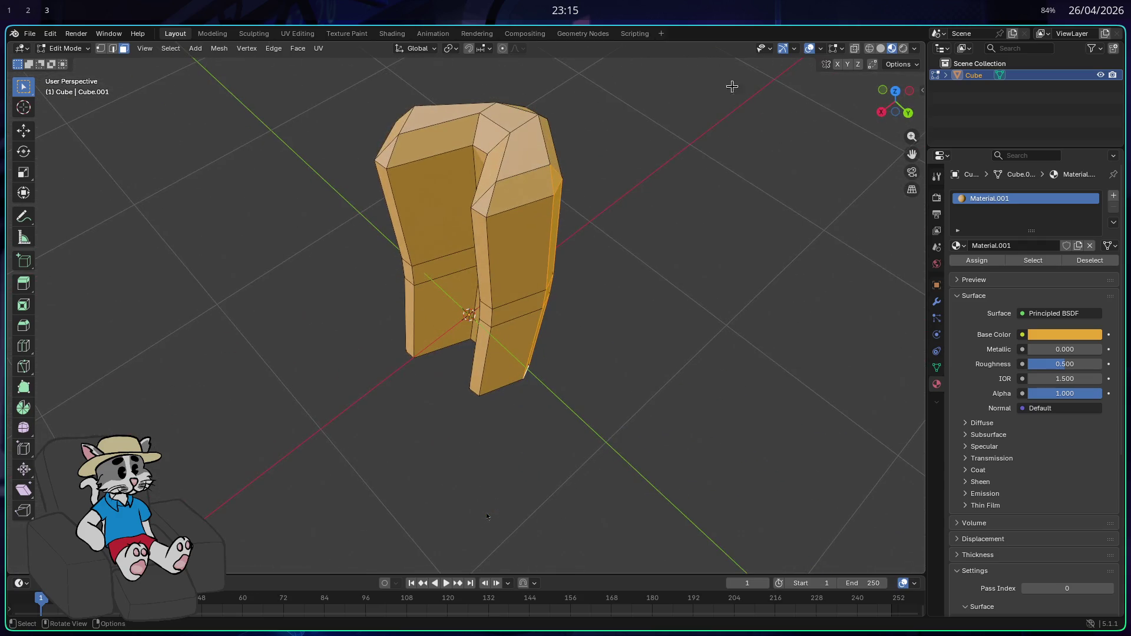
{"action": "key", "text": "g"}
{"action": "key", "text": "Escape"}
{"action": "mouse_move", "coordinate": [733, 202]}
{"action": "left_mouse_down"}
{"action": "mouse_move", "coordinate": [685, 164]}
{"action": "mouse_move", "coordinate": [740, 101]}
{"action": "mouse_move", "coordinate": [816, 220]}
{"action": "mouse_move", "coordinate": [662, 210]}
{"action": "mouse_move", "coordinate": [578, 180]}
{"action": "mouse_move", "coordinate": [626, 190]}
{"action": "mouse_move", "coordinate": [705, 144]}
{"action": "mouse_move", "coordinate": [757, 169]}
{"action": "mouse_move", "coordinate": [669, 154]}
{"action": "mouse_move", "coordinate": [652, 116]}
{"action": "mouse_move", "coordinate": [682, 106]}
{"action": "mouse_move", "coordinate": [674, 204]}
{"action": "mouse_move", "coordinate": [624, 255]}
{"action": "mouse_move", "coordinate": [649, 257]}
{"action": "left_mouse_up"}
{"action": "key", "text": "Tab"}
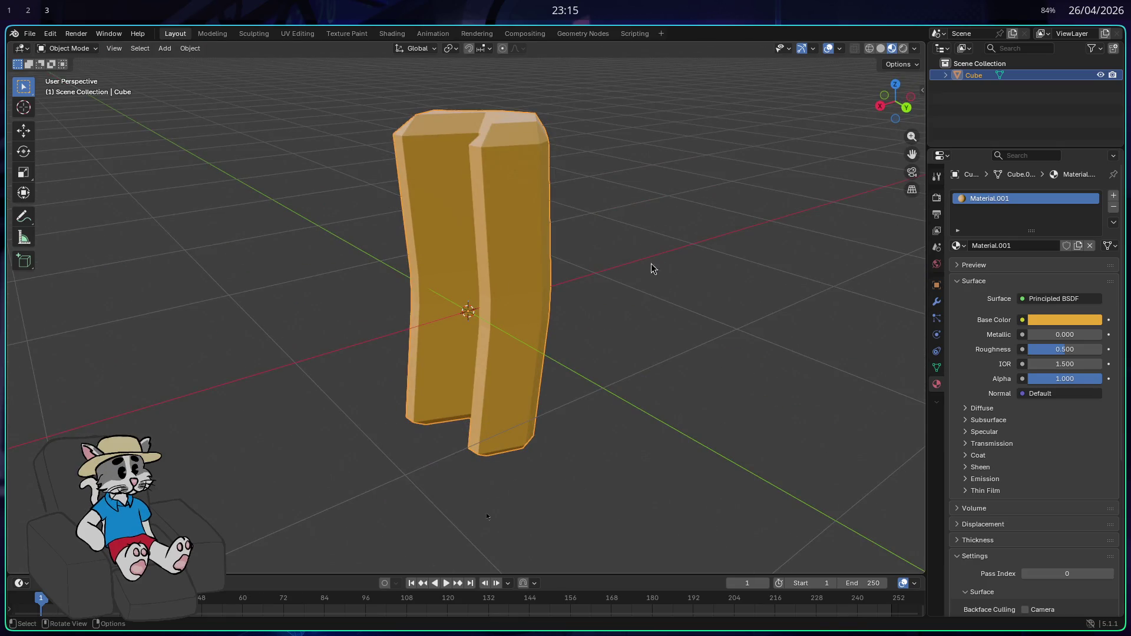
- Rotate the bun slightly about the X axis twice to tilt it
{"action": "key", "text": "Tab"}
{"action": "key", "text": "Tab"}
{"action": "key", "text": "r"}
{"action": "key", "text": "x"}
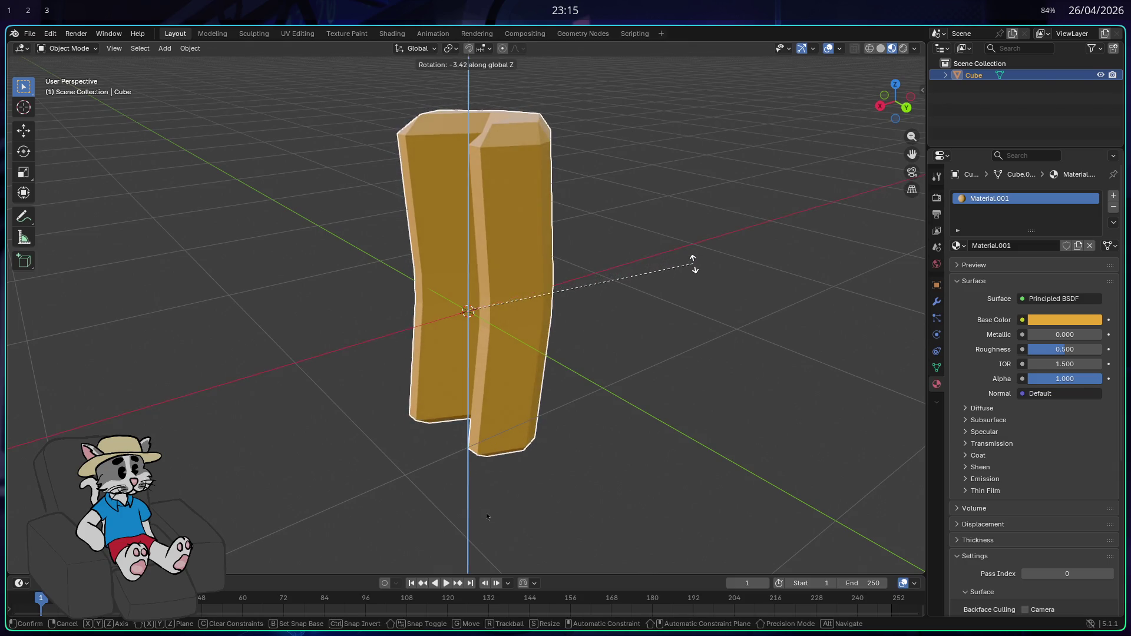
{"action": "left_click", "coordinate": [682, 286]}
{"action": "key", "text": "r"}
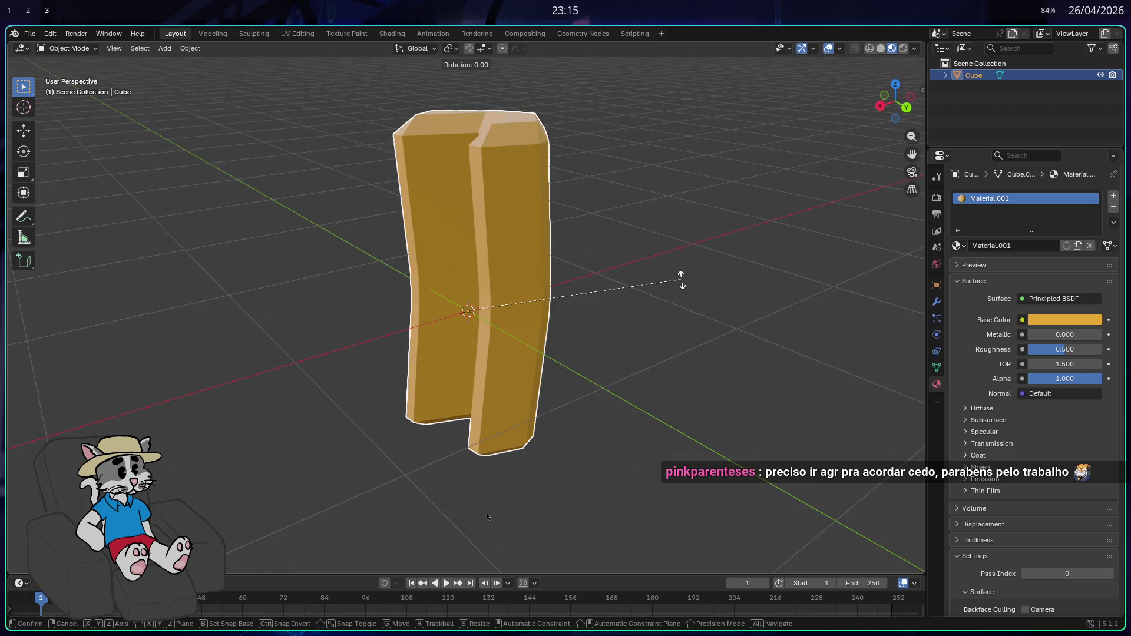
{"action": "key", "text": "y"}
{"action": "key", "text": "x"}
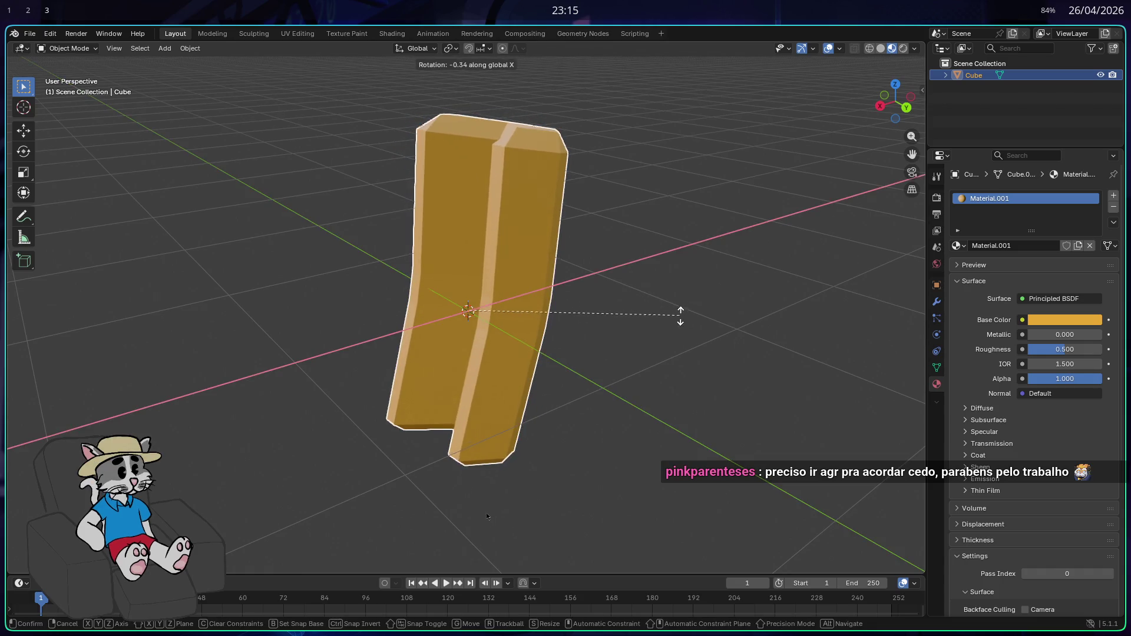
{"action": "left_click", "coordinate": [656, 281]}
{"action": "mouse_move", "coordinate": [657, 281]}
{"action": "left_mouse_down"}
{"action": "mouse_move", "coordinate": [707, 335]}
{"action": "mouse_move", "coordinate": [758, 318]}
{"action": "mouse_move", "coordinate": [761, 305]}
{"action": "left_mouse_up"}
{"action": "left_click_drag", "start_coordinate": [647, 351], "coordinate": [580, 362]}
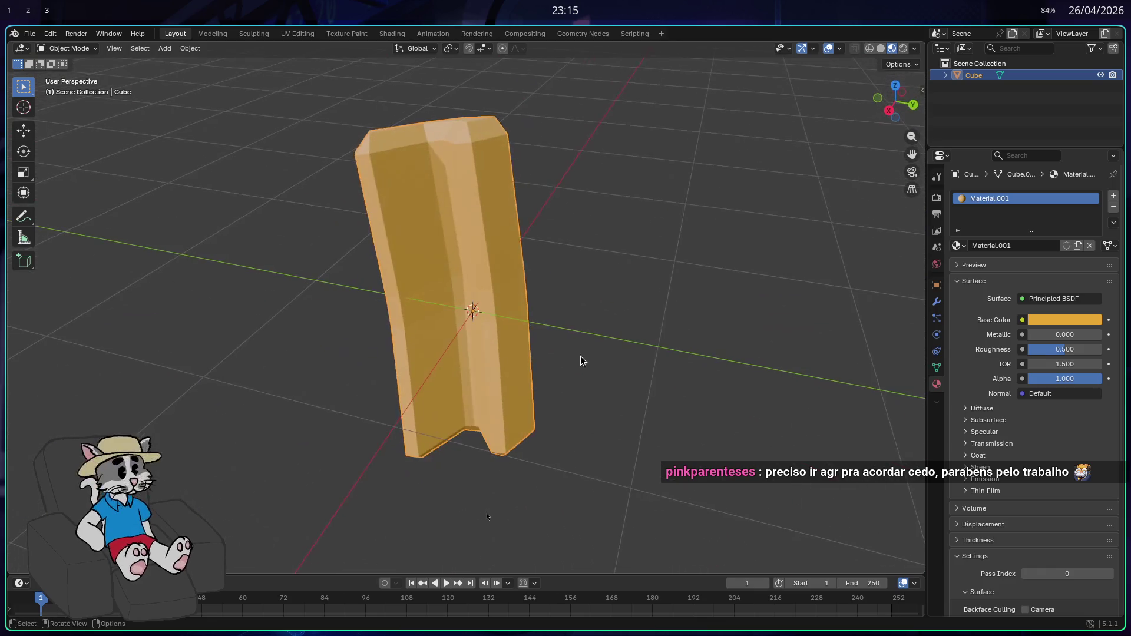
{"action": "left_click", "coordinate": [29, 33]}
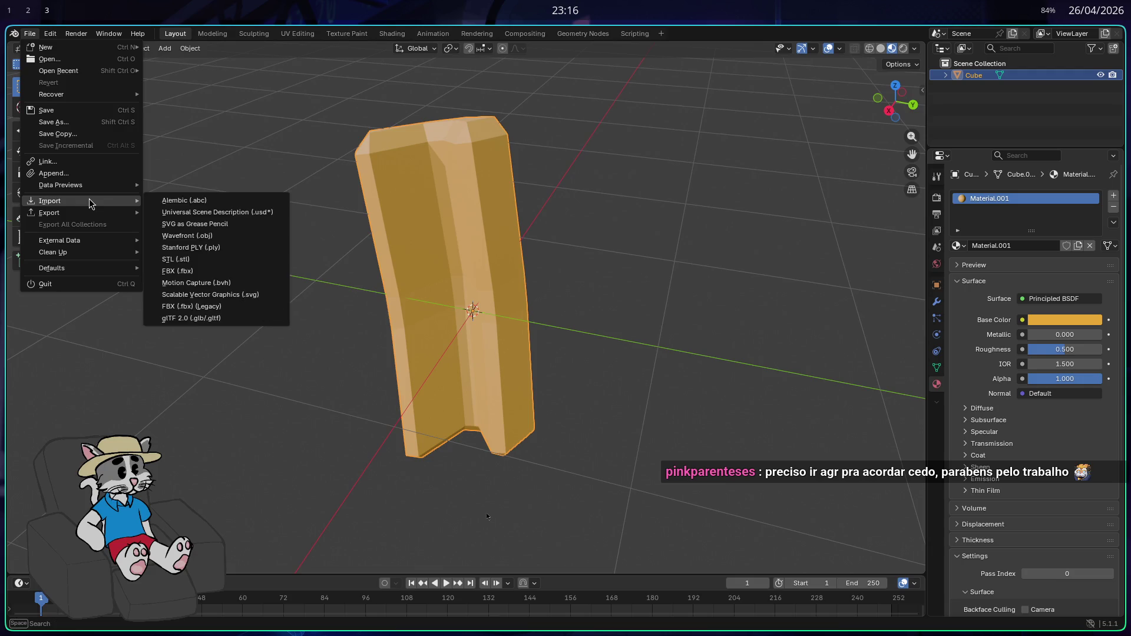
- Export the model as glTF 2.0 named pao.glb into the mult-3d/3D folder
{"action": "mouse_move", "coordinate": [91, 213]}
{"action": "left_click", "coordinate": [211, 319]}
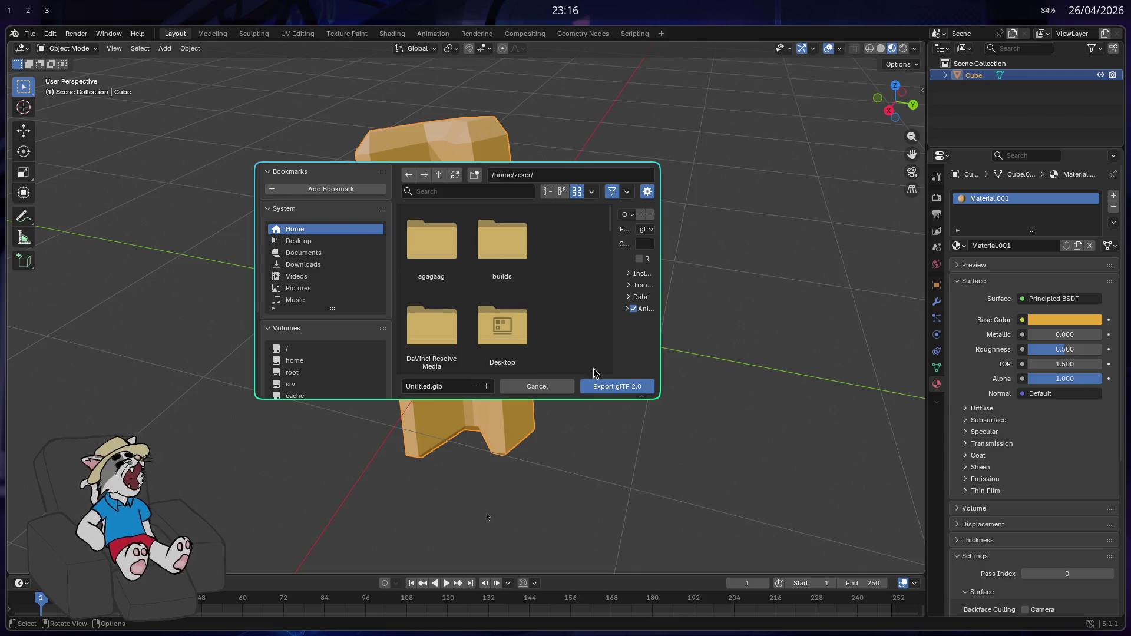
{"action": "left_click_drag", "start_coordinate": [638, 368], "coordinate": [726, 472]}
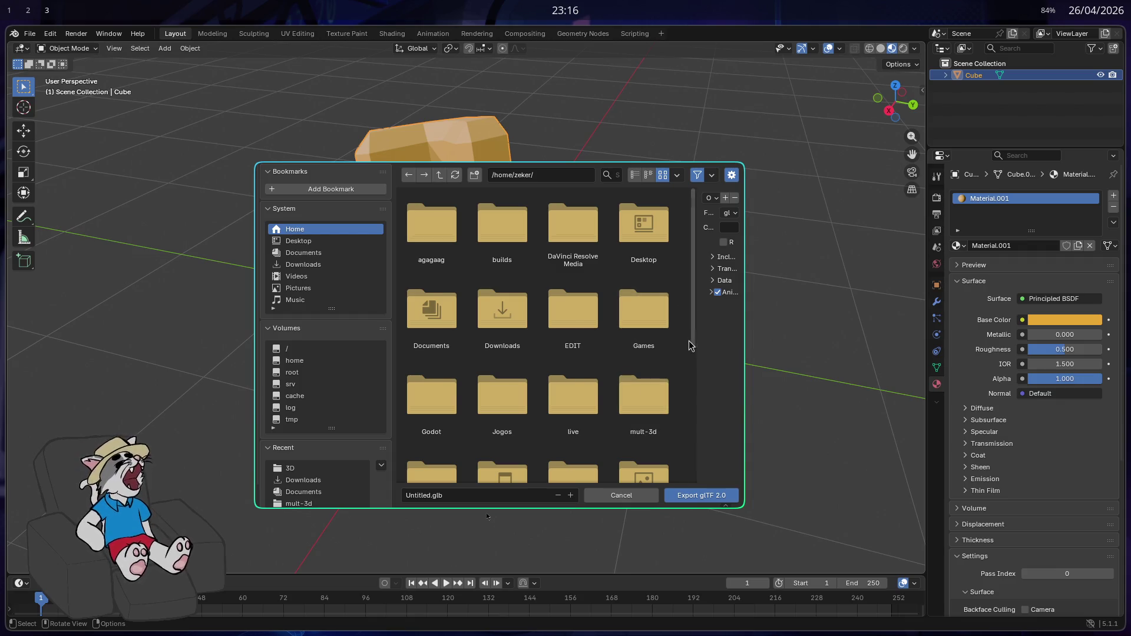
{"action": "left_click_drag", "start_coordinate": [532, 199], "coordinate": [697, 195]}
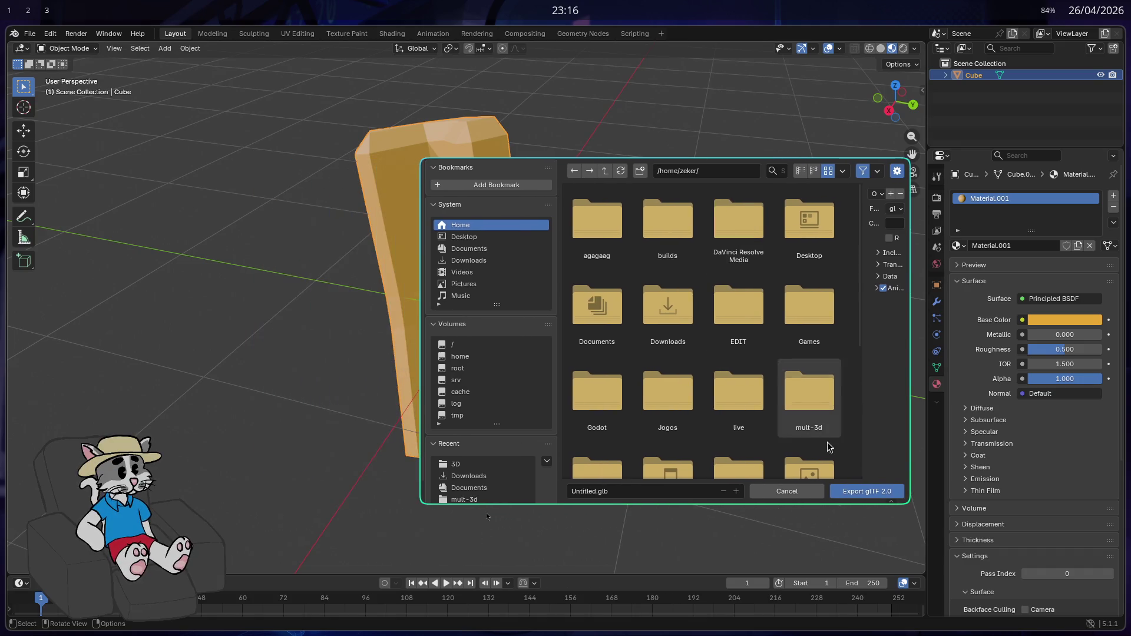
{"action": "double_click", "coordinate": [817, 429]}
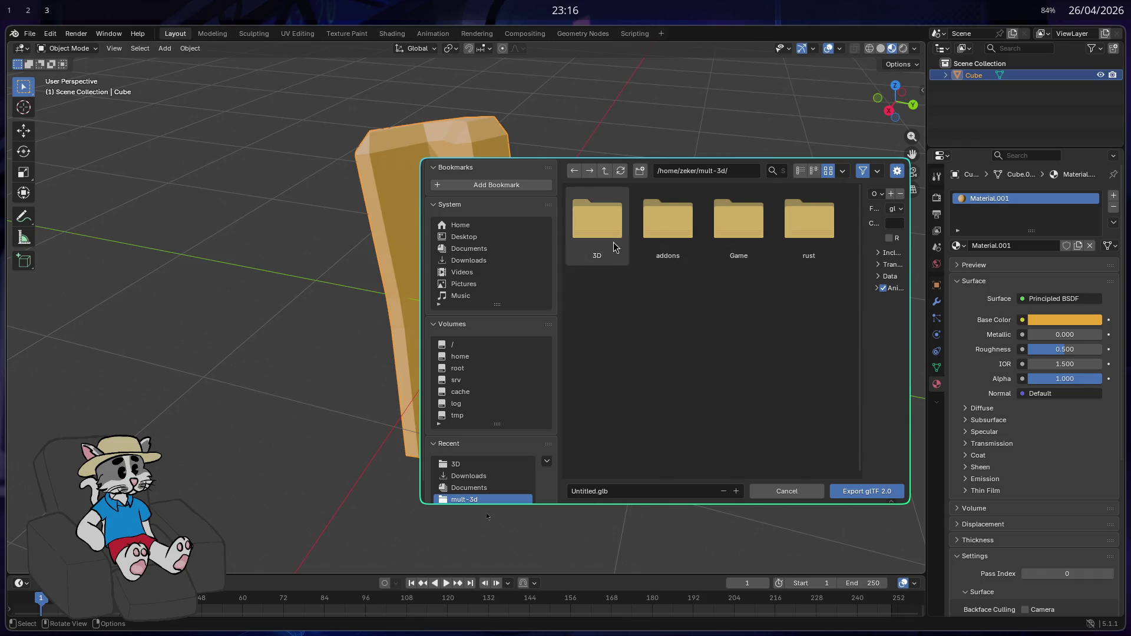
{"action": "double_click", "coordinate": [597, 221]}
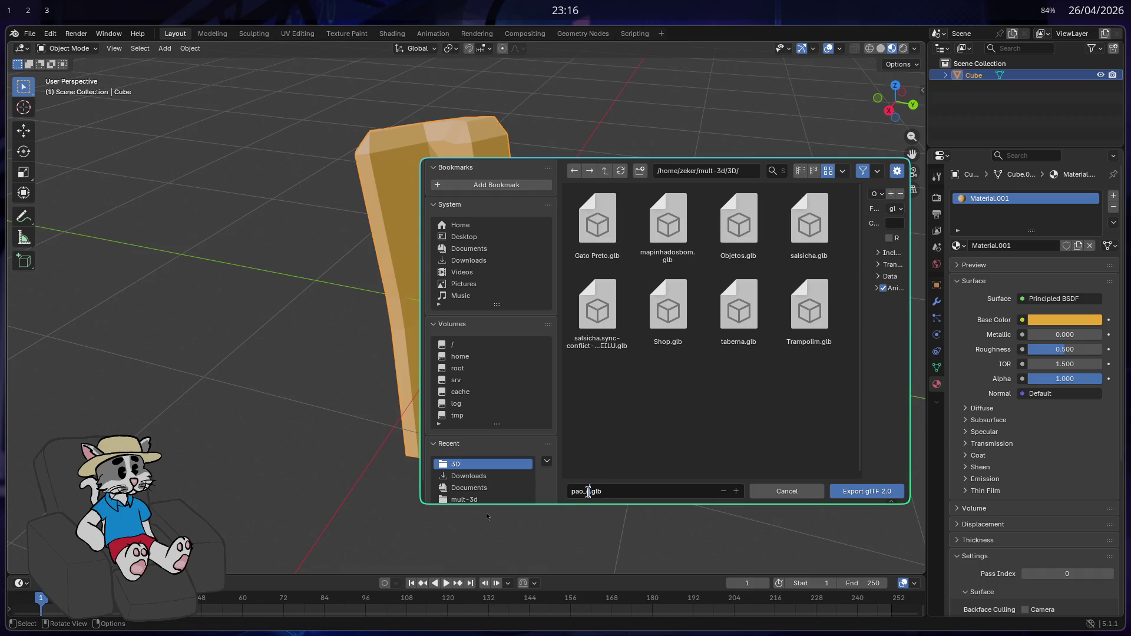
{"action": "type", "text": "pao"}
{"action": "left_click", "coordinate": [874, 495]}
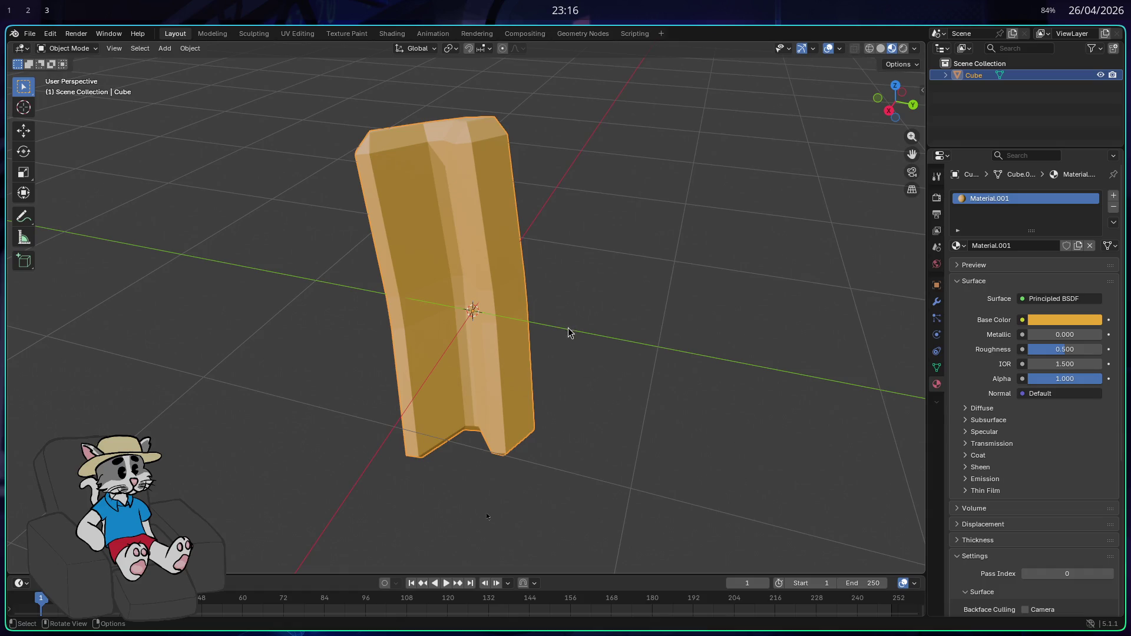
- Dismiss Blender's save browser and bring the Godot editor full-screen
{"action": "key", "text": "ctrl+s"}
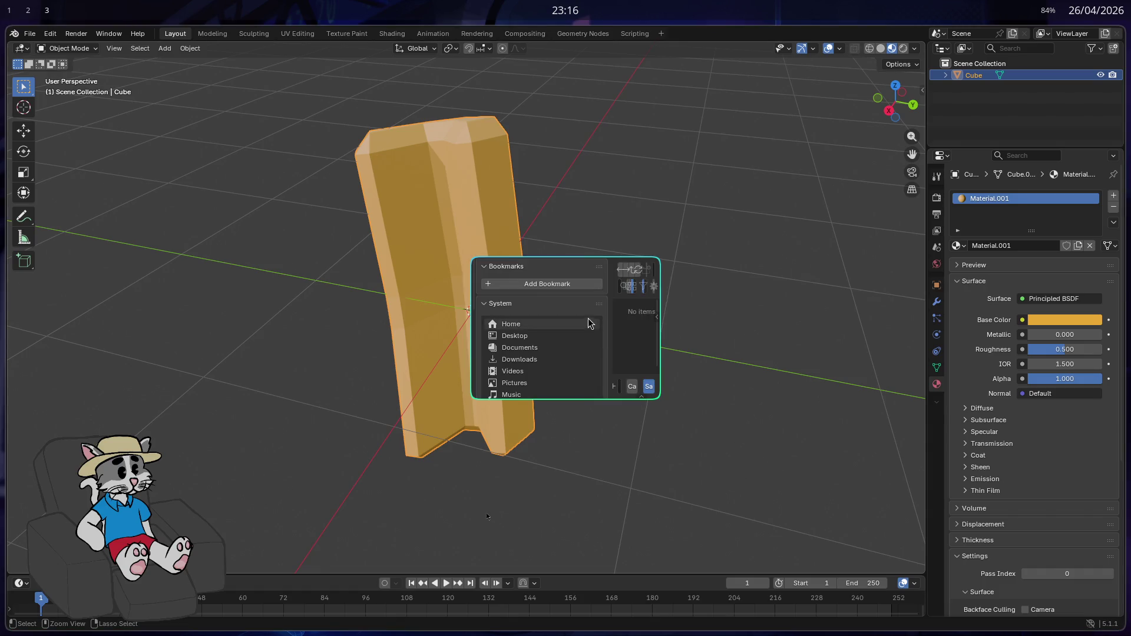
{"action": "key", "text": "Return"}
{"action": "key", "text": "super+2"}
{"action": "key", "text": "super+f"}
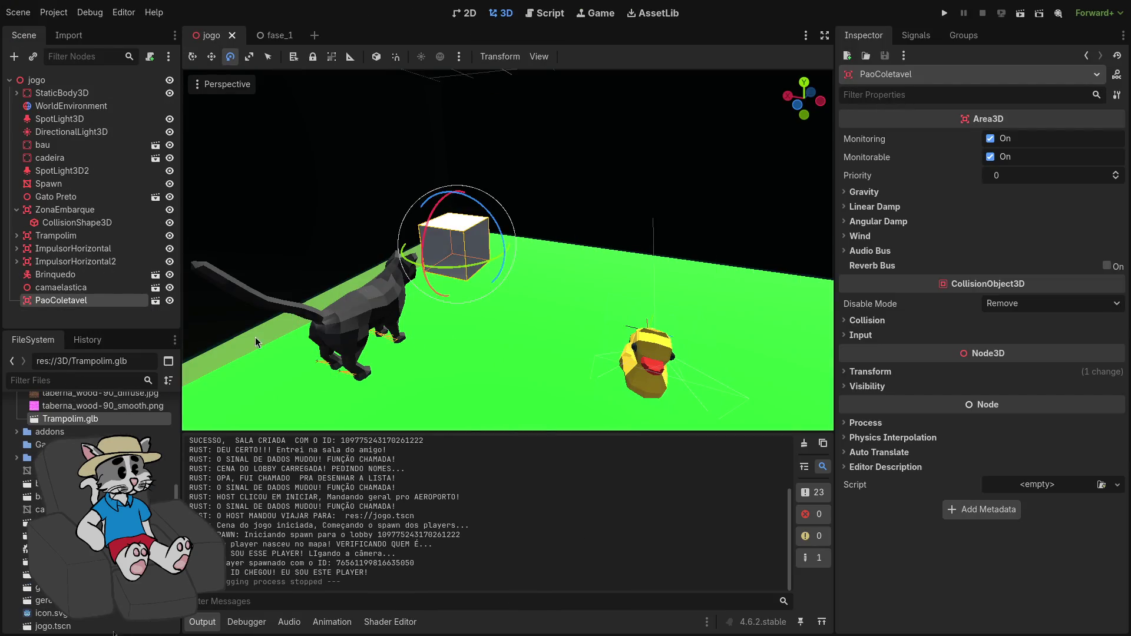
- Open the PaoColetavel scene and drop pao.glb into it
{"action": "left_click", "coordinate": [154, 302]}
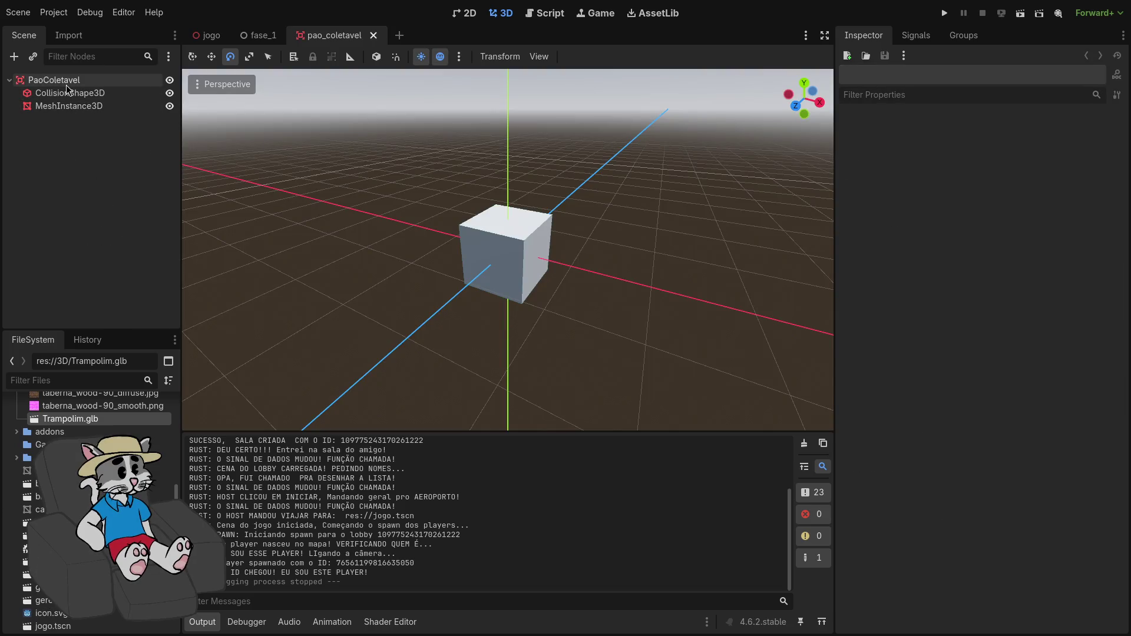
{"action": "scroll", "coordinate": [88, 513], "scroll_direction": "down", "scroll_amount": 5}
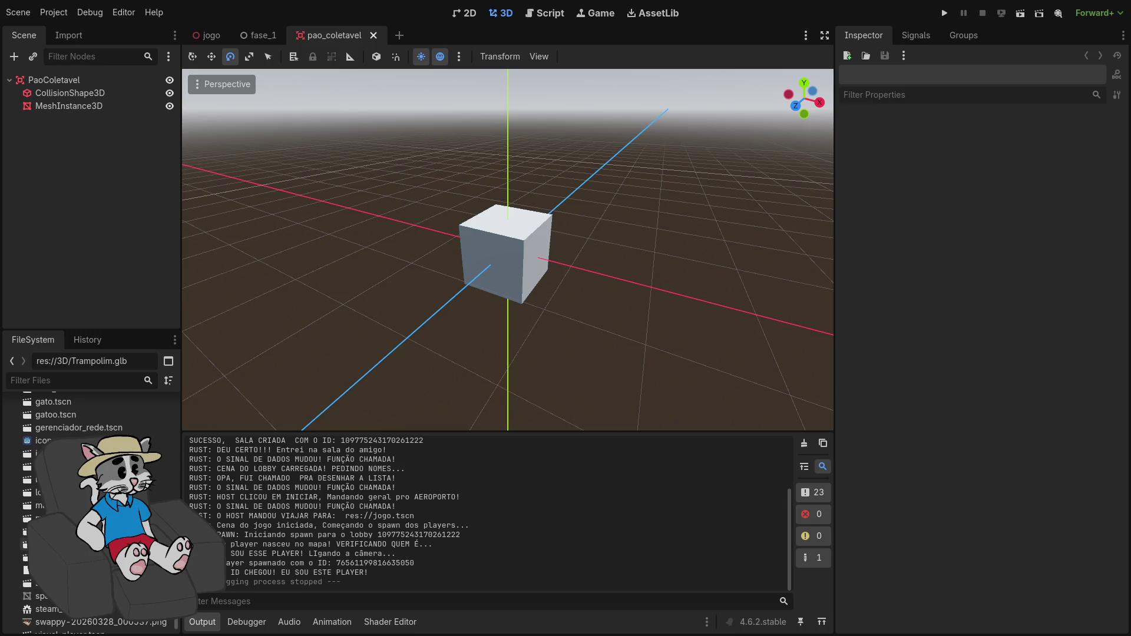
{"action": "scroll", "coordinate": [89, 507], "scroll_direction": "up", "scroll_amount": 10}
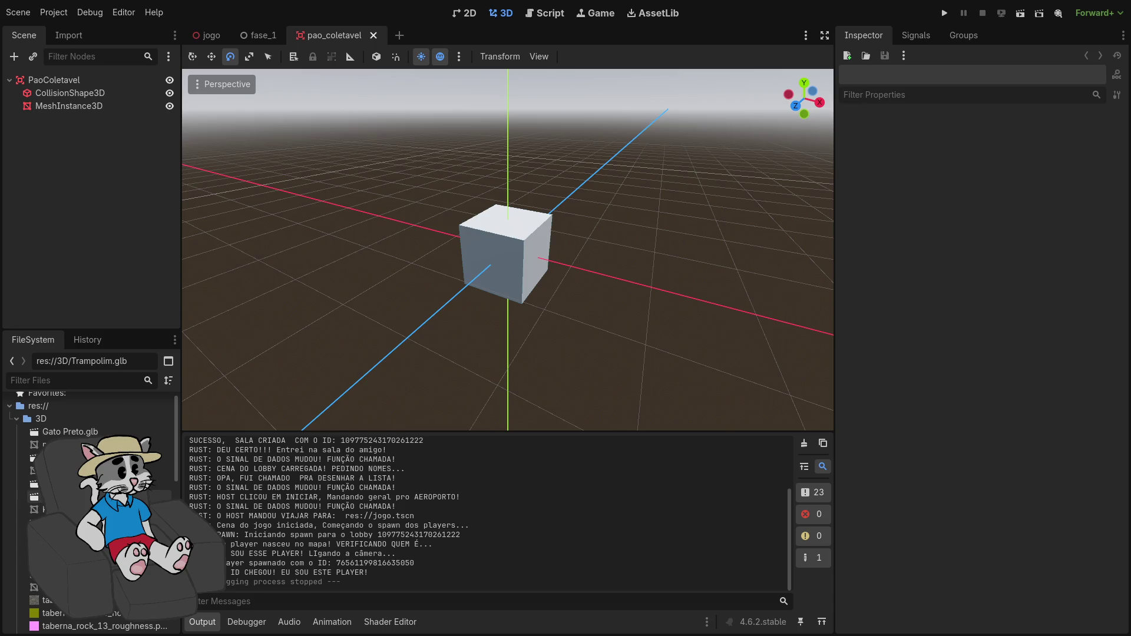
{"action": "left_click_drag", "start_coordinate": [89, 496], "coordinate": [510, 263]}
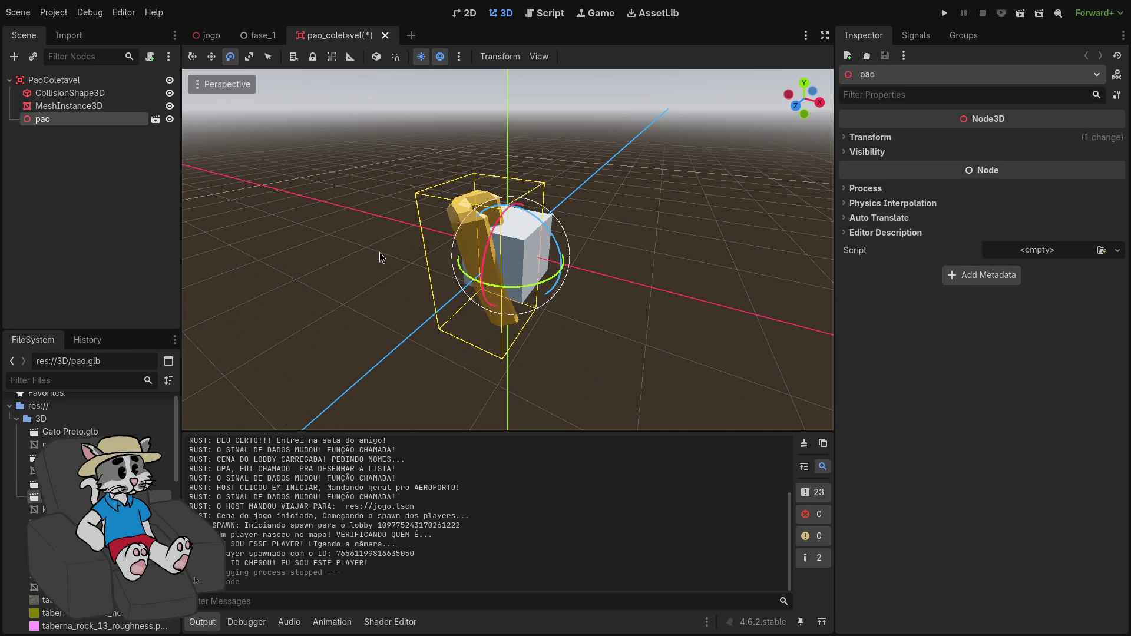
- Delete the placeholder cube MeshInstance3D node from the scene
{"action": "left_click", "coordinate": [101, 105]}
{"action": "left_click", "coordinate": [88, 93]}
{"action": "left_click", "coordinate": [89, 105]}
{"action": "key", "text": "Delete"}
{"action": "left_click", "coordinate": [612, 328]}
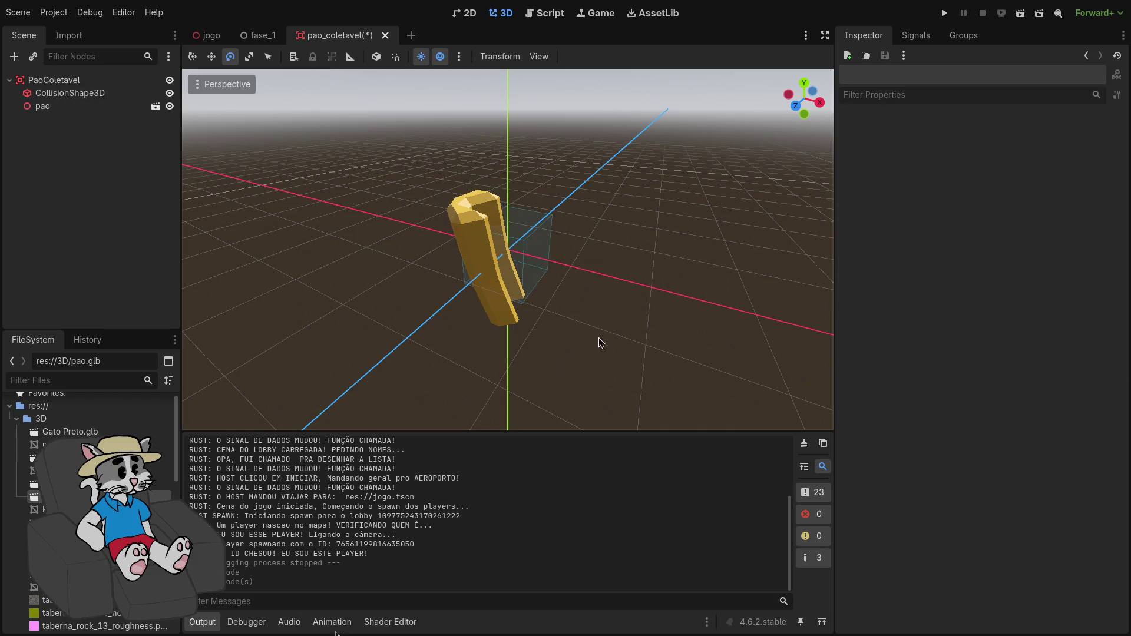
{"action": "scroll", "coordinate": [595, 338], "scroll_direction": "up", "scroll_amount": 3}
- Scale the pao bun node uniformly to 0.3
{"action": "left_click", "coordinate": [400, 193]}
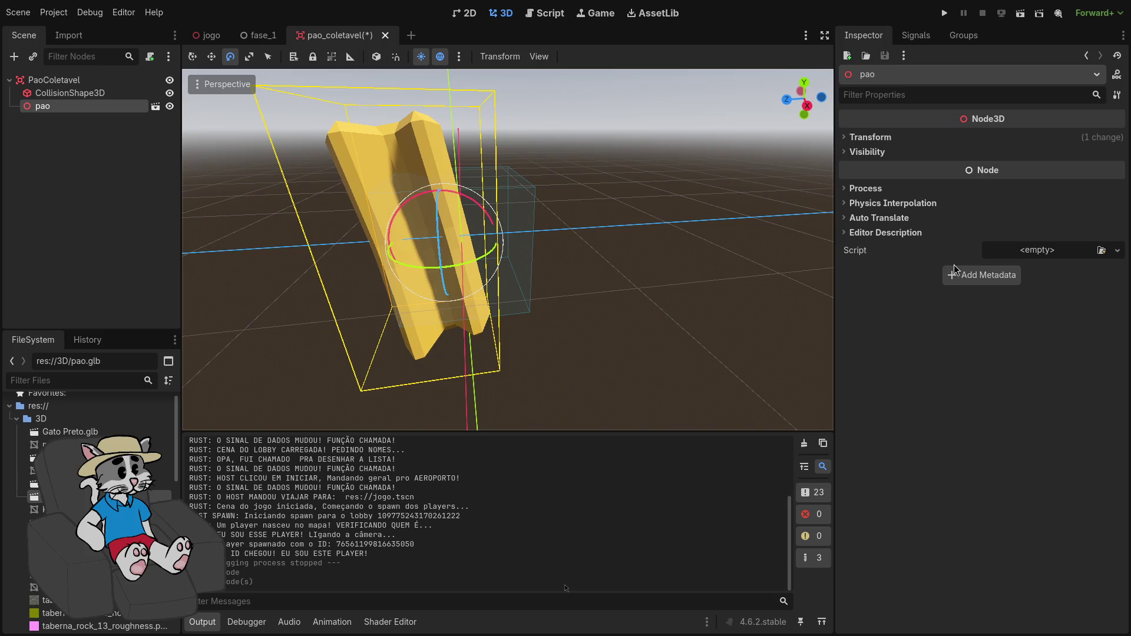
{"action": "left_click", "coordinate": [854, 138]}
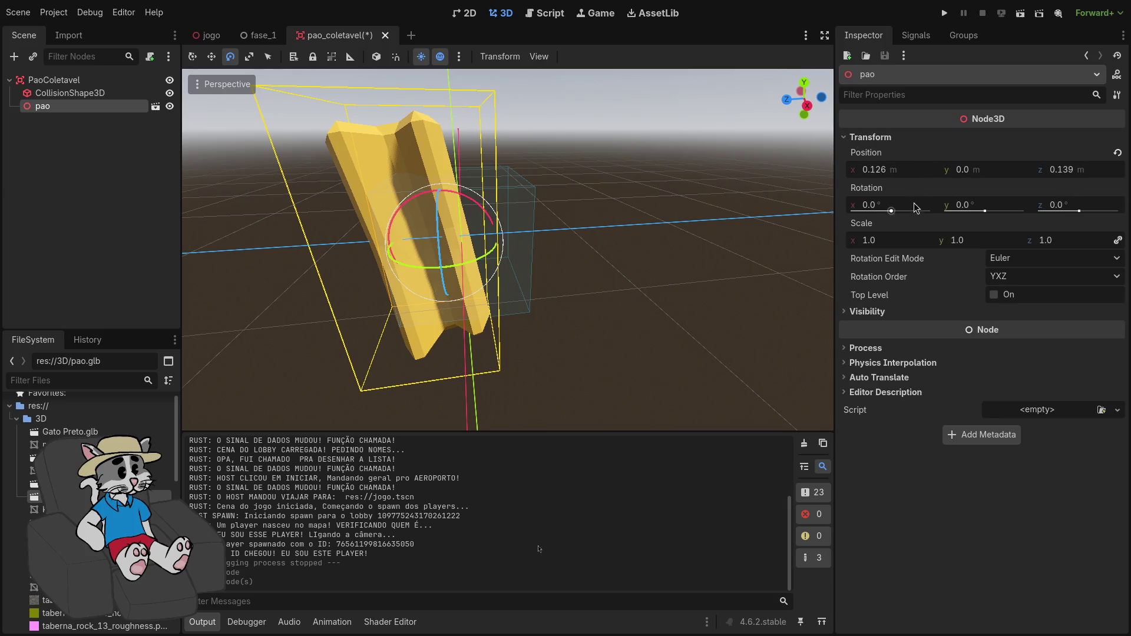
{"action": "left_click_drag", "start_coordinate": [895, 239], "coordinate": [837, 239]}
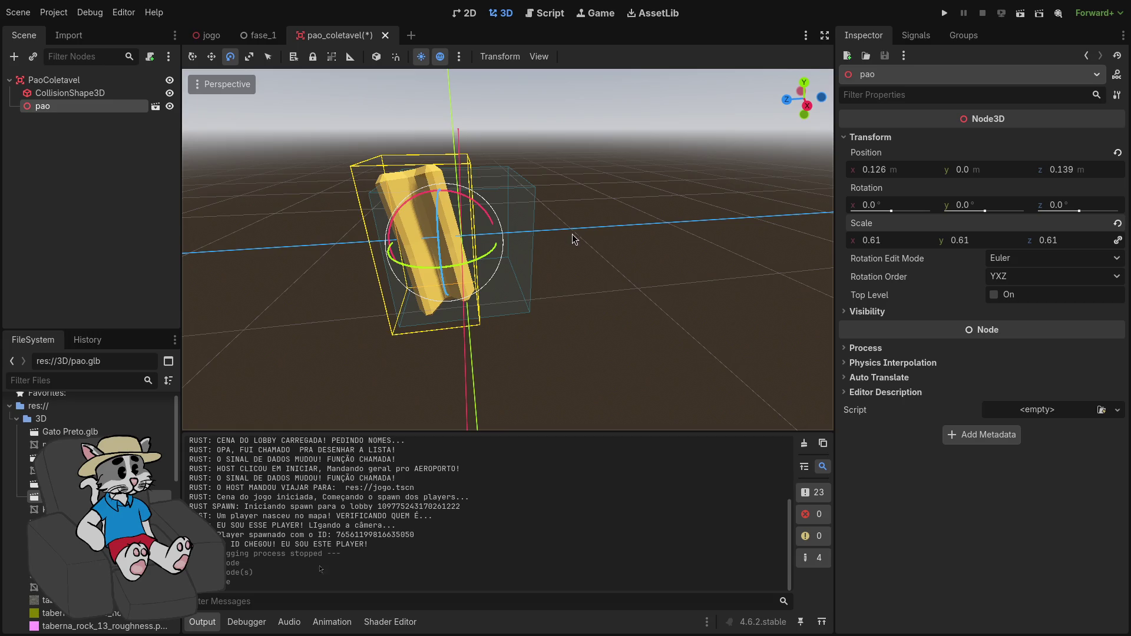
{"action": "left_click_drag", "start_coordinate": [200, 180], "coordinate": [531, 195]}
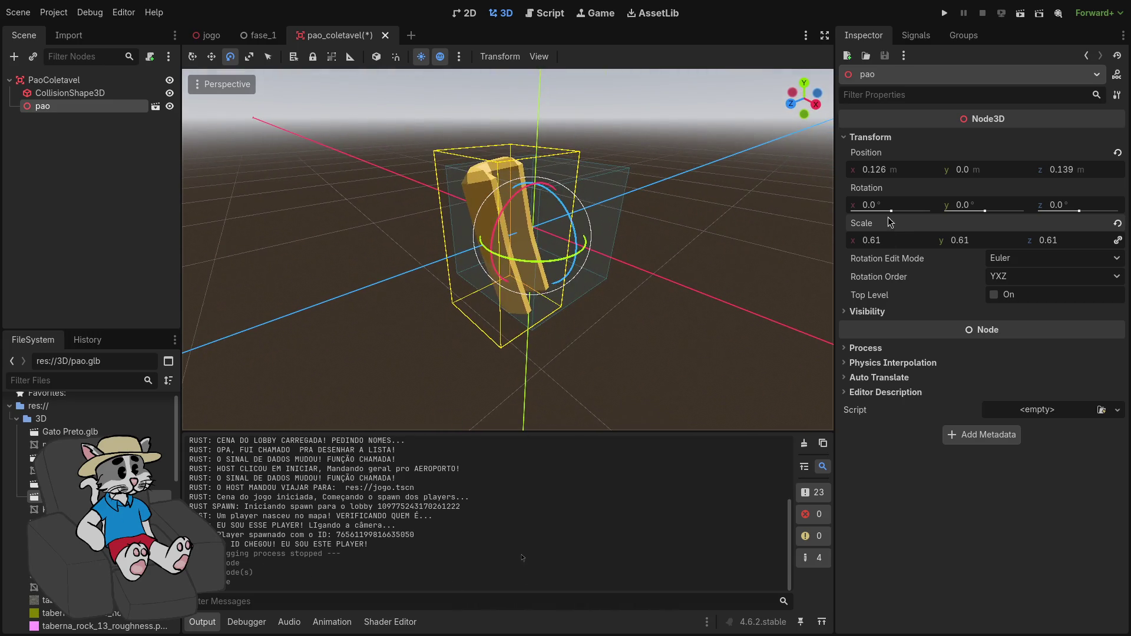
{"action": "left_click_drag", "start_coordinate": [900, 243], "coordinate": [857, 242]}
{"action": "type", "text": "0."}
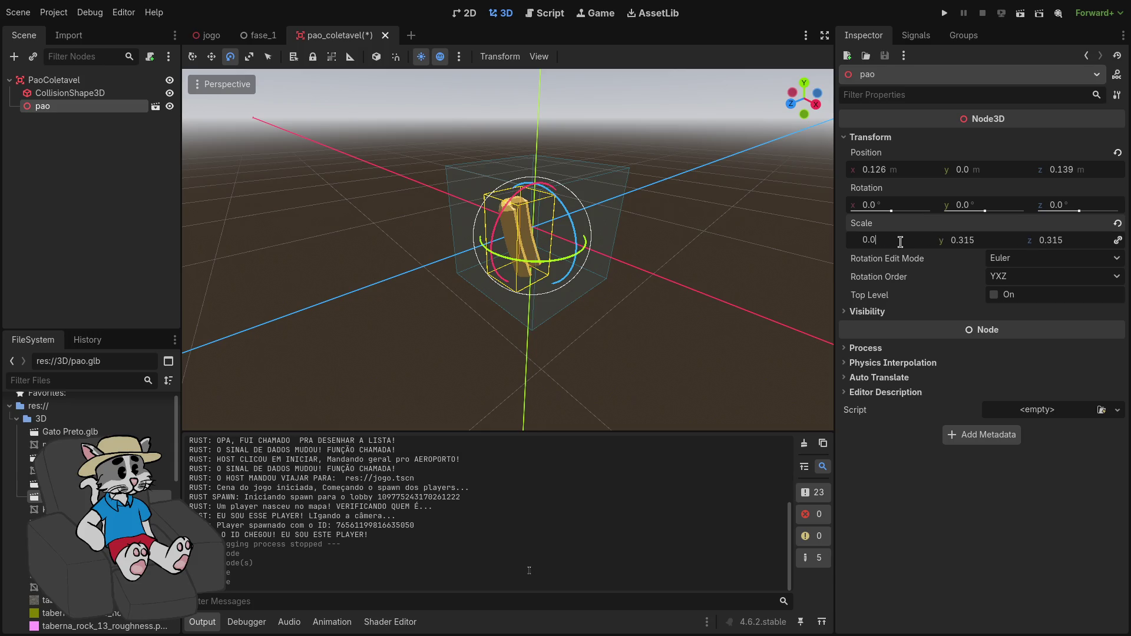
{"action": "type", "text": "3"}
{"action": "key", "text": "Return"}
- Reset pao's position to the origin and select the CollisionShape3D
{"action": "scroll", "coordinate": [558, 241], "scroll_direction": "up", "scroll_amount": 3}
{"action": "left_click_drag", "start_coordinate": [558, 241], "coordinate": [702, 222]}
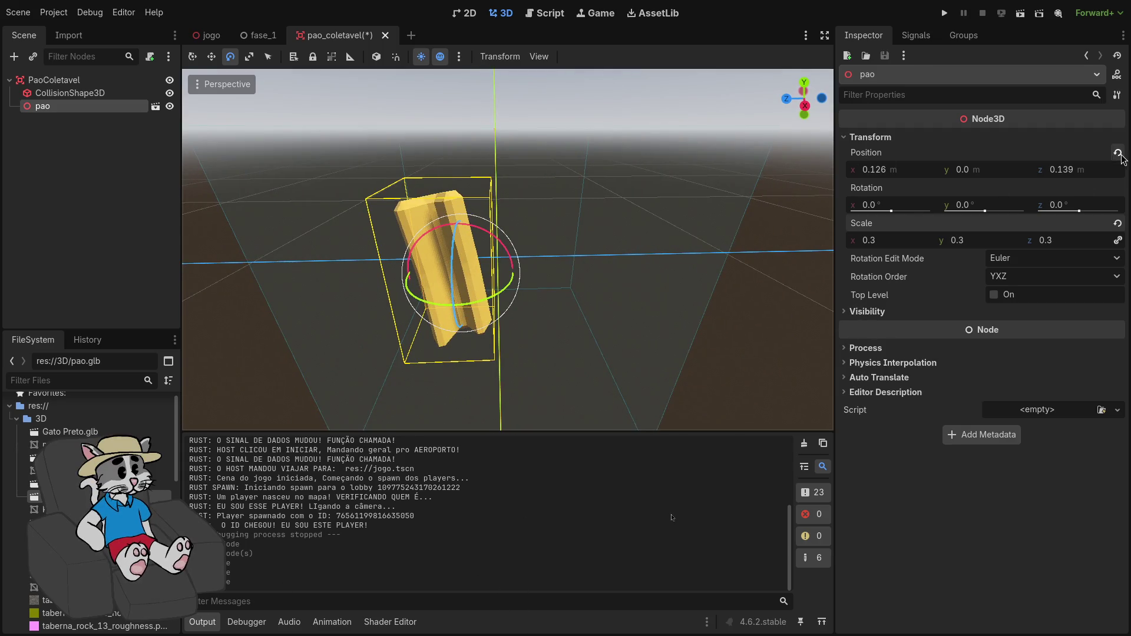
{"action": "left_click", "coordinate": [1117, 153]}
{"action": "left_click_drag", "start_coordinate": [737, 248], "coordinate": [775, 259]}
{"action": "left_click", "coordinate": [776, 259]}
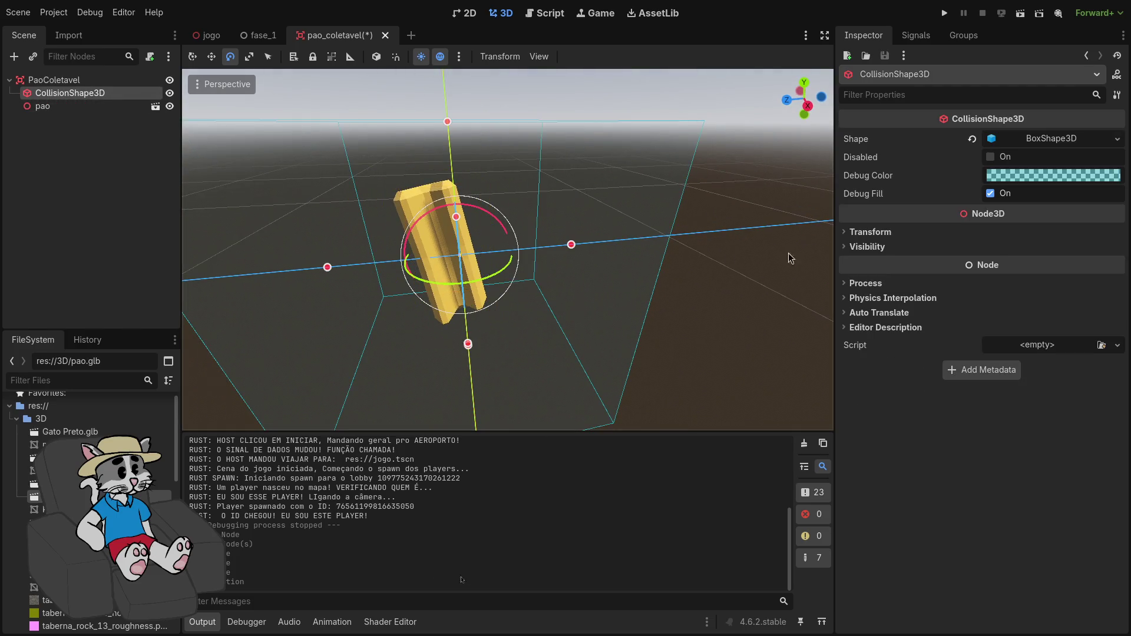
- Shrink the collision box's depth, width and height around the bread
{"action": "mouse_move", "coordinate": [571, 244]}
{"action": "left_mouse_down"}
{"action": "mouse_move", "coordinate": [373, 253]}
{"action": "mouse_move", "coordinate": [325, 268]}
{"action": "mouse_move", "coordinate": [425, 282]}
{"action": "left_mouse_up"}
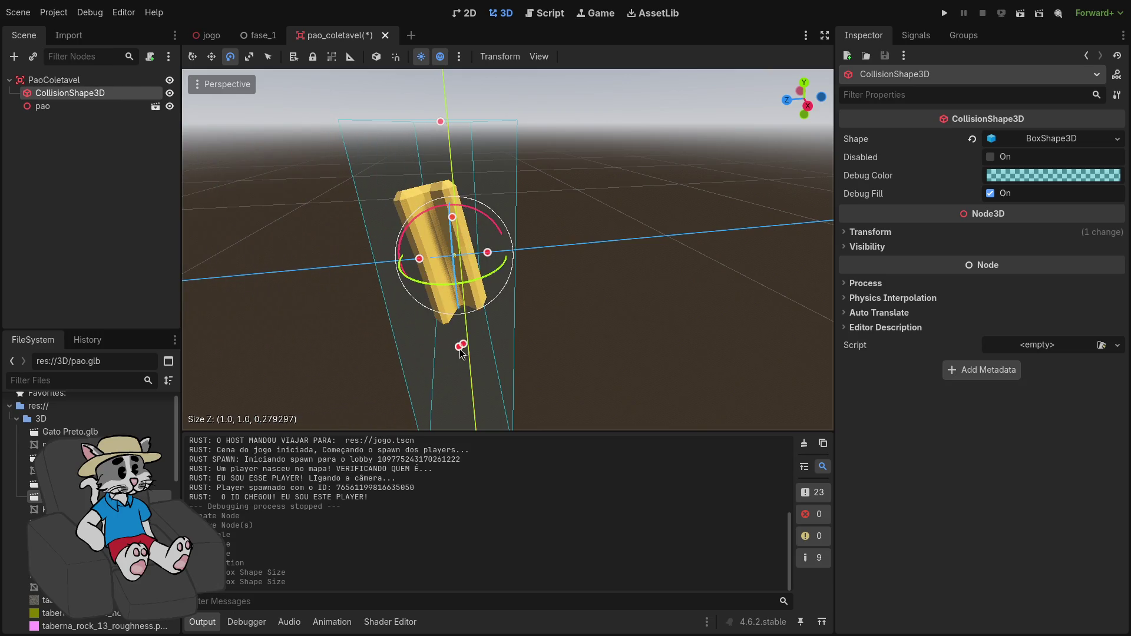
{"action": "right_click", "coordinate": [461, 351]}
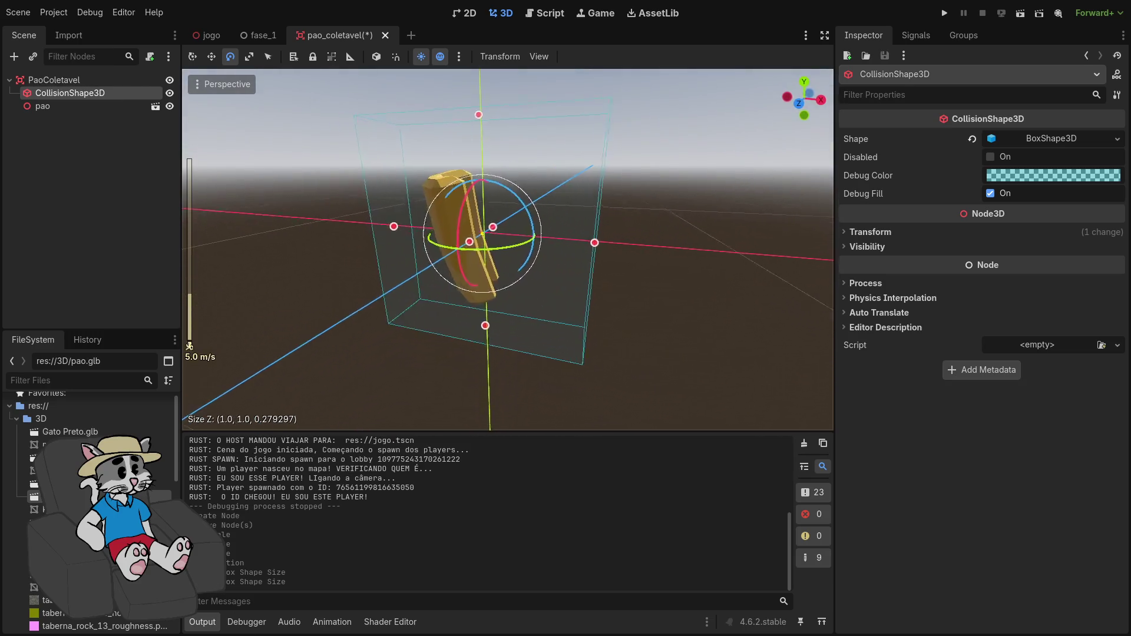
{"action": "key", "text": "w"}
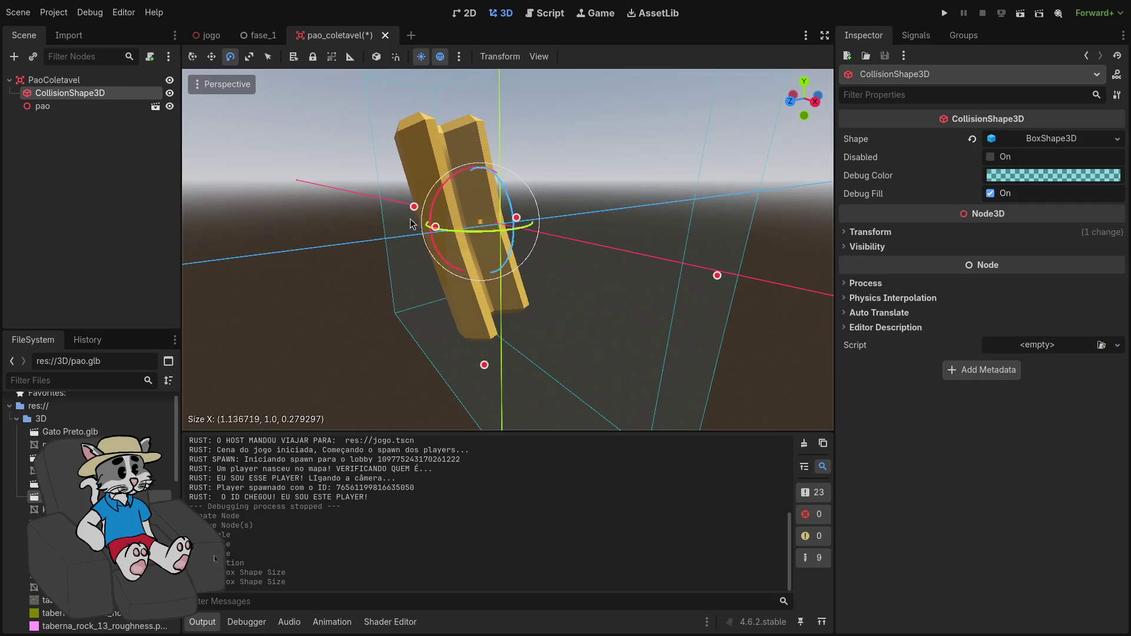
{"action": "left_click_drag", "start_coordinate": [446, 229], "coordinate": [422, 254]}
{"action": "left_click_drag", "start_coordinate": [708, 282], "coordinate": [488, 264]}
{"action": "left_click_drag", "start_coordinate": [456, 350], "coordinate": [459, 302]}
{"action": "mouse_move", "coordinate": [459, 302]}
{"action": "left_mouse_down"}
{"action": "mouse_move", "coordinate": [530, 260]}
{"action": "mouse_move", "coordinate": [609, 245]}
{"action": "mouse_move", "coordinate": [442, 361]}
{"action": "mouse_move", "coordinate": [525, 316]}
{"action": "mouse_move", "coordinate": [569, 266]}
{"action": "mouse_move", "coordinate": [559, 350]}
{"action": "left_mouse_up"}
{"action": "mouse_move", "coordinate": [562, 391]}
{"action": "left_mouse_down"}
{"action": "mouse_move", "coordinate": [553, 340]}
{"action": "mouse_move", "coordinate": [557, 357]}
{"action": "mouse_move", "coordinate": [506, 306]}
{"action": "mouse_move", "coordinate": [509, 322]}
{"action": "left_mouse_up"}
- Trim the box's depth for a snug fit of about 0.33×0.57×0.34
{"action": "key", "text": "w"}
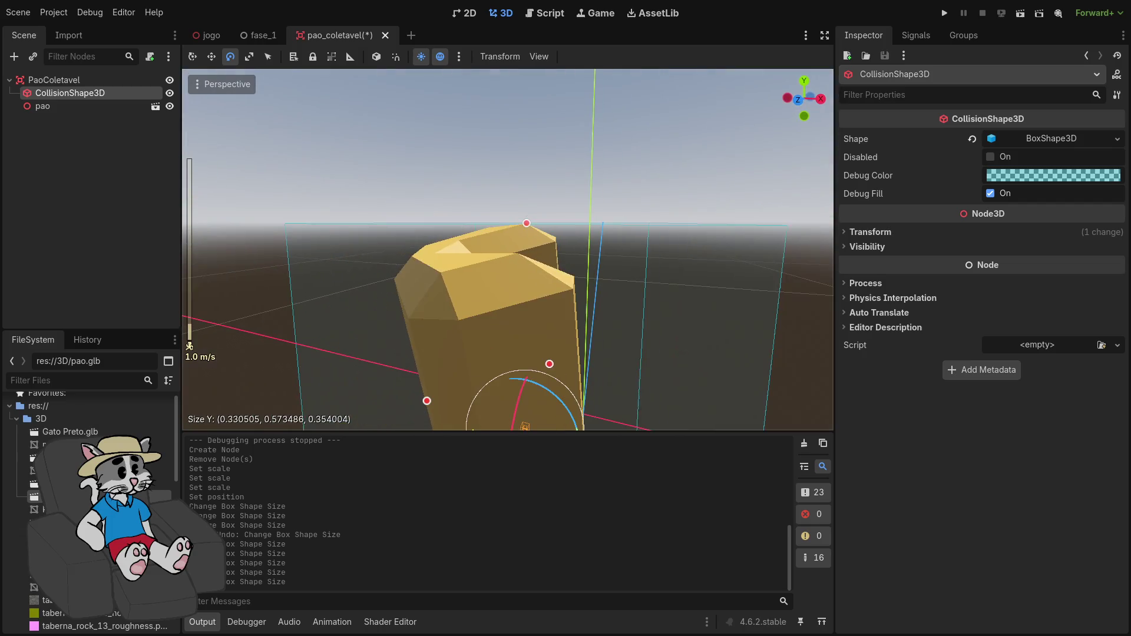
{"action": "key", "text": "q"}
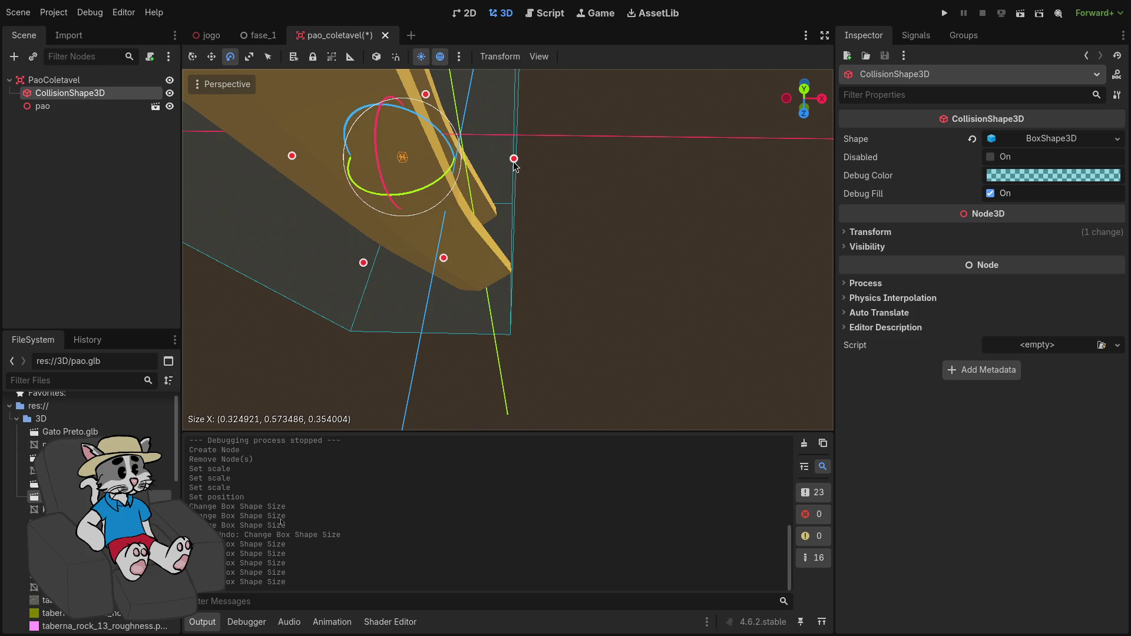
{"action": "mouse_move", "coordinate": [514, 167]}
{"action": "left_mouse_down"}
{"action": "mouse_move", "coordinate": [436, 172]}
{"action": "mouse_move", "coordinate": [529, 261]}
{"action": "mouse_move", "coordinate": [453, 252]}
{"action": "mouse_move", "coordinate": [473, 129]}
{"action": "left_mouse_up"}
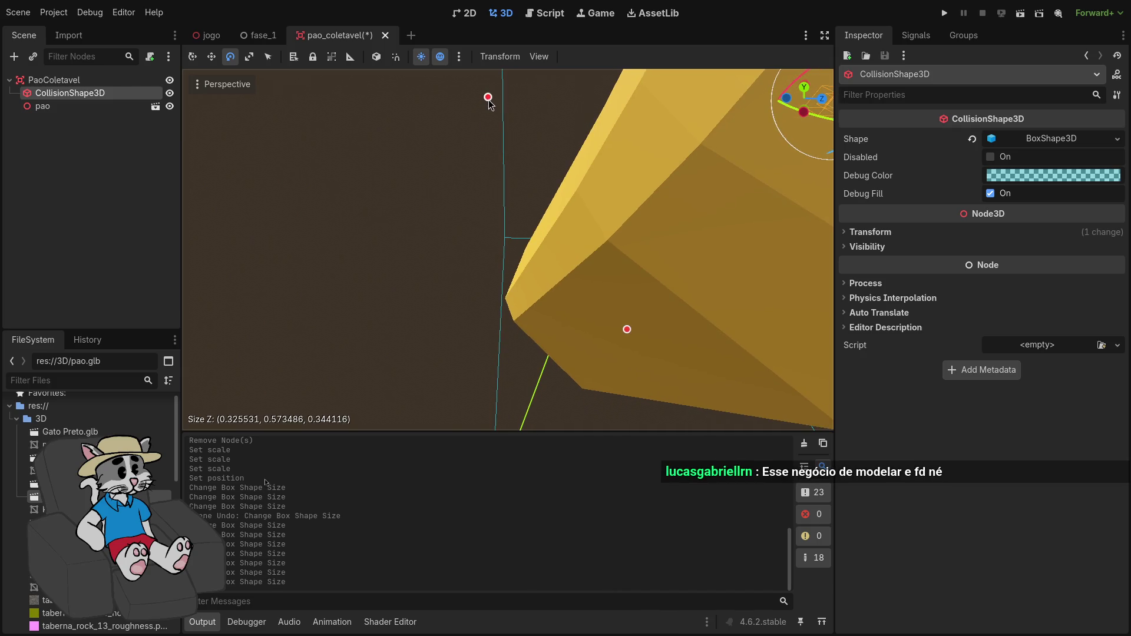
{"action": "mouse_move", "coordinate": [490, 104]}
{"action": "left_mouse_down"}
{"action": "mouse_move", "coordinate": [525, 189]}
{"action": "mouse_move", "coordinate": [560, 206]}
{"action": "mouse_move", "coordinate": [475, 167]}
{"action": "left_mouse_up"}
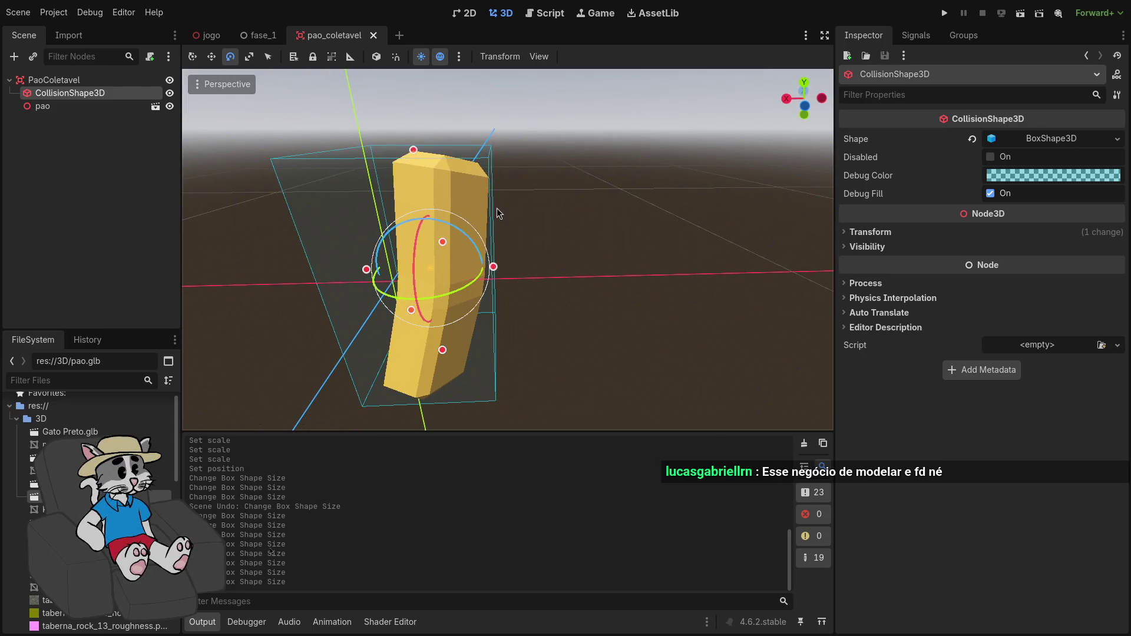
{"action": "left_click", "coordinate": [944, 13]}
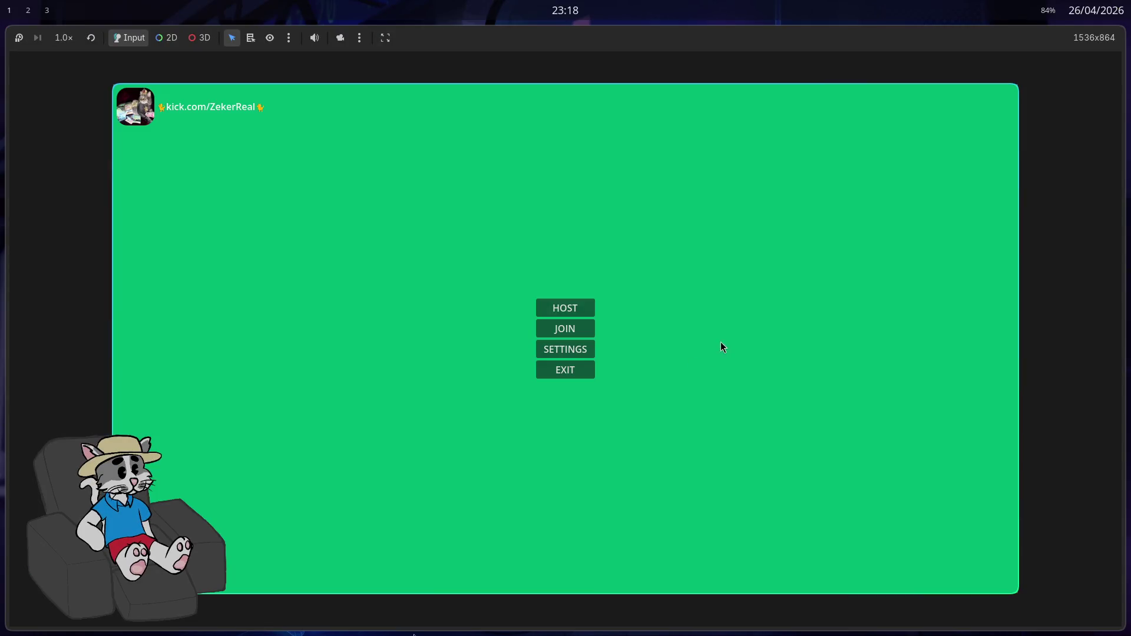
- Host a lobby, start a match to playtest, then stop the game with F8
{"action": "left_click", "coordinate": [564, 304]}
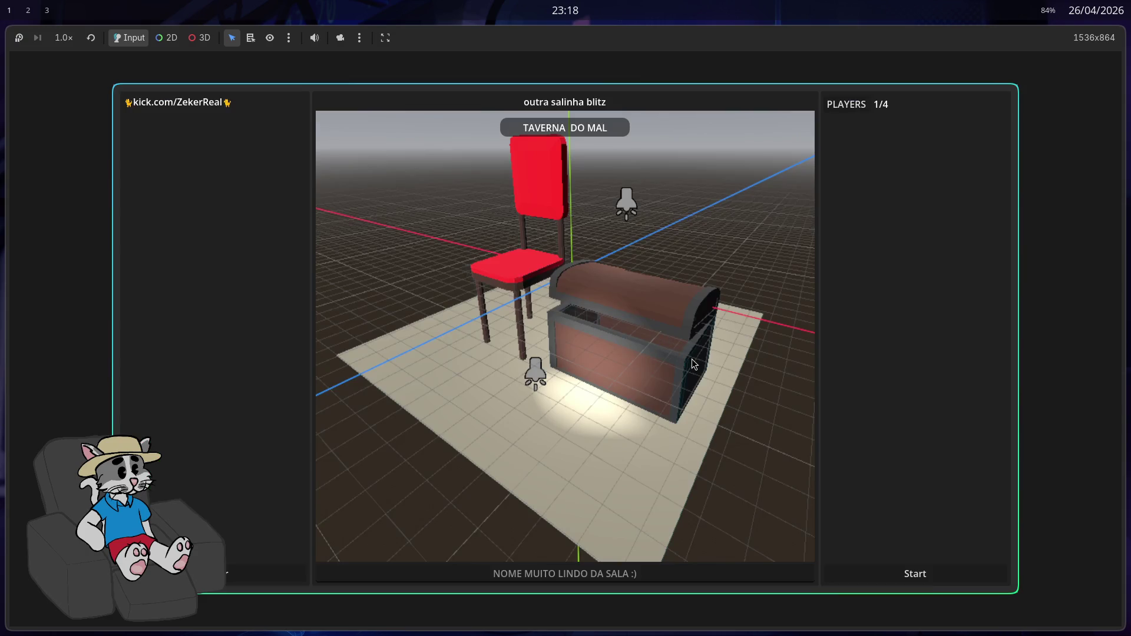
{"action": "left_click", "coordinate": [931, 580]}
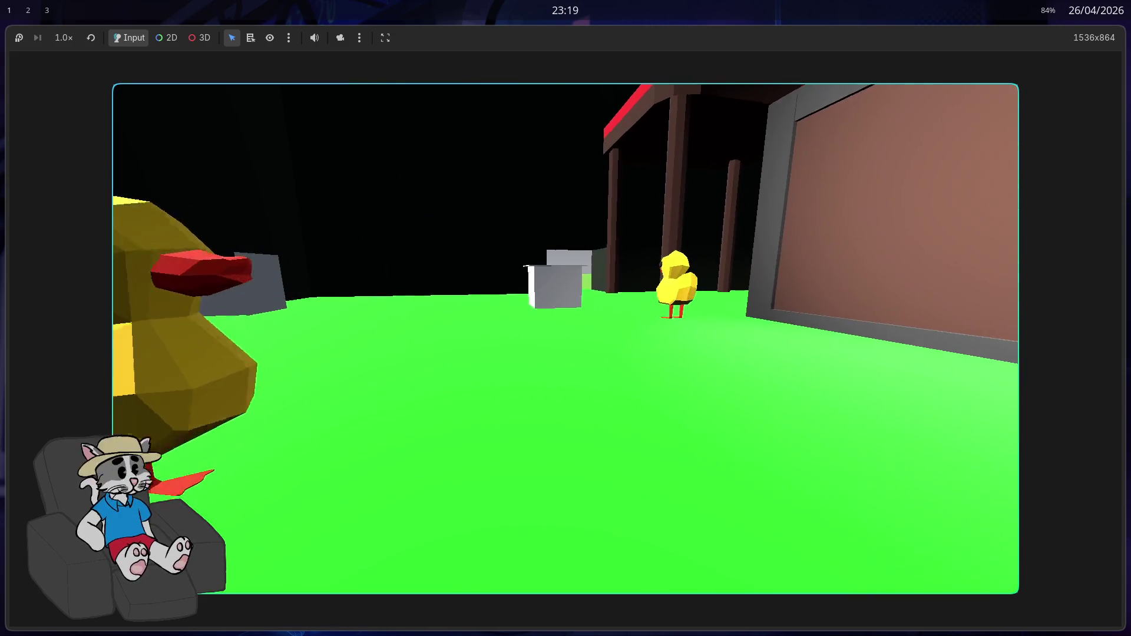
{"action": "key", "text": "F8"}
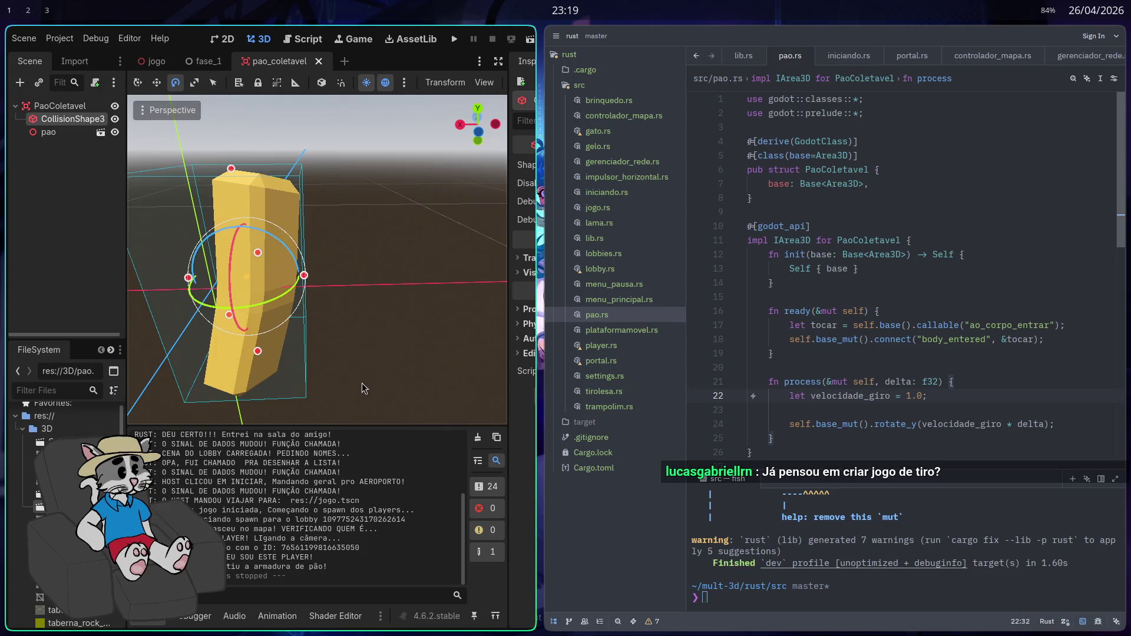
- Maximise the editor, try zeroing the collision shape's position, then undo it
{"action": "key", "text": "super+f"}
{"action": "left_click_drag", "start_coordinate": [353, 358], "coordinate": [337, 306]}
{"action": "left_click", "coordinate": [92, 106]}
{"action": "left_click", "coordinate": [93, 93]}
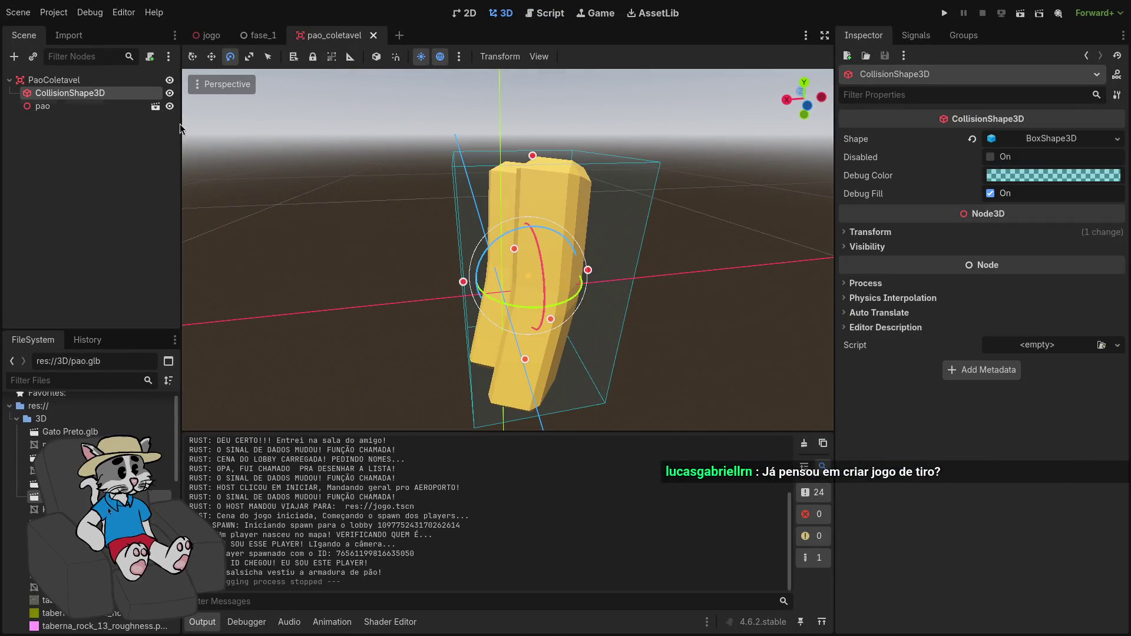
{"action": "left_click", "coordinate": [870, 232]}
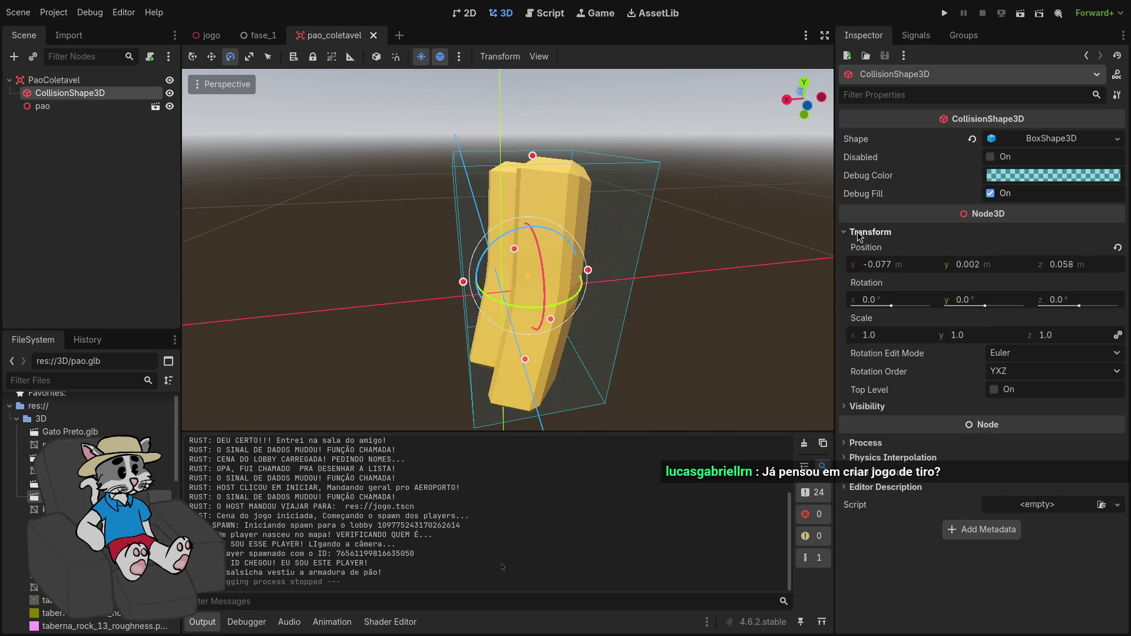
{"action": "left_click", "coordinate": [1117, 251]}
{"action": "left_click", "coordinate": [97, 104]}
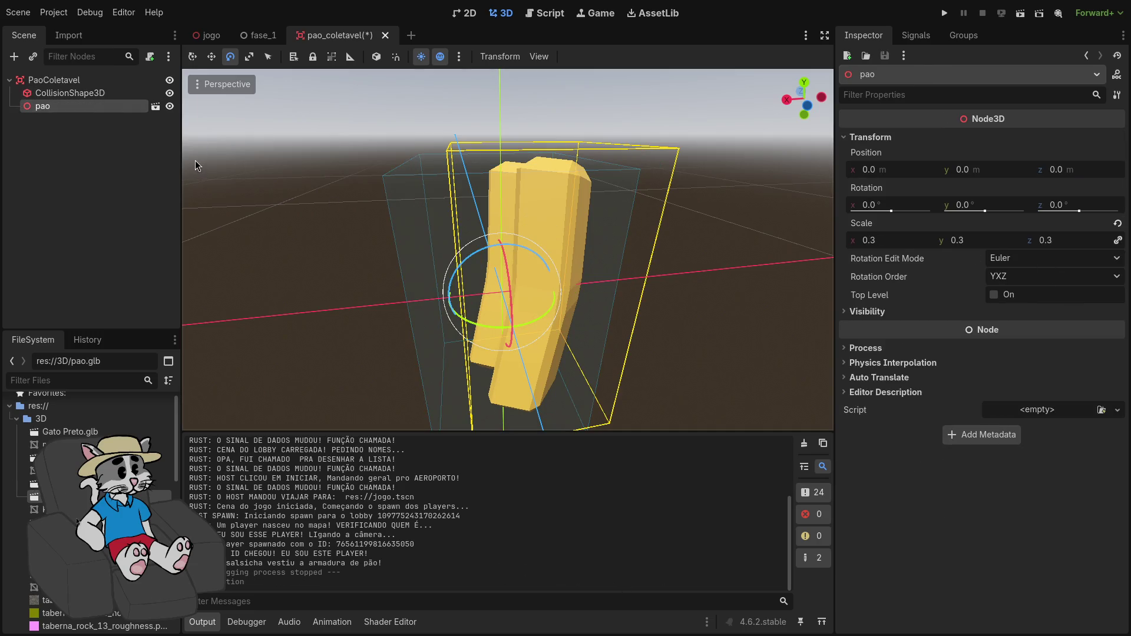
{"action": "left_click", "coordinate": [138, 196]}
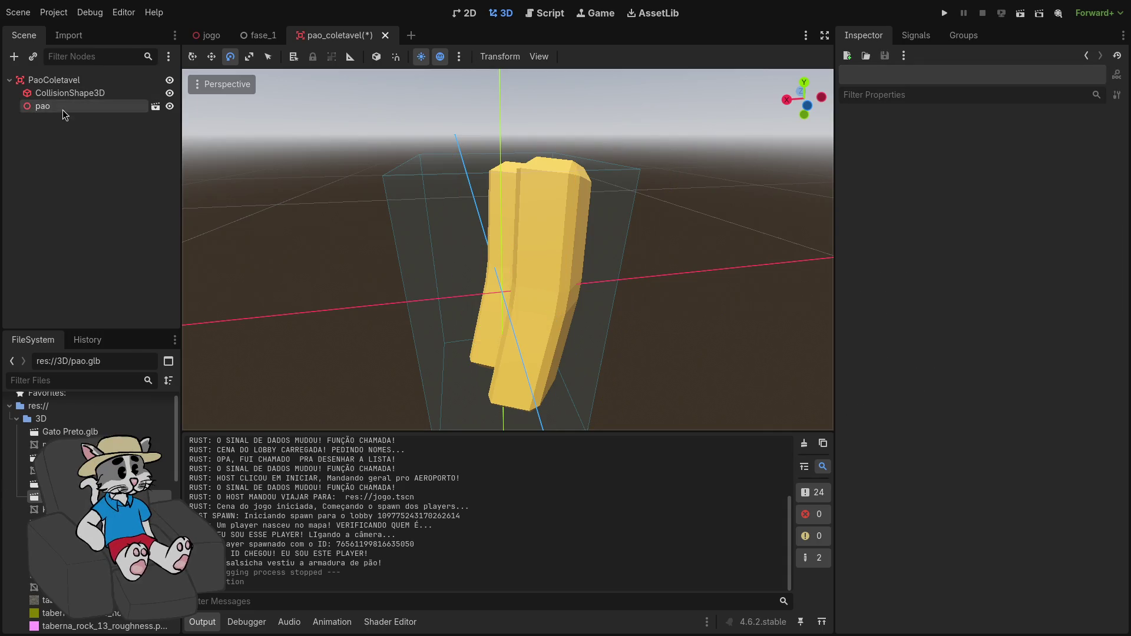
{"action": "left_click", "coordinate": [65, 93]}
{"action": "key", "text": "ctrl+z"}
{"action": "left_click", "coordinate": [73, 110]}
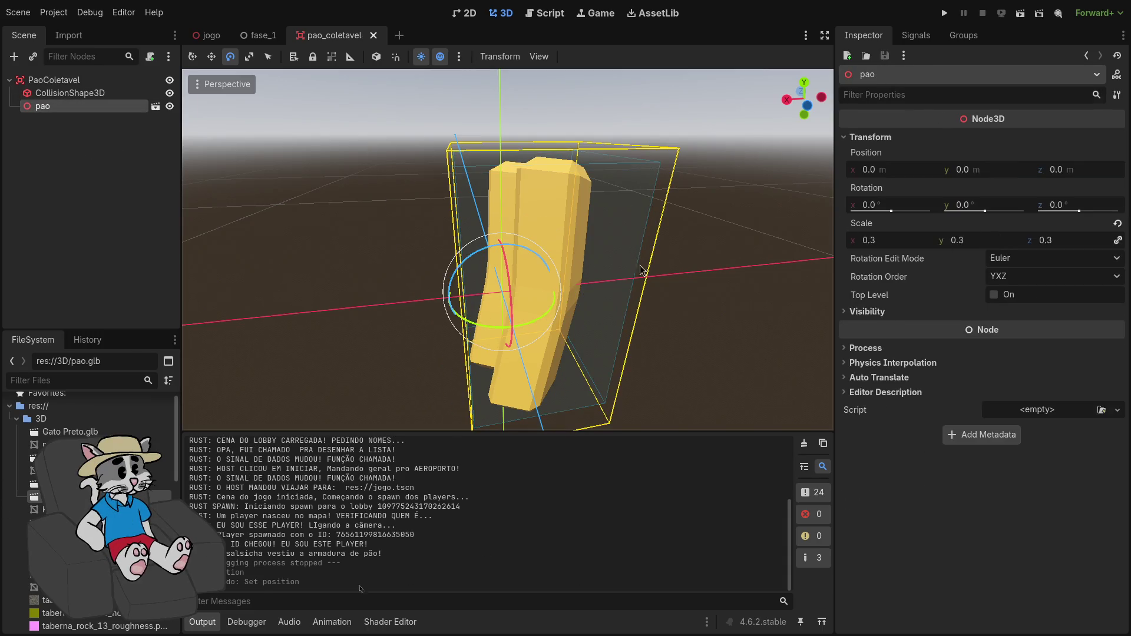
- Move the pao bread and its CollisionShape3D together along the X axis
{"action": "mouse_move", "coordinate": [375, 286]}
{"action": "left_mouse_down"}
{"action": "mouse_move", "coordinate": [366, 277]}
{"action": "mouse_move", "coordinate": [342, 318]}
{"action": "mouse_move", "coordinate": [406, 271]}
{"action": "left_mouse_up"}
{"action": "left_click", "coordinate": [60, 96], "text": "ctrl"}
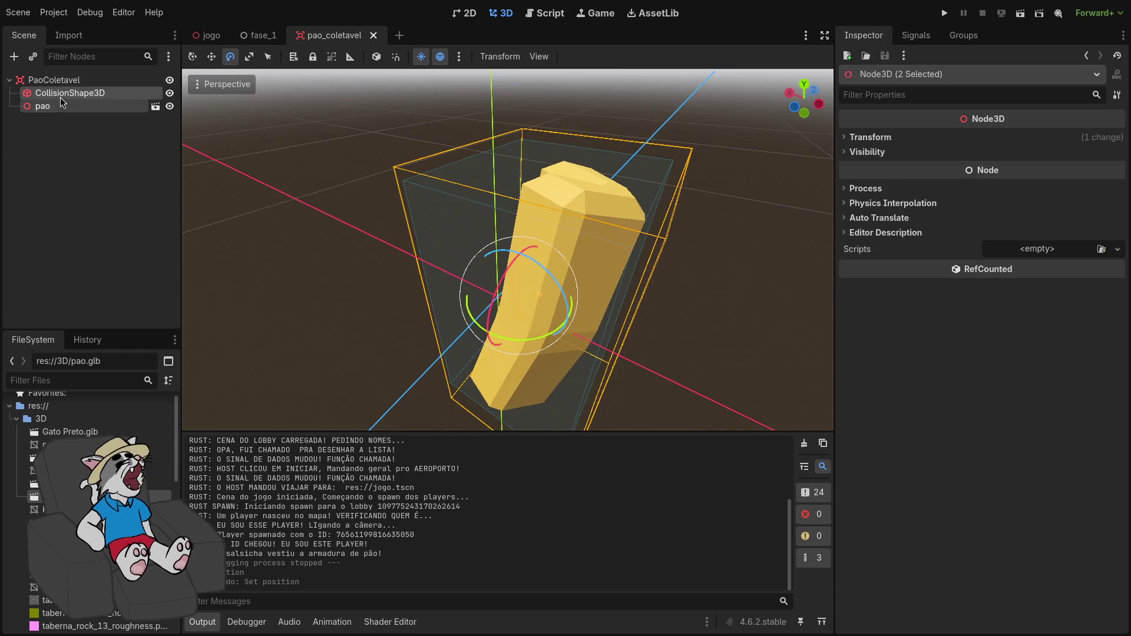
{"action": "key", "text": "w"}
{"action": "mouse_move", "coordinate": [469, 271]}
{"action": "left_mouse_down"}
{"action": "mouse_move", "coordinate": [432, 266]}
{"action": "mouse_move", "coordinate": [531, 262]}
{"action": "mouse_move", "coordinate": [446, 287]}
{"action": "mouse_move", "coordinate": [459, 287]}
{"action": "left_mouse_up"}
{"action": "mouse_move", "coordinate": [507, 337]}
{"action": "left_mouse_down"}
{"action": "mouse_move", "coordinate": [471, 334]}
{"action": "mouse_move", "coordinate": [524, 332]}
{"action": "left_mouse_up"}
- Save the pao_coletavel scene and run the project
{"action": "left_click", "coordinate": [534, 136]}
{"action": "key", "text": "ctrl+s"}
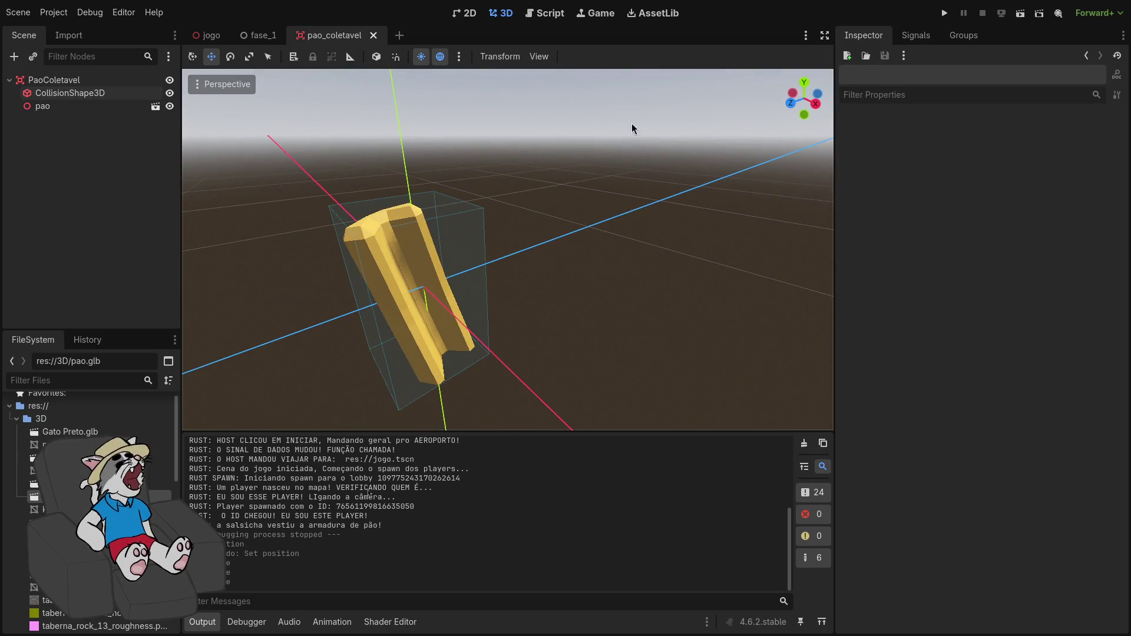
{"action": "left_click", "coordinate": [945, 13]}
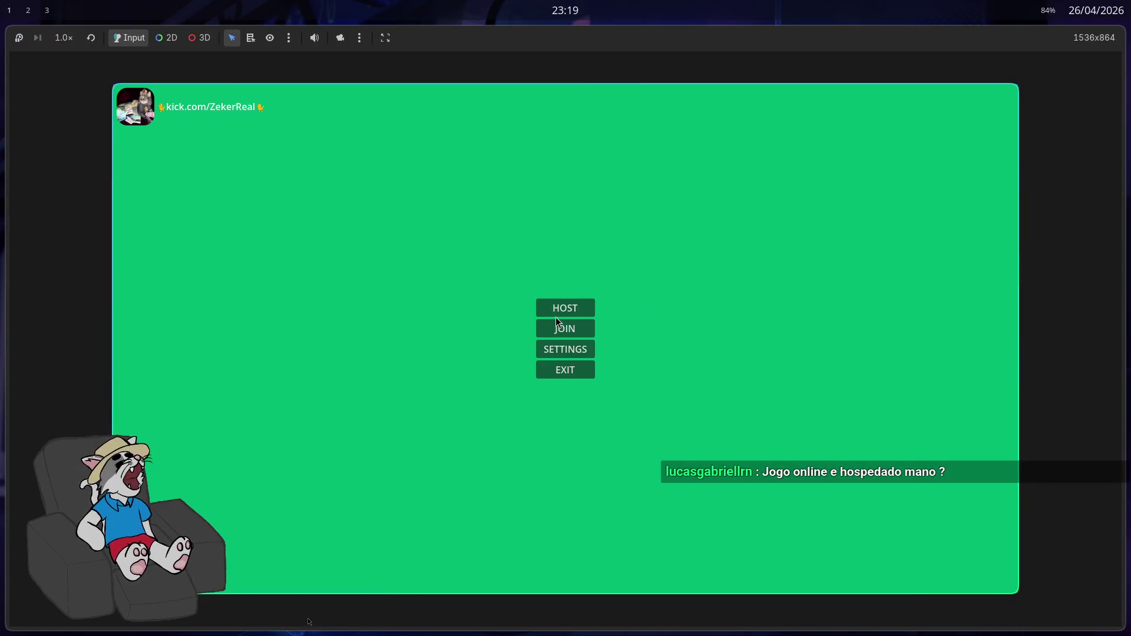
- Host a lobby and start the match in the green arena
{"action": "left_click", "coordinate": [567, 307]}
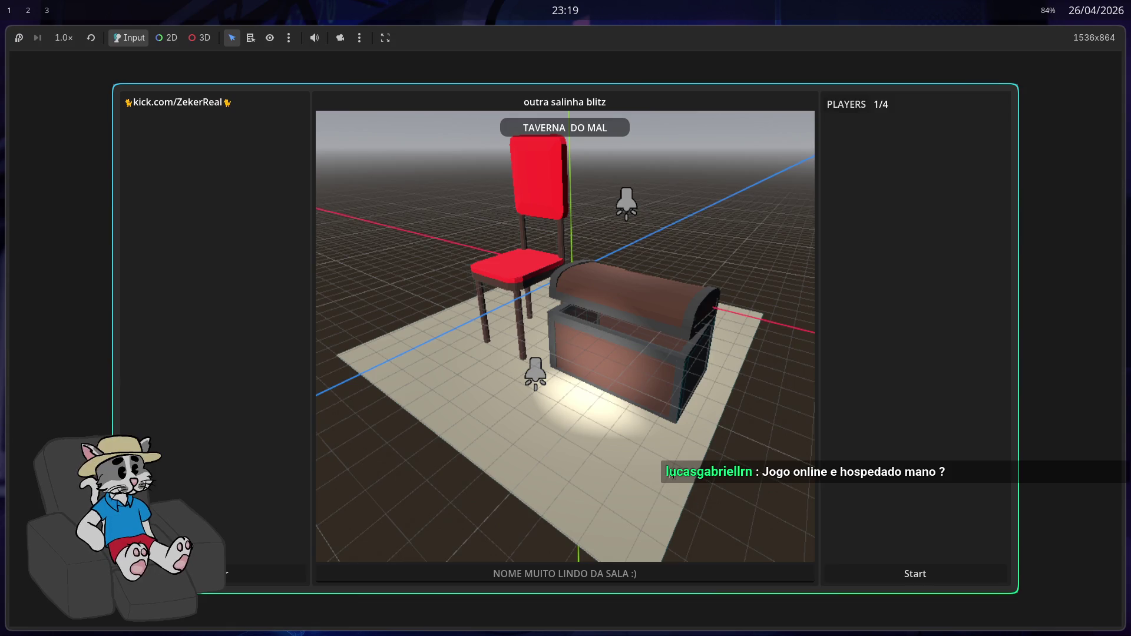
{"action": "left_click", "coordinate": [901, 573]}
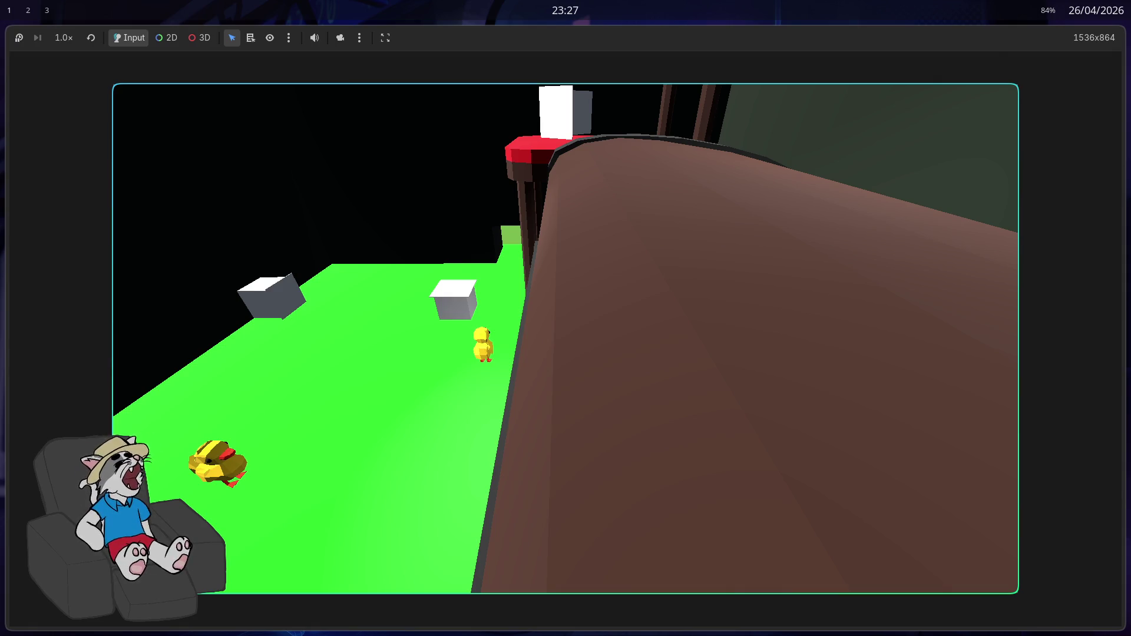
{"action": "key", "text": "space"}
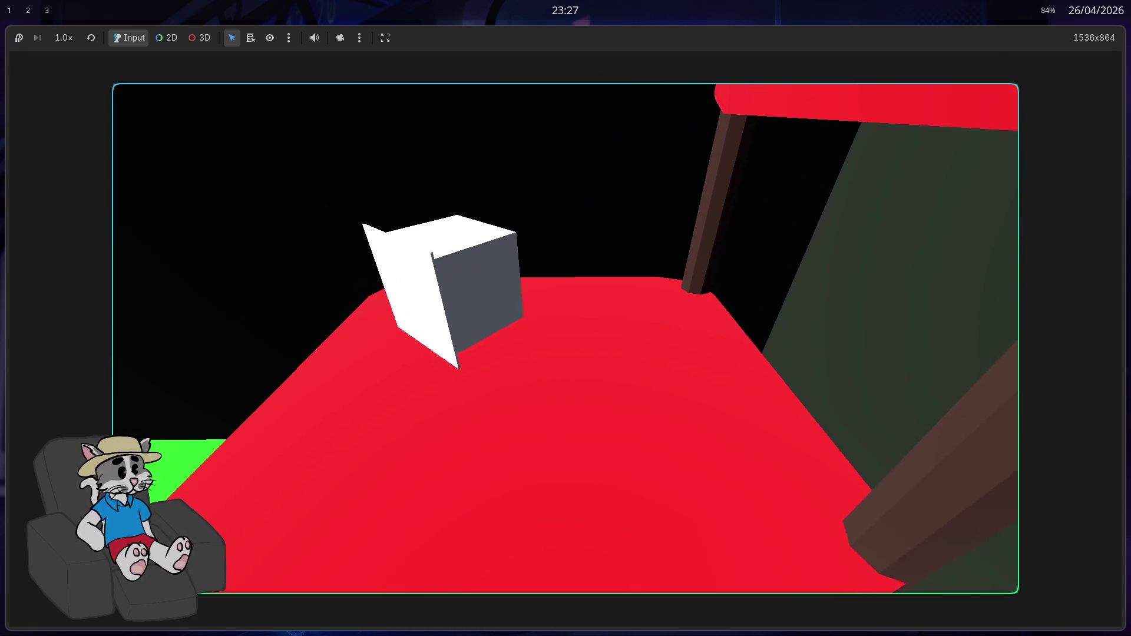
{"action": "key", "text": "w"}
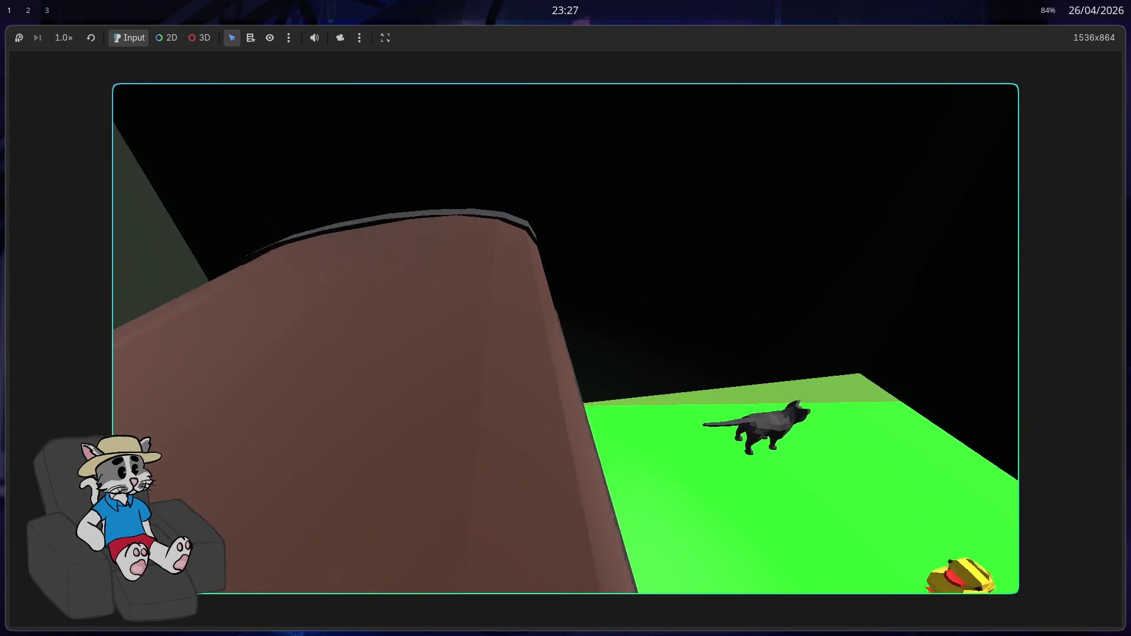
{"action": "key", "text": "Left"}
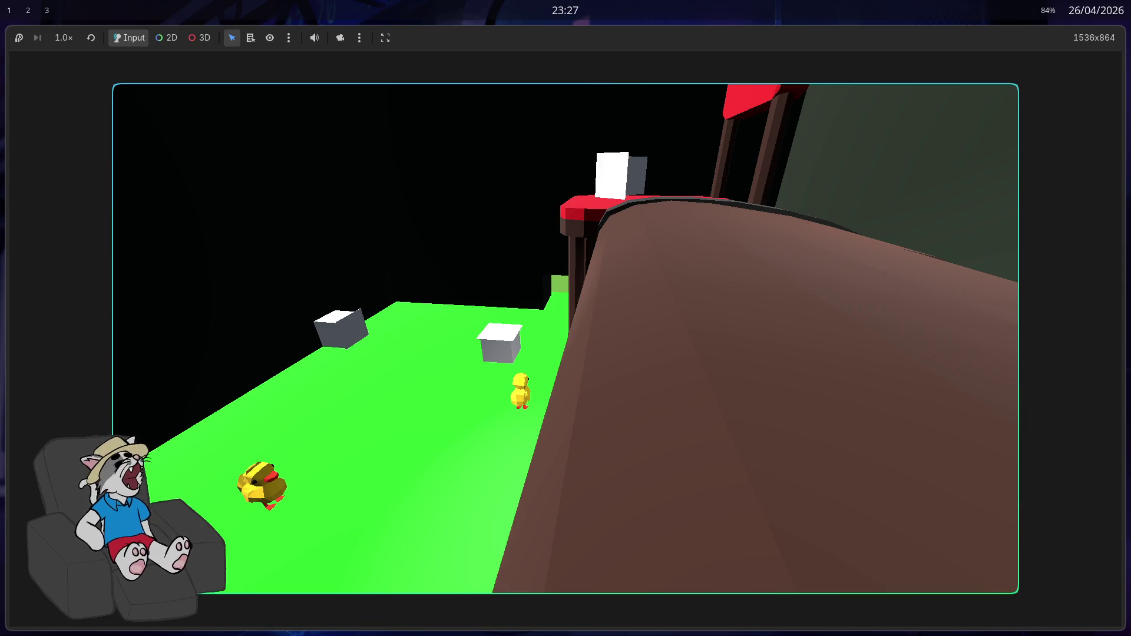
{"action": "key", "text": "w"}
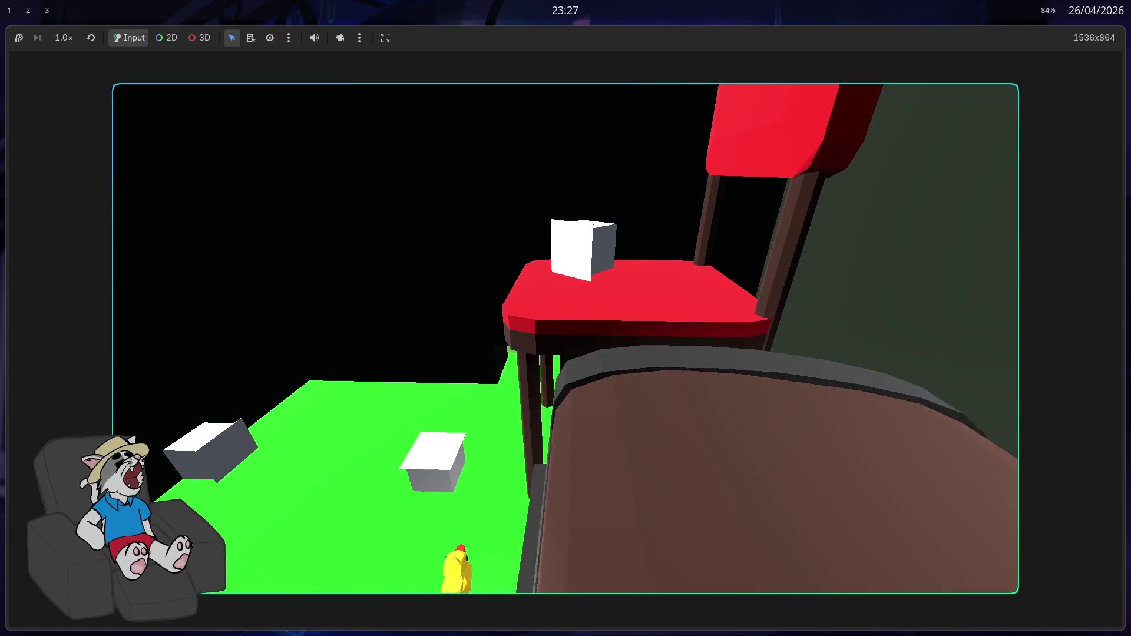
{"action": "key", "text": "s"}
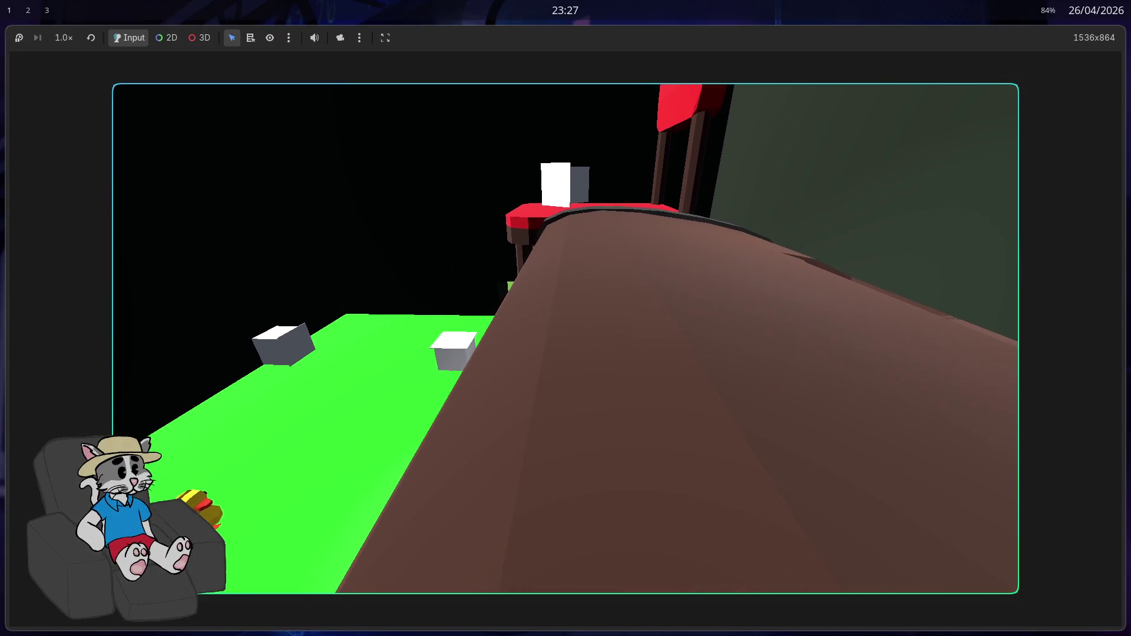
{"action": "key", "text": "a"}
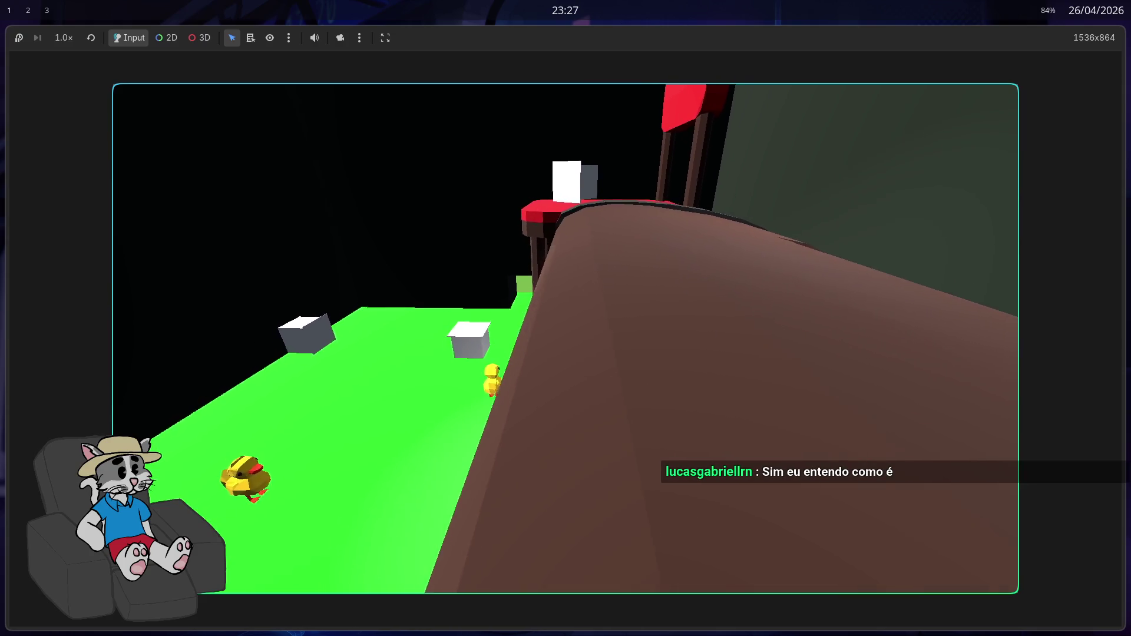
{"action": "key", "text": "w"}
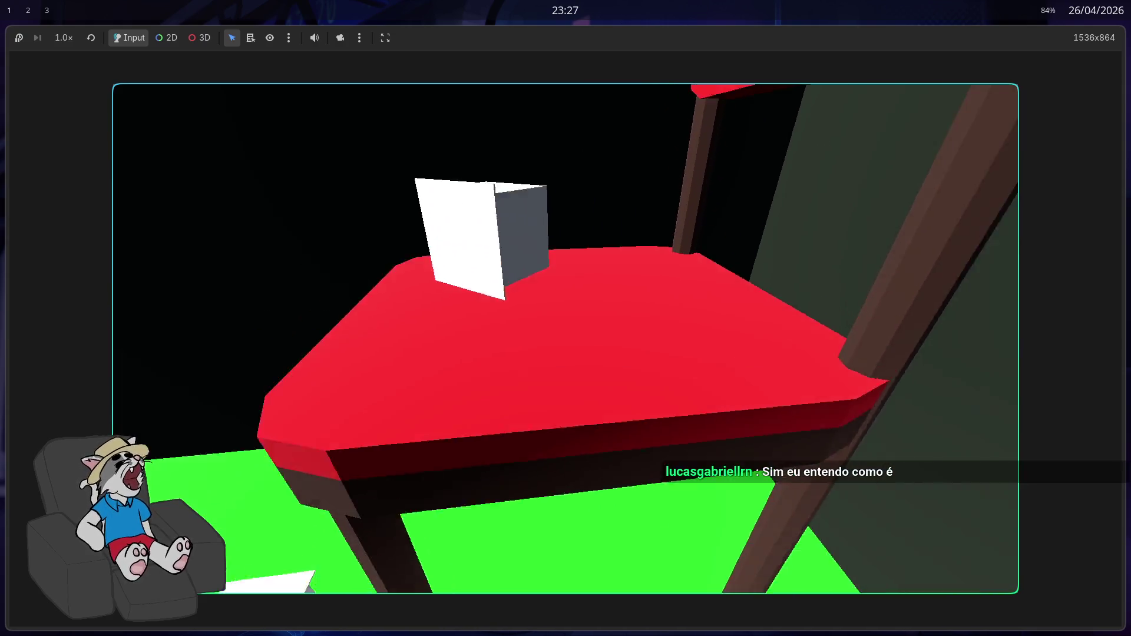
{"action": "key", "text": "w"}
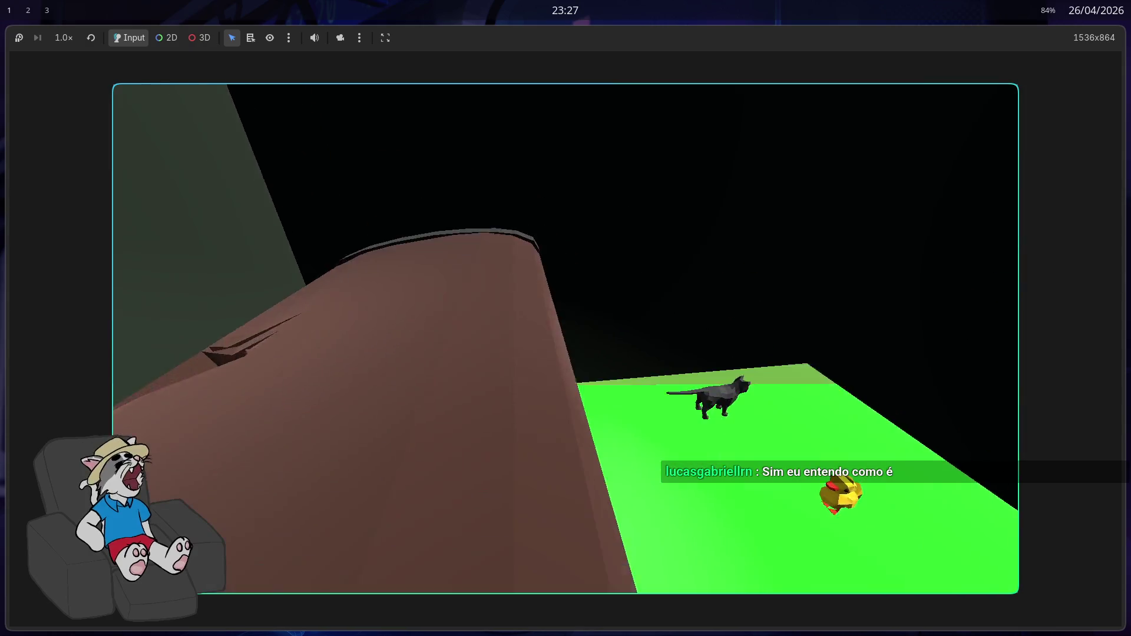
{"action": "key", "text": "w"}
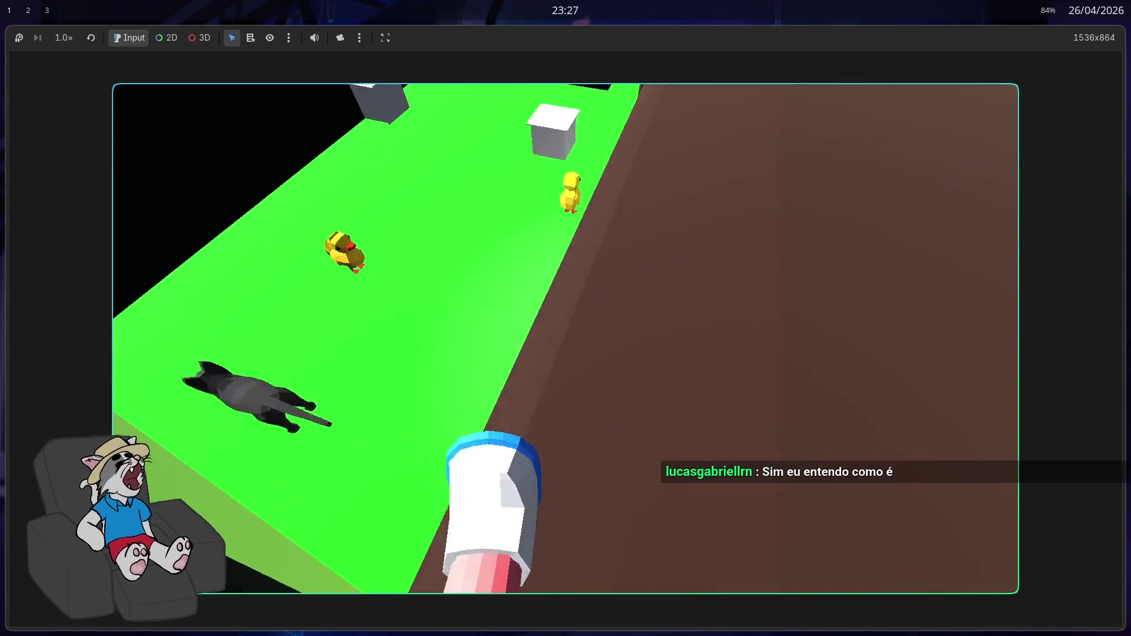
{"action": "key", "text": "w"}
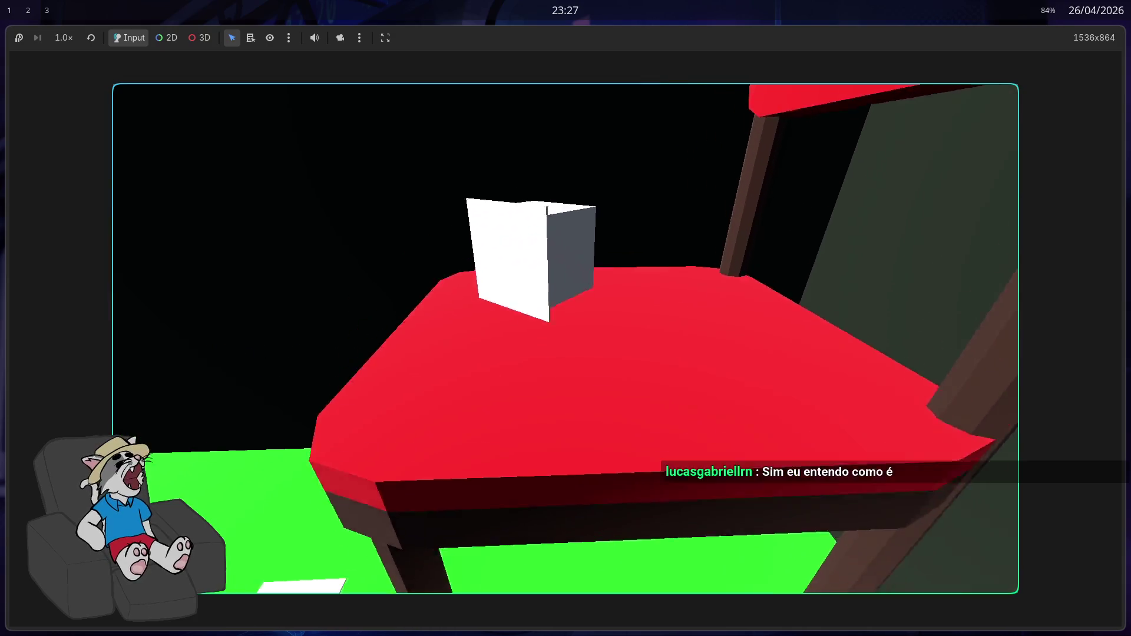
{"action": "key", "text": "w"}
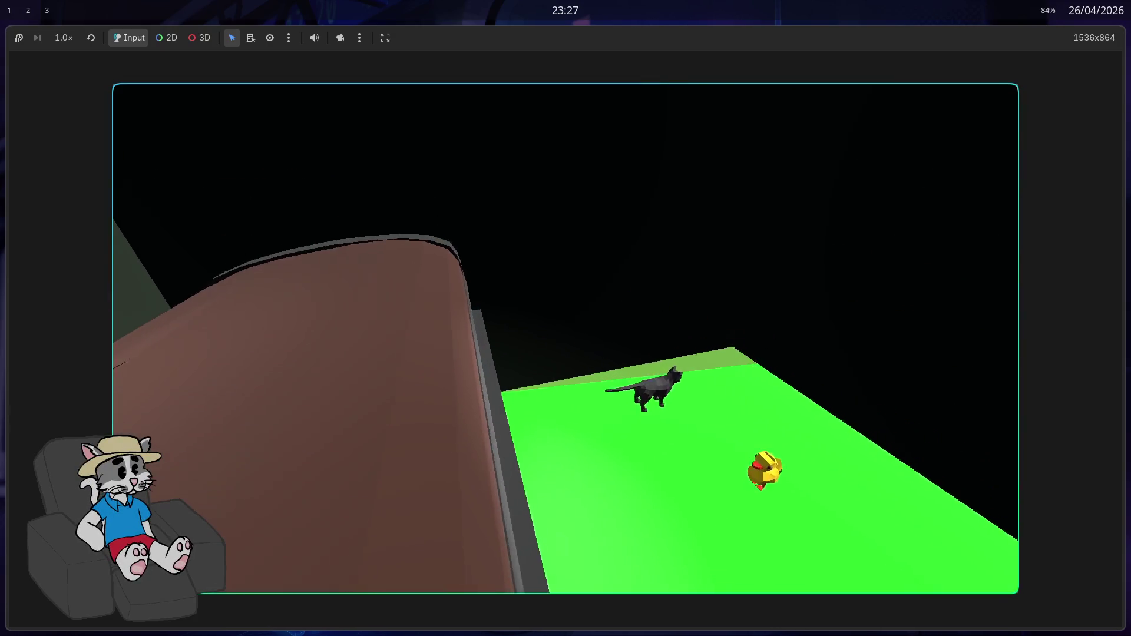
{"action": "key", "text": "w"}
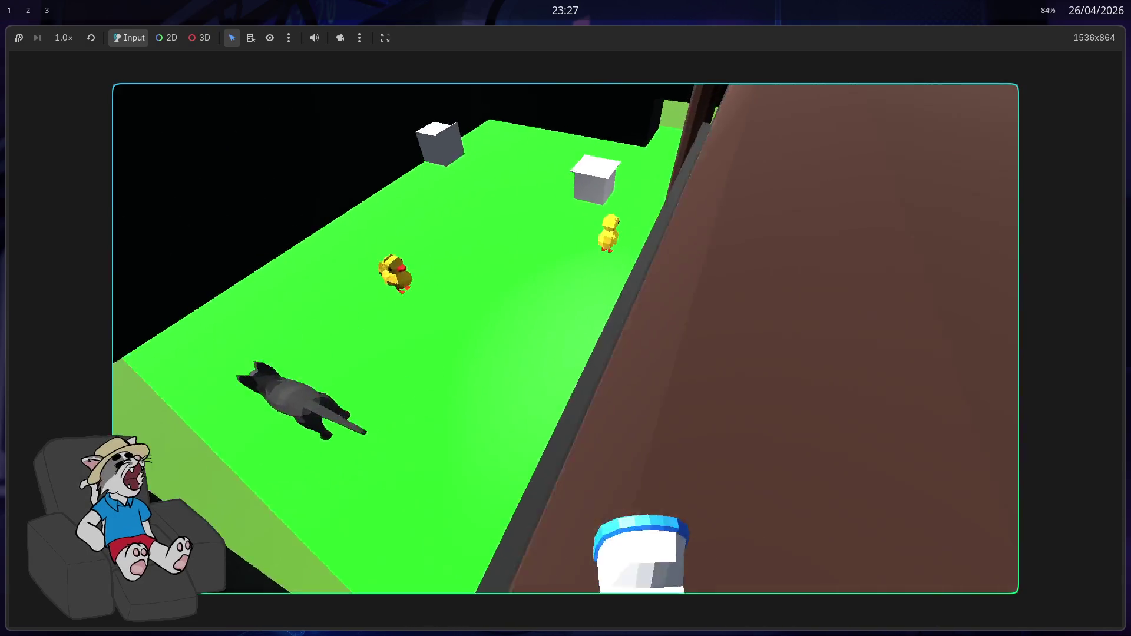
{"action": "key", "text": "w"}
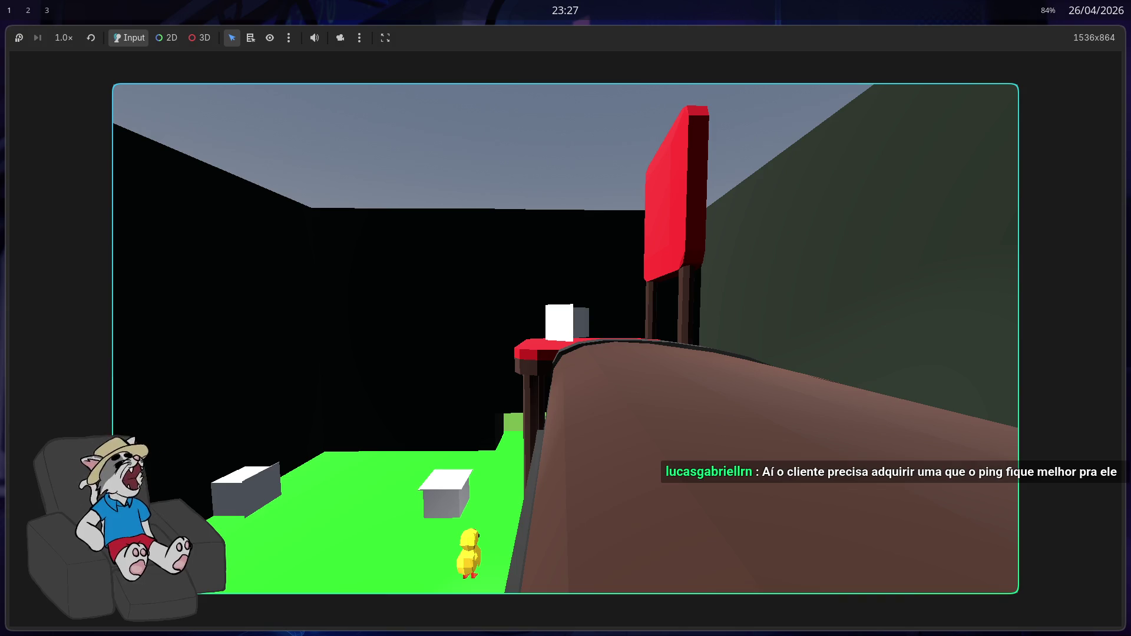
{"action": "key", "text": "w"}
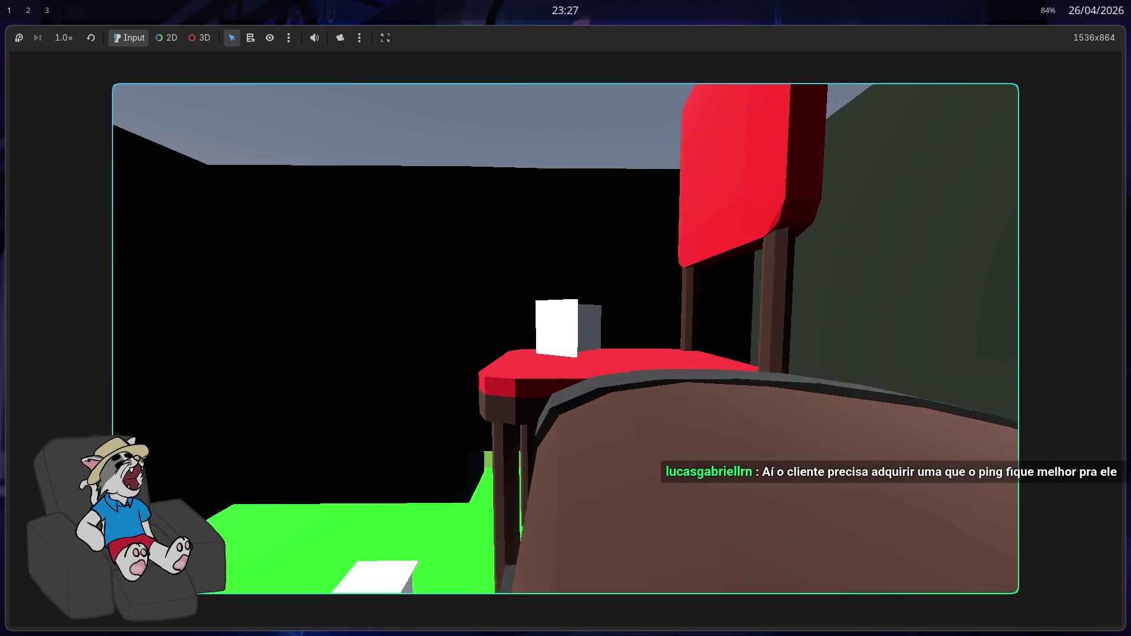
{"action": "key", "text": "w"}
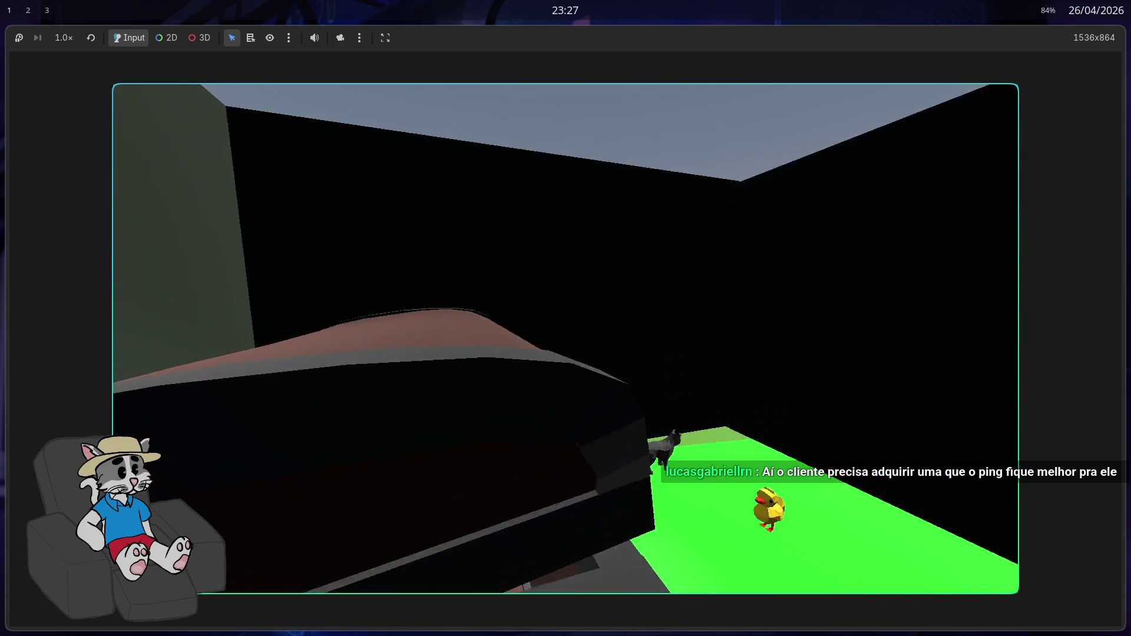
{"action": "key", "text": "w"}
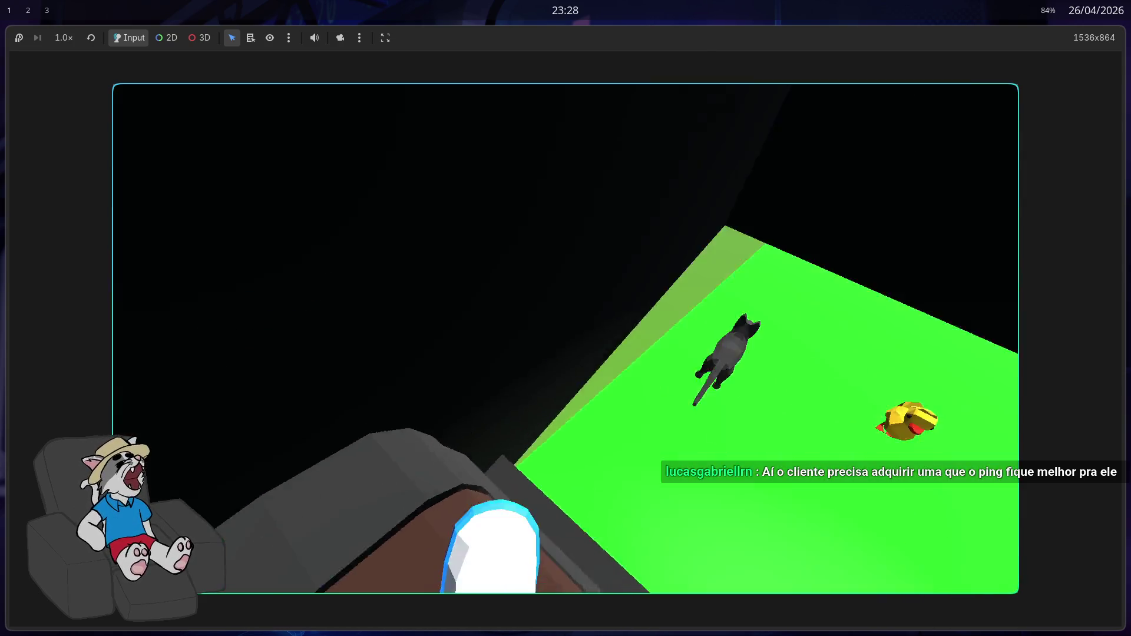
{"action": "key", "text": "s"}
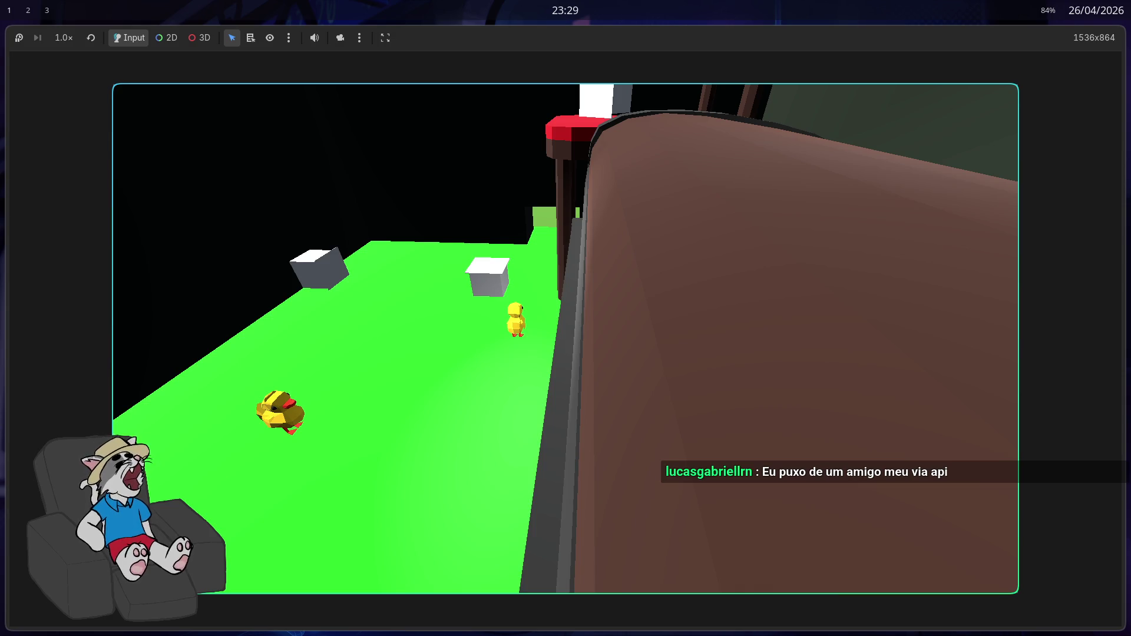
- Walk past the chair over the table and head back toward the red table
{"action": "key", "text": "w"}
{"action": "key", "text": "w"}
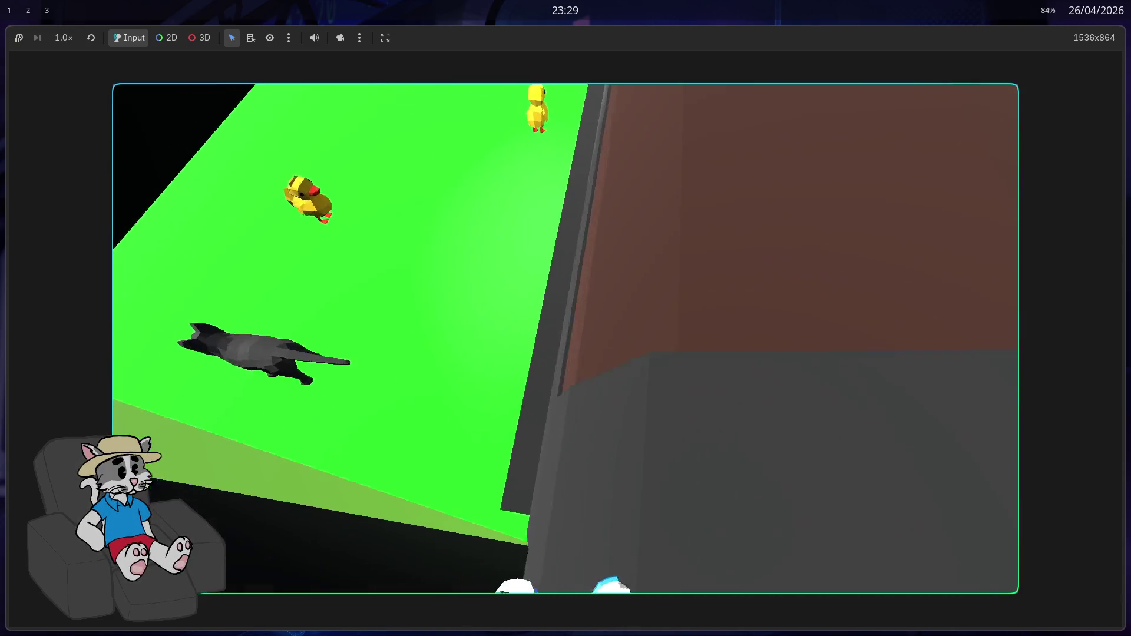
{"action": "key", "text": "w"}
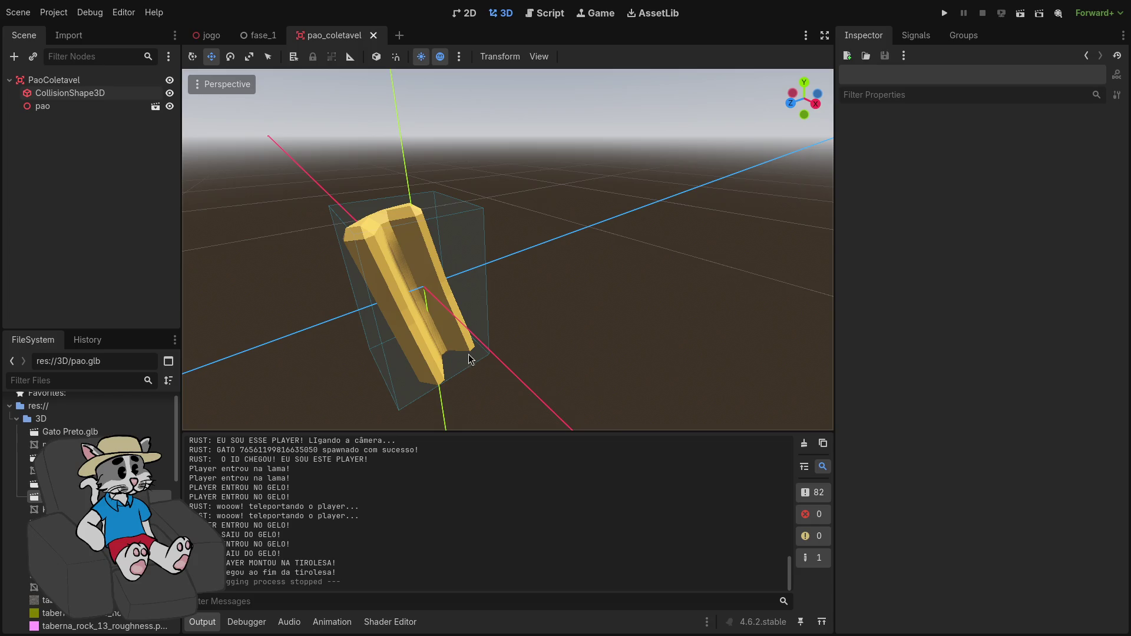
- Restore the Godot window size and switch to the Blender workspace
{"action": "key", "text": "super+f"}
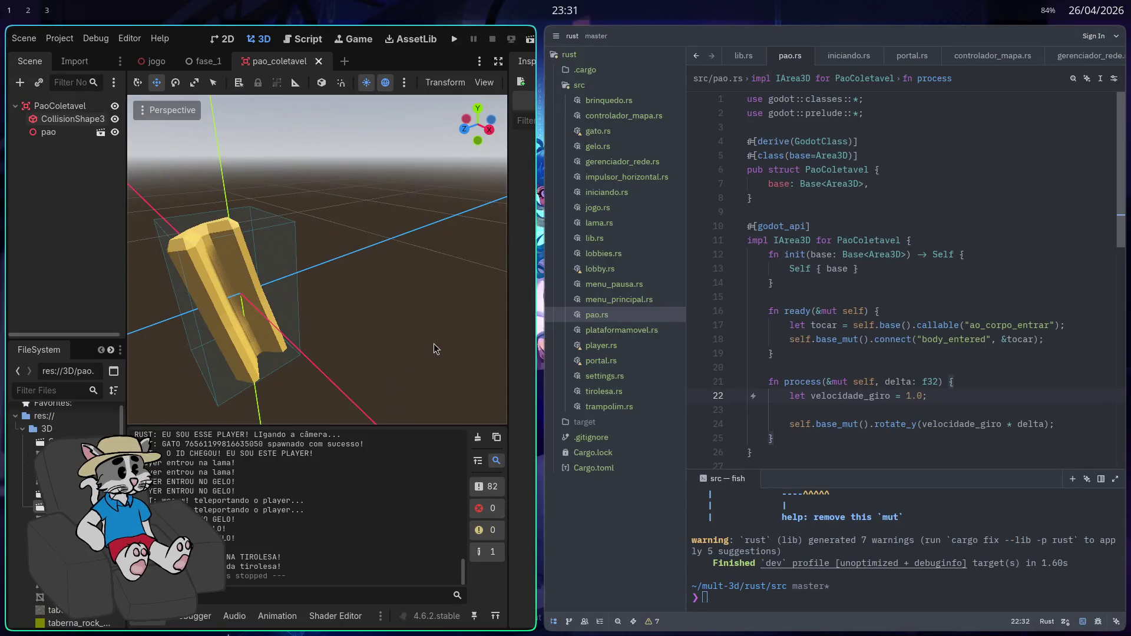
{"action": "key", "text": "super+2"}
{"action": "key", "text": "super+3"}
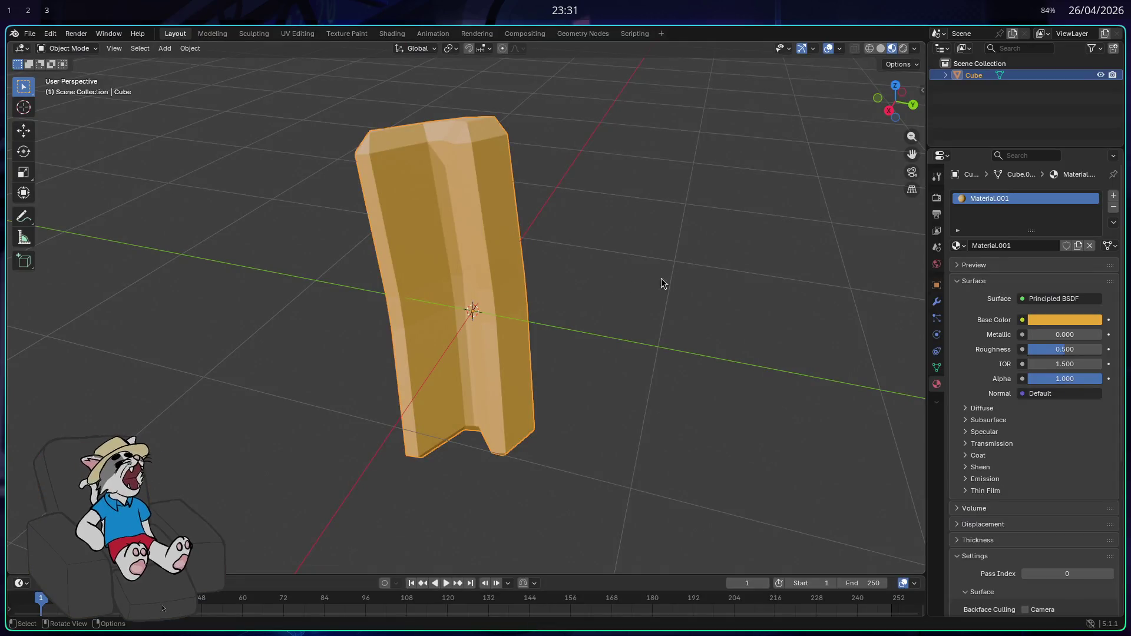
- Start a new General file without saving the bread model and delete the default objects
{"action": "left_click", "coordinate": [29, 33]}
{"action": "mouse_move", "coordinate": [36, 46]}
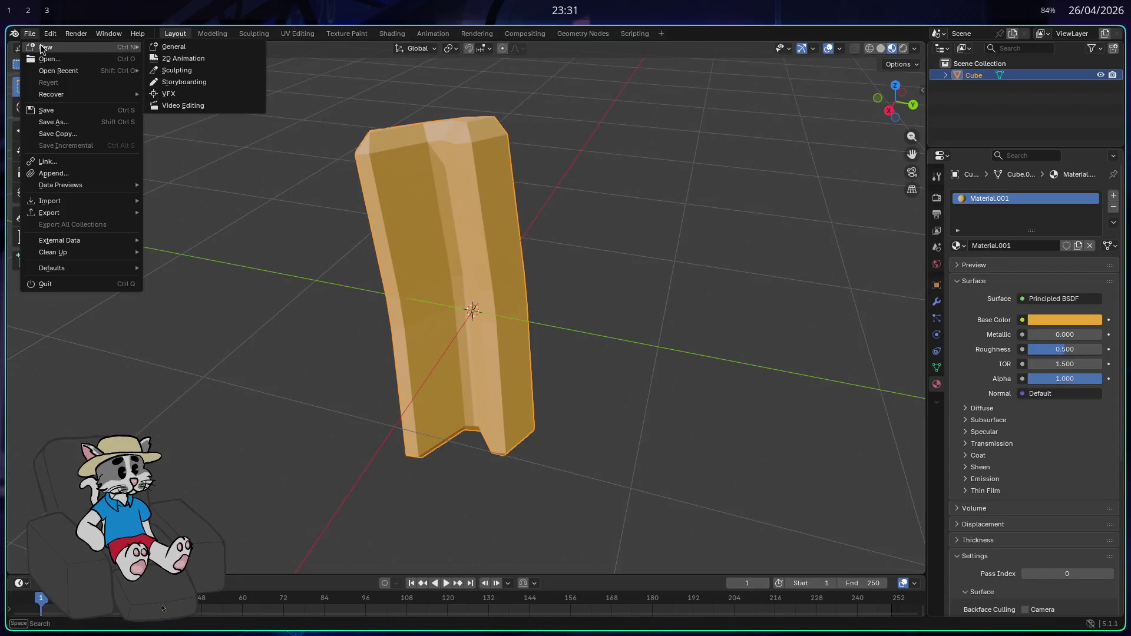
{"action": "left_click", "coordinate": [189, 48]}
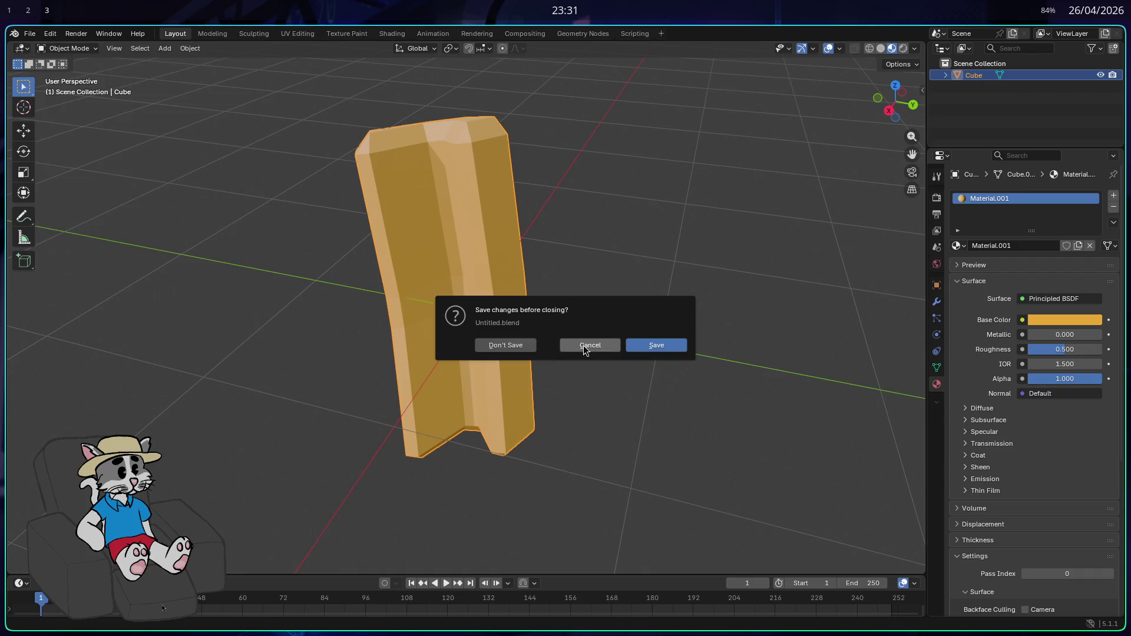
{"action": "left_click", "coordinate": [522, 345]}
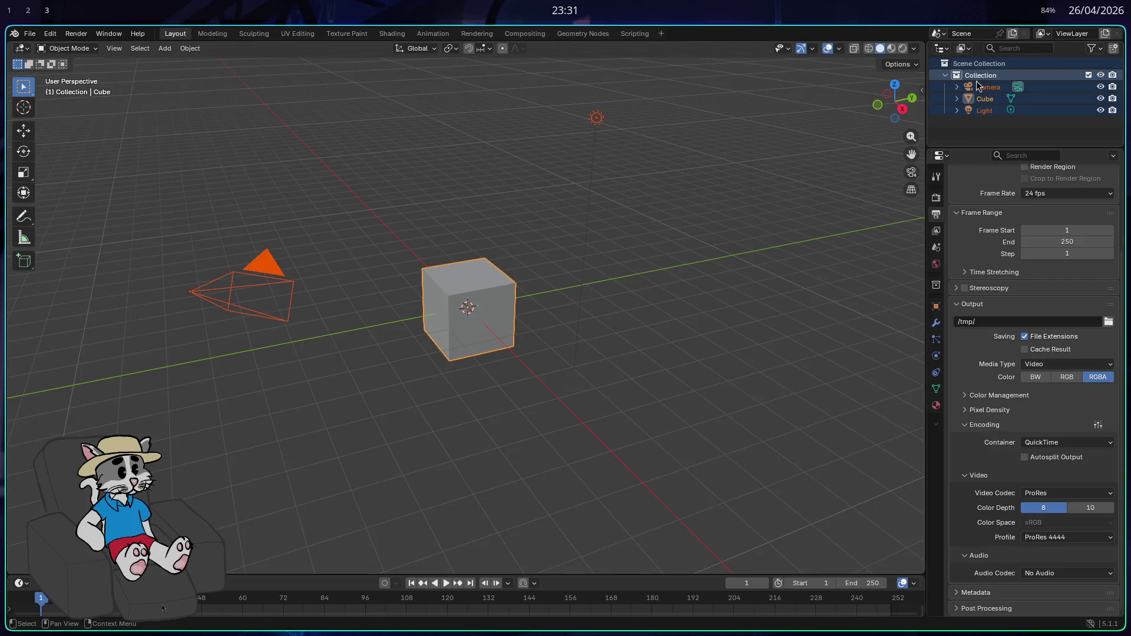
{"action": "key", "text": "Delete"}
- Add a cube mesh and scale it down
{"action": "key", "text": "shift+a"}
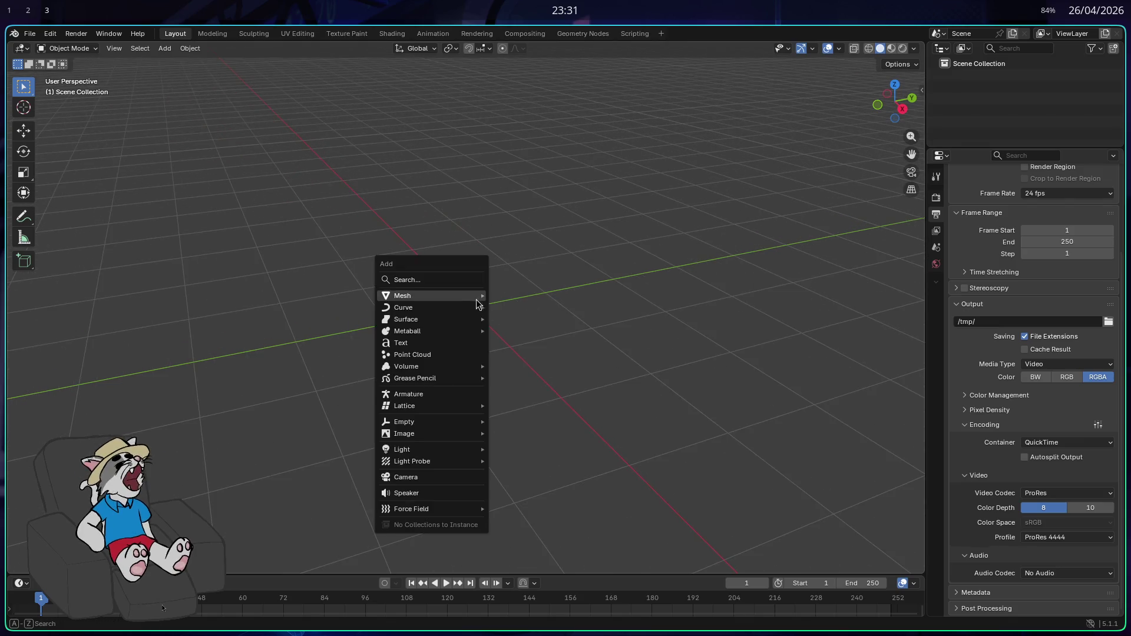
{"action": "mouse_move", "coordinate": [462, 300]}
{"action": "left_click", "coordinate": [521, 308]}
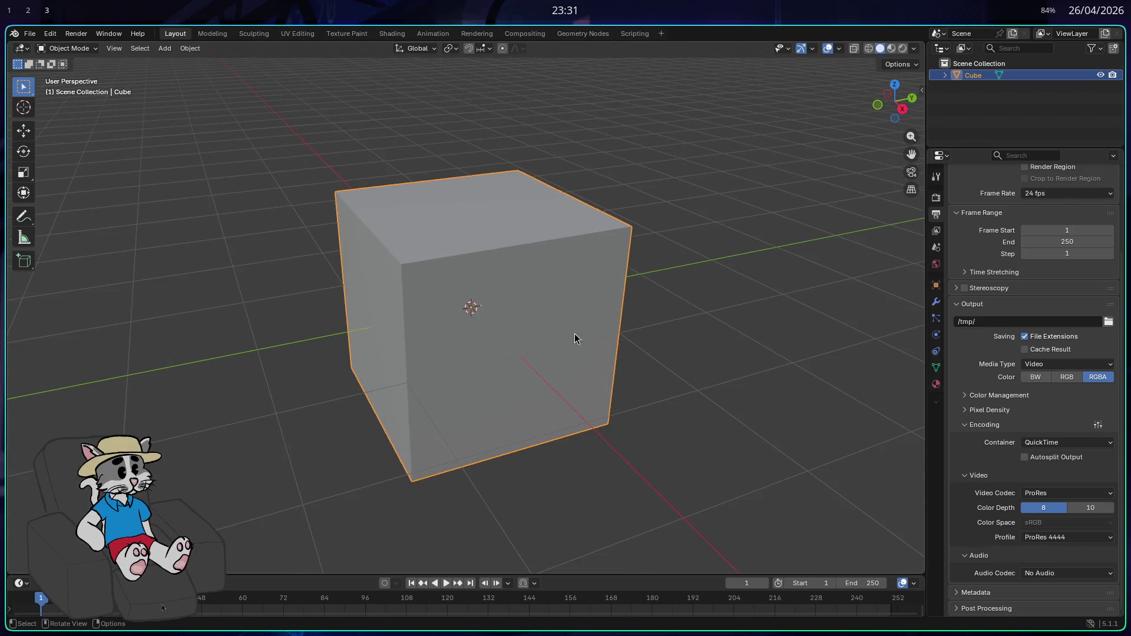
{"action": "key", "text": "s"}
{"action": "left_click", "coordinate": [595, 361]}
{"action": "scroll", "coordinate": [575, 318], "scroll_direction": "up", "scroll_amount": 3}
{"action": "mouse_move", "coordinate": [578, 282]}
{"action": "left_mouse_down"}
{"action": "mouse_move", "coordinate": [624, 320]}
{"action": "mouse_move", "coordinate": [599, 298]}
{"action": "mouse_move", "coordinate": [595, 352]}
{"action": "mouse_move", "coordinate": [601, 291]}
{"action": "left_mouse_up"}
- Enter Edit Mode on the cube with all geometry deselected
{"action": "key", "text": "Tab"}
{"action": "key", "text": "alt+a"}
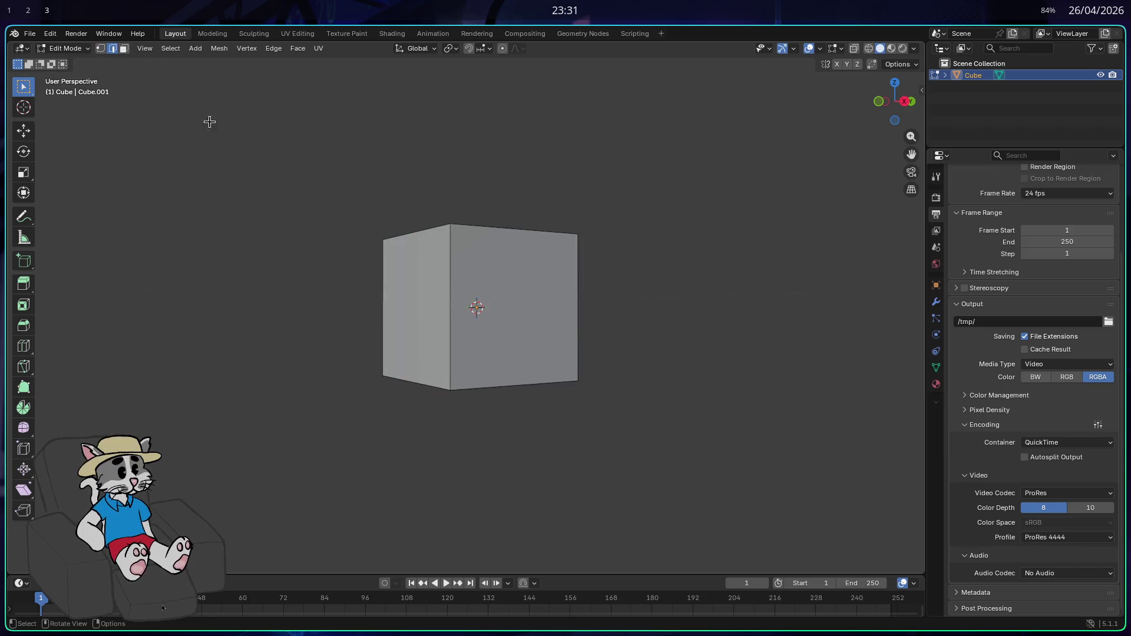
{"action": "left_click_drag", "start_coordinate": [450, 280], "coordinate": [492, 349]}
{"action": "mouse_move", "coordinate": [470, 300]}
{"action": "left_mouse_down"}
{"action": "mouse_move", "coordinate": [457, 308]}
{"action": "mouse_move", "coordinate": [490, 344]}
{"action": "left_mouse_up"}
{"action": "mouse_move", "coordinate": [438, 305]}
{"action": "left_mouse_down"}
{"action": "mouse_move", "coordinate": [321, 366]}
{"action": "mouse_move", "coordinate": [478, 336]}
{"action": "mouse_move", "coordinate": [513, 361]}
{"action": "mouse_move", "coordinate": [475, 335]}
{"action": "left_mouse_up"}
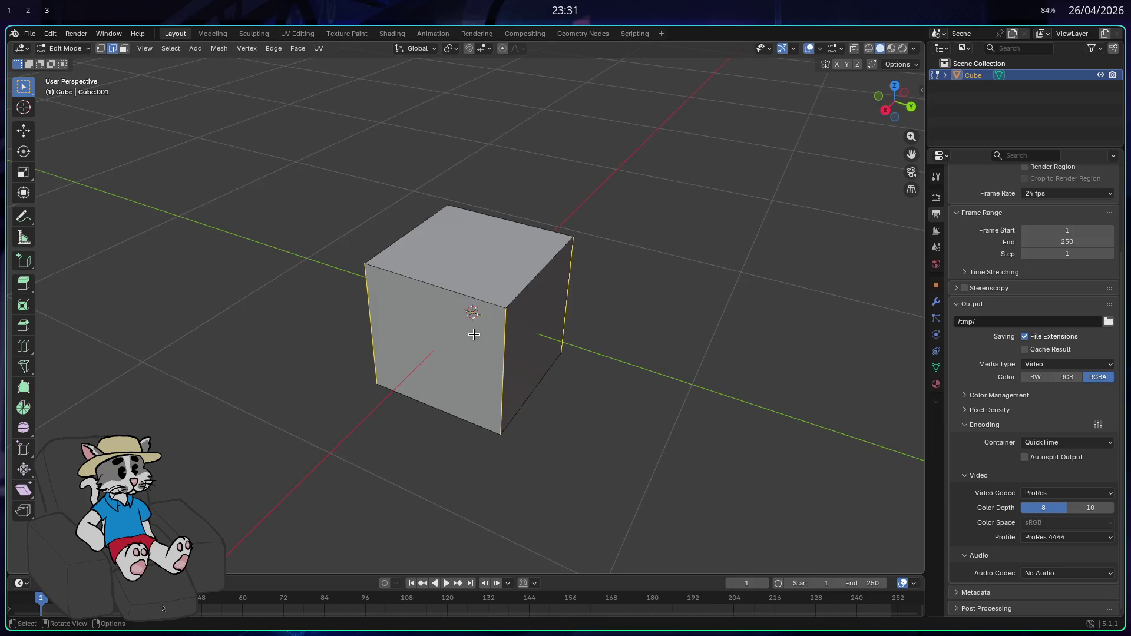
- Bevel the cube's vertical edges with 2 segments
{"action": "key", "text": "ctrl+b"}
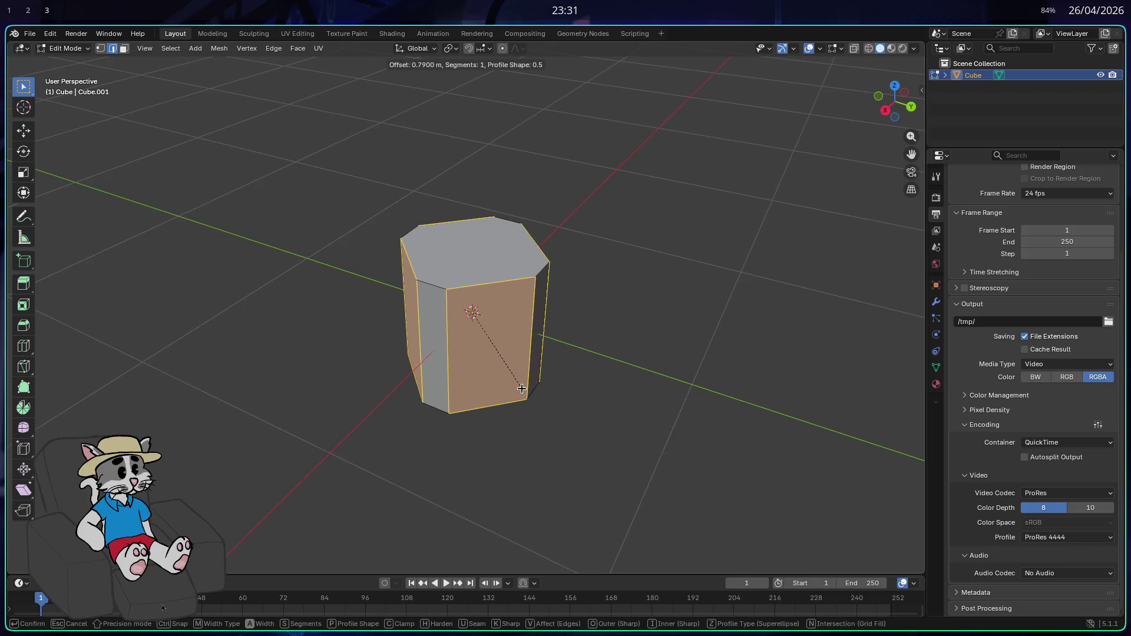
{"action": "scroll", "coordinate": [522, 388], "scroll_direction": "up", "scroll_amount": 1}
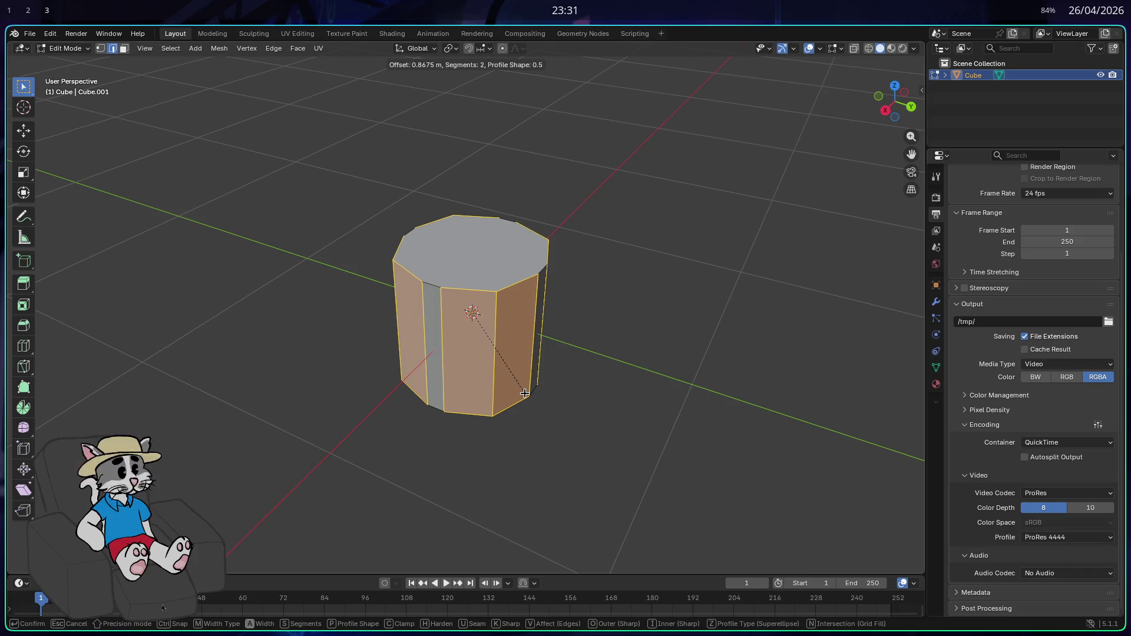
{"action": "left_click", "coordinate": [525, 393]}
- Delete the column's top face to leave it open
{"action": "key", "text": "Tab"}
{"action": "mouse_move", "coordinate": [609, 409]}
{"action": "left_mouse_down"}
{"action": "mouse_move", "coordinate": [654, 268]}
{"action": "mouse_move", "coordinate": [529, 284]}
{"action": "mouse_move", "coordinate": [504, 312]}
{"action": "left_mouse_up"}
{"action": "key", "text": "Tab"}
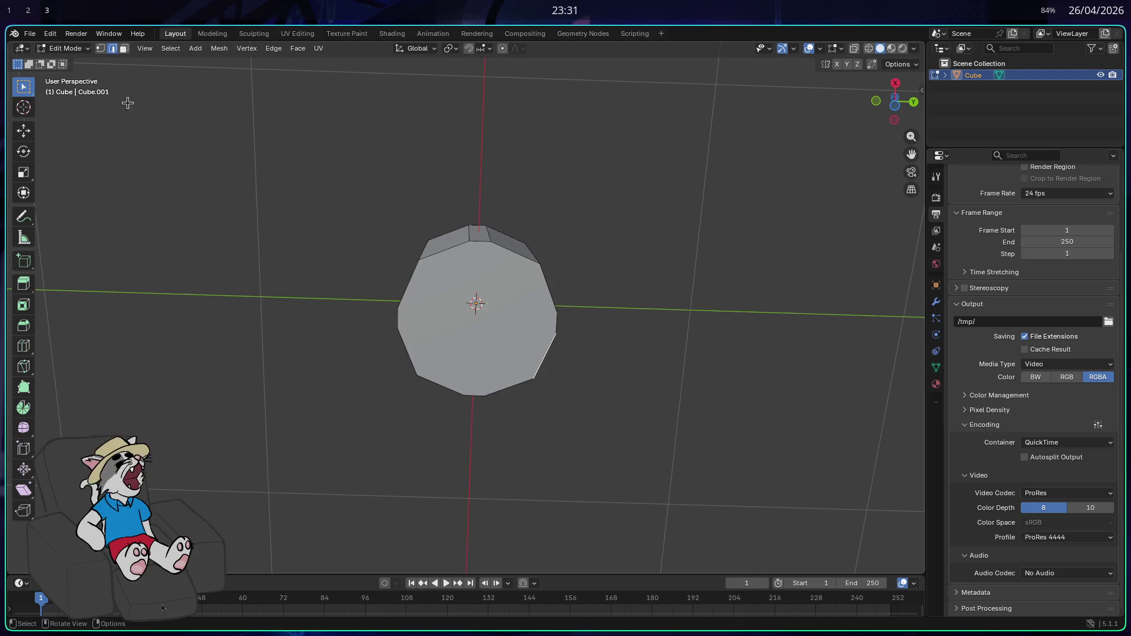
{"action": "left_click", "coordinate": [515, 327]}
{"action": "key", "text": "x"}
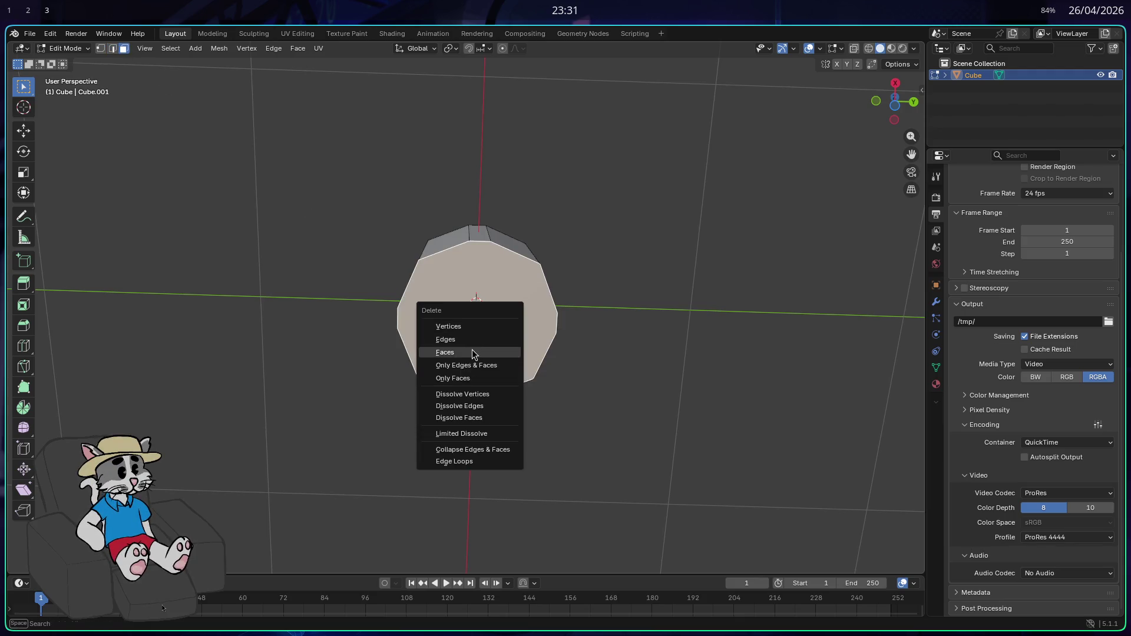
{"action": "left_click", "coordinate": [473, 353]}
{"action": "mouse_move", "coordinate": [500, 323]}
{"action": "left_mouse_down"}
{"action": "mouse_move", "coordinate": [513, 349]}
{"action": "mouse_move", "coordinate": [317, 141]}
{"action": "left_mouse_up"}
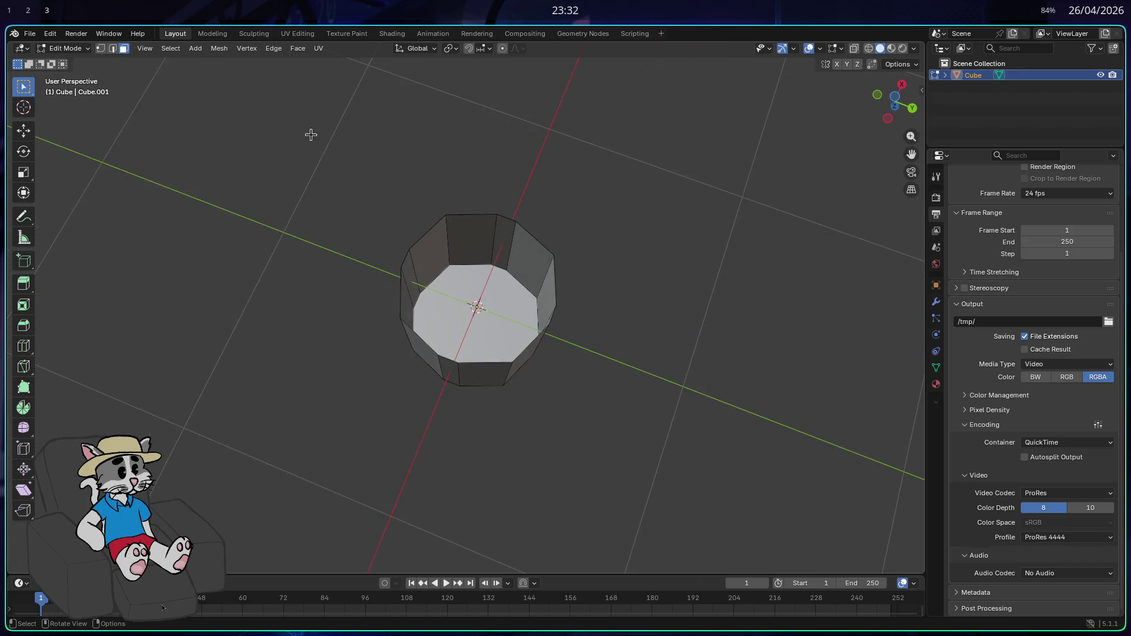
- Clear the face selection, toggle Edit Mode, and select the prism's top face
{"action": "mouse_move", "coordinate": [501, 295]}
{"action": "left_mouse_down"}
{"action": "mouse_move", "coordinate": [545, 356]}
{"action": "mouse_move", "coordinate": [546, 314]}
{"action": "mouse_move", "coordinate": [557, 318]}
{"action": "left_mouse_up"}
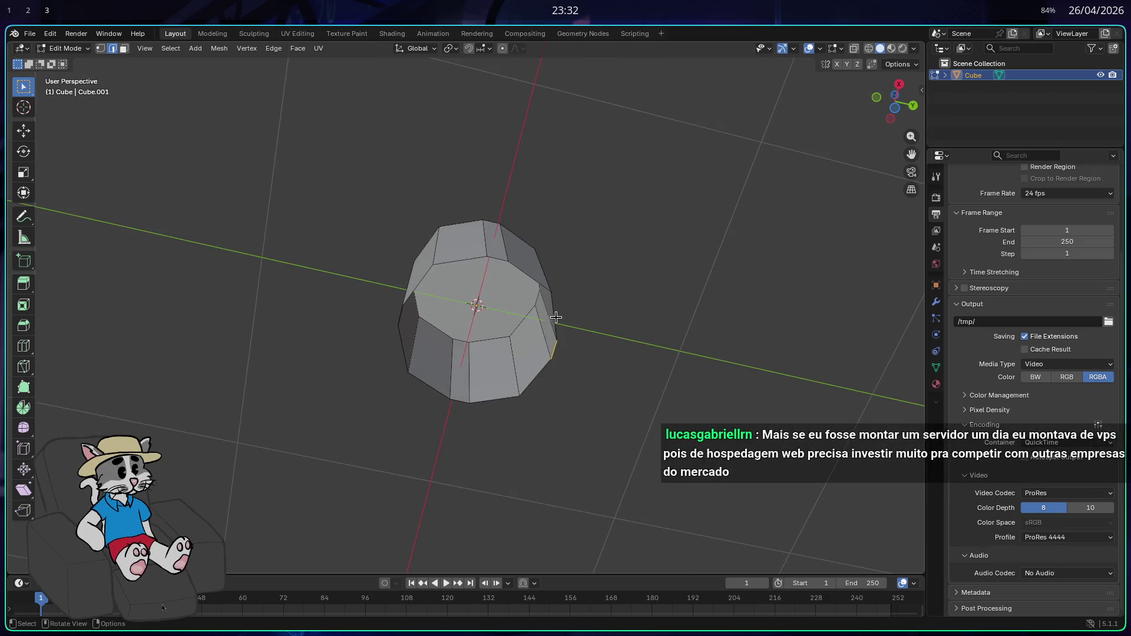
{"action": "left_click_drag", "start_coordinate": [520, 409], "coordinate": [591, 281]}
{"action": "mouse_move", "coordinate": [596, 323]}
{"action": "left_mouse_down"}
{"action": "mouse_move", "coordinate": [634, 326]}
{"action": "mouse_move", "coordinate": [687, 358]}
{"action": "mouse_move", "coordinate": [593, 429]}
{"action": "left_mouse_up"}
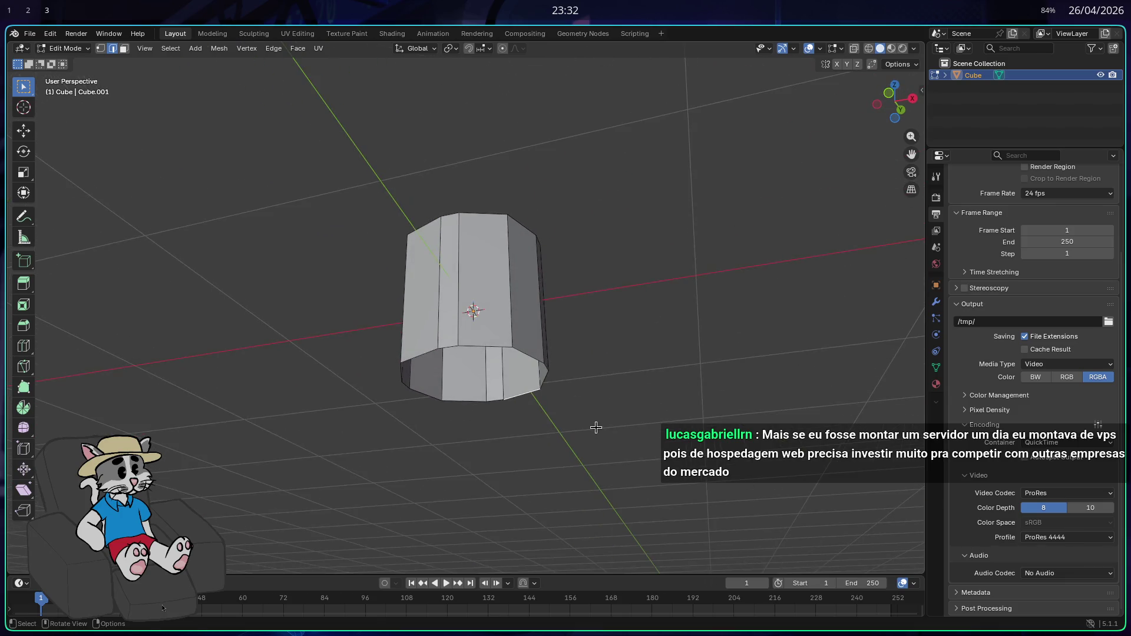
{"action": "left_click", "coordinate": [518, 423]}
{"action": "mouse_move", "coordinate": [519, 423]}
{"action": "left_mouse_down"}
{"action": "mouse_move", "coordinate": [475, 425]}
{"action": "mouse_move", "coordinate": [504, 326]}
{"action": "mouse_move", "coordinate": [531, 350]}
{"action": "mouse_move", "coordinate": [571, 362]}
{"action": "mouse_move", "coordinate": [577, 348]}
{"action": "left_mouse_up"}
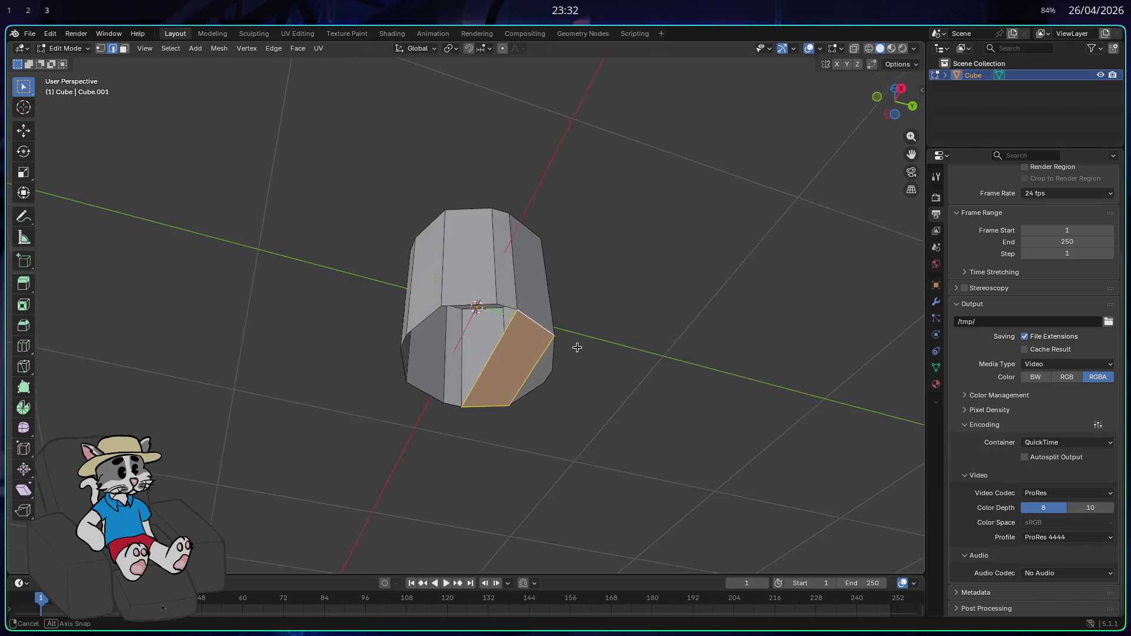
{"action": "left_click", "coordinate": [507, 308]}
{"action": "mouse_move", "coordinate": [507, 308]}
{"action": "left_mouse_down"}
{"action": "mouse_move", "coordinate": [510, 356]}
{"action": "mouse_move", "coordinate": [370, 376]}
{"action": "left_mouse_up"}
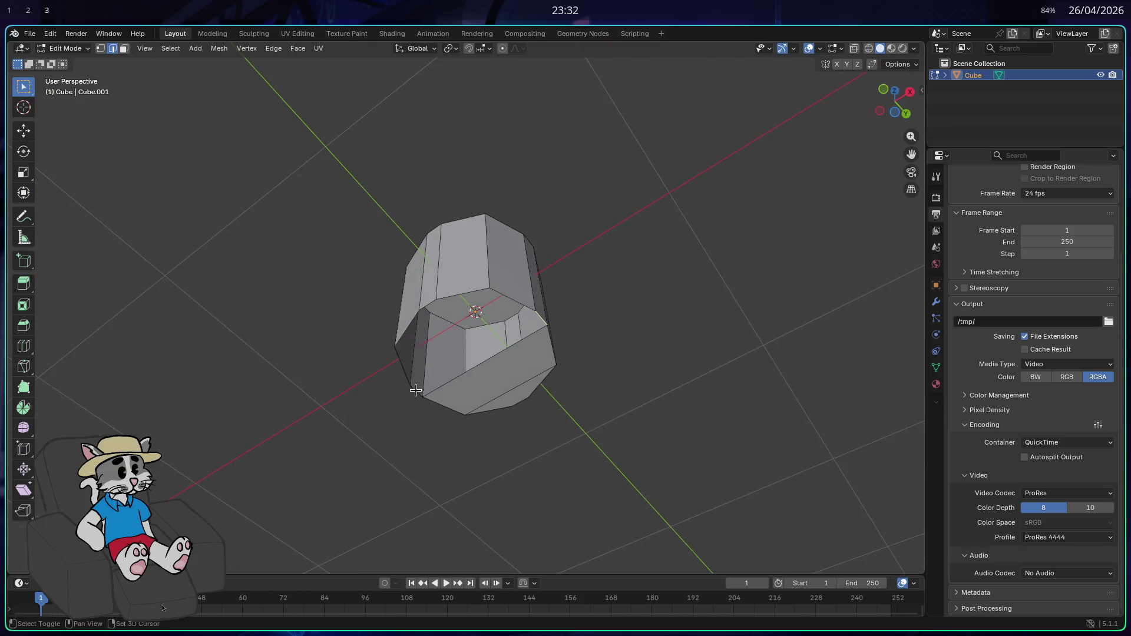
{"action": "key", "text": "alt+a"}
{"action": "mouse_move", "coordinate": [546, 383]}
{"action": "left_mouse_down"}
{"action": "mouse_move", "coordinate": [628, 330]}
{"action": "mouse_move", "coordinate": [594, 351]}
{"action": "mouse_move", "coordinate": [601, 323]}
{"action": "mouse_move", "coordinate": [589, 328]}
{"action": "mouse_move", "coordinate": [591, 392]}
{"action": "mouse_move", "coordinate": [602, 269]}
{"action": "mouse_move", "coordinate": [636, 293]}
{"action": "left_mouse_up"}
{"action": "key", "text": "Tab"}
{"action": "key", "text": "Tab"}
{"action": "key", "text": "Tab"}
{"action": "key", "text": "Tab"}
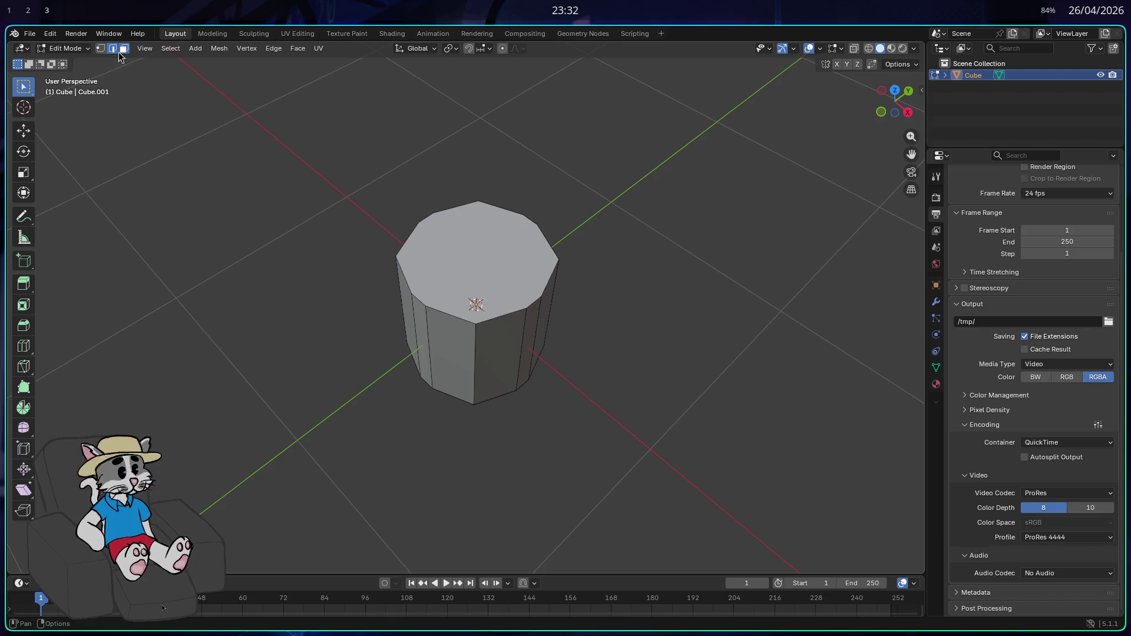
{"action": "left_click", "coordinate": [466, 229]}
- Delete the prism's top face, after briefly trying and undoing an upward extrusion
{"action": "key", "text": "x"}
{"action": "left_click", "coordinate": [541, 278]}
{"action": "mouse_move", "coordinate": [541, 278]}
{"action": "left_mouse_down"}
{"action": "mouse_move", "coordinate": [563, 293]}
{"action": "mouse_move", "coordinate": [454, 305]}
{"action": "mouse_move", "coordinate": [557, 249]}
{"action": "mouse_move", "coordinate": [719, 253]}
{"action": "mouse_move", "coordinate": [661, 270]}
{"action": "left_mouse_up"}
{"action": "key", "text": "ctrl+z"}
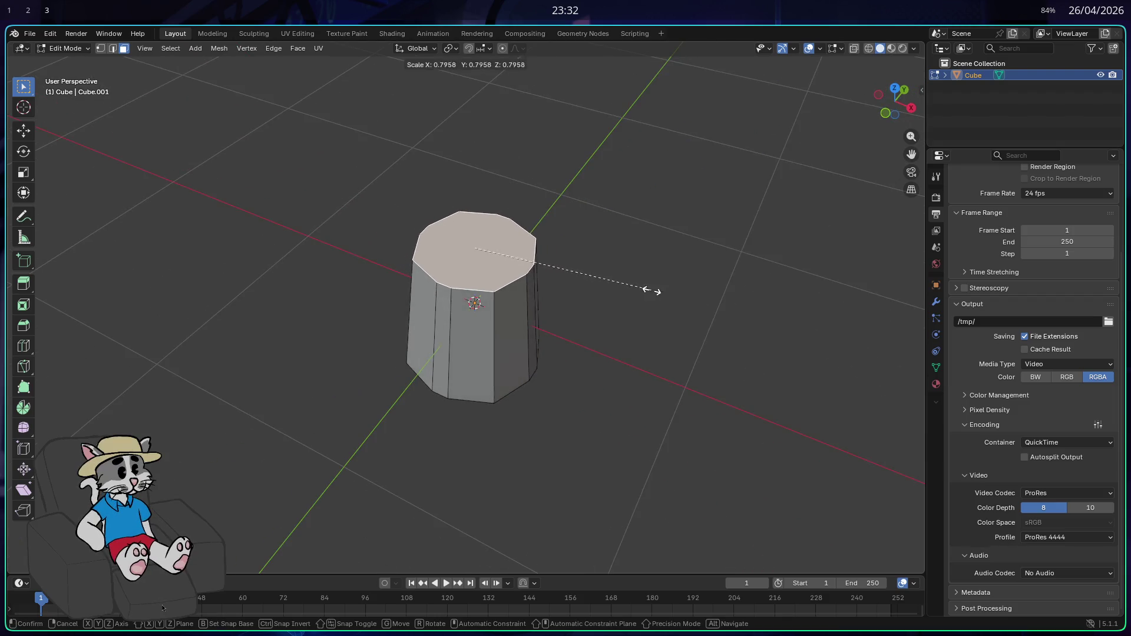
{"action": "key", "text": "e"}
{"action": "left_click", "coordinate": [647, 234]}
{"action": "key", "text": "ctrl+z"}
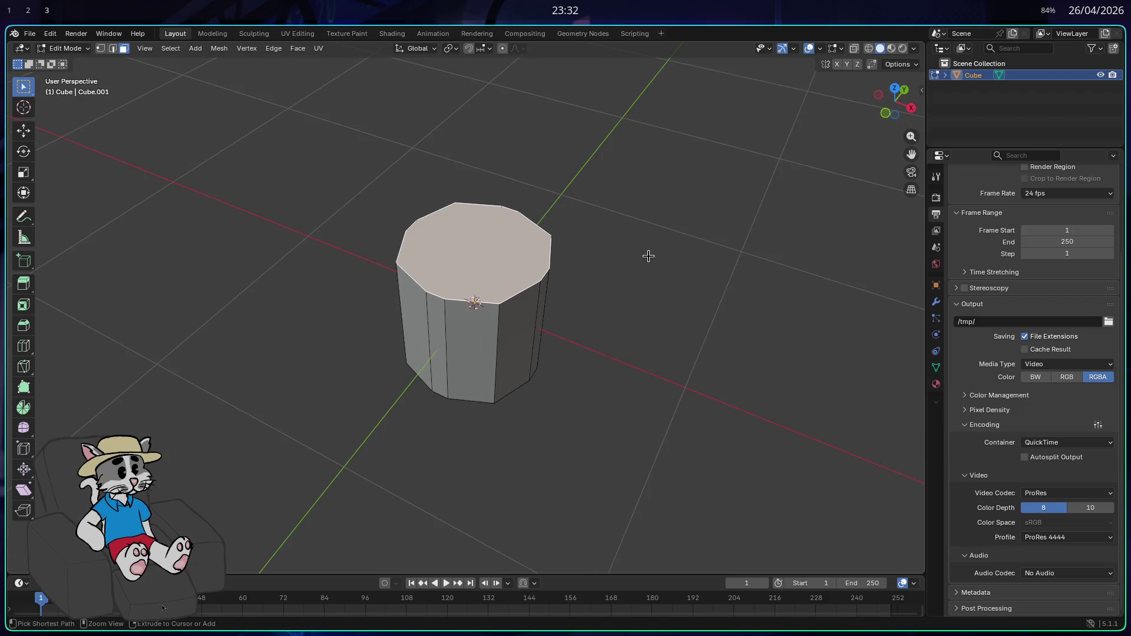
{"action": "scroll", "coordinate": [566, 280], "scroll_direction": "up", "scroll_amount": 4}
{"action": "key", "text": "x"}
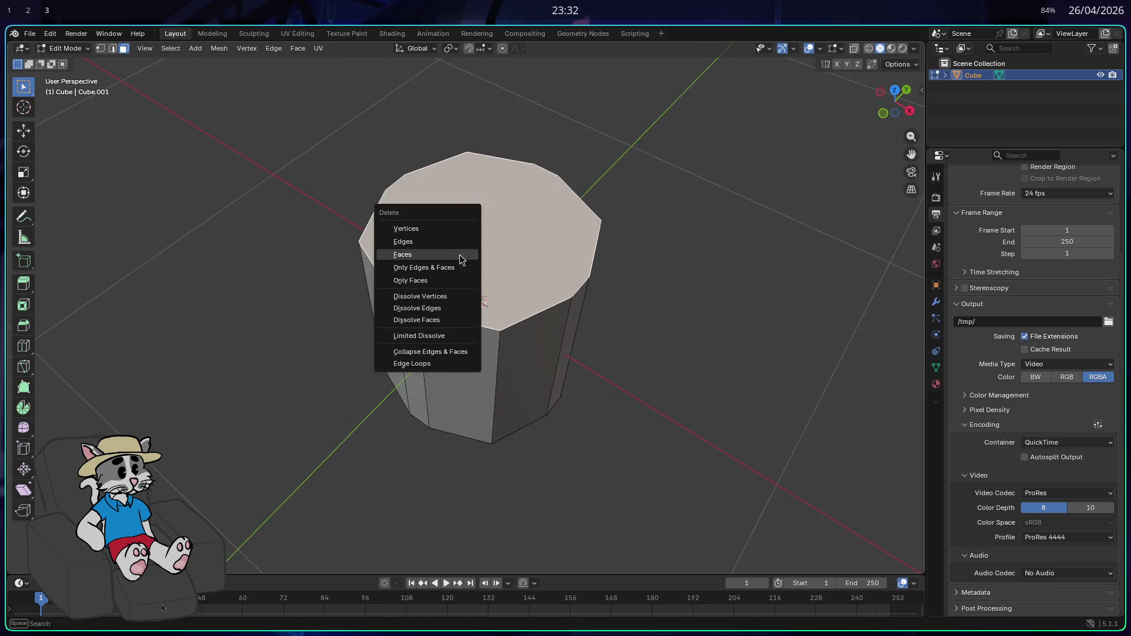
{"action": "left_click", "coordinate": [423, 255]}
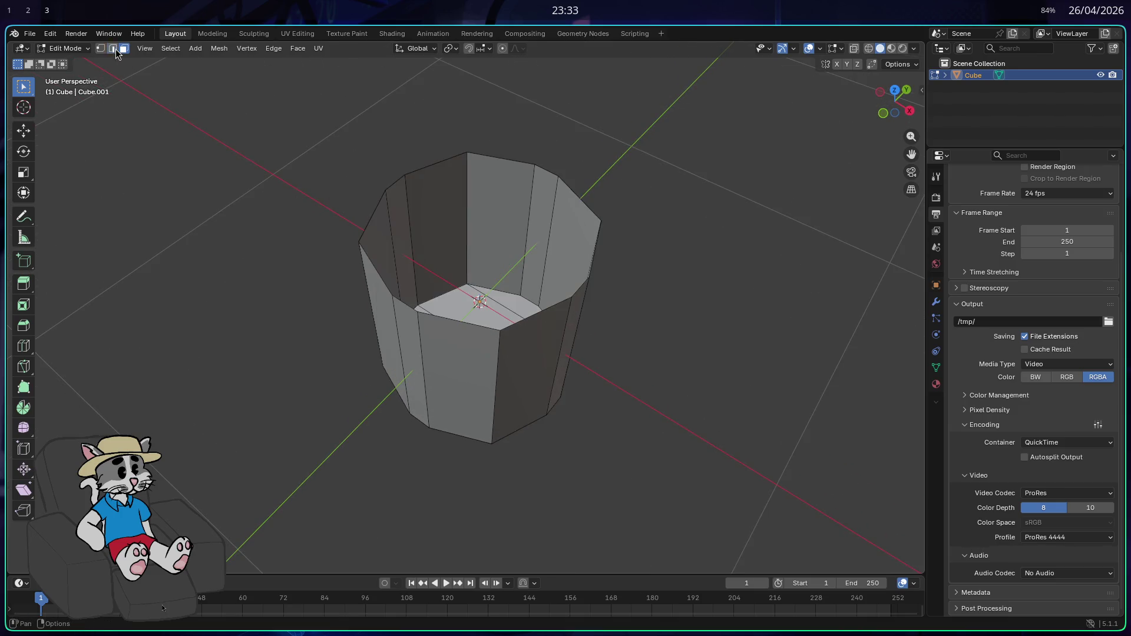
{"action": "left_click_drag", "start_coordinate": [567, 266], "coordinate": [396, 267]}
- Restore the top face and try an extrusion, then undo it
{"action": "key", "text": "ctrl+z"}
{"action": "mouse_move", "coordinate": [518, 316]}
{"action": "left_mouse_down"}
{"action": "mouse_move", "coordinate": [650, 328]}
{"action": "mouse_move", "coordinate": [614, 293]}
{"action": "left_mouse_up"}
{"action": "right_click", "coordinate": [518, 279]}
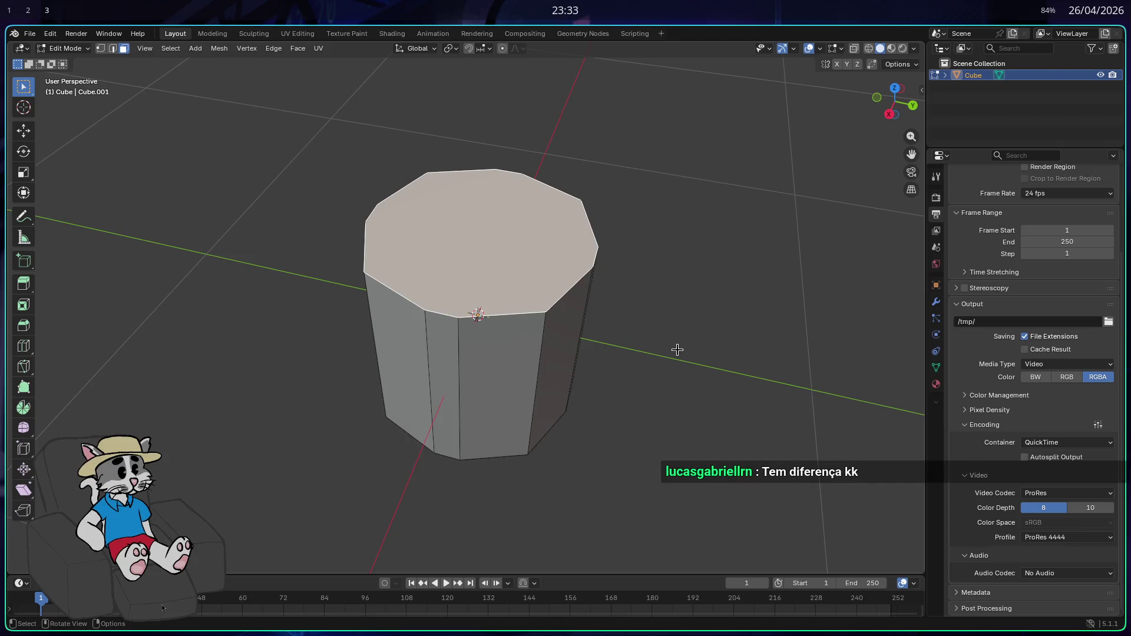
{"action": "key", "text": "e"}
{"action": "left_click", "coordinate": [662, 253]}
{"action": "key", "text": "s"}
{"action": "key", "text": "Escape"}
{"action": "key", "text": "ctrl+z"}
- Build a stepped shoulder and narrow neck with repeated top-face extrusions and inward scales
{"action": "key", "text": "e"}
{"action": "left_click", "coordinate": [676, 301]}
{"action": "key", "text": "s"}
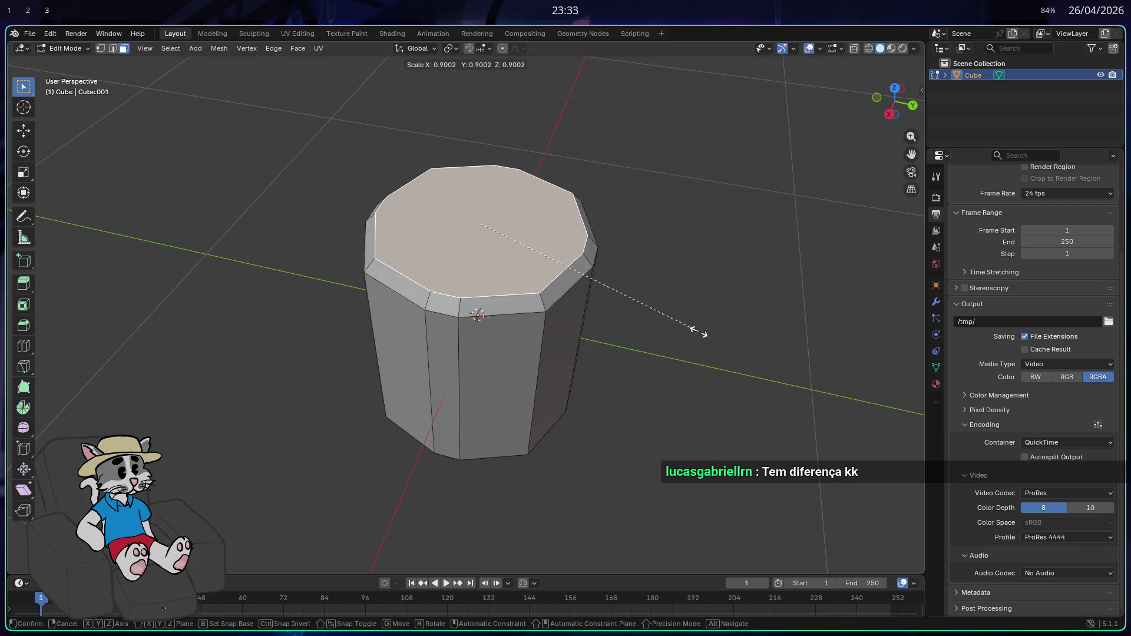
{"action": "left_click", "coordinate": [639, 332]}
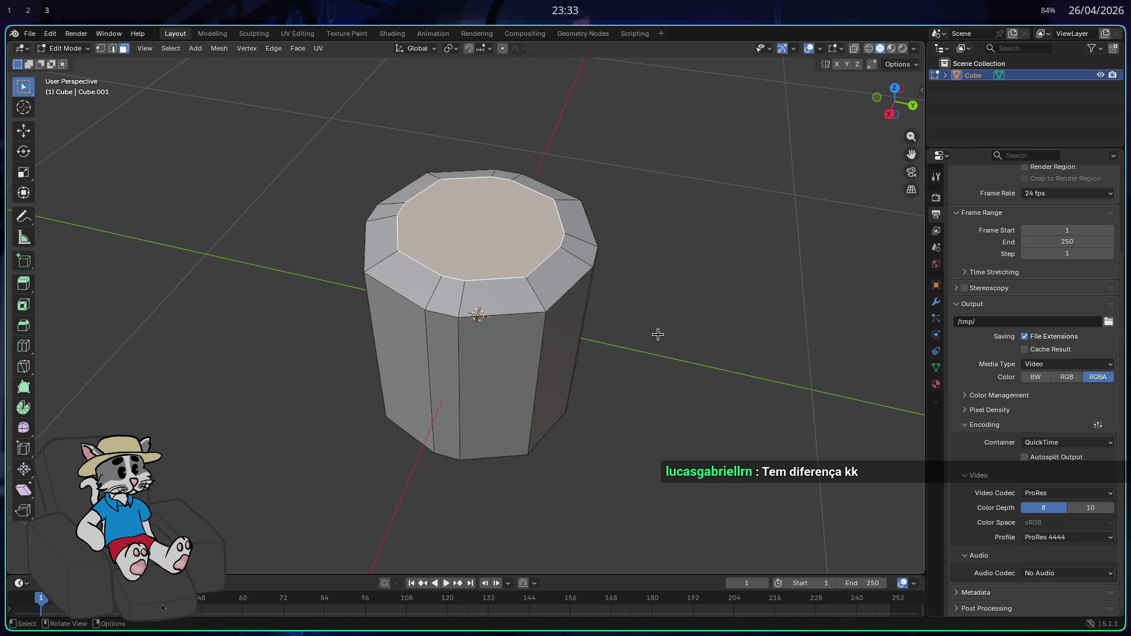
{"action": "key", "text": "e"}
{"action": "left_click", "coordinate": [656, 303]}
{"action": "key", "text": "s"}
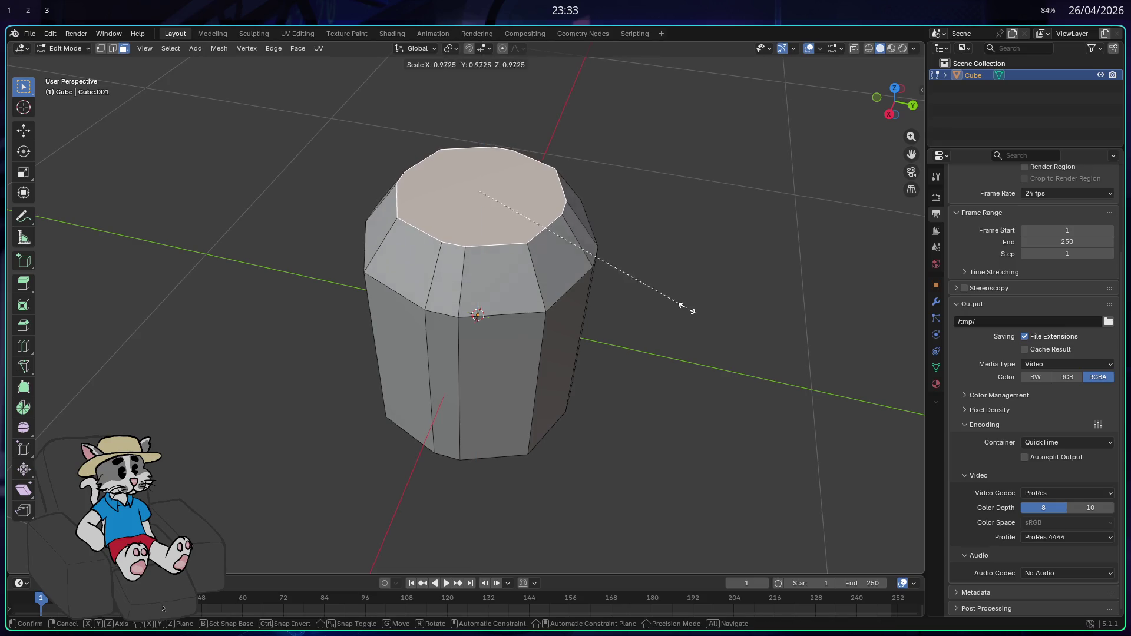
{"action": "left_click", "coordinate": [649, 305]}
{"action": "key", "text": "e"}
{"action": "left_click", "coordinate": [651, 228]}
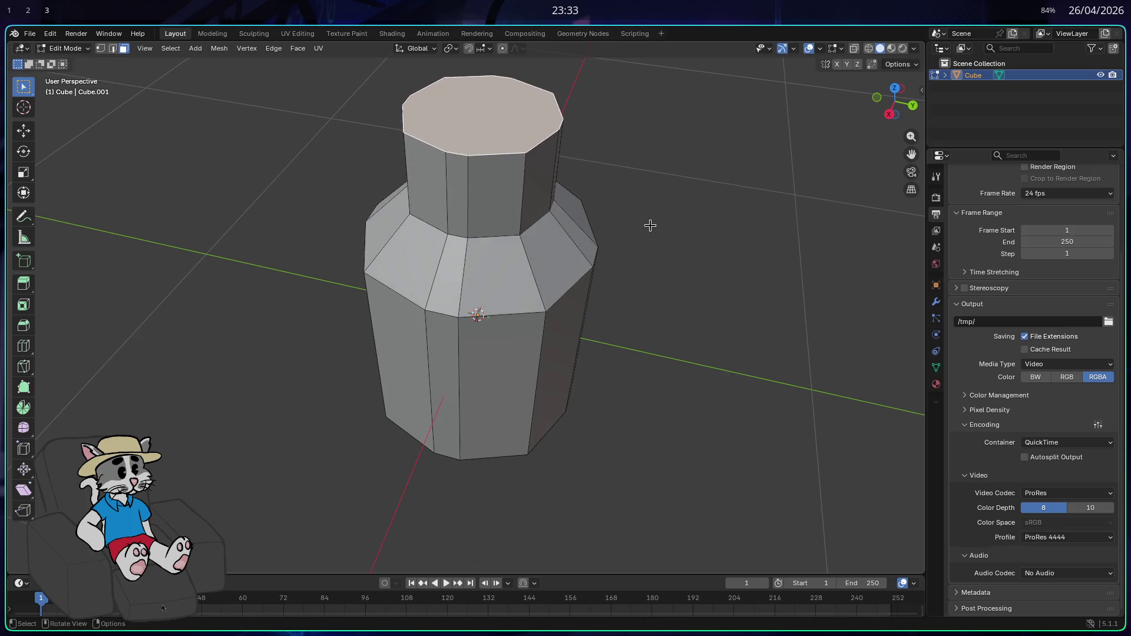
{"action": "key", "text": "s"}
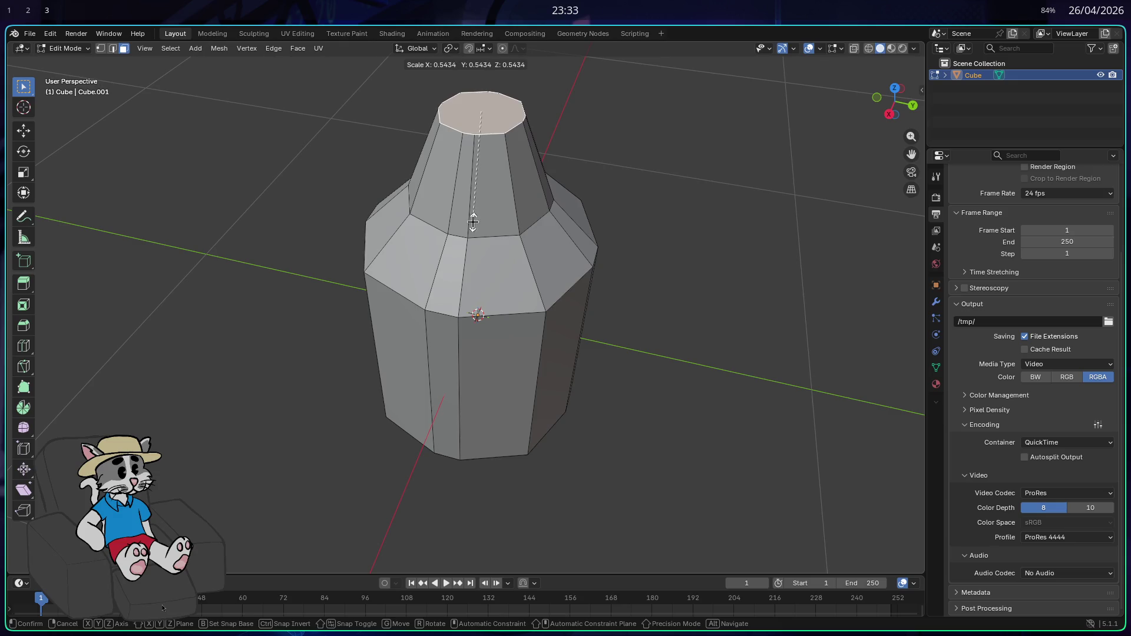
{"action": "left_click", "coordinate": [474, 222]}
- Inspect the bottle, then undo the shoulder and neck back to the flat top
{"action": "left_click_drag", "start_coordinate": [644, 285], "coordinate": [696, 285]}
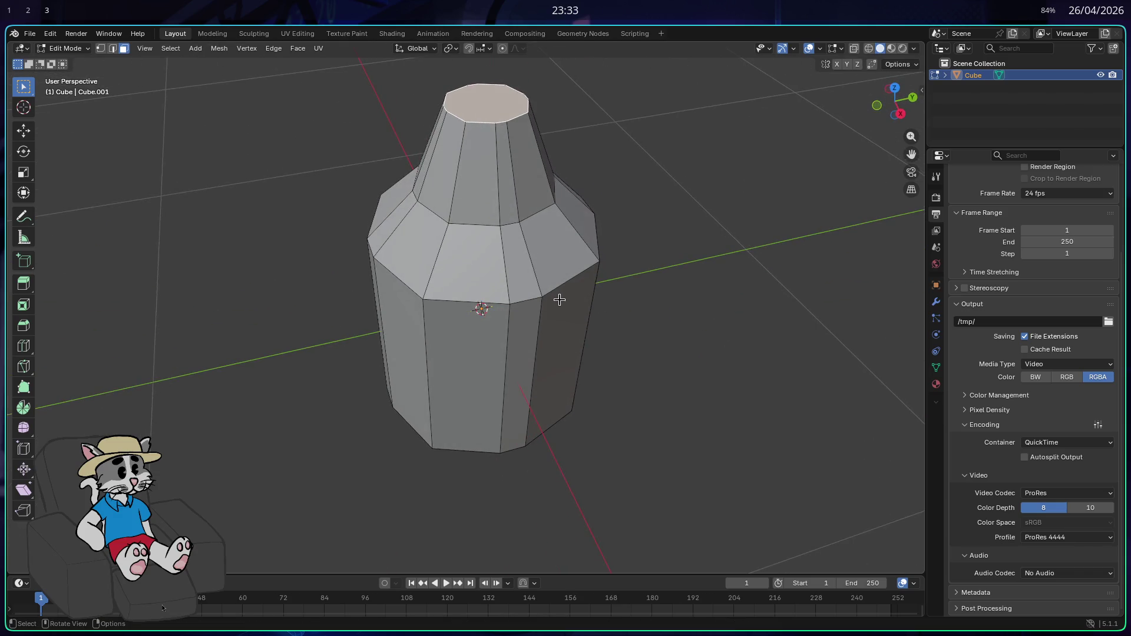
{"action": "mouse_move", "coordinate": [599, 314]}
{"action": "left_mouse_down"}
{"action": "mouse_move", "coordinate": [652, 319]}
{"action": "mouse_move", "coordinate": [637, 238]}
{"action": "mouse_move", "coordinate": [624, 219]}
{"action": "mouse_move", "coordinate": [611, 230]}
{"action": "left_mouse_up"}
{"action": "key", "text": "ctrl+z"}
{"action": "key", "text": "ctrl+z"}
{"action": "key", "text": "ctrl+z"}
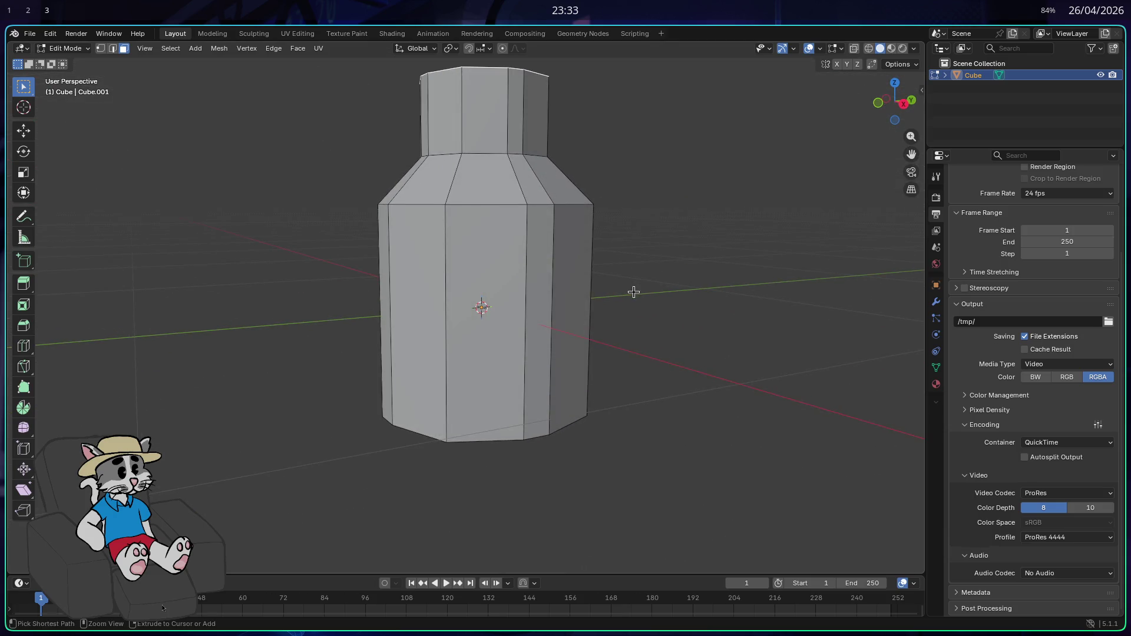
{"action": "mouse_move", "coordinate": [624, 284]}
{"action": "left_mouse_down"}
{"action": "mouse_move", "coordinate": [631, 329]}
{"action": "mouse_move", "coordinate": [677, 318]}
{"action": "left_mouse_up"}
- Raise the top face about 0.3536 m along Z to make the column taller
{"action": "key", "text": "g"}
{"action": "key", "text": "z"}
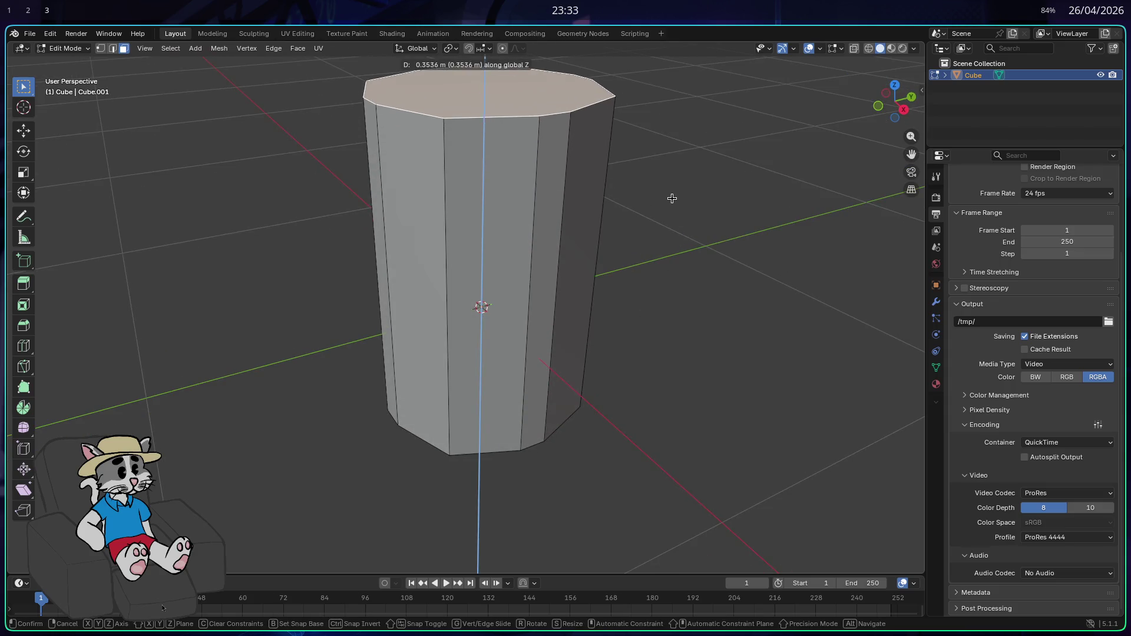
{"action": "left_click", "coordinate": [672, 197]}
{"action": "left_click_drag", "start_coordinate": [687, 254], "coordinate": [662, 245]}
{"action": "key", "text": "g"}
{"action": "key", "text": "z"}
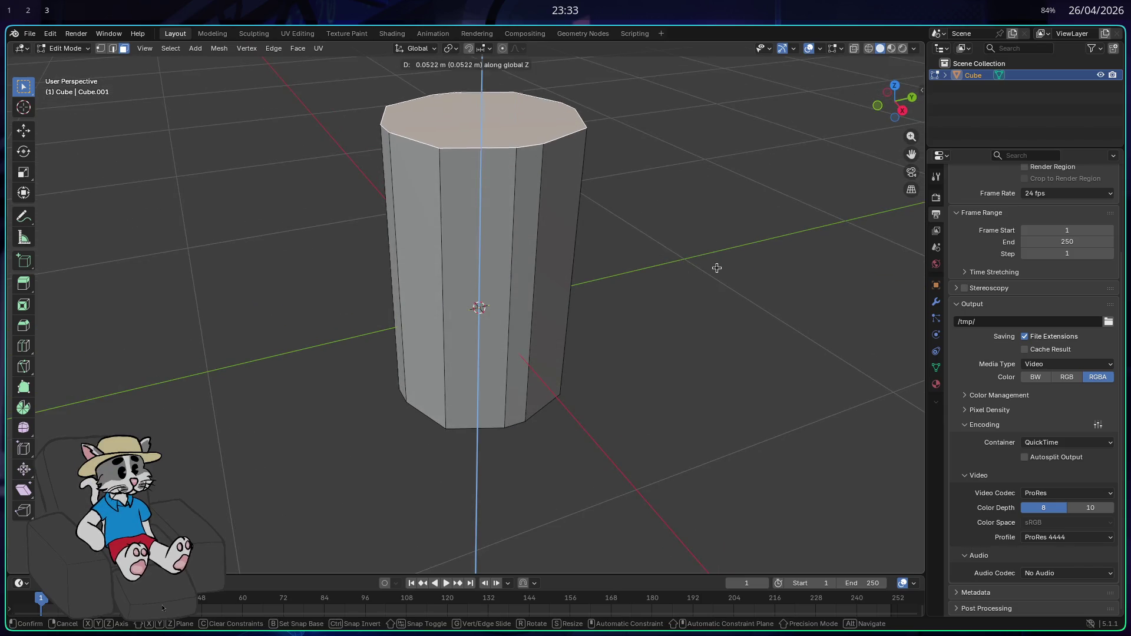
{"action": "left_click", "coordinate": [714, 247]}
{"action": "left_click_drag", "start_coordinate": [682, 258], "coordinate": [698, 276]}
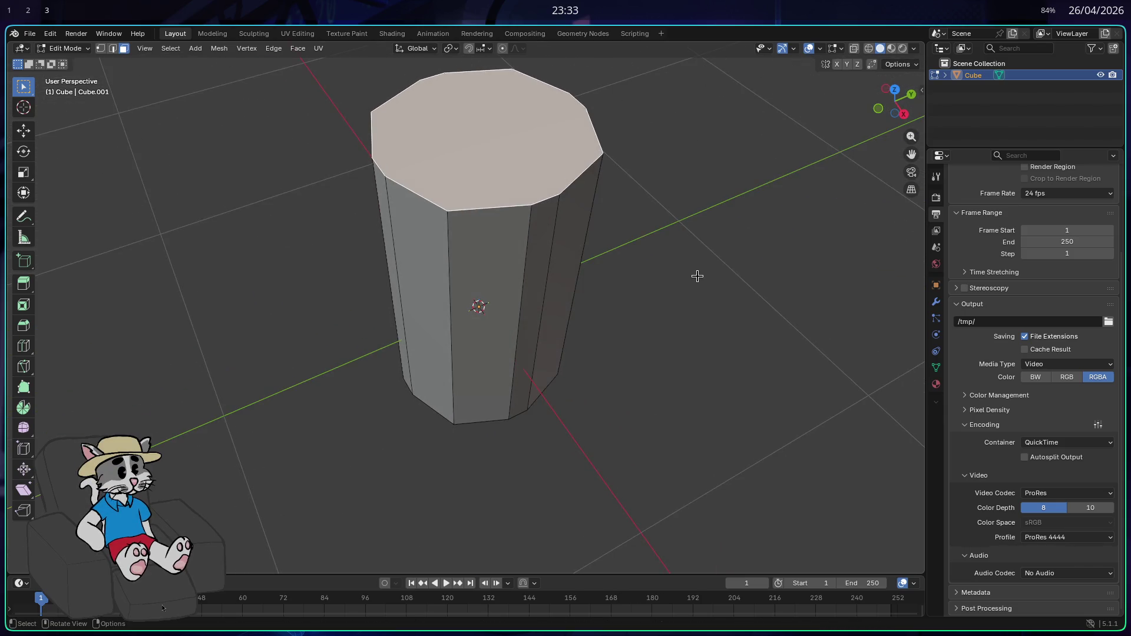
- Move the top up, scale it inward into a tapered shoulder, then lower it
{"action": "key", "text": "g"}
{"action": "key", "text": "z"}
{"action": "key", "text": "z"}
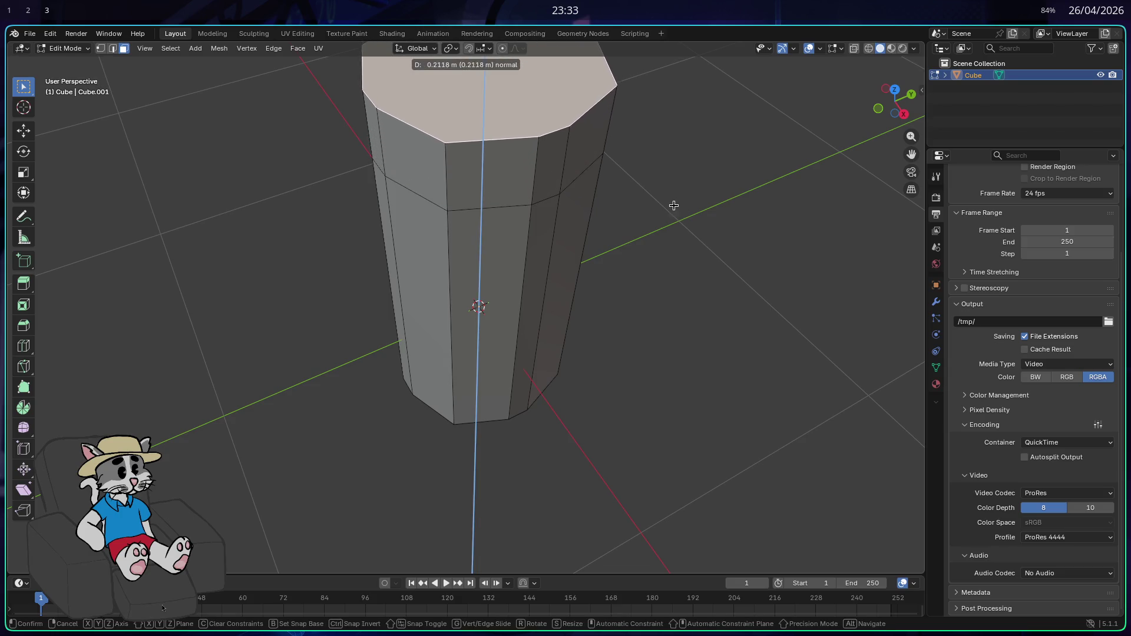
{"action": "left_click", "coordinate": [668, 225]}
{"action": "key", "text": "s"}
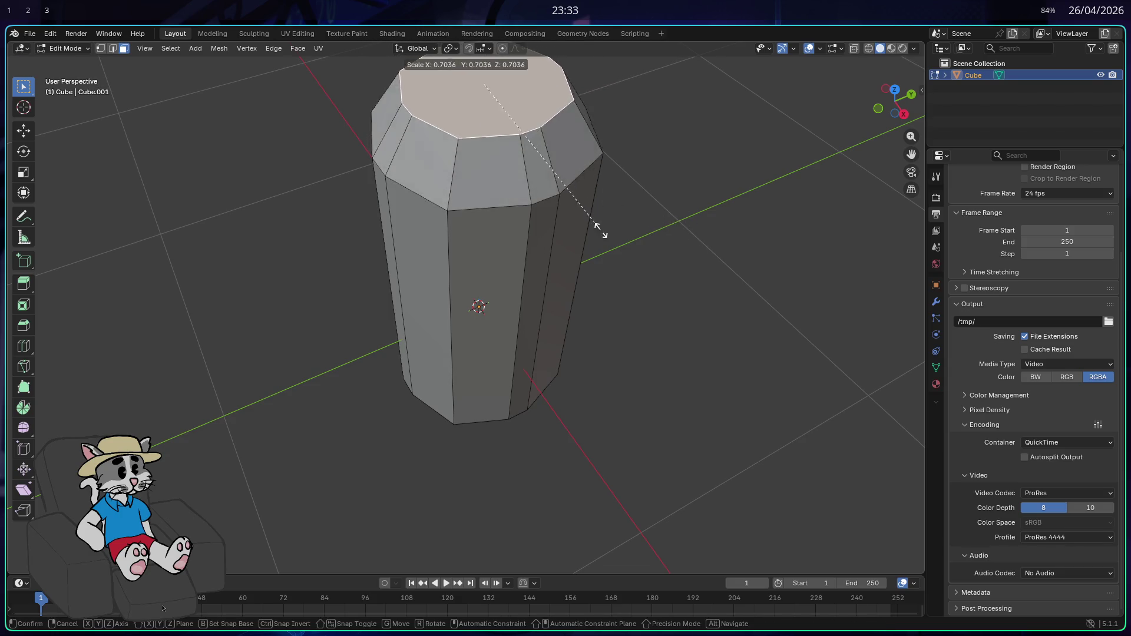
{"action": "left_click", "coordinate": [504, 199]}
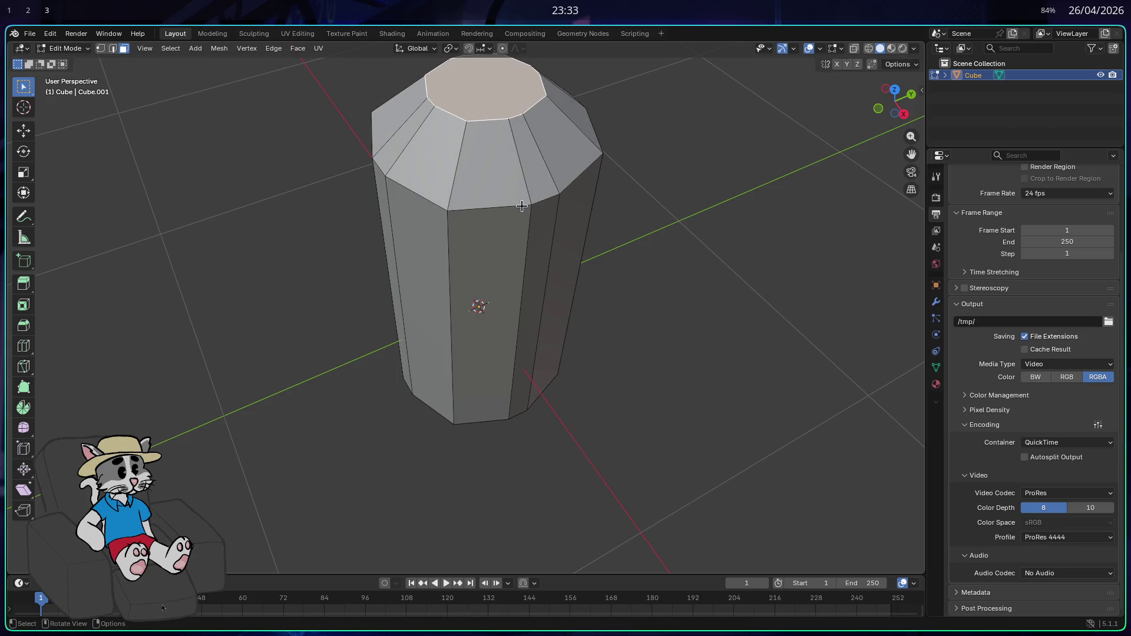
{"action": "mouse_move", "coordinate": [535, 212]}
{"action": "left_mouse_down"}
{"action": "mouse_move", "coordinate": [533, 187]}
{"action": "mouse_move", "coordinate": [546, 199]}
{"action": "mouse_move", "coordinate": [690, 211]}
{"action": "left_mouse_up"}
{"action": "key", "text": "g"}
{"action": "key", "text": "z"}
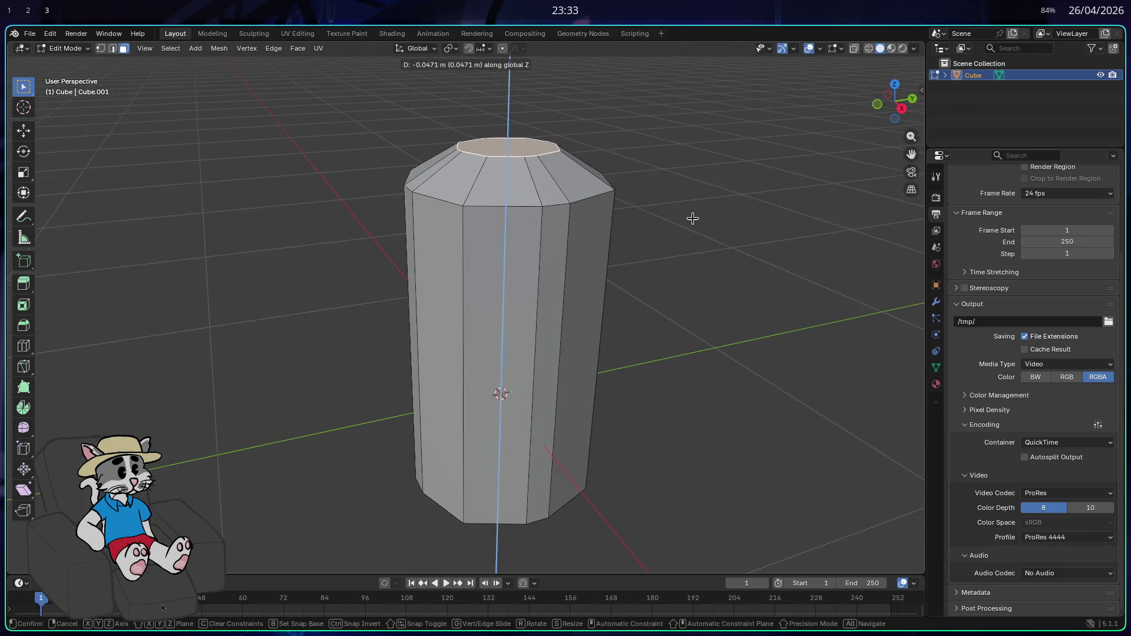
{"action": "left_click", "coordinate": [692, 219]}
- Extrude a neck up from the shoulder and narrow its top face
{"action": "key", "text": "e"}
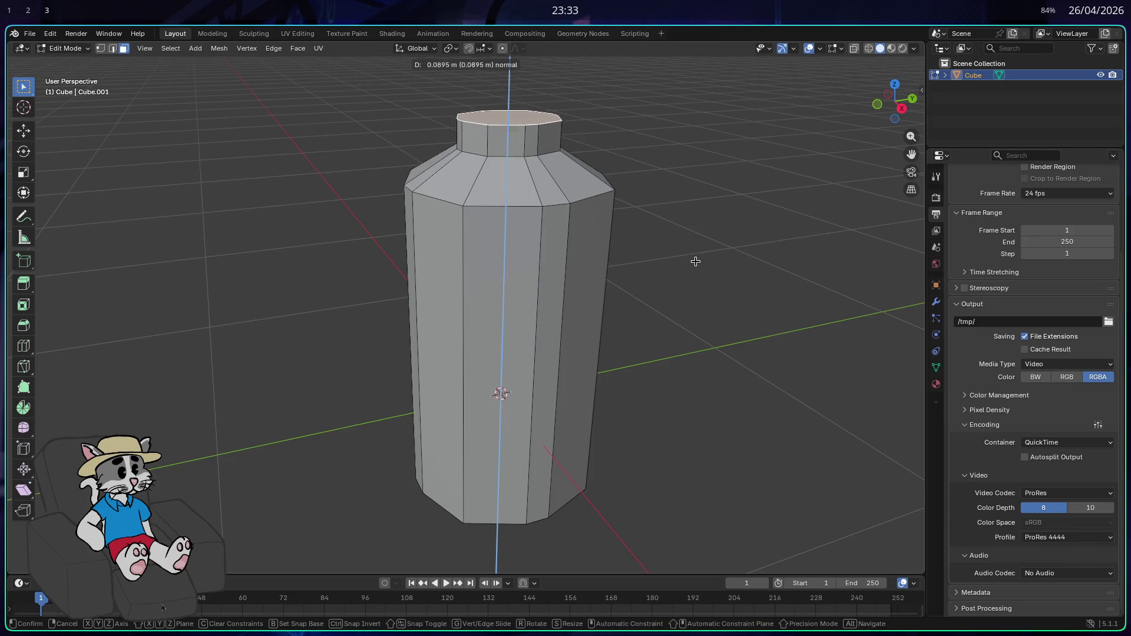
{"action": "left_click", "coordinate": [690, 203]}
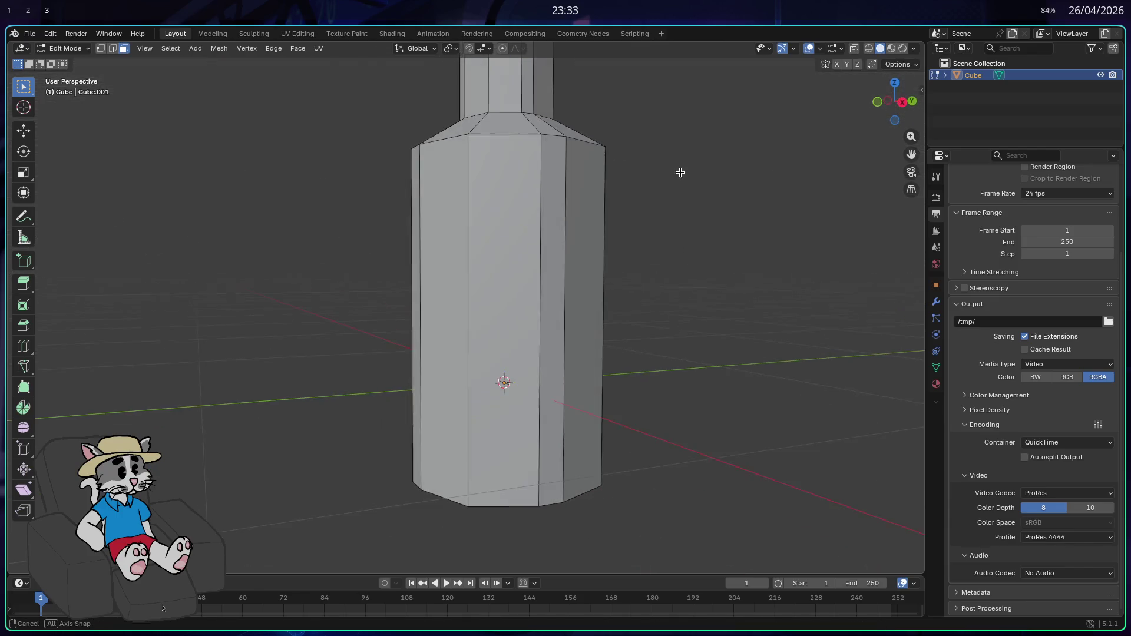
{"action": "scroll", "coordinate": [679, 174], "scroll_direction": "down", "scroll_amount": 3}
{"action": "left_click_drag", "start_coordinate": [682, 212], "coordinate": [709, 233]}
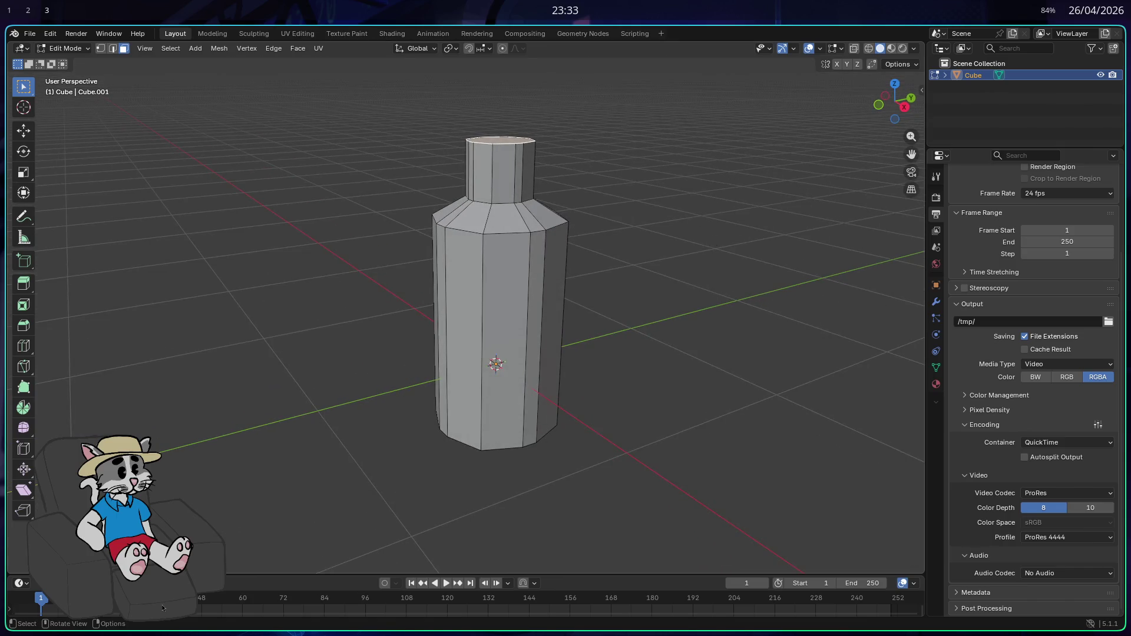
{"action": "key", "text": "s"}
{"action": "left_click", "coordinate": [650, 223]}
- Extrude a short lip from the top of the bottle's neck
{"action": "key", "text": "e"}
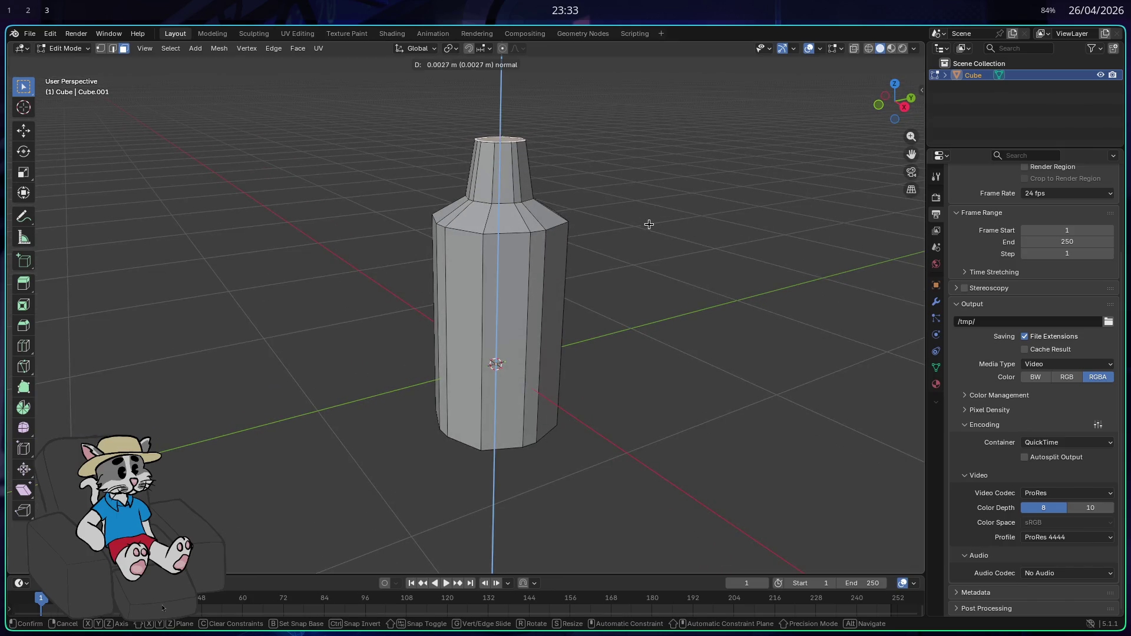
{"action": "right_click", "coordinate": [649, 210]}
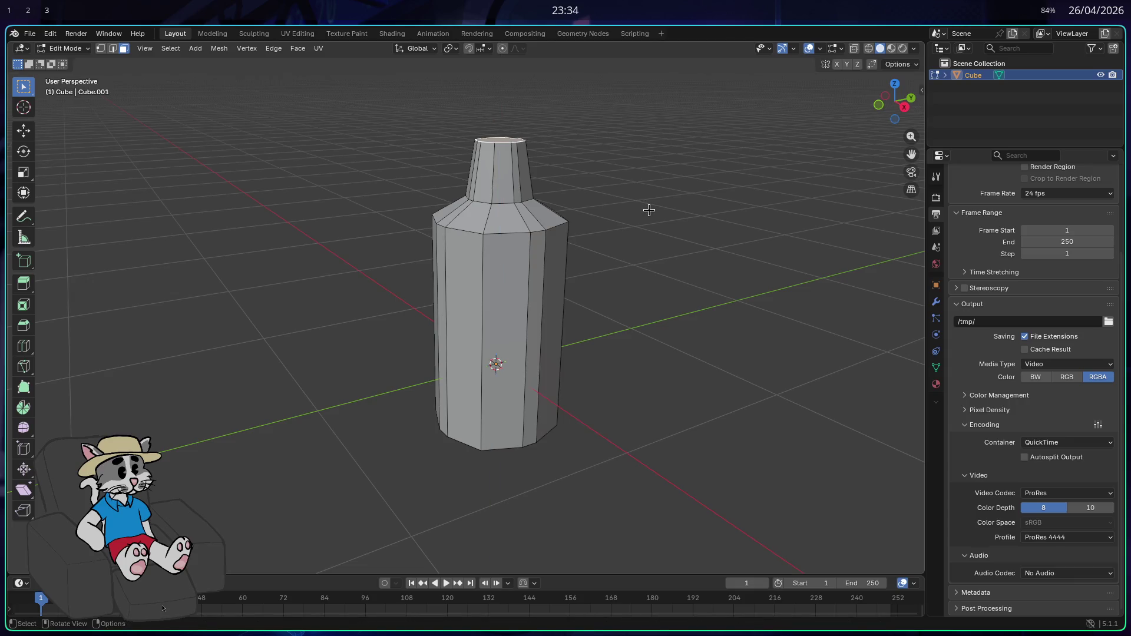
{"action": "key", "text": "e"}
{"action": "right_click", "coordinate": [648, 210]}
{"action": "key", "text": "e"}
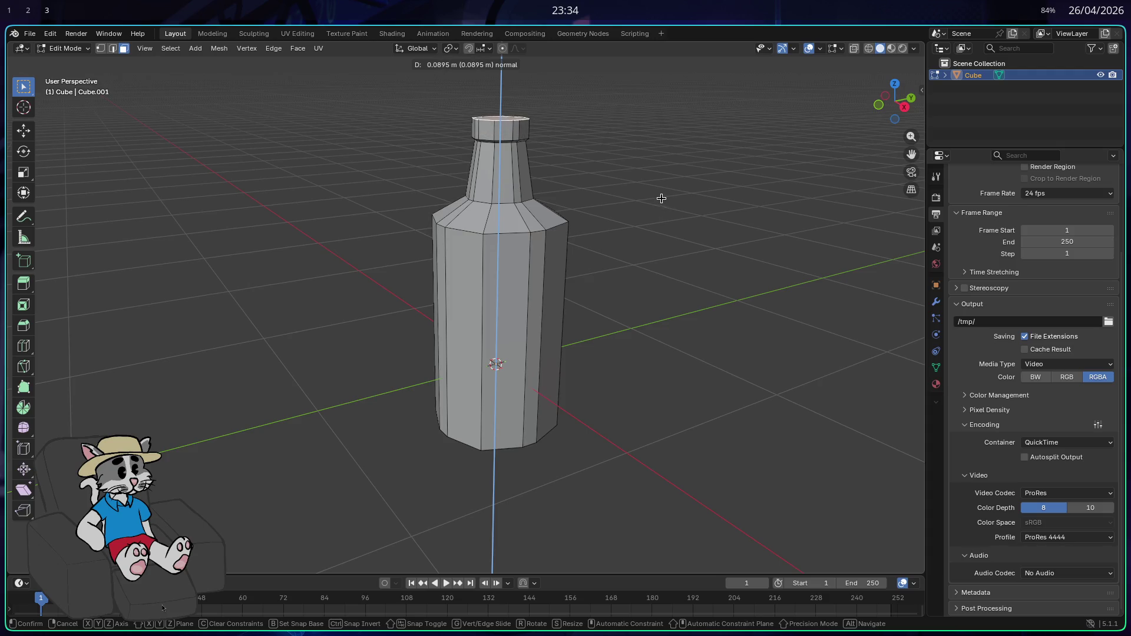
{"action": "left_click", "coordinate": [660, 191]}
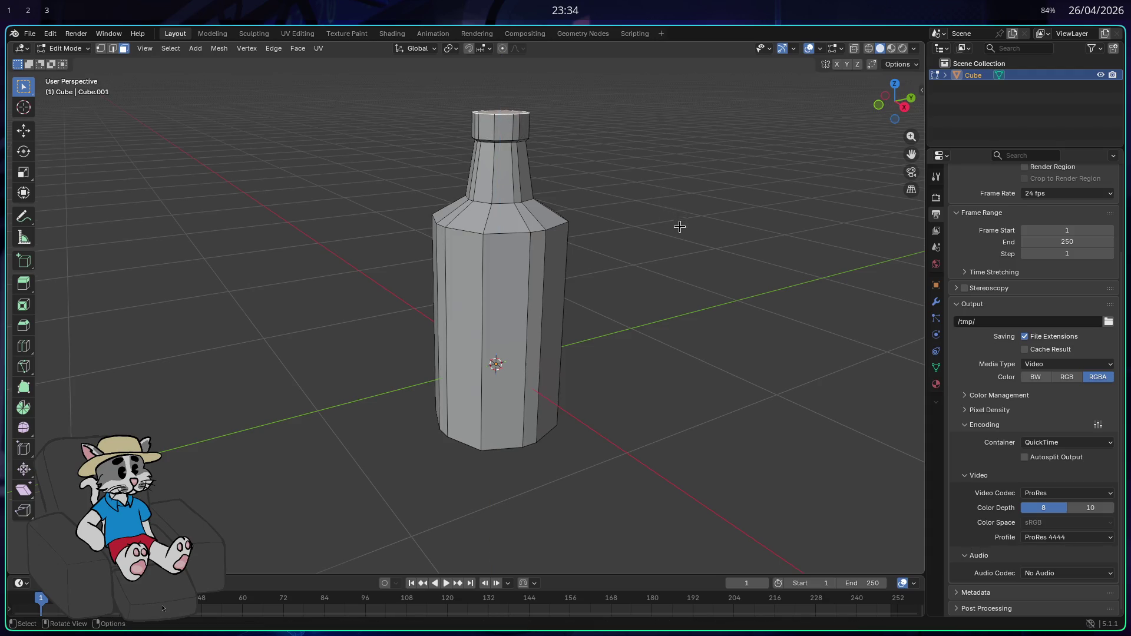
- Extrude the bottle's top face in place and scale it slightly smaller for the cap
{"action": "scroll", "coordinate": [651, 211], "scroll_direction": "up", "scroll_amount": 5}
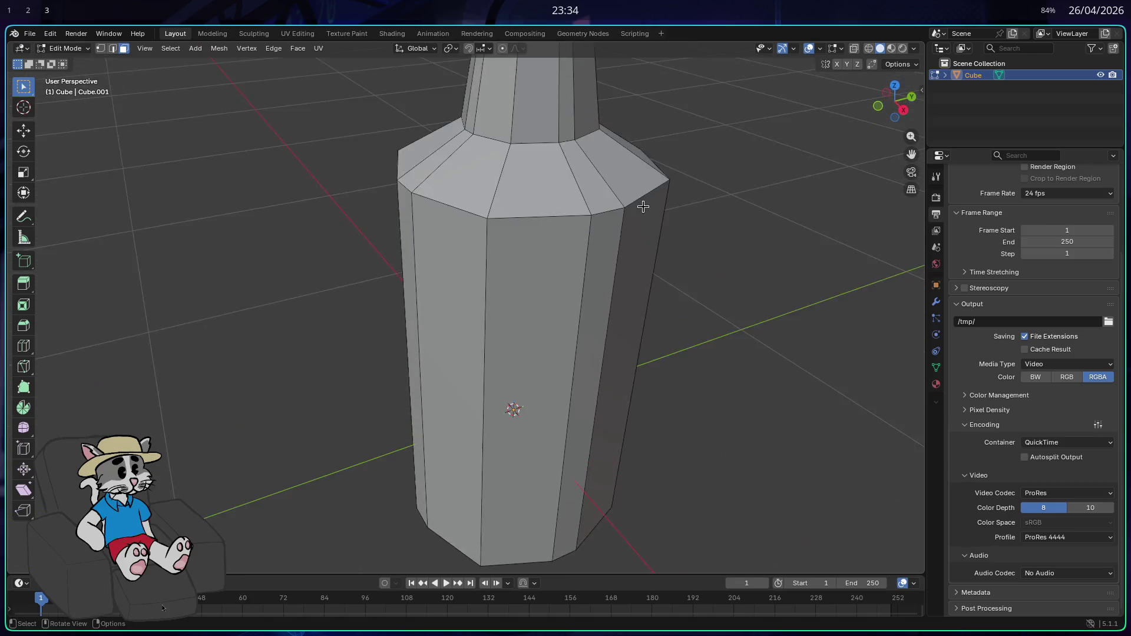
{"action": "scroll", "coordinate": [643, 206], "scroll_direction": "down", "scroll_amount": 3}
{"action": "left_click_drag", "start_coordinate": [652, 172], "coordinate": [592, 324]}
{"action": "scroll", "coordinate": [591, 324], "scroll_direction": "up", "scroll_amount": 2}
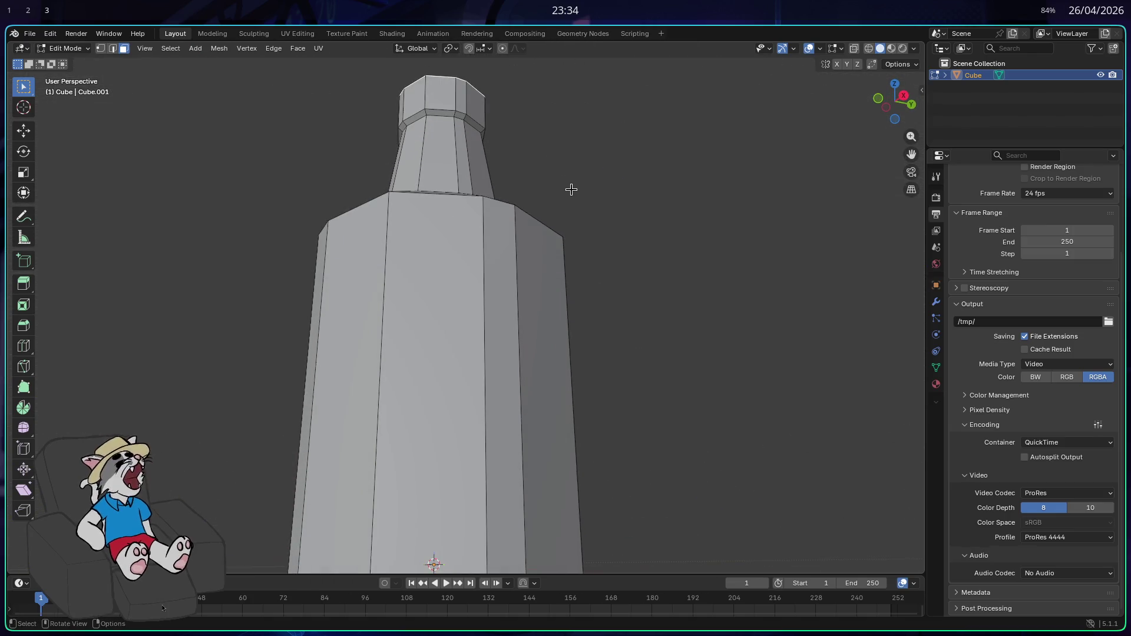
{"action": "scroll", "coordinate": [571, 189], "scroll_direction": "up", "scroll_amount": 2}
{"action": "scroll", "coordinate": [579, 278], "scroll_direction": "down", "scroll_amount": 5}
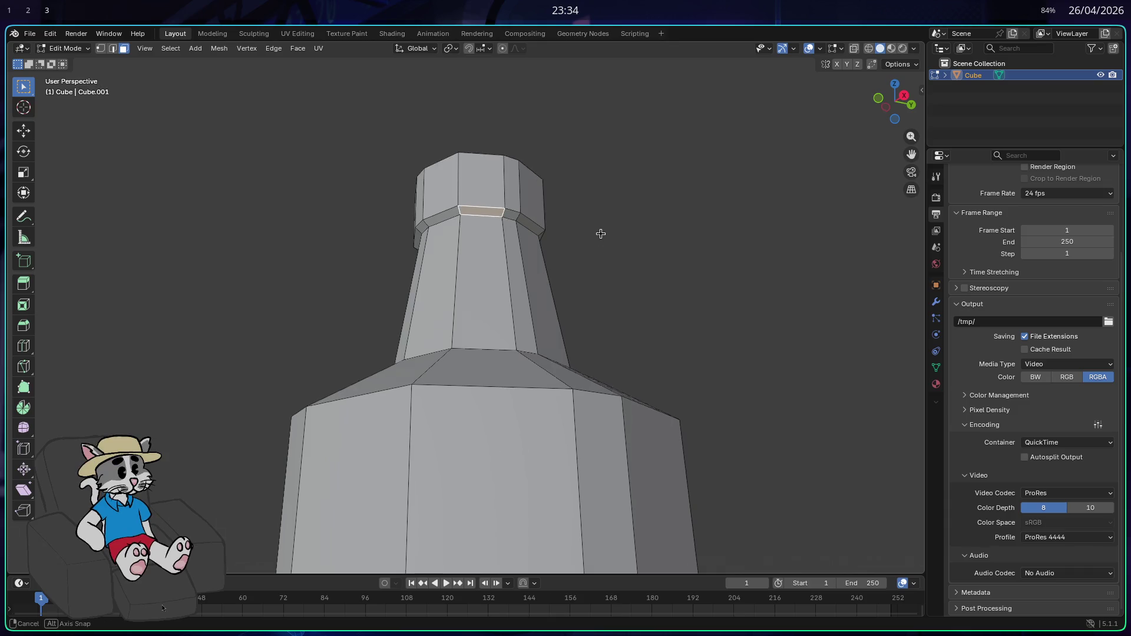
{"action": "left_click_drag", "start_coordinate": [600, 231], "coordinate": [476, 283]}
{"action": "left_click", "coordinate": [476, 283]}
{"action": "key", "text": "e"}
{"action": "right_click", "coordinate": [722, 342]}
{"action": "key", "text": "s"}
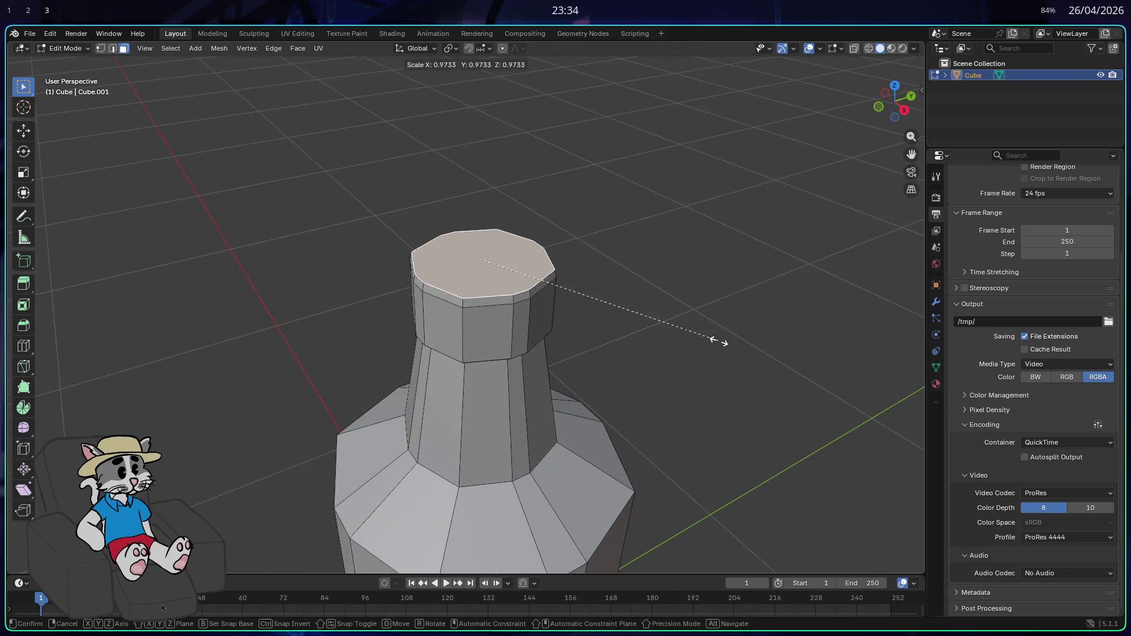
{"action": "left_click", "coordinate": [667, 331]}
- Raise the cap face straight up along Z, then start launching Firefox
{"action": "mouse_move", "coordinate": [667, 331]}
{"action": "left_mouse_down"}
{"action": "mouse_move", "coordinate": [666, 293]}
{"action": "mouse_move", "coordinate": [682, 318]}
{"action": "left_mouse_up"}
{"action": "key", "text": "g"}
{"action": "key", "text": "z"}
{"action": "left_click", "coordinate": [667, 283]}
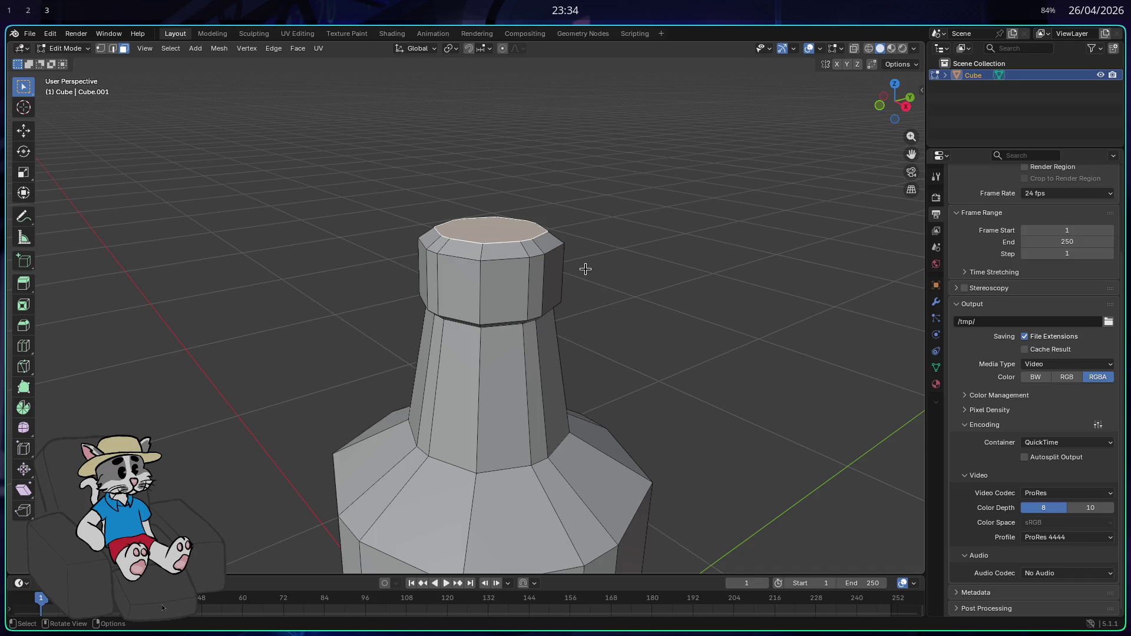
{"action": "key", "text": "super+d"}
{"action": "type", "text": "fi"}
{"action": "key", "text": "Return"}
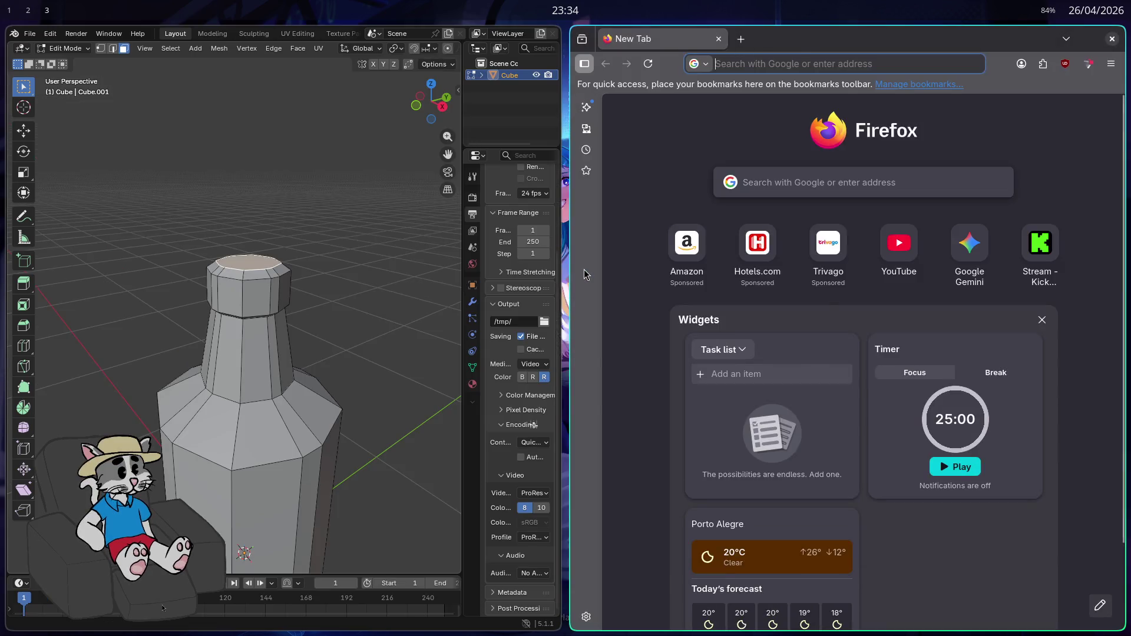
{"action": "key", "text": "ctrl+shift+p"}
{"action": "type", "text": "pimenta"}
{"action": "key", "text": "Return"}
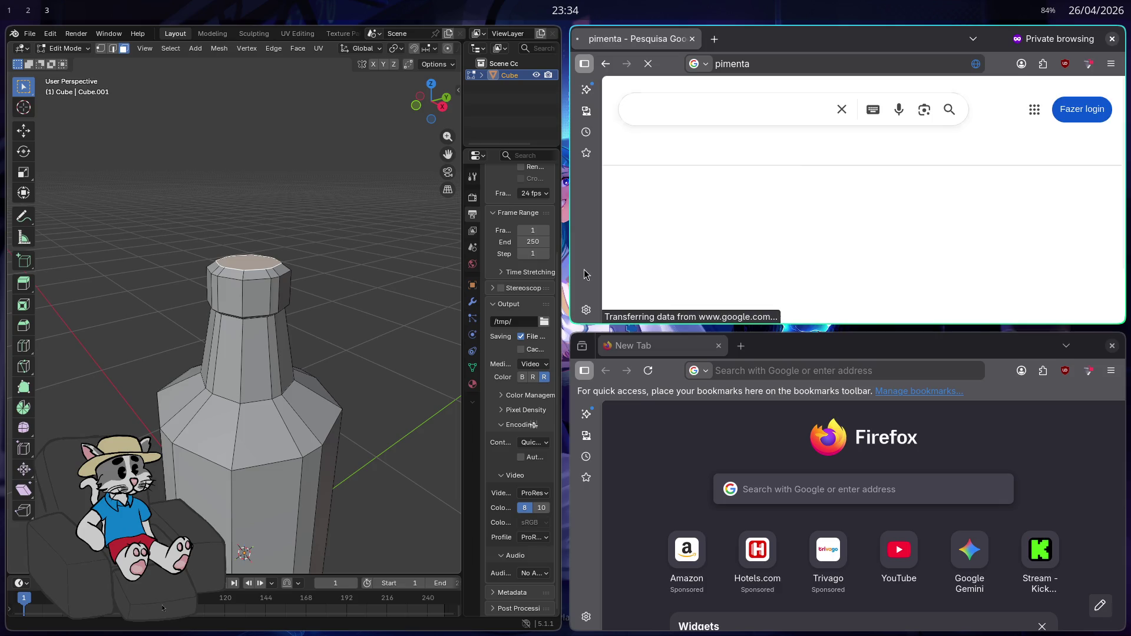
{"action": "key", "text": "super+shift+q"}
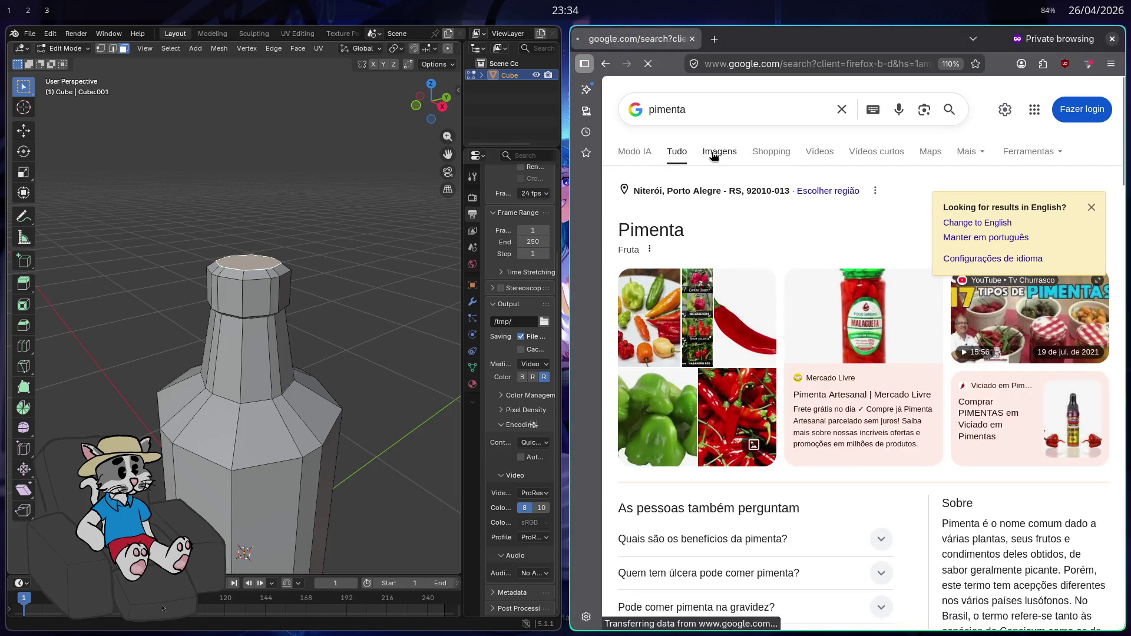
{"action": "left_click", "coordinate": [715, 153]}
{"action": "left_click", "coordinate": [722, 111]}
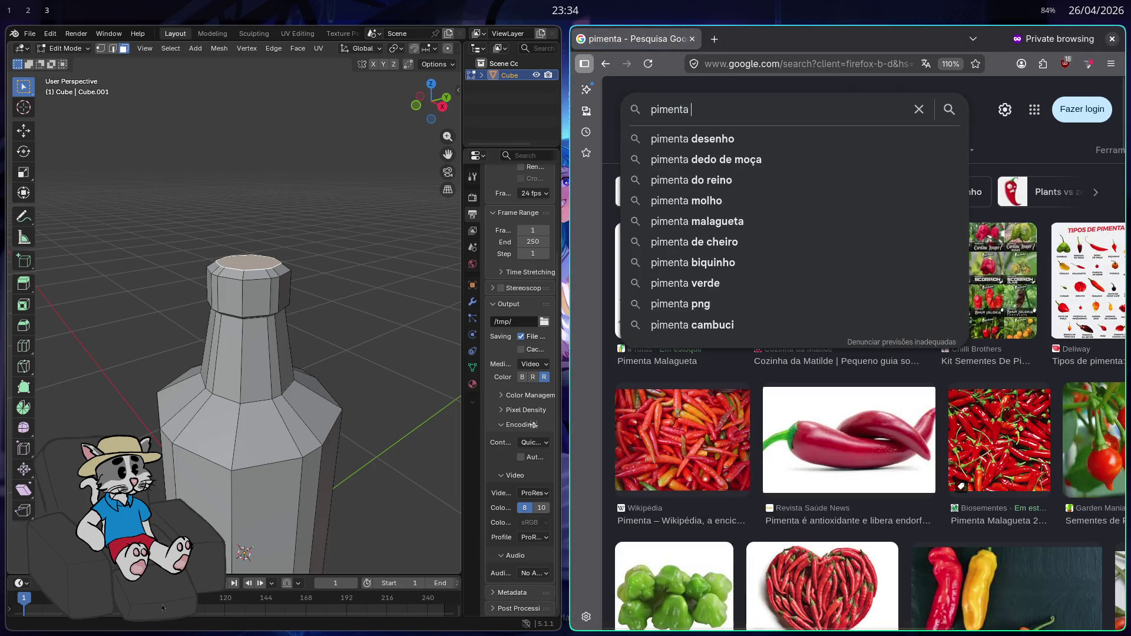
{"action": "type", "text": "frasco"}
{"action": "key", "text": "Return"}
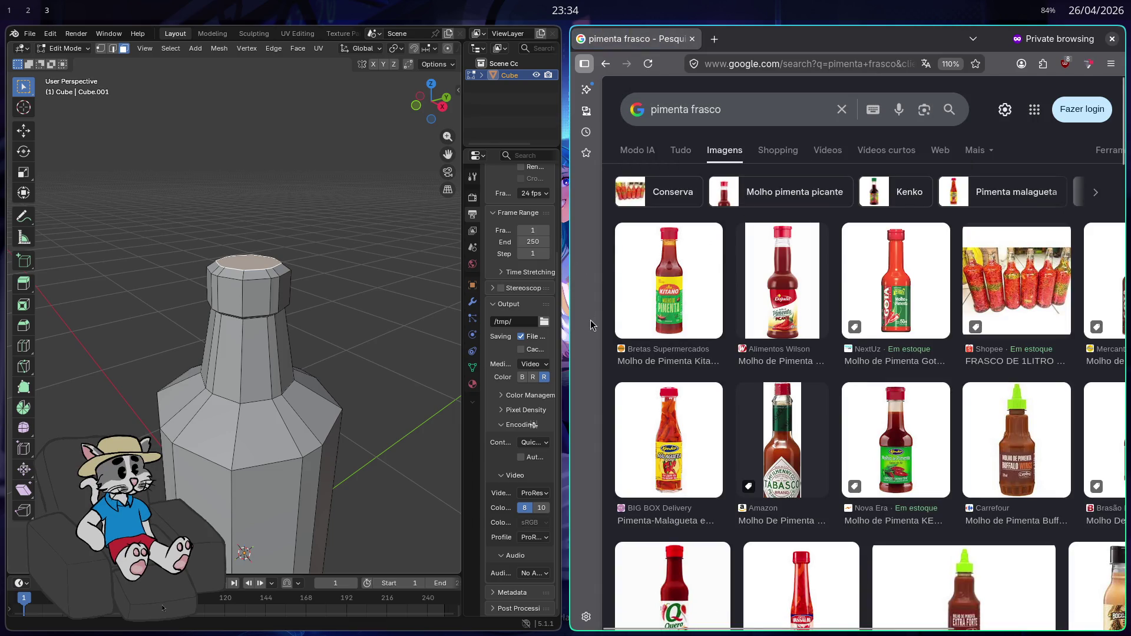
{"action": "scroll", "coordinate": [696, 313], "scroll_direction": "down", "scroll_amount": 5}
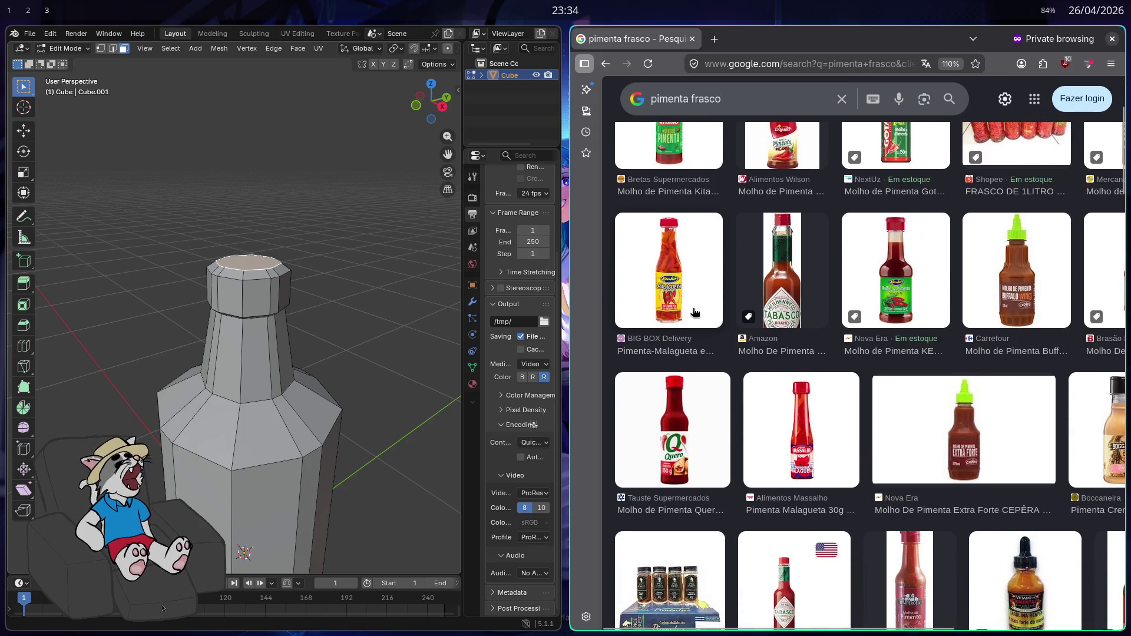
{"action": "scroll", "coordinate": [696, 313], "scroll_direction": "down", "scroll_amount": 5}
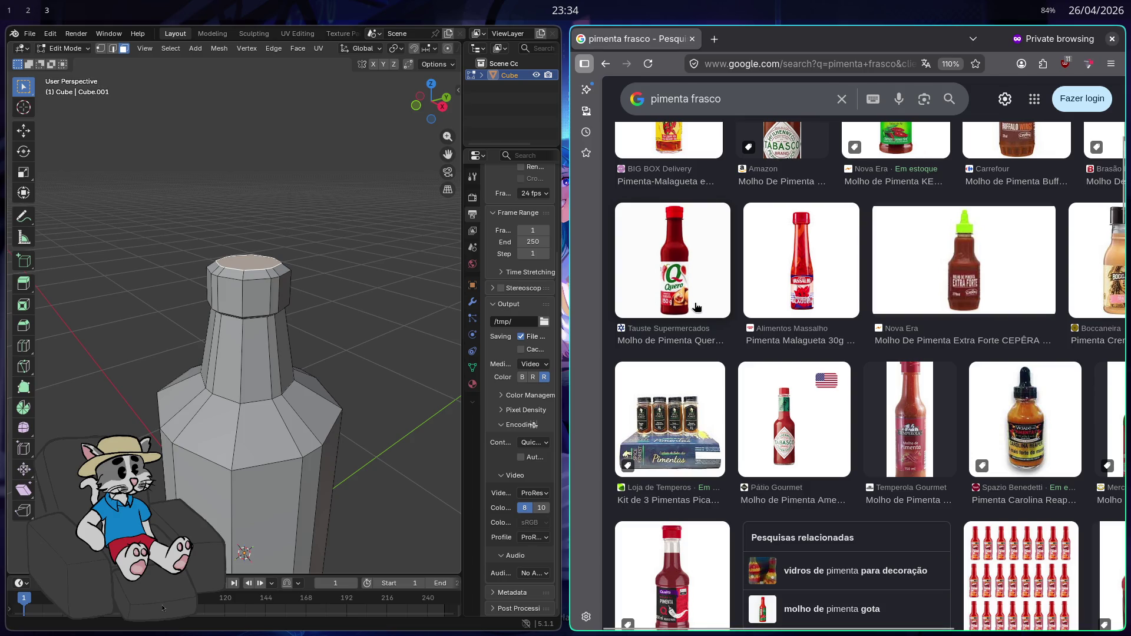
{"action": "scroll", "coordinate": [695, 307], "scroll_direction": "up", "scroll_amount": 5}
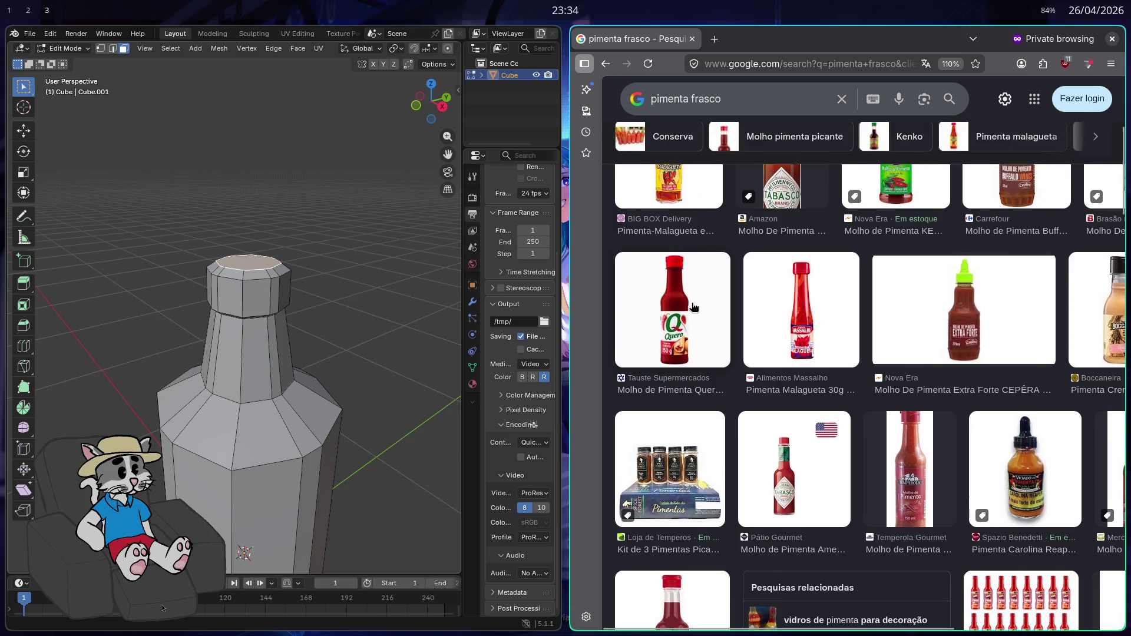
{"action": "scroll", "coordinate": [677, 269], "scroll_direction": "up", "scroll_amount": 2}
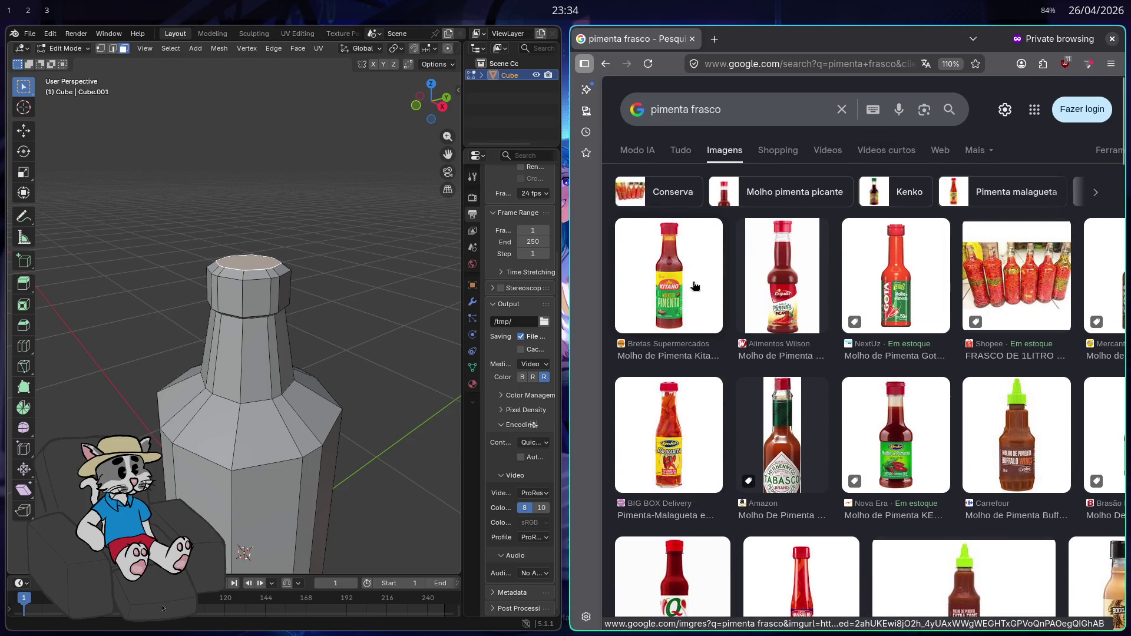
{"action": "key", "text": "ctrl+w"}
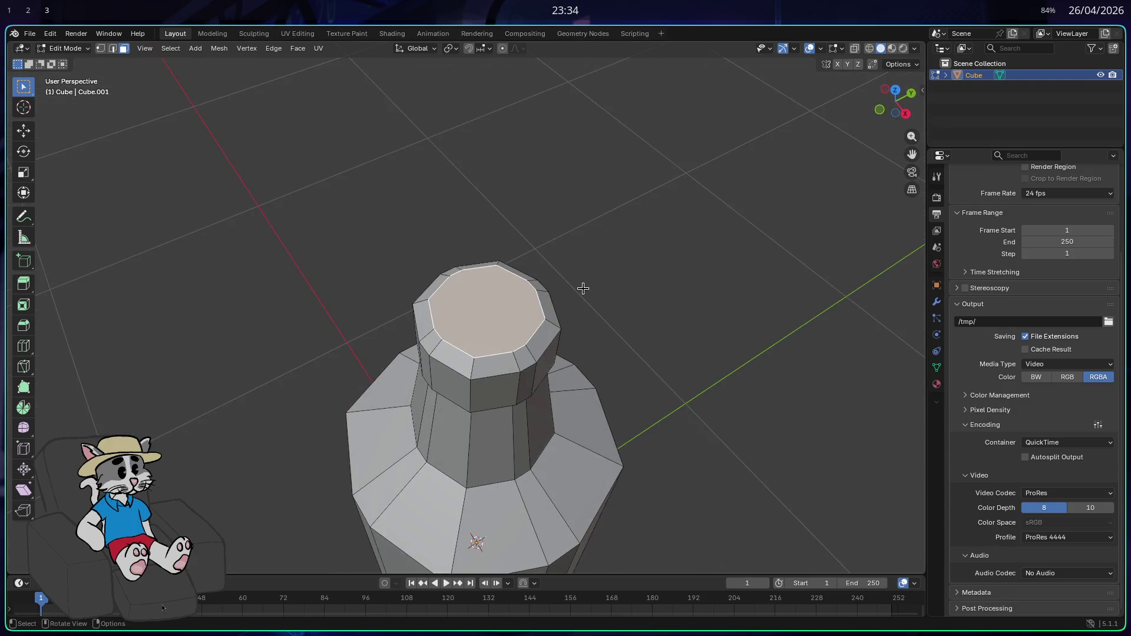
- Delete the bottle's top face and fill a new face across the rim edges
{"action": "key", "text": "x"}
{"action": "left_click", "coordinate": [512, 291]}
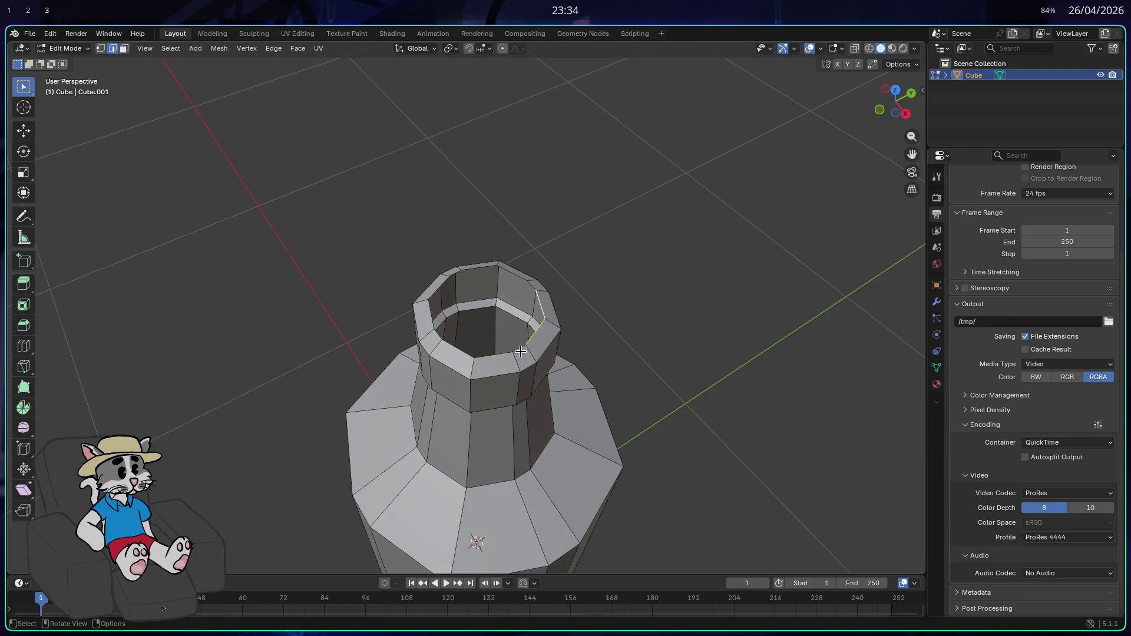
{"action": "left_click", "coordinate": [543, 318], "text": "shift"}
{"action": "key", "text": "f"}
- Select and shift the inner faces of the bottle's neck
{"action": "left_click", "coordinate": [524, 282], "text": "shift"}
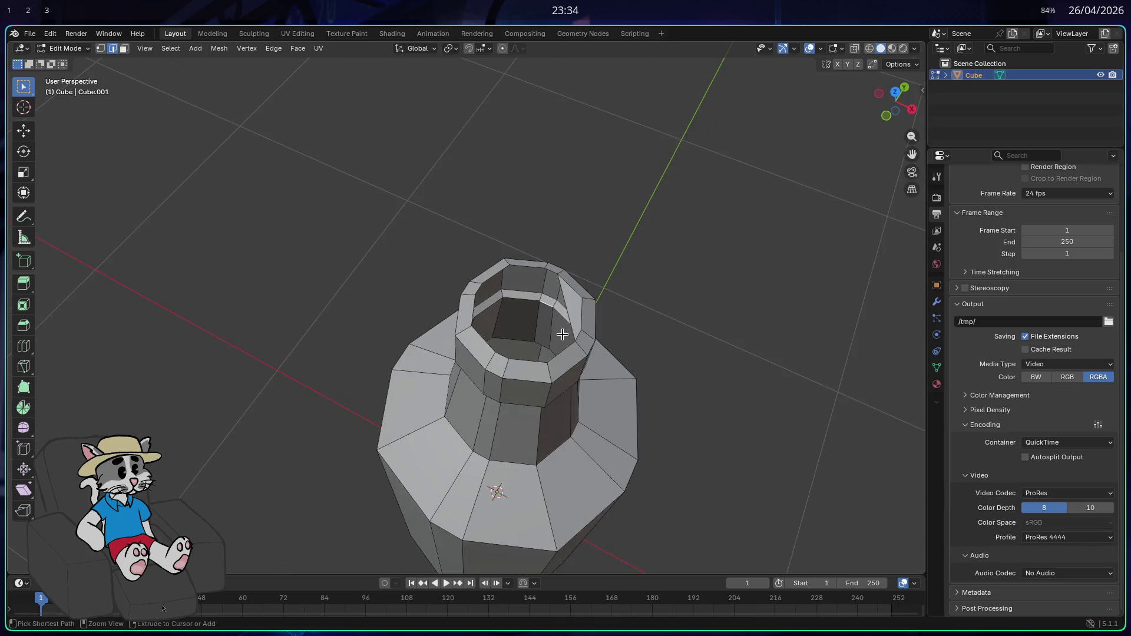
{"action": "key", "text": "KP_3"}
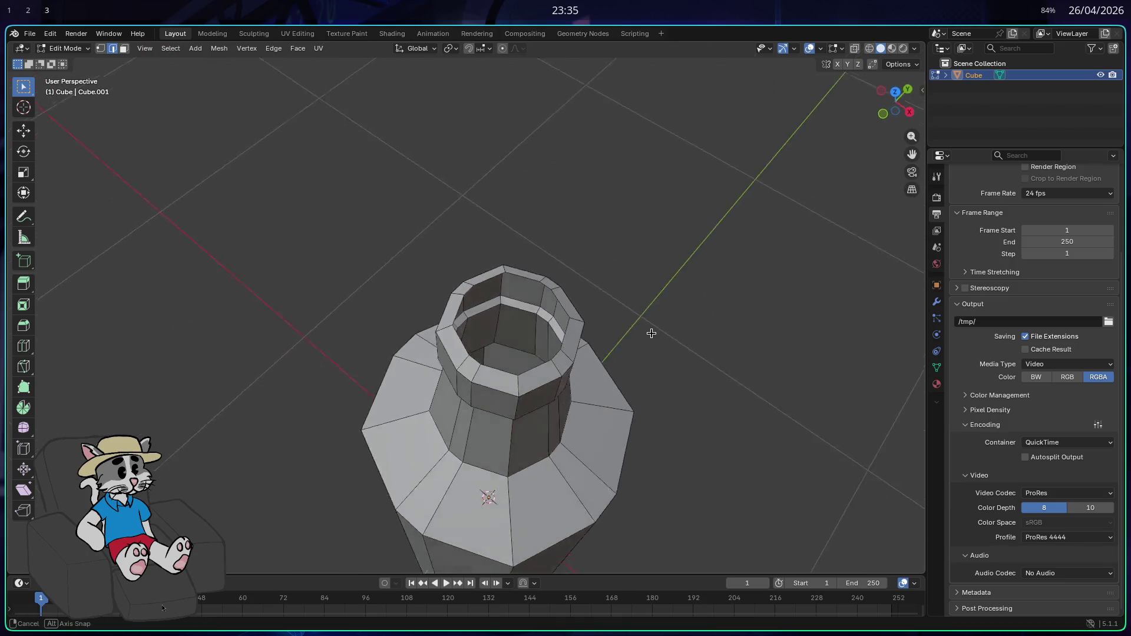
{"action": "mouse_move", "coordinate": [855, 136]}
{"action": "left_mouse_down"}
{"action": "mouse_move", "coordinate": [646, 293]}
{"action": "mouse_move", "coordinate": [631, 323]}
{"action": "mouse_move", "coordinate": [487, 351]}
{"action": "left_mouse_up"}
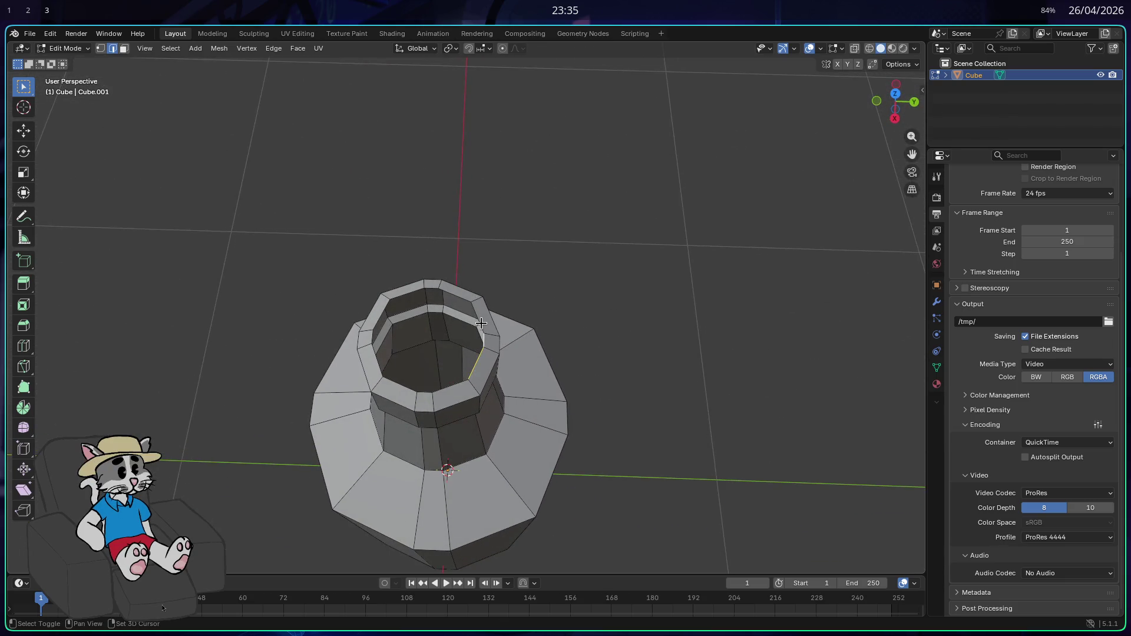
{"action": "left_click", "coordinate": [428, 385], "text": "shift"}
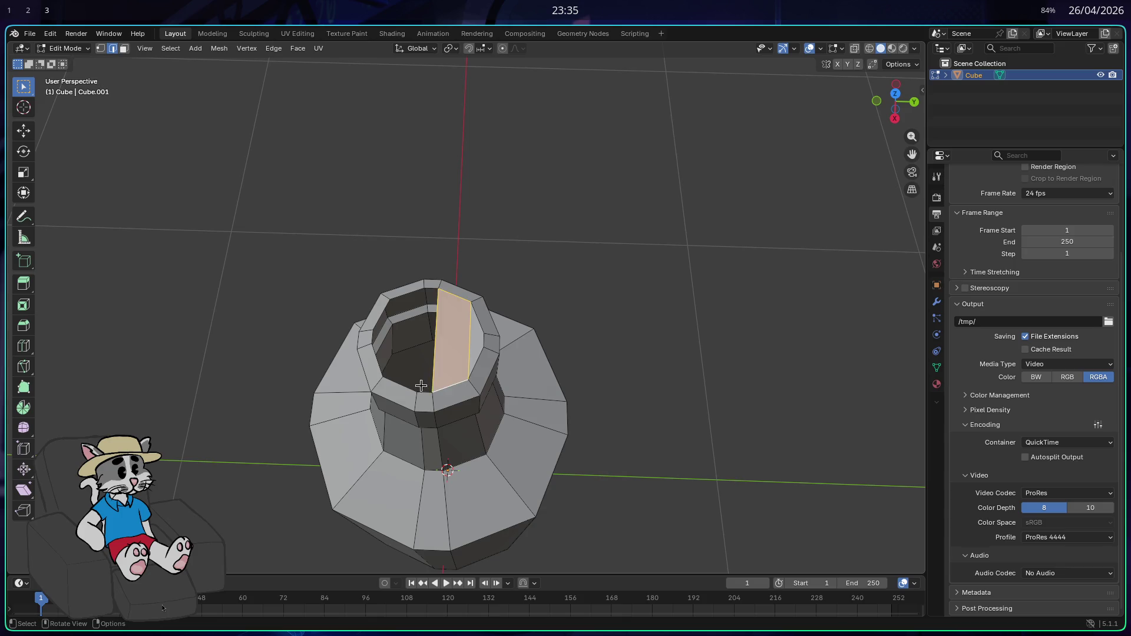
{"action": "left_click_drag", "start_coordinate": [422, 292], "coordinate": [407, 317]}
{"action": "left_click", "coordinate": [397, 382], "text": "shift"}
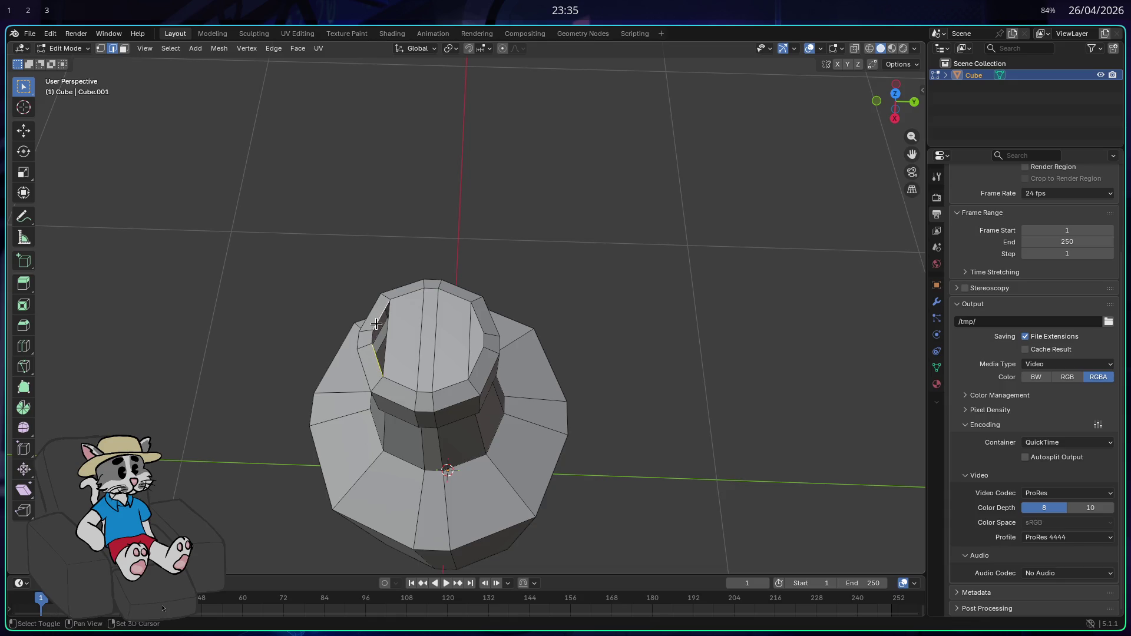
- Inspect the finished bottle in Object Mode and show its empty Material Properties
{"action": "mouse_move", "coordinate": [581, 301]}
{"action": "left_mouse_down"}
{"action": "mouse_move", "coordinate": [599, 303]}
{"action": "mouse_move", "coordinate": [629, 255]}
{"action": "mouse_move", "coordinate": [638, 204]}
{"action": "mouse_move", "coordinate": [631, 292]}
{"action": "mouse_move", "coordinate": [591, 313]}
{"action": "left_mouse_up"}
{"action": "scroll", "coordinate": [591, 313], "scroll_direction": "down", "scroll_amount": 5}
{"action": "key", "text": "Tab"}
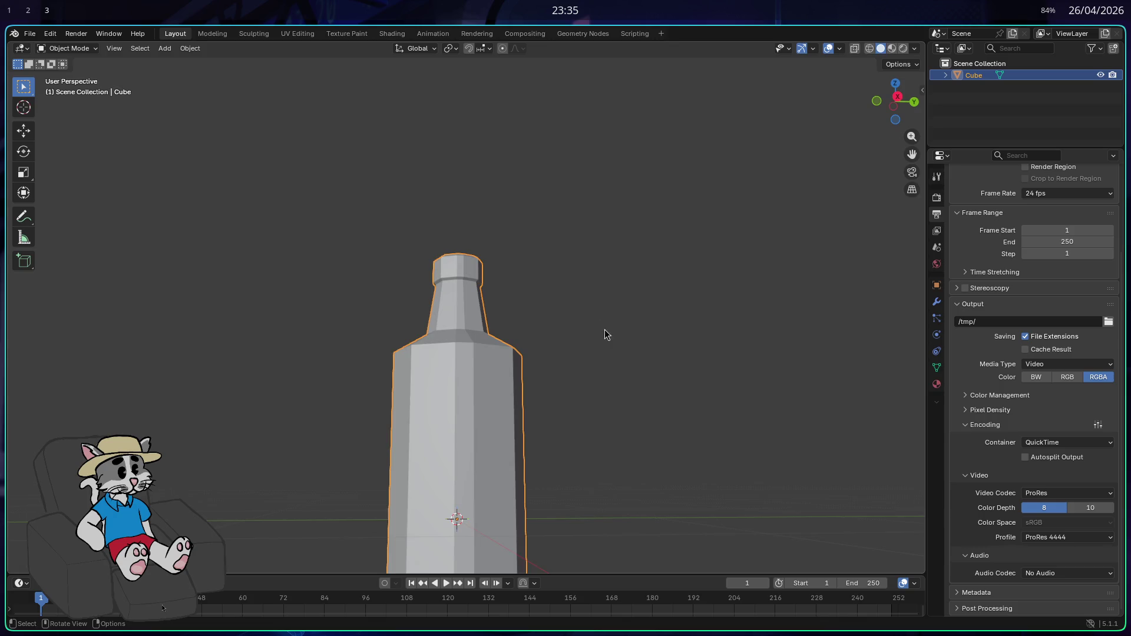
{"action": "scroll", "coordinate": [607, 348], "scroll_direction": "down", "scroll_amount": 2}
{"action": "mouse_move", "coordinate": [602, 353]}
{"action": "left_mouse_down"}
{"action": "mouse_move", "coordinate": [617, 368]}
{"action": "mouse_move", "coordinate": [671, 359]}
{"action": "mouse_move", "coordinate": [615, 292]}
{"action": "mouse_move", "coordinate": [634, 429]}
{"action": "mouse_move", "coordinate": [621, 200]}
{"action": "mouse_move", "coordinate": [629, 322]}
{"action": "left_mouse_up"}
{"action": "scroll", "coordinate": [628, 356], "scroll_direction": "up", "scroll_amount": 2}
{"action": "scroll", "coordinate": [626, 385], "scroll_direction": "up", "scroll_amount": 1}
{"action": "key", "text": "Tab"}
{"action": "mouse_move", "coordinate": [532, 318]}
{"action": "left_mouse_down"}
{"action": "mouse_move", "coordinate": [530, 381]}
{"action": "mouse_move", "coordinate": [600, 385]}
{"action": "mouse_move", "coordinate": [616, 457]}
{"action": "mouse_move", "coordinate": [625, 427]}
{"action": "left_mouse_up"}
{"action": "key", "text": "Tab"}
{"action": "mouse_move", "coordinate": [604, 351]}
{"action": "left_mouse_down"}
{"action": "mouse_move", "coordinate": [551, 398]}
{"action": "mouse_move", "coordinate": [581, 323]}
{"action": "mouse_move", "coordinate": [631, 359]}
{"action": "mouse_move", "coordinate": [841, 331]}
{"action": "left_mouse_up"}
{"action": "left_click", "coordinate": [937, 386]}
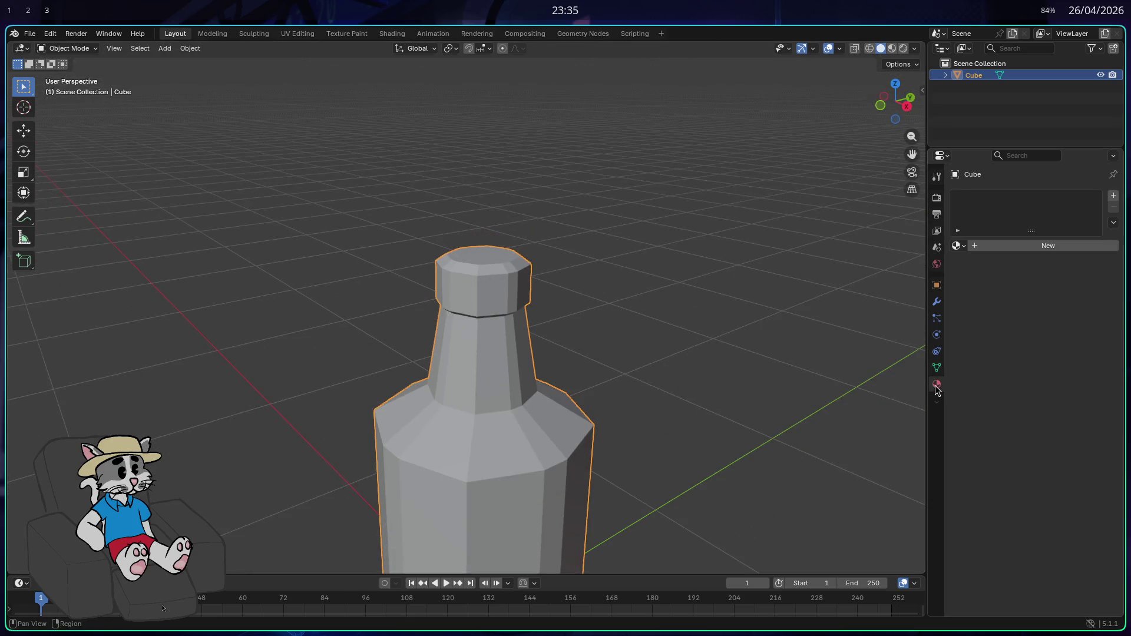
- Give the bottle a new red material and show it shaded in the viewport
{"action": "left_click", "coordinate": [997, 247]}
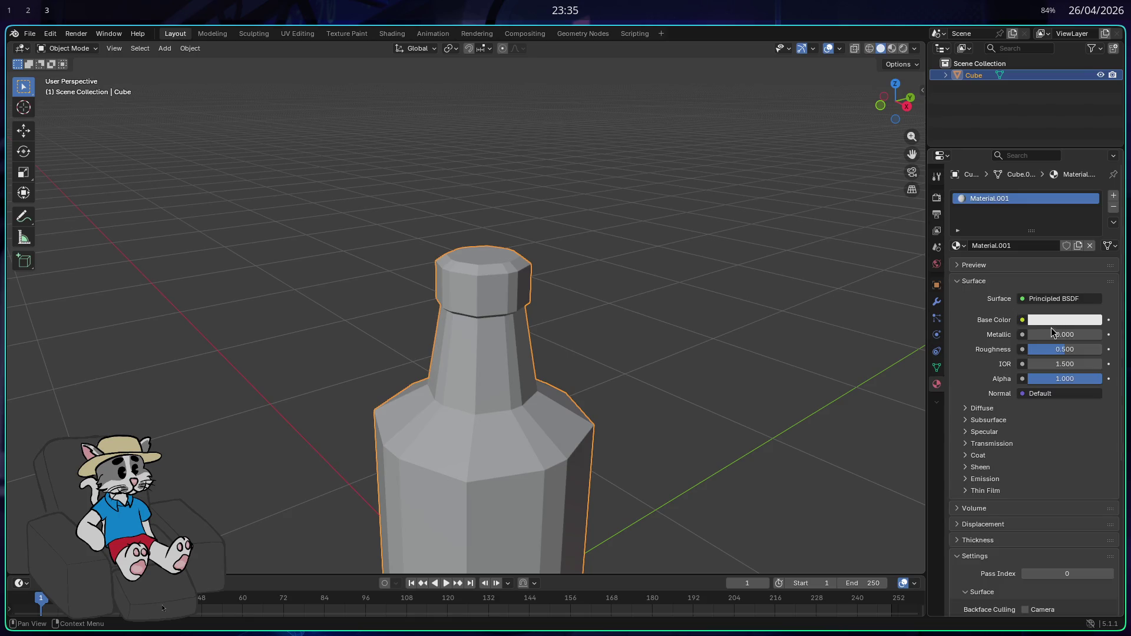
{"action": "left_click", "coordinate": [1049, 321]}
{"action": "left_click", "coordinate": [1046, 204]}
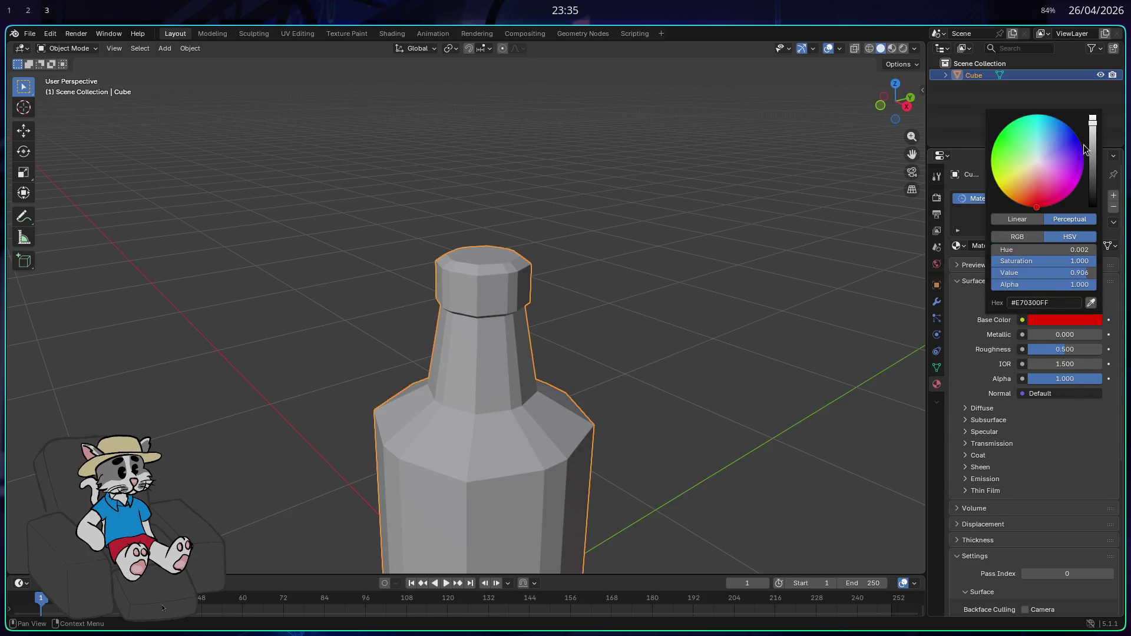
{"action": "left_click", "coordinate": [892, 48]}
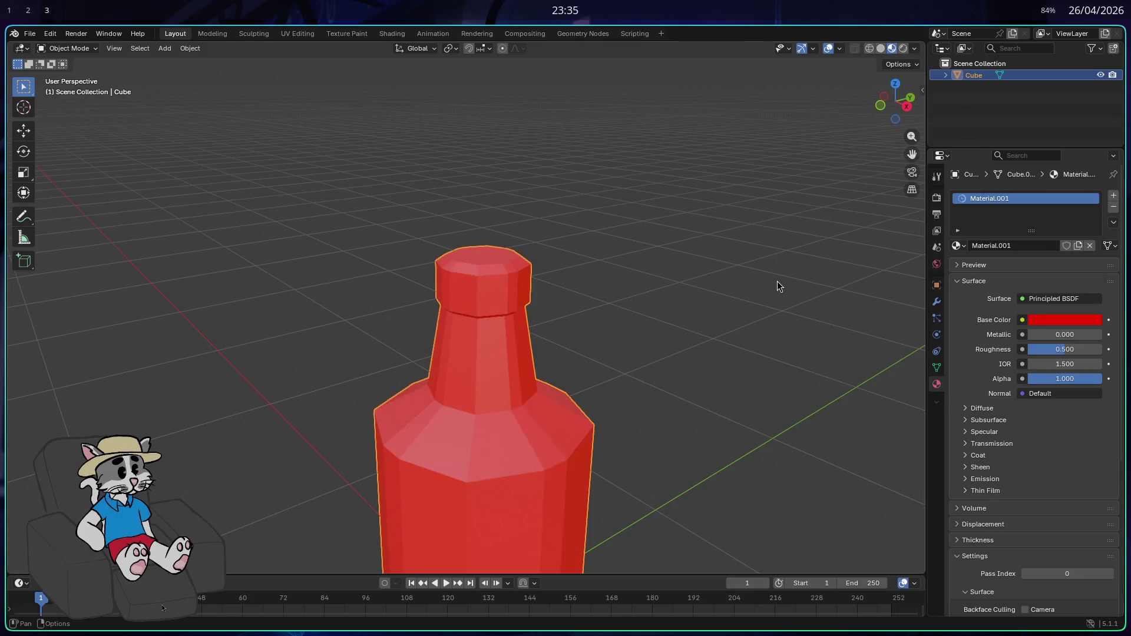
{"action": "scroll", "coordinate": [779, 284], "scroll_direction": "down", "scroll_amount": 5}
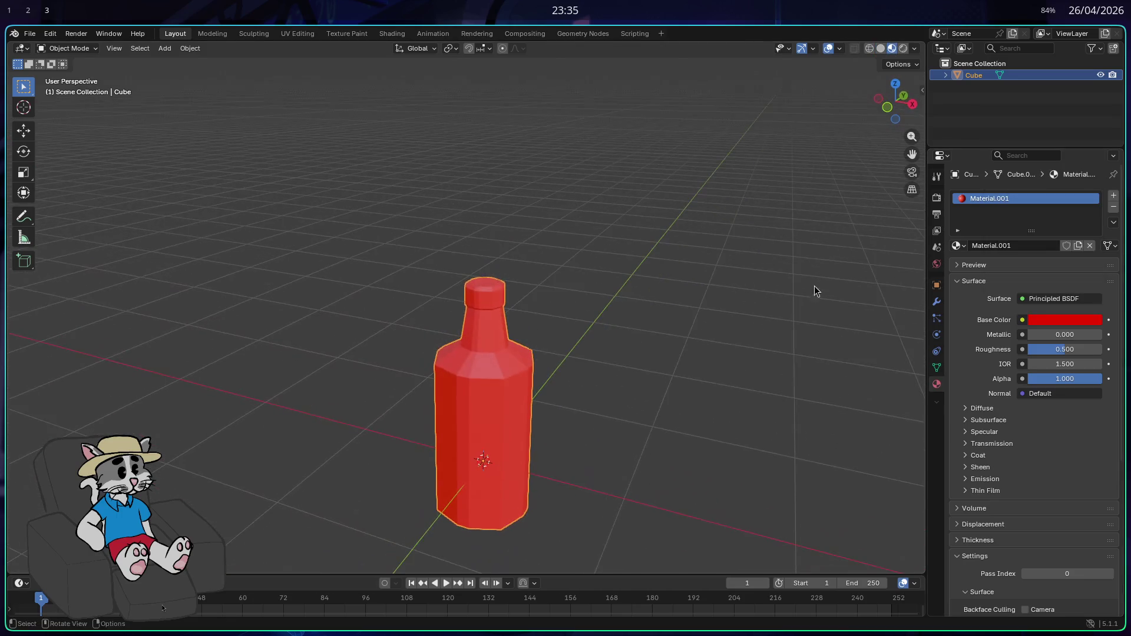
- Fine-tune the base colour to hex E7372F, then put the bottle into Edit Mode
{"action": "left_click", "coordinate": [1059, 315]}
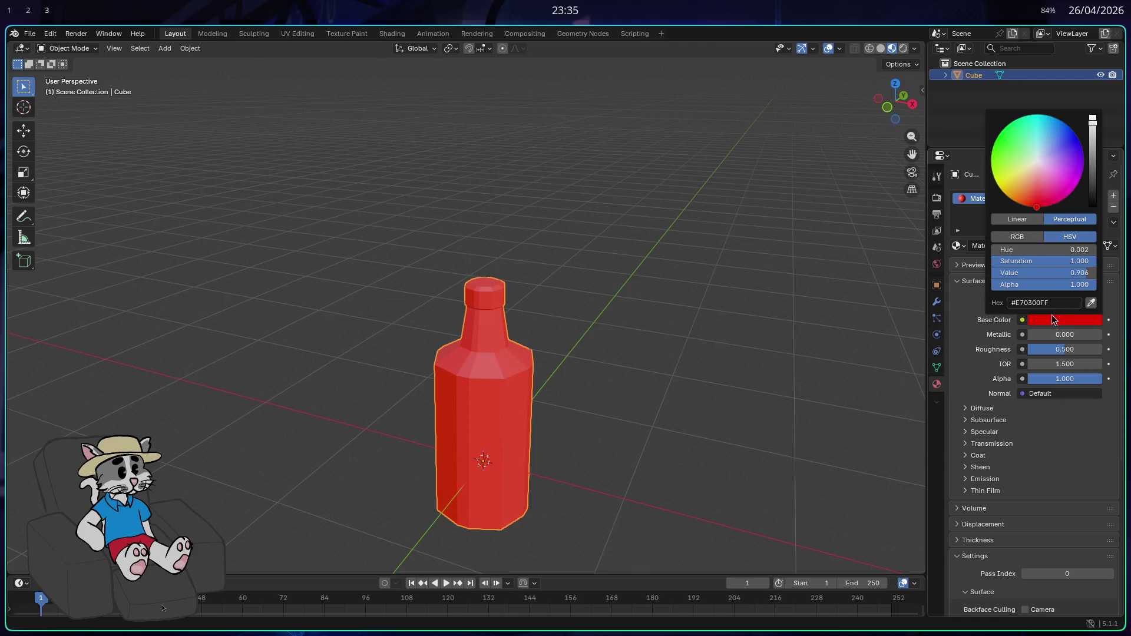
{"action": "mouse_move", "coordinate": [1041, 261]}
{"action": "left_mouse_down"}
{"action": "mouse_move", "coordinate": [1023, 261]}
{"action": "mouse_move", "coordinate": [1061, 261]}
{"action": "left_mouse_up"}
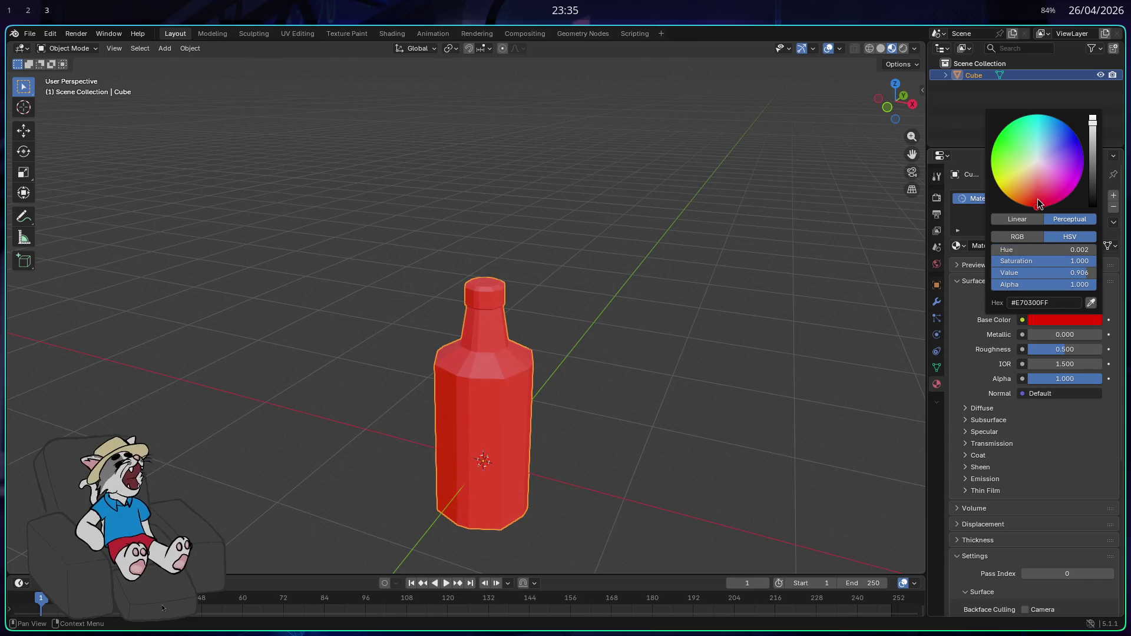
{"action": "left_click_drag", "start_coordinate": [1040, 203], "coordinate": [1036, 201]}
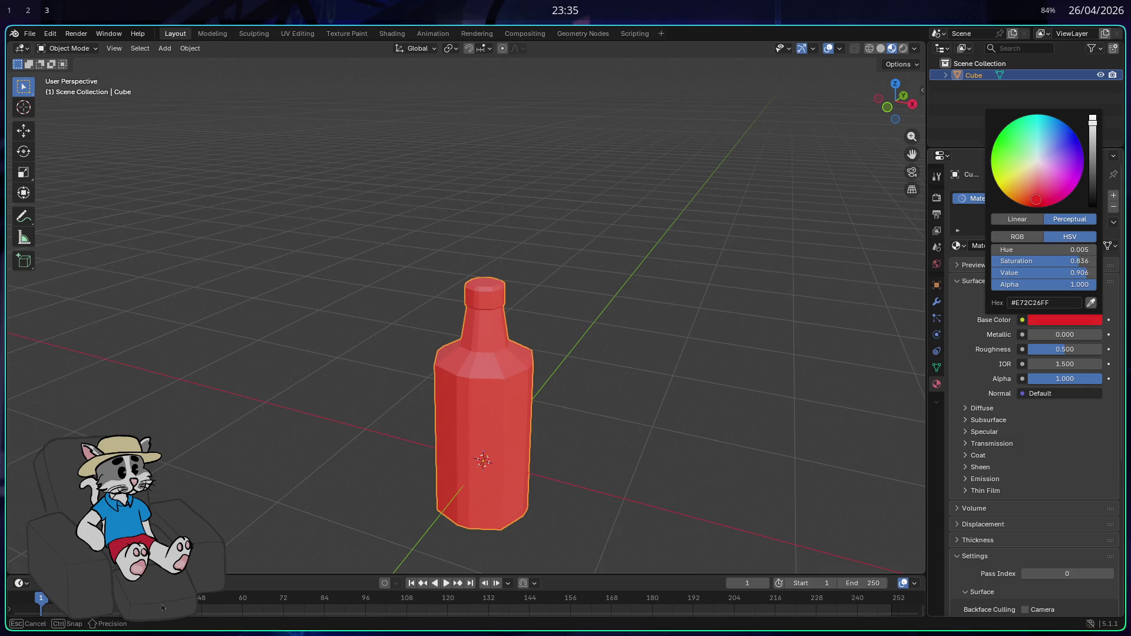
{"action": "left_click_drag", "start_coordinate": [1038, 198], "coordinate": [1036, 198]}
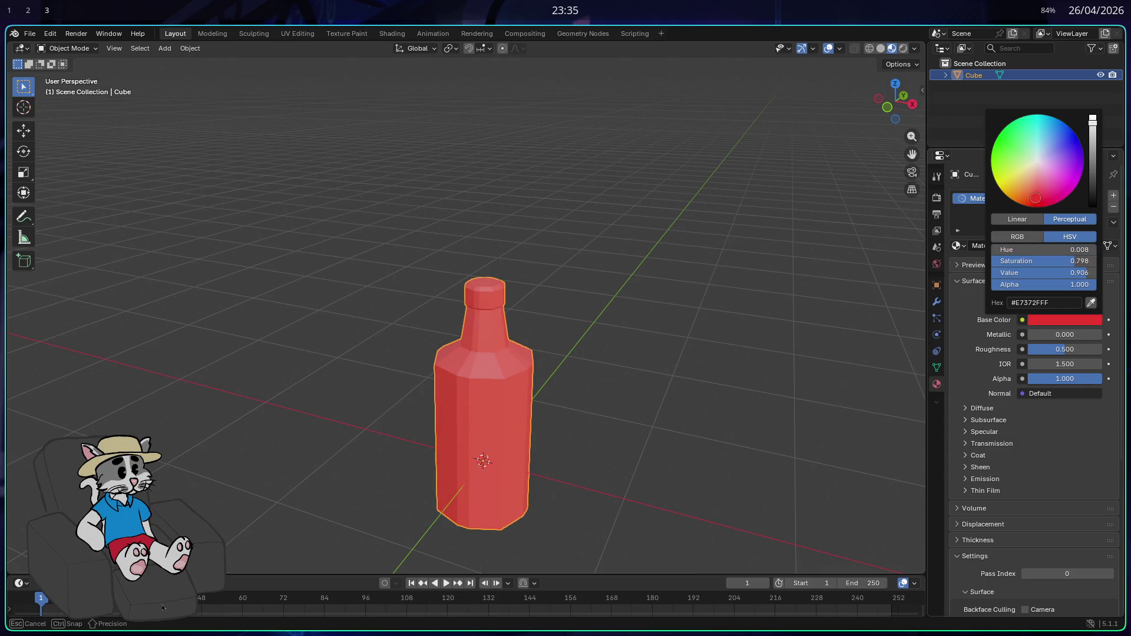
{"action": "mouse_move", "coordinate": [668, 341]}
{"action": "left_mouse_down"}
{"action": "mouse_move", "coordinate": [649, 298]}
{"action": "mouse_move", "coordinate": [661, 272]}
{"action": "mouse_move", "coordinate": [674, 291]}
{"action": "left_mouse_up"}
{"action": "key", "text": "Tab"}
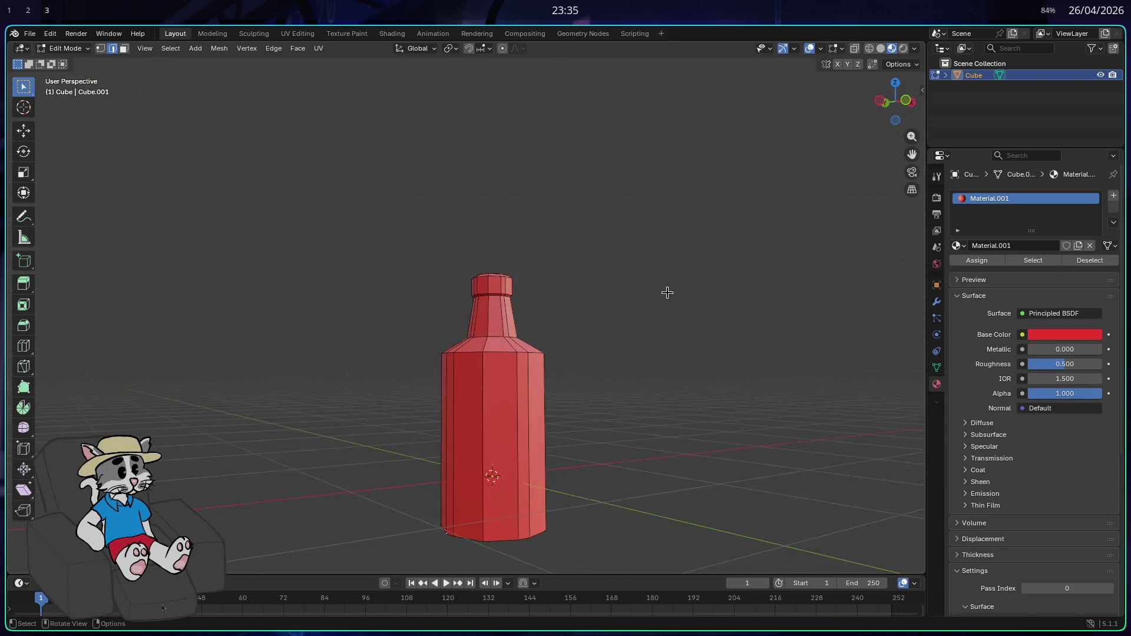
- Select the edge loop at the bottle's shoulder
{"action": "scroll", "coordinate": [532, 401], "scroll_direction": "up", "scroll_amount": 3}
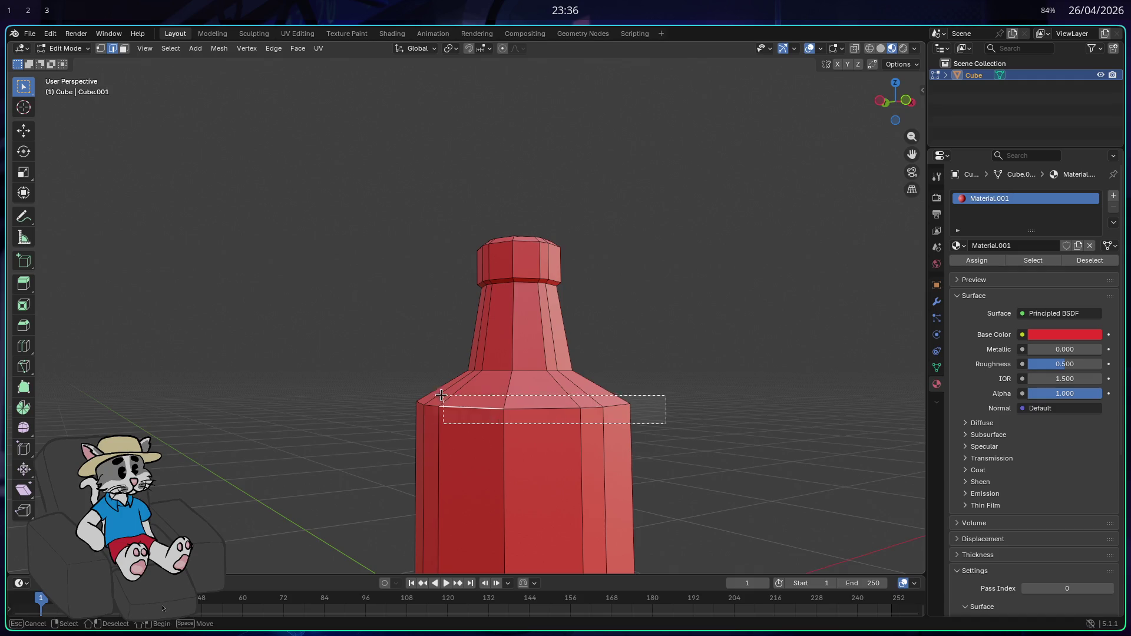
{"action": "mouse_move", "coordinate": [660, 415]}
{"action": "left_mouse_down"}
{"action": "mouse_move", "coordinate": [519, 411]}
{"action": "mouse_move", "coordinate": [584, 424]}
{"action": "mouse_move", "coordinate": [517, 437]}
{"action": "left_mouse_up"}
{"action": "key", "text": "b"}
{"action": "key", "text": "Escape"}
{"action": "key", "text": "b"}
{"action": "key", "text": "Escape"}
{"action": "key", "text": "b"}
{"action": "key", "text": "Escape"}
{"action": "mouse_move", "coordinate": [346, 411]}
{"action": "left_mouse_down"}
{"action": "mouse_move", "coordinate": [354, 435]}
{"action": "mouse_move", "coordinate": [543, 450]}
{"action": "left_mouse_up"}
{"action": "key", "text": "b"}
{"action": "mouse_move", "coordinate": [426, 426]}
{"action": "left_mouse_down"}
{"action": "mouse_move", "coordinate": [374, 454]}
{"action": "mouse_move", "coordinate": [467, 434]}
{"action": "mouse_move", "coordinate": [581, 444]}
{"action": "mouse_move", "coordinate": [546, 465]}
{"action": "left_mouse_up"}
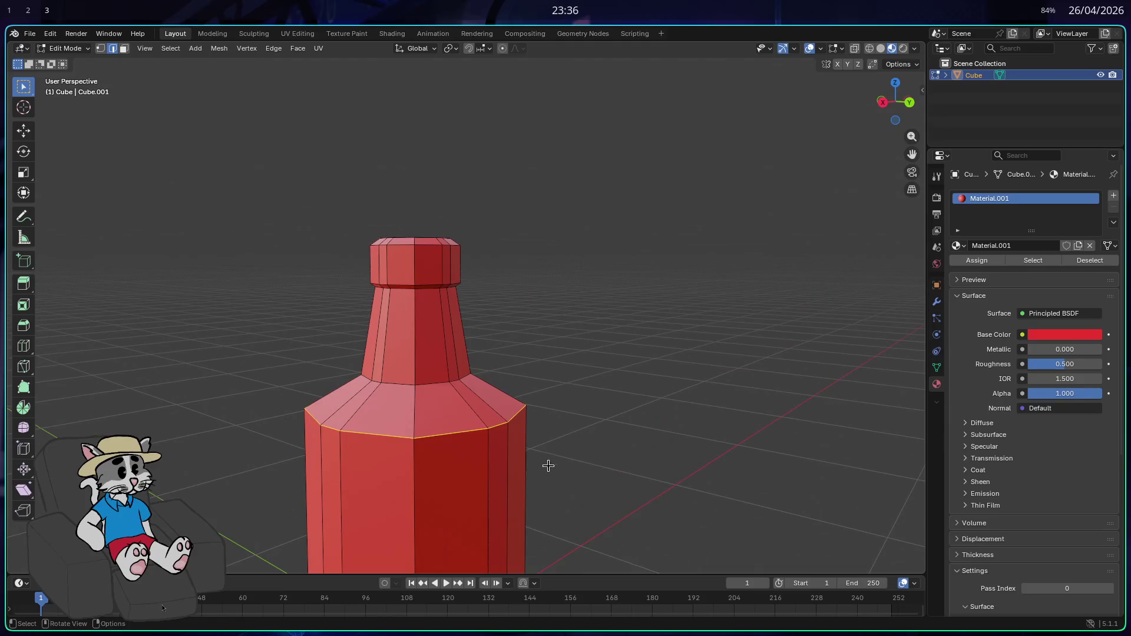
- Bevel the shoulder loop into three segments and check the rounded result
{"action": "key", "text": "ctrl+b"}
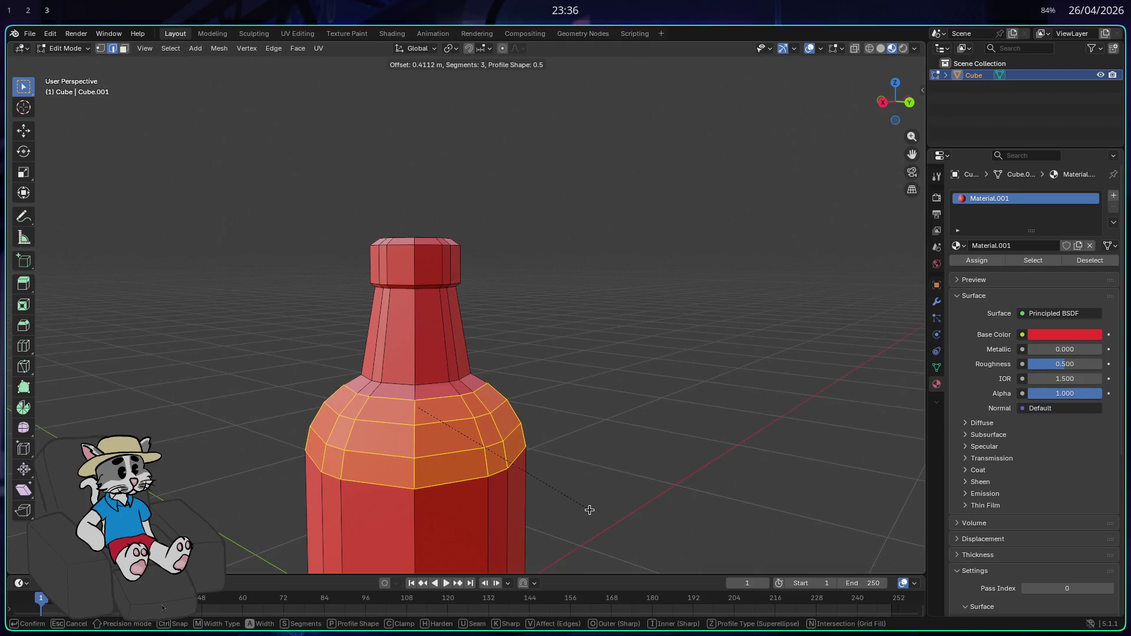
{"action": "left_click", "coordinate": [593, 518]}
{"action": "key", "text": "Tab"}
{"action": "mouse_move", "coordinate": [634, 445]}
{"action": "left_mouse_down"}
{"action": "mouse_move", "coordinate": [684, 424]}
{"action": "mouse_move", "coordinate": [647, 445]}
{"action": "mouse_move", "coordinate": [699, 457]}
{"action": "mouse_move", "coordinate": [825, 451]}
{"action": "left_mouse_up"}
{"action": "key", "text": "Tab"}
{"action": "key", "text": "Tab"}
{"action": "key", "text": "Tab"}
{"action": "key", "text": "Tab"}
{"action": "left_click_drag", "start_coordinate": [599, 323], "coordinate": [613, 356]}
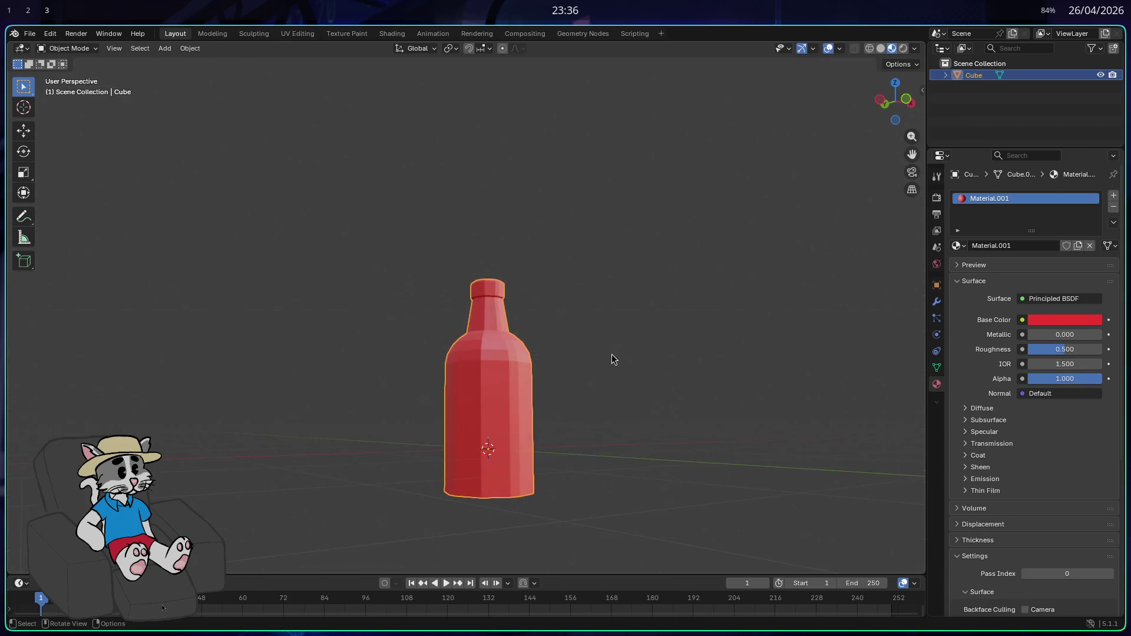
- Adjust the material's Roughness and Alpha, ending with Roughness, IOR and Alpha at 1.000
{"action": "key", "text": "Tab"}
{"action": "left_click_drag", "start_coordinate": [586, 405], "coordinate": [594, 397]}
{"action": "key", "text": "Tab"}
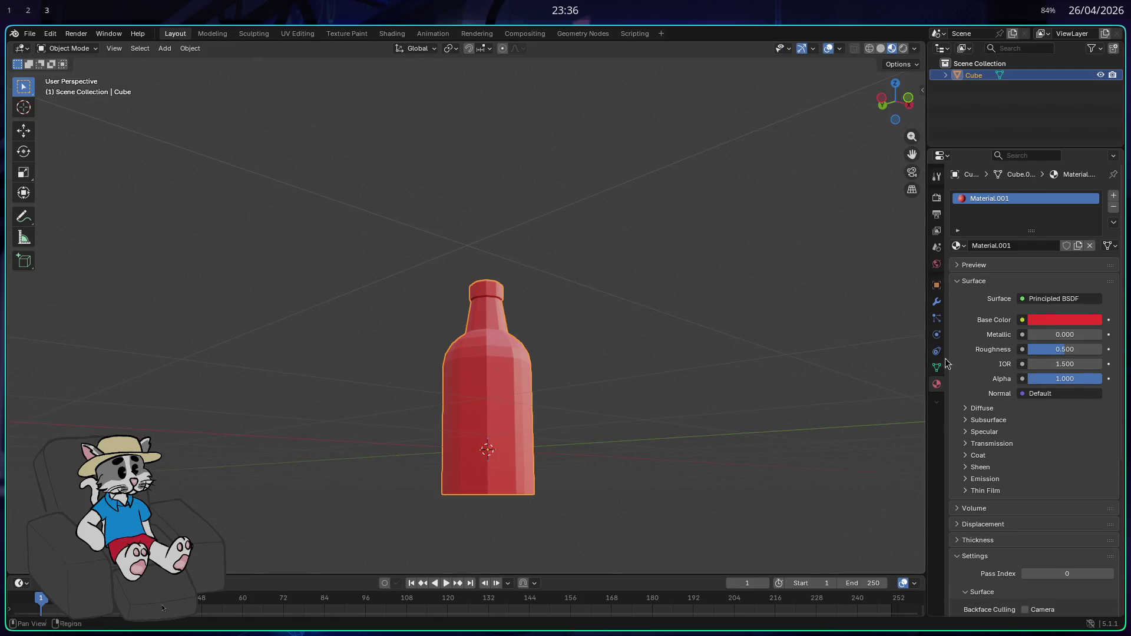
{"action": "mouse_move", "coordinate": [1061, 349]}
{"action": "left_mouse_down"}
{"action": "mouse_move", "coordinate": [1040, 349]}
{"action": "mouse_move", "coordinate": [1091, 363]}
{"action": "mouse_move", "coordinate": [1031, 364]}
{"action": "mouse_move", "coordinate": [1076, 334]}
{"action": "mouse_move", "coordinate": [1031, 334]}
{"action": "mouse_move", "coordinate": [1055, 348]}
{"action": "mouse_move", "coordinate": [1060, 379]}
{"action": "mouse_move", "coordinate": [1087, 379]}
{"action": "mouse_move", "coordinate": [1071, 379]}
{"action": "left_mouse_up"}
{"action": "mouse_move", "coordinate": [731, 394]}
{"action": "left_mouse_down"}
{"action": "mouse_move", "coordinate": [652, 383]}
{"action": "mouse_move", "coordinate": [722, 426]}
{"action": "mouse_move", "coordinate": [695, 383]}
{"action": "left_mouse_up"}
{"action": "scroll", "coordinate": [652, 383], "scroll_direction": "up", "scroll_amount": 2}
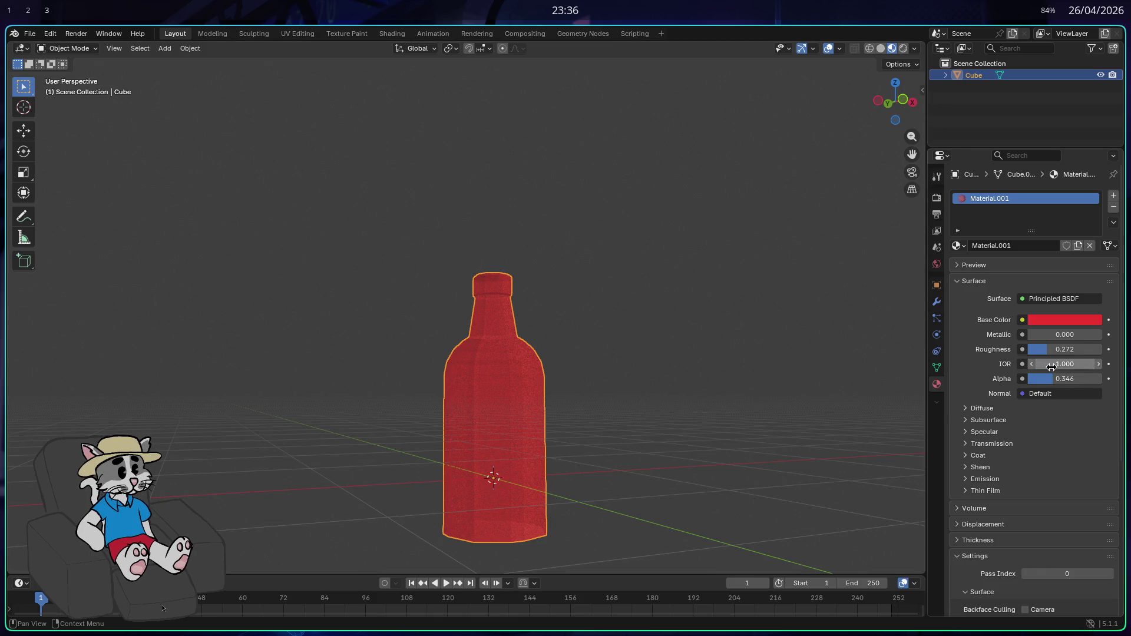
{"action": "key", "text": "BackSpace"}
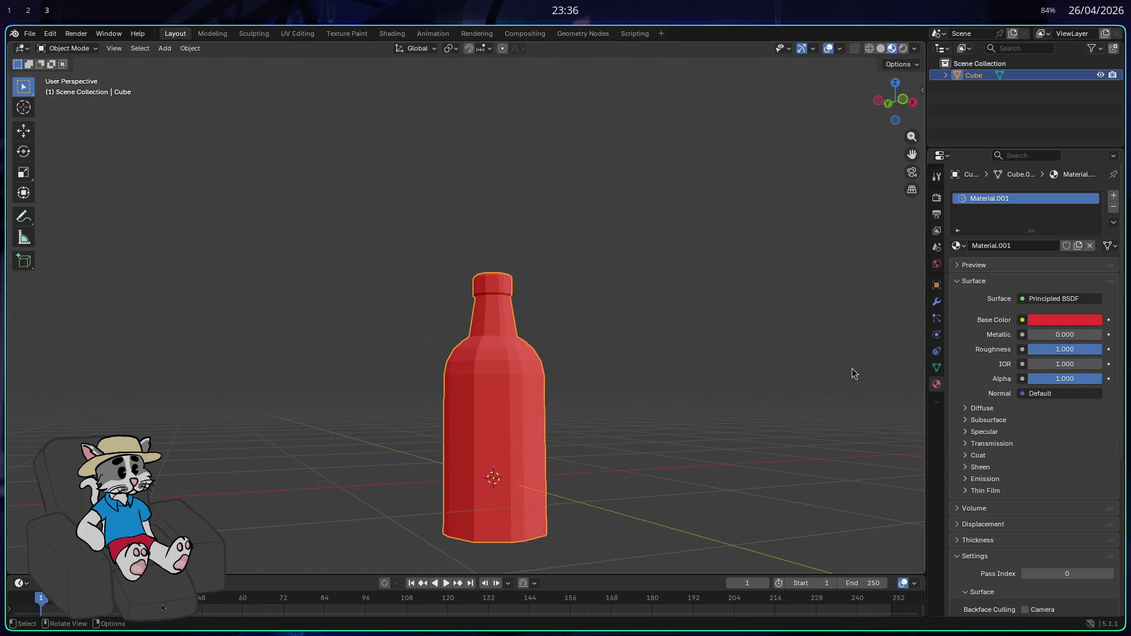
{"action": "mouse_move", "coordinate": [789, 396]}
{"action": "left_mouse_down"}
{"action": "mouse_move", "coordinate": [752, 384]}
{"action": "mouse_move", "coordinate": [631, 387]}
{"action": "mouse_move", "coordinate": [649, 398]}
{"action": "left_mouse_up"}
{"action": "mouse_move", "coordinate": [681, 394]}
{"action": "left_mouse_down"}
{"action": "mouse_move", "coordinate": [625, 395]}
{"action": "mouse_move", "coordinate": [677, 395]}
{"action": "mouse_move", "coordinate": [647, 377]}
{"action": "mouse_move", "coordinate": [659, 372]}
{"action": "left_mouse_up"}
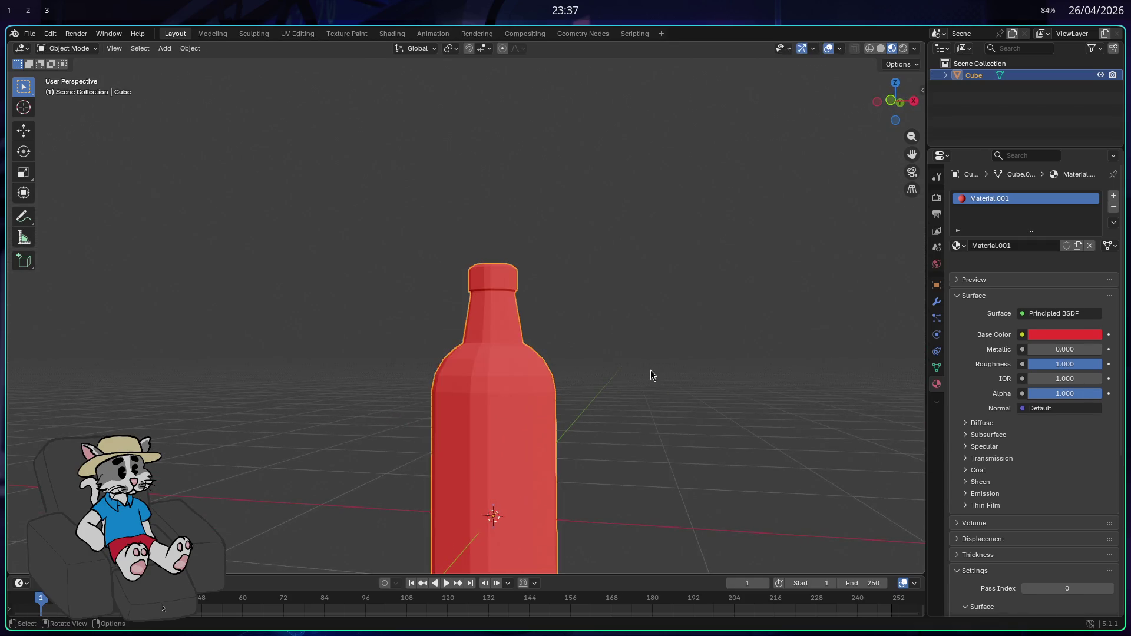
- Add a plane and rotate it 90° on X so it stands upright
{"action": "left_click", "coordinate": [652, 372]}
{"action": "key", "text": "shift+a"}
{"action": "mouse_move", "coordinate": [644, 398]}
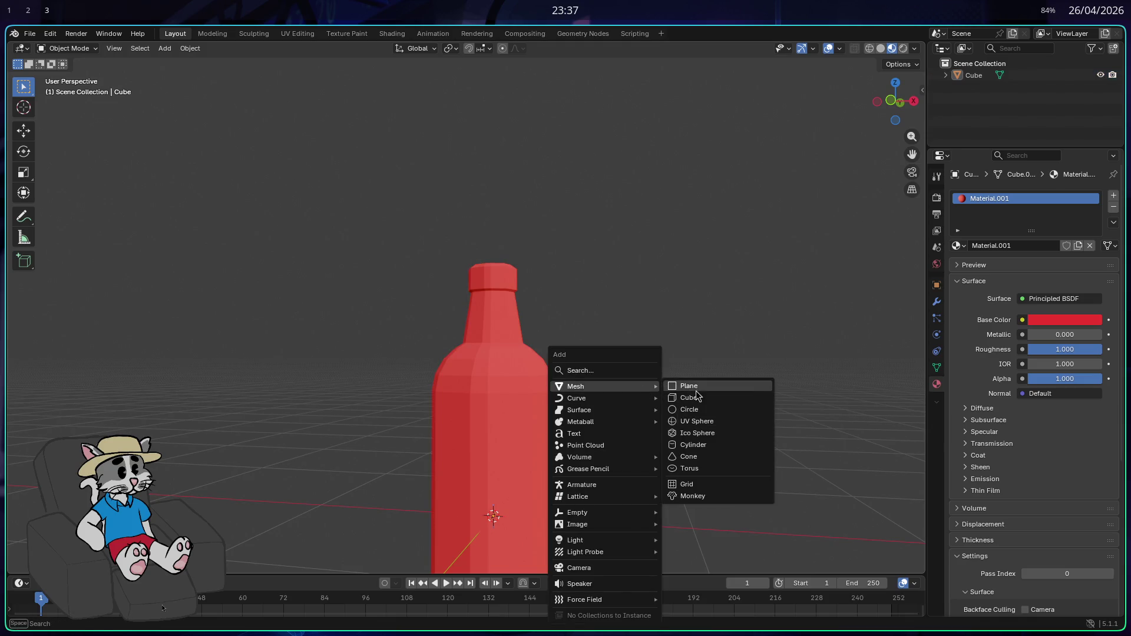
{"action": "left_click", "coordinate": [697, 395]}
{"action": "key", "text": "r"}
{"action": "key", "text": "x"}
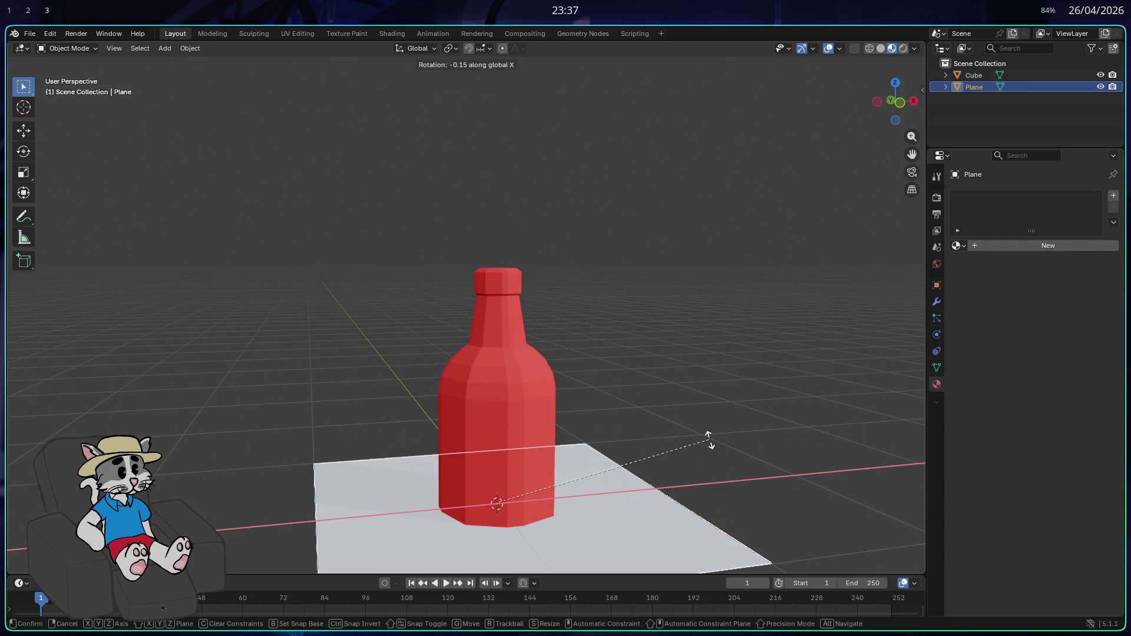
{"action": "mouse_move", "coordinate": [517, 571]}
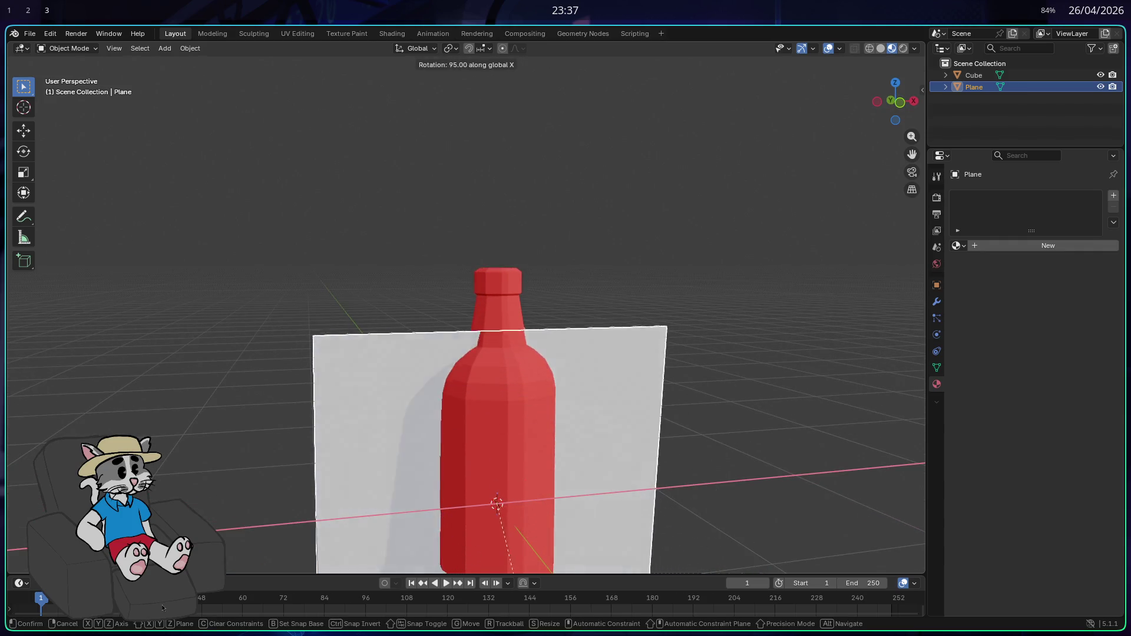
{"action": "key", "text": "Return"}
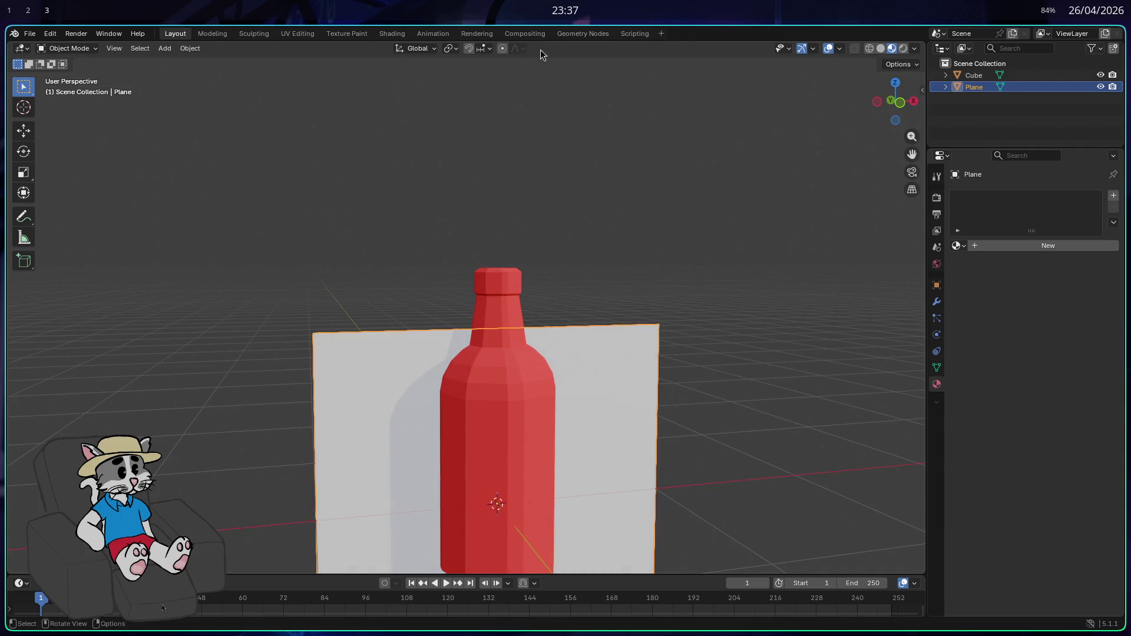
- Subdivide the plane three times in Edit Mode into a fine grid
{"action": "mouse_move", "coordinate": [622, 216]}
{"action": "left_mouse_down"}
{"action": "mouse_move", "coordinate": [704, 189]}
{"action": "mouse_move", "coordinate": [741, 290]}
{"action": "mouse_move", "coordinate": [646, 369]}
{"action": "mouse_move", "coordinate": [569, 393]}
{"action": "left_mouse_up"}
{"action": "scroll", "coordinate": [740, 290], "scroll_direction": "down", "scroll_amount": 3}
{"action": "right_click", "coordinate": [570, 401]}
{"action": "left_click", "coordinate": [549, 404]}
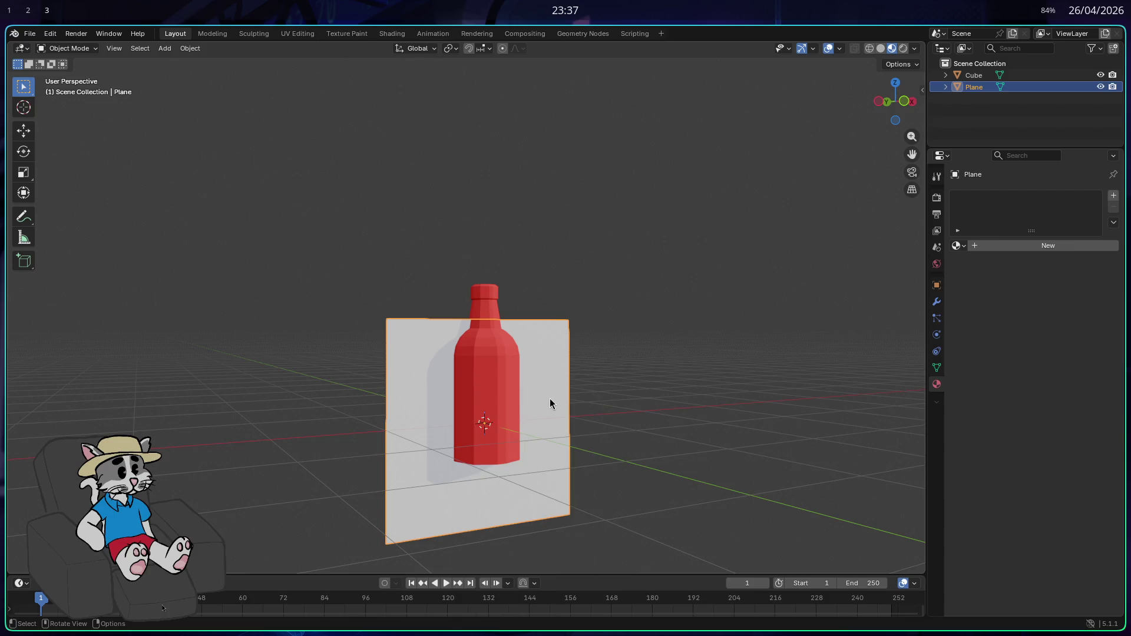
{"action": "key", "text": "Tab"}
{"action": "right_click", "coordinate": [557, 391]}
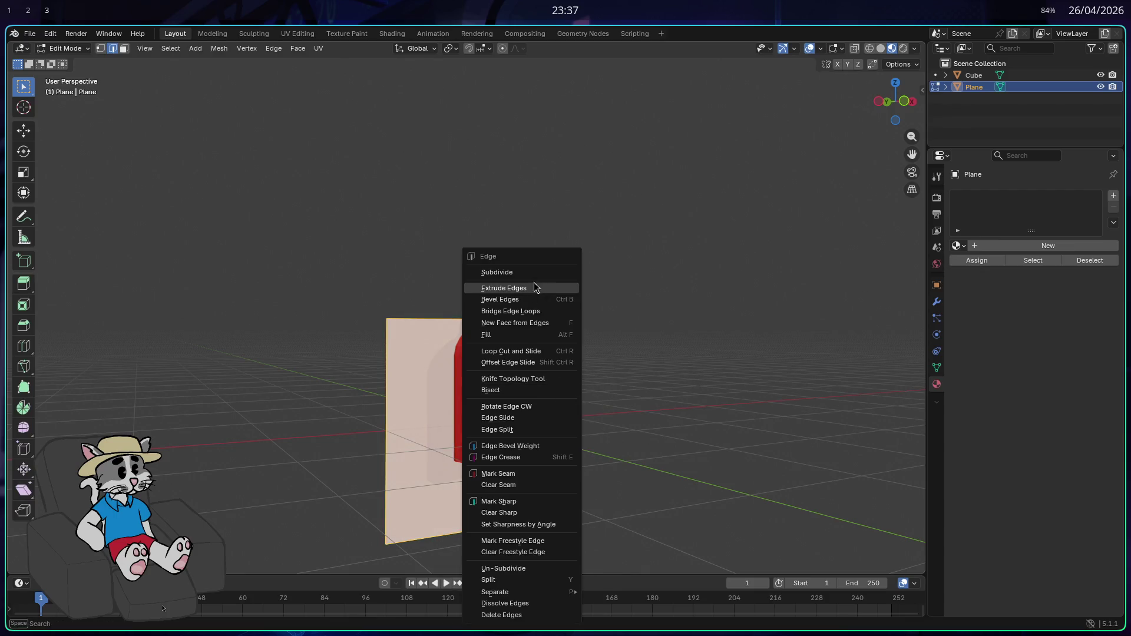
{"action": "left_click", "coordinate": [534, 288]}
{"action": "right_click", "coordinate": [526, 313]}
{"action": "left_click", "coordinate": [523, 274]}
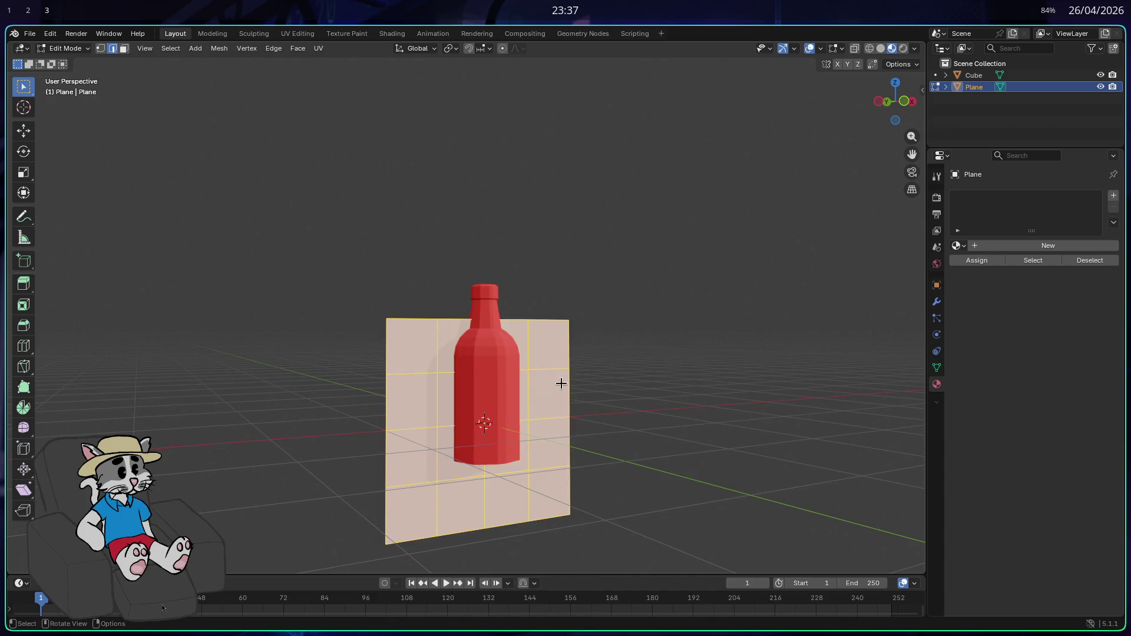
{"action": "right_click", "coordinate": [557, 276]}
{"action": "left_click", "coordinate": [557, 272]}
{"action": "scroll", "coordinate": [604, 364], "scroll_direction": "left", "scroll_amount": 5}
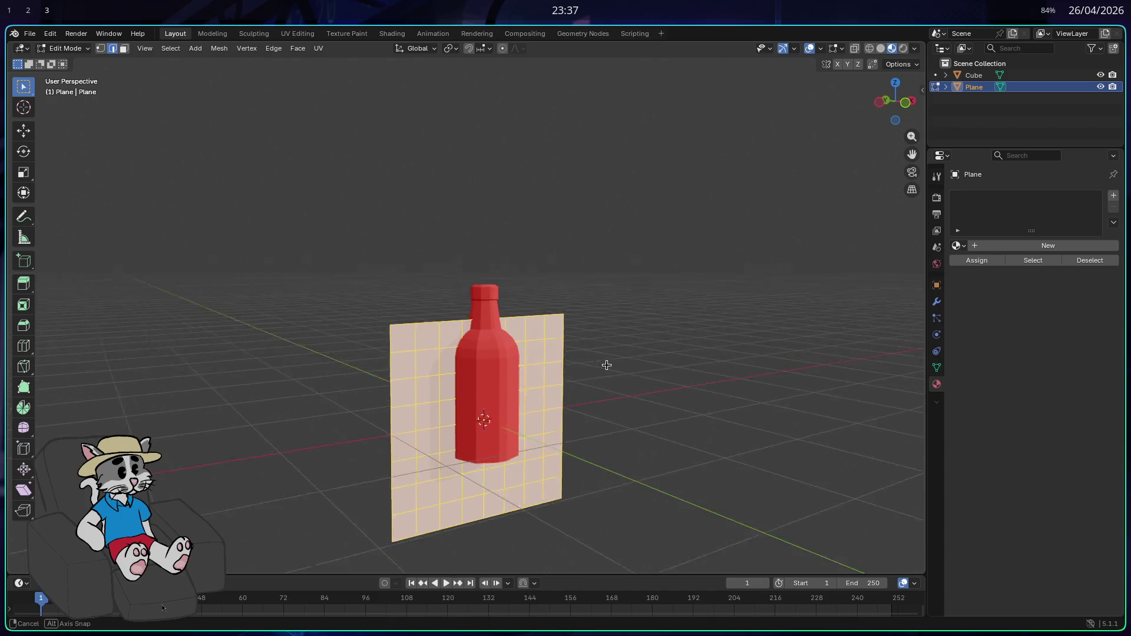
- Move the plane along Y and then up along Z to sit beside the bottle
{"action": "key", "text": "Tab"}
{"action": "key", "text": "g"}
{"action": "key", "text": "x"}
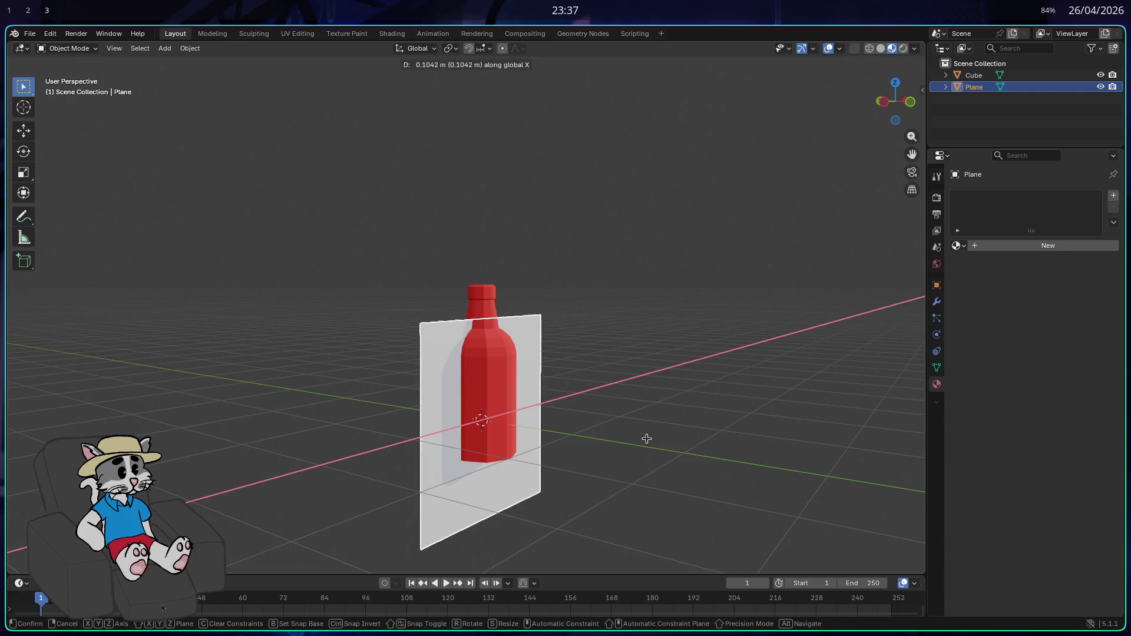
{"action": "key", "text": "y"}
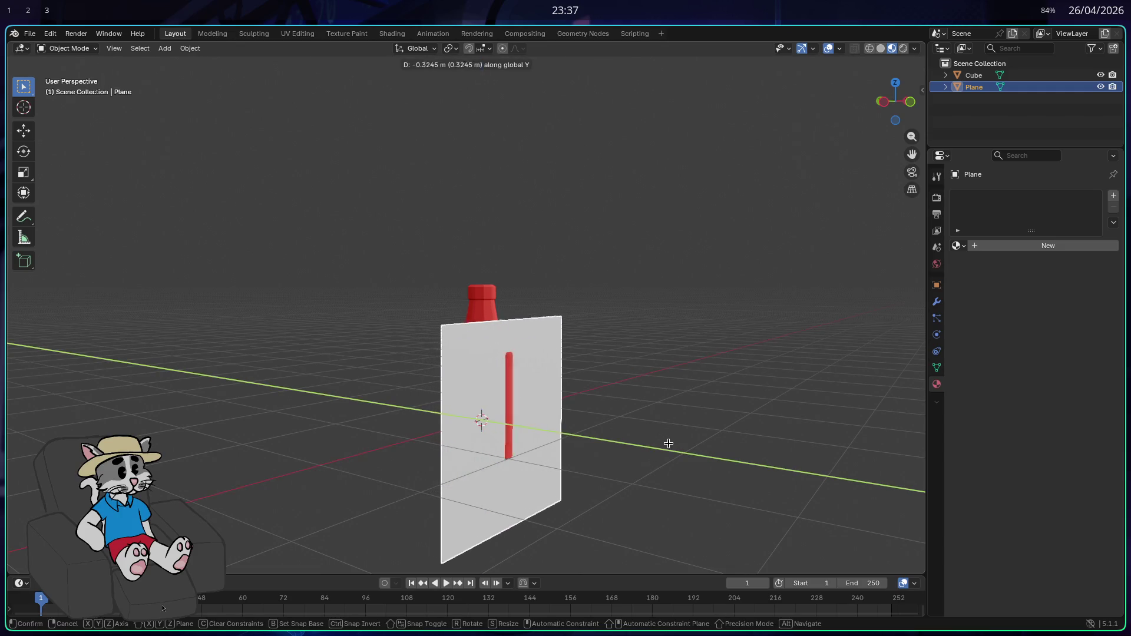
{"action": "left_click", "coordinate": [656, 449]}
{"action": "scroll", "coordinate": [656, 450], "scroll_direction": "left", "scroll_amount": 5}
{"action": "scroll", "coordinate": [699, 461], "scroll_direction": "left", "scroll_amount": 2}
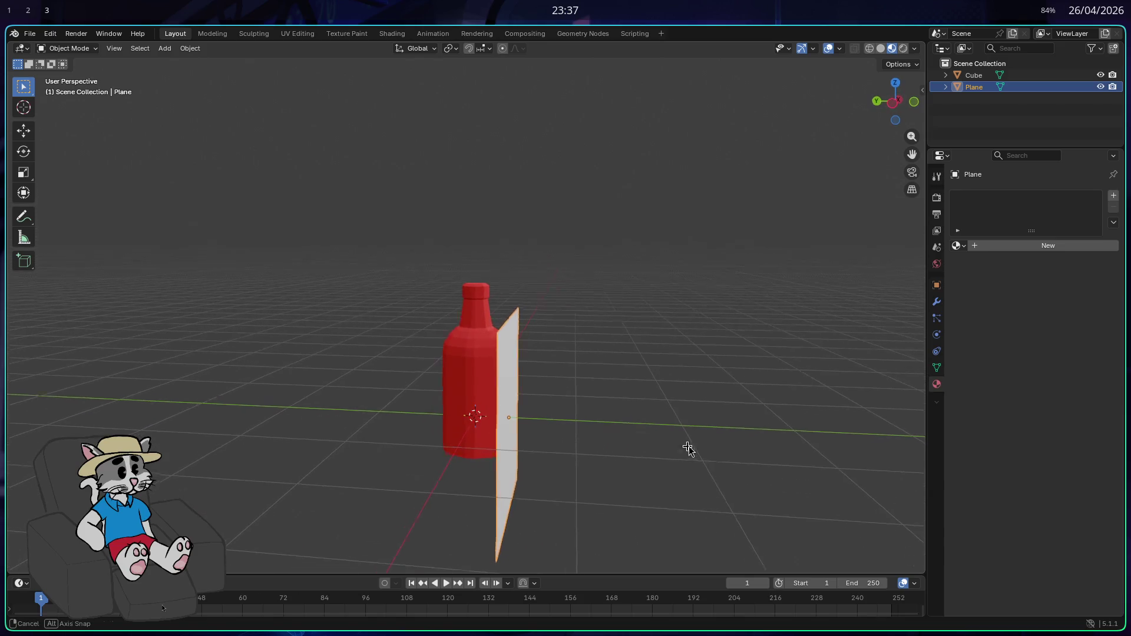
{"action": "key", "text": "g"}
{"action": "key", "text": "z"}
{"action": "left_click", "coordinate": [690, 411]}
{"action": "scroll", "coordinate": [657, 412], "scroll_direction": "left", "scroll_amount": 5}
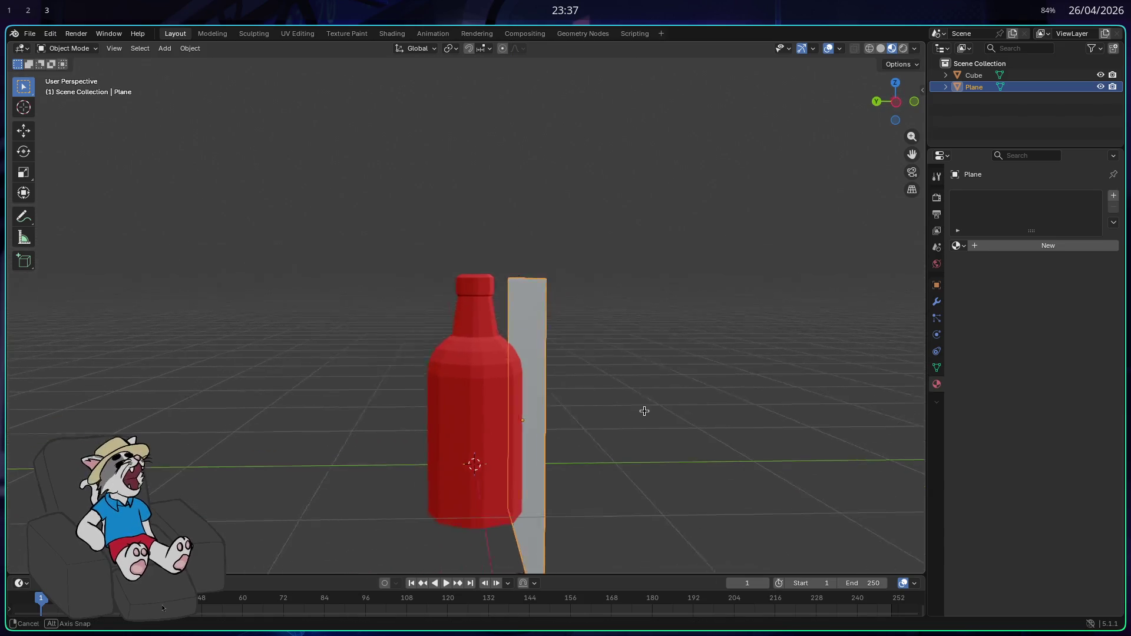
{"action": "mouse_move", "coordinate": [629, 539]}
{"action": "left_mouse_down"}
{"action": "mouse_move", "coordinate": [535, 351]}
{"action": "mouse_move", "coordinate": [571, 386]}
{"action": "left_mouse_up"}
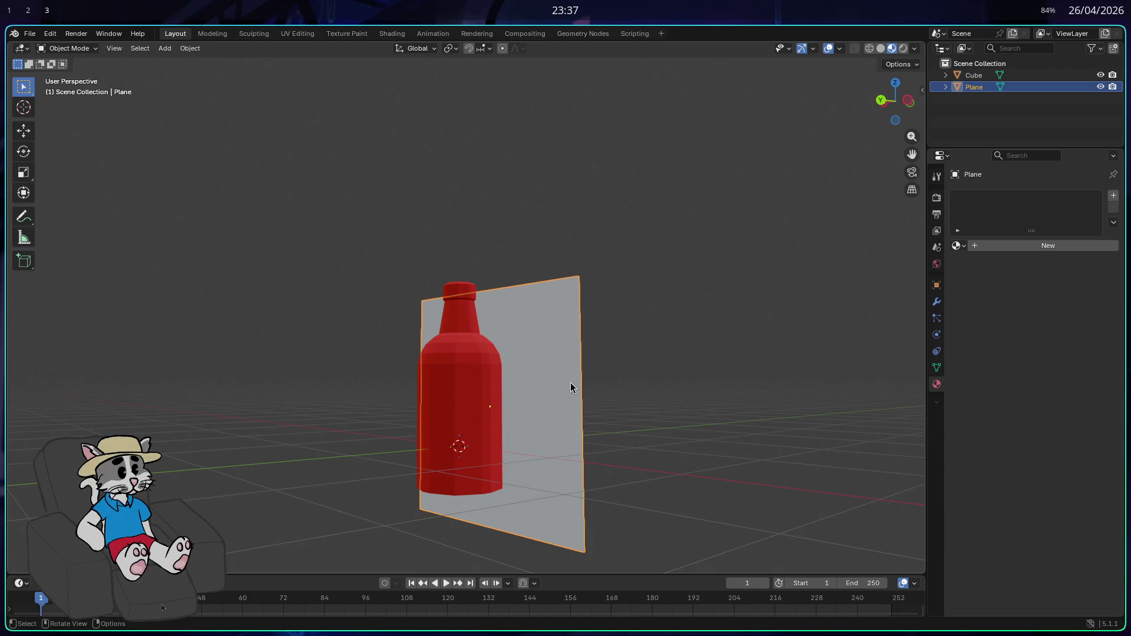
- Select the plane's right-hand vertex columns and start pulling them along Y
{"action": "key", "text": "Tab"}
{"action": "left_click_drag", "start_coordinate": [609, 561], "coordinate": [525, 242]}
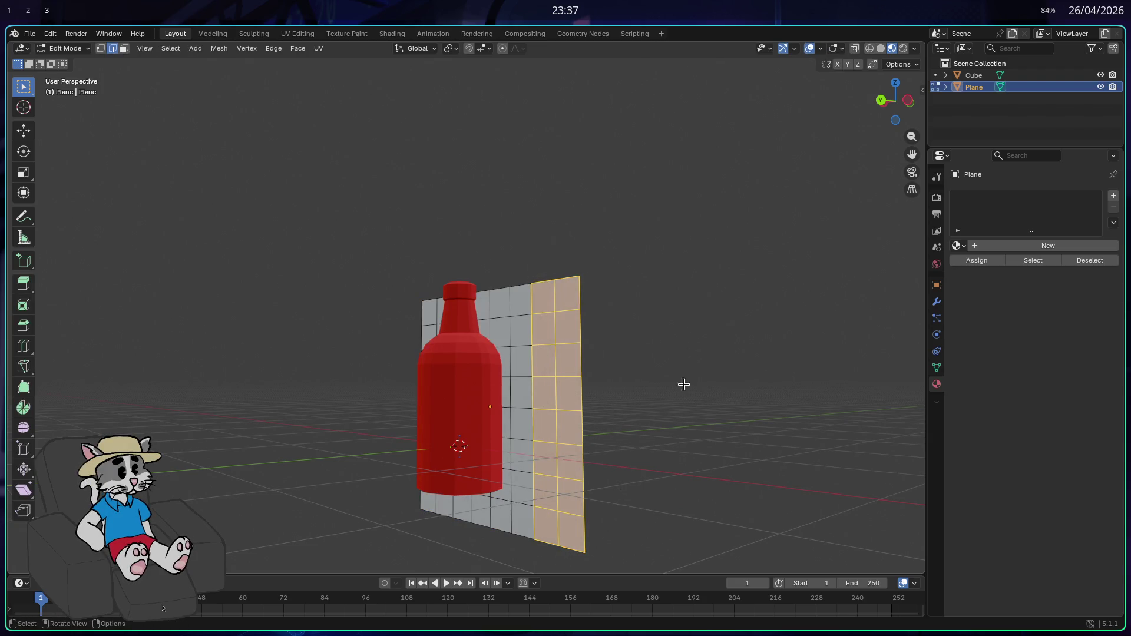
{"action": "left_click_drag", "start_coordinate": [511, 270], "coordinate": [510, 271]}
{"action": "scroll", "coordinate": [636, 359], "scroll_direction": "left", "scroll_amount": 10}
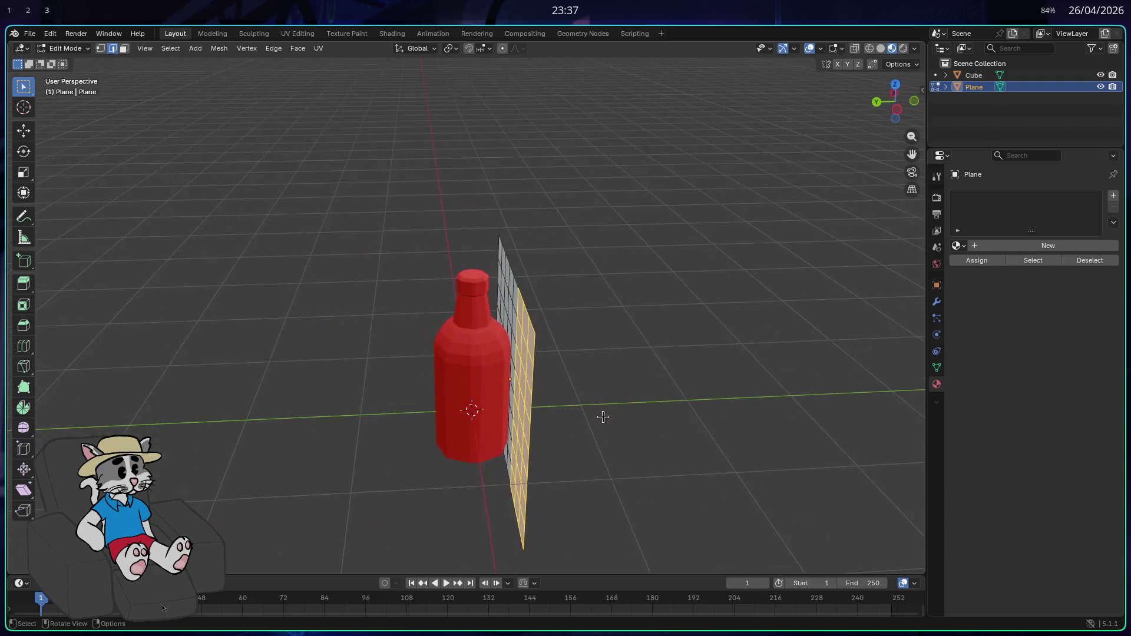
{"action": "key", "text": "g"}
{"action": "key", "text": "y"}
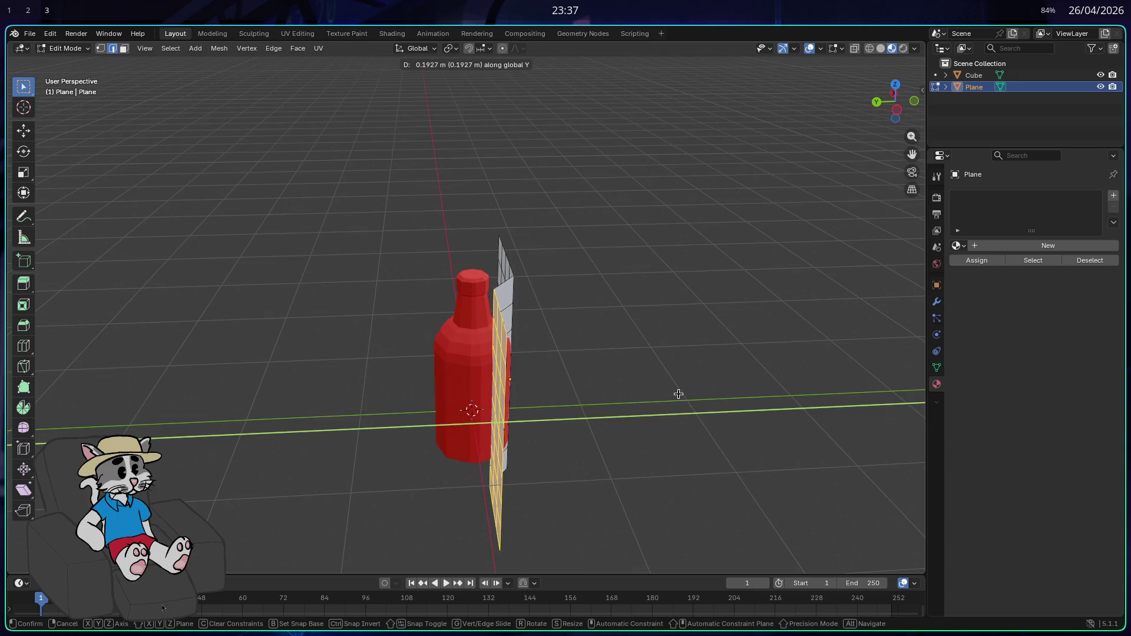
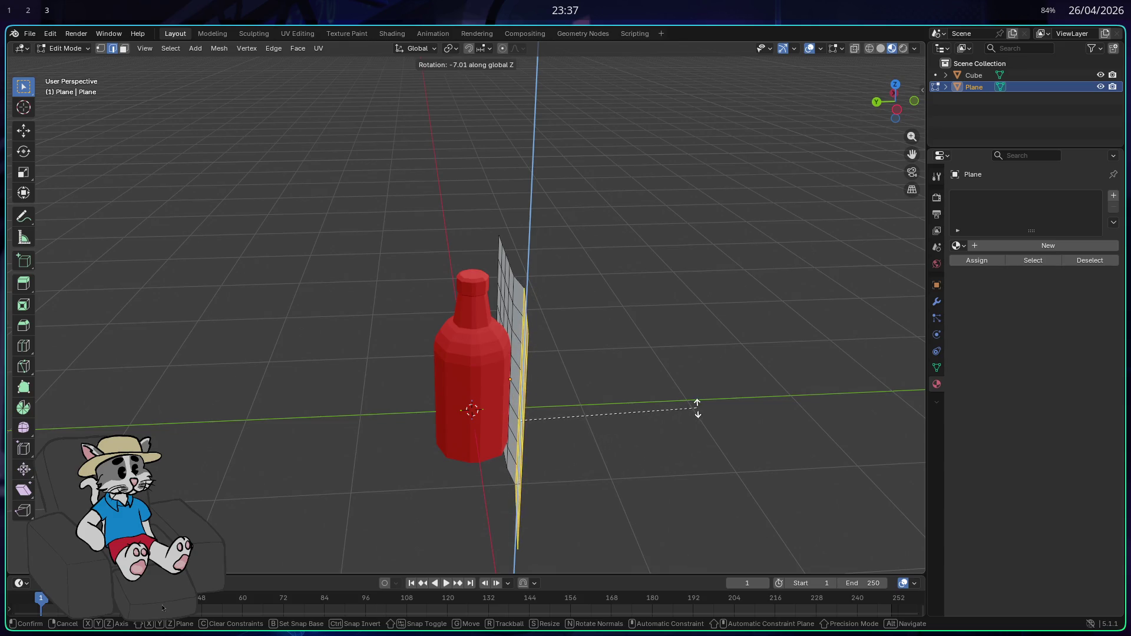
- Bend the plane's left-side face columns around the bottle with a Z-axis rotation
{"action": "left_click", "coordinate": [616, 417]}
{"action": "scroll", "coordinate": [507, 369], "scroll_direction": "up", "scroll_amount": 5}
{"action": "mouse_move", "coordinate": [313, 248]}
{"action": "left_mouse_down"}
{"action": "mouse_move", "coordinate": [397, 490]}
{"action": "mouse_move", "coordinate": [441, 563]}
{"action": "left_mouse_up"}
{"action": "key", "text": "r"}
{"action": "key", "text": "z"}
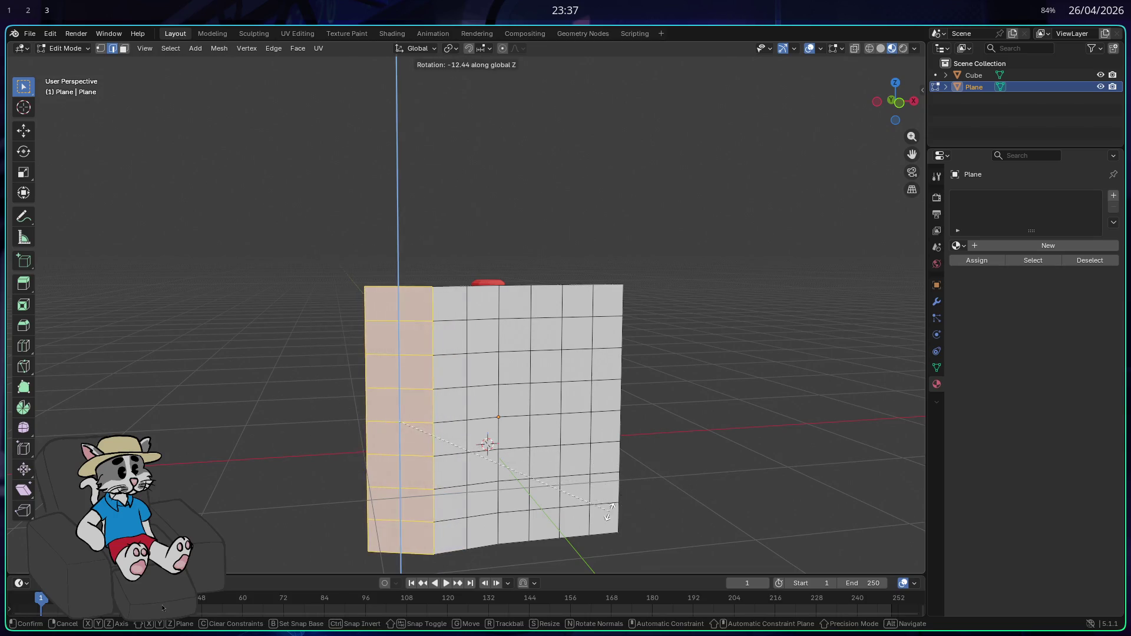
{"action": "left_click", "coordinate": [554, 520]}
- Rotate the leftmost face column further around the Z axis
{"action": "left_click_drag", "start_coordinate": [329, 254], "coordinate": [413, 542]}
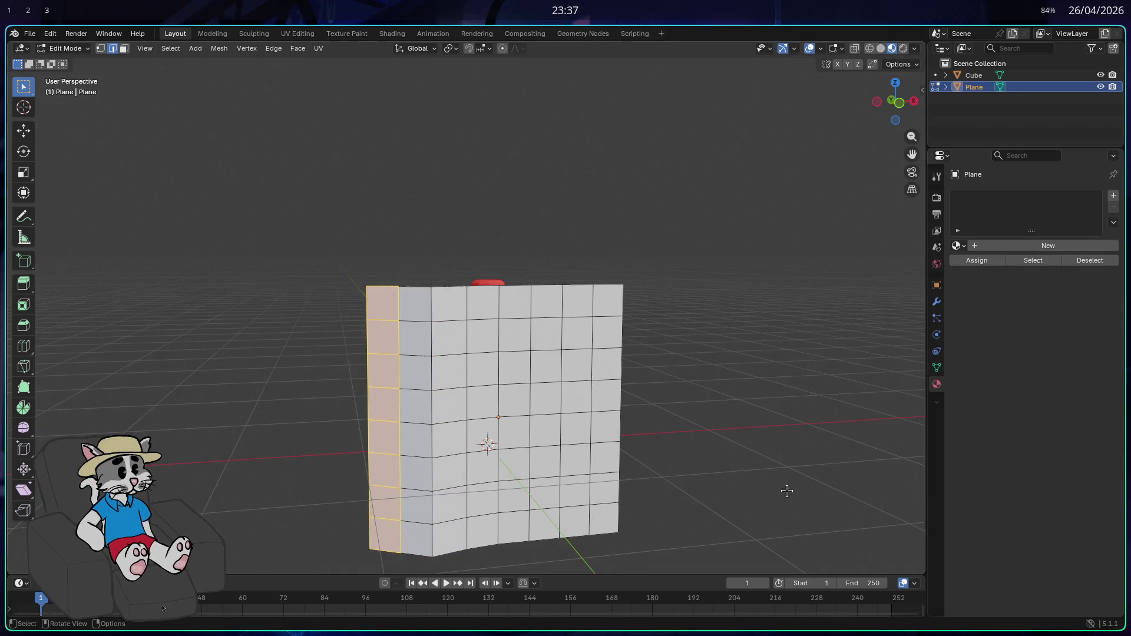
{"action": "key", "text": "r"}
{"action": "key", "text": "z"}
{"action": "left_click", "coordinate": [589, 545]}
{"action": "mouse_move", "coordinate": [581, 475]}
{"action": "left_mouse_down"}
{"action": "mouse_move", "coordinate": [513, 530]}
{"action": "mouse_move", "coordinate": [472, 533]}
{"action": "mouse_move", "coordinate": [477, 477]}
{"action": "mouse_move", "coordinate": [515, 457]}
{"action": "mouse_move", "coordinate": [510, 533]}
{"action": "mouse_move", "coordinate": [598, 470]}
{"action": "mouse_move", "coordinate": [624, 514]}
{"action": "left_mouse_up"}
- Select the right half of the plane and bend it around the bottle on Z
{"action": "left_click_drag", "start_coordinate": [564, 444], "coordinate": [475, 253]}
{"action": "mouse_move", "coordinate": [543, 308]}
{"action": "left_mouse_down"}
{"action": "mouse_move", "coordinate": [624, 493]}
{"action": "mouse_move", "coordinate": [605, 553]}
{"action": "mouse_move", "coordinate": [639, 446]}
{"action": "left_mouse_up"}
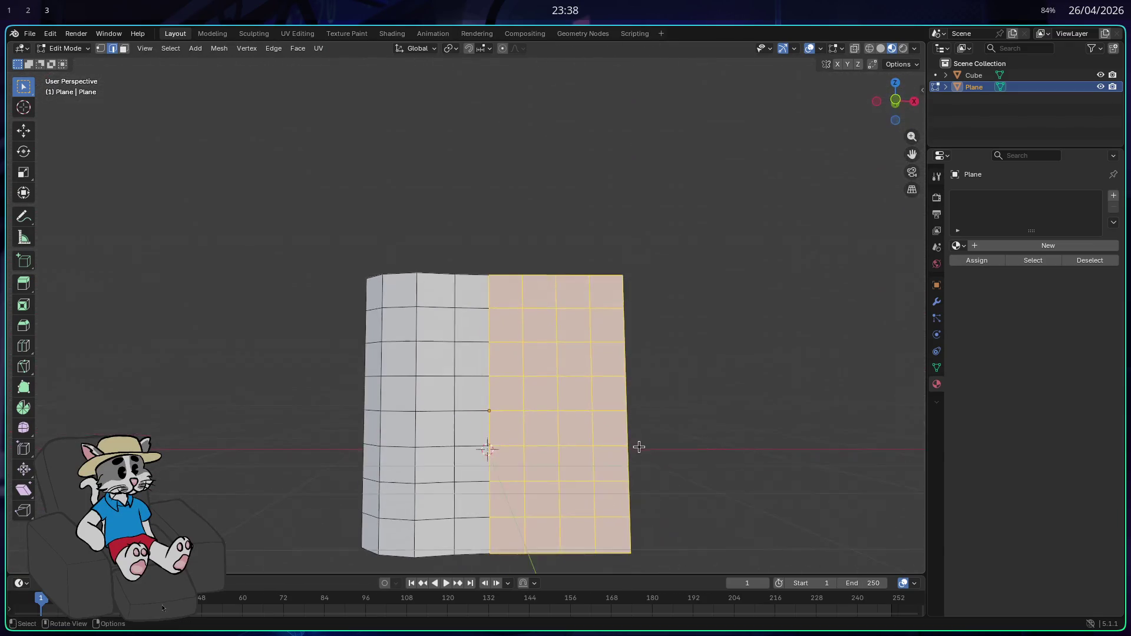
{"action": "left_click_drag", "start_coordinate": [455, 254], "coordinate": [454, 254]}
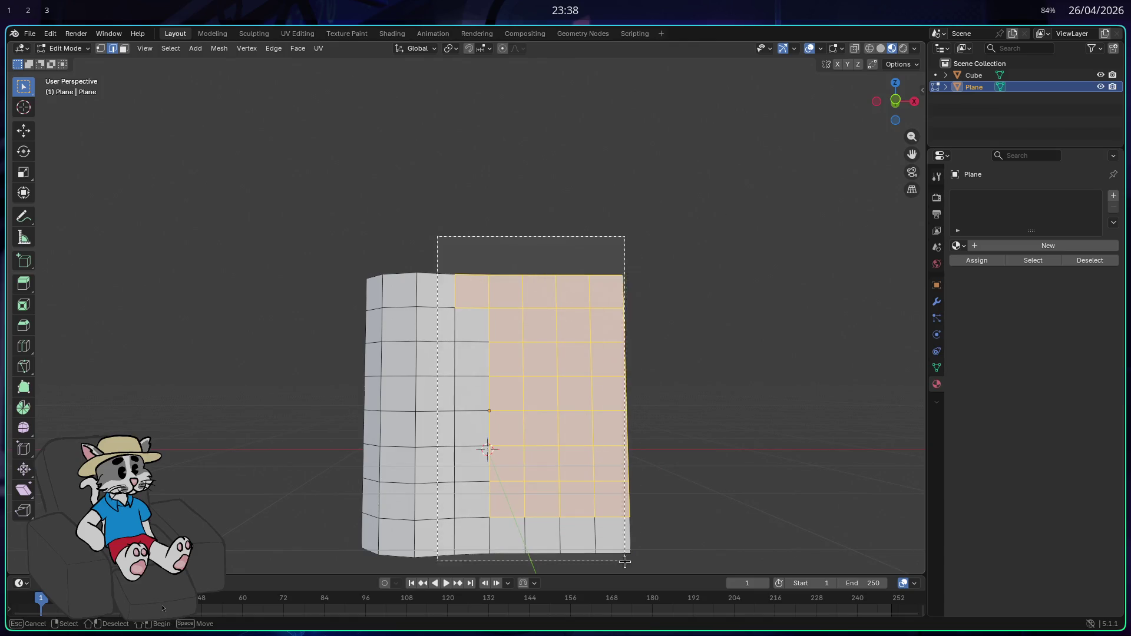
{"action": "key", "text": "r"}
{"action": "key", "text": "z"}
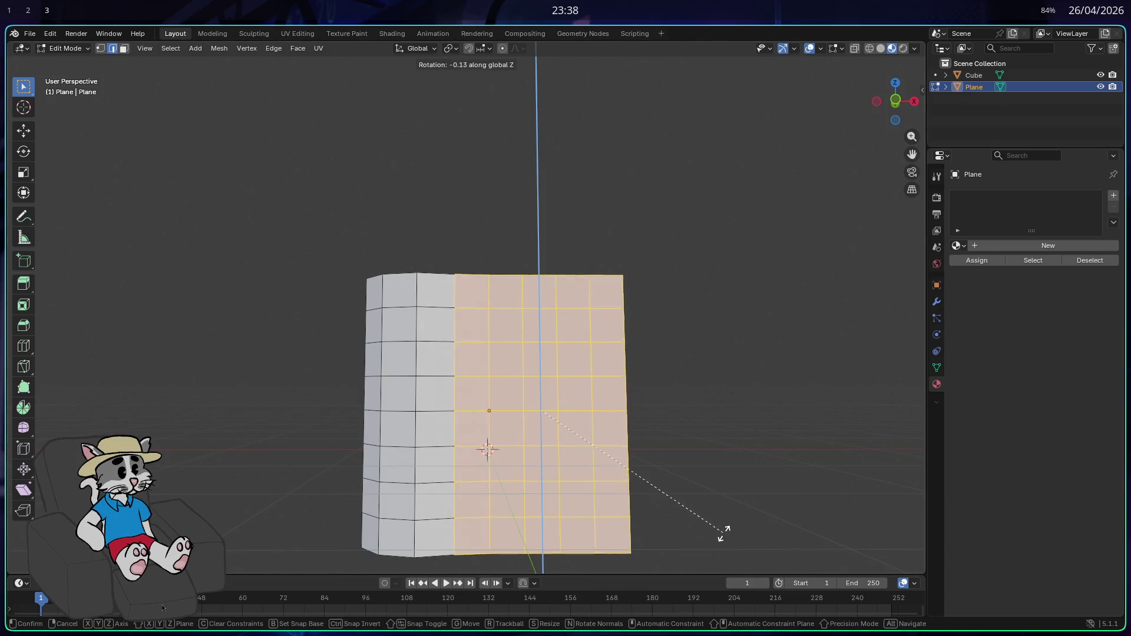
{"action": "left_click", "coordinate": [701, 486]}
{"action": "mouse_move", "coordinate": [639, 533]}
{"action": "left_mouse_down"}
{"action": "mouse_move", "coordinate": [536, 543]}
{"action": "mouse_move", "coordinate": [548, 518]}
{"action": "mouse_move", "coordinate": [518, 522]}
{"action": "left_mouse_up"}
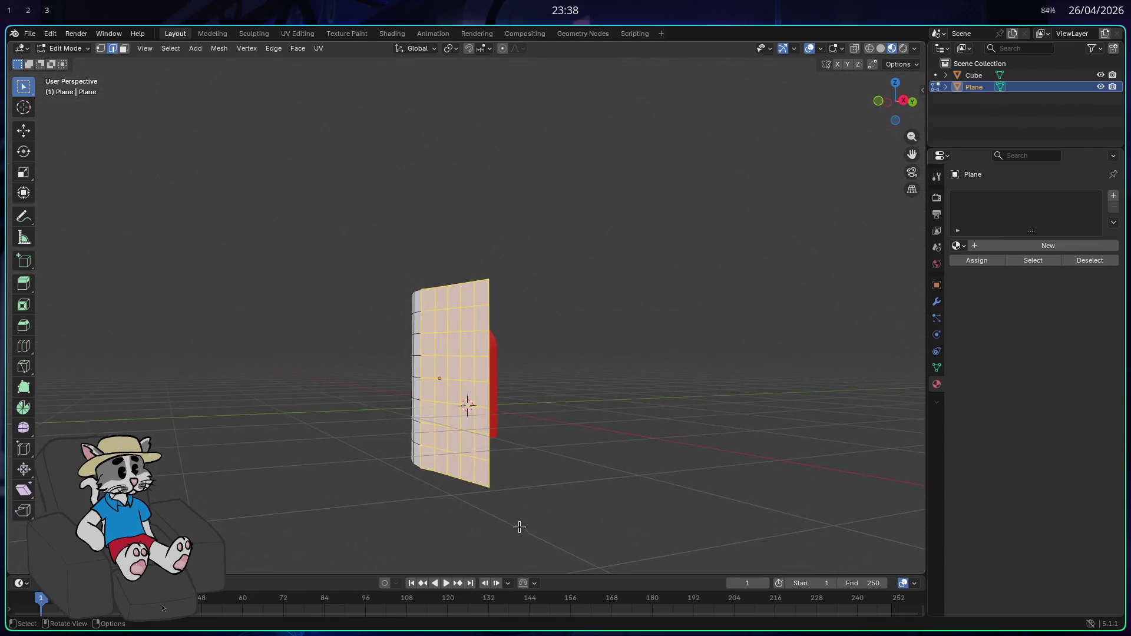
- Rotate the selected faces twice more around Z to curve them along the bottle
{"action": "key", "text": "r"}
{"action": "key", "text": "z"}
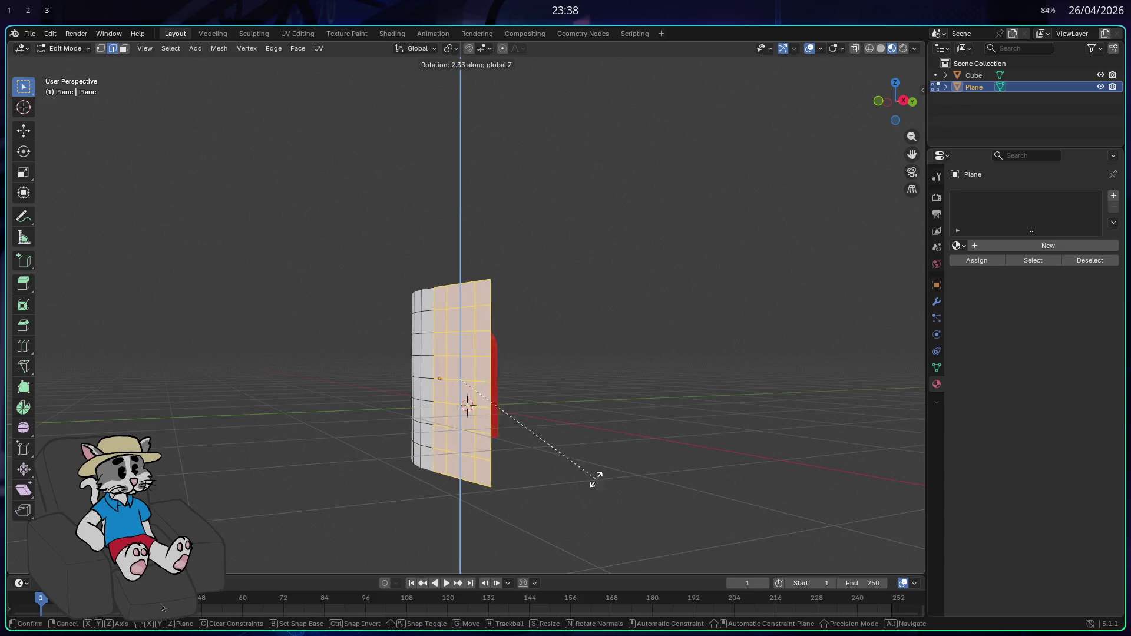
{"action": "left_click", "coordinate": [618, 460]}
{"action": "mouse_move", "coordinate": [619, 457]}
{"action": "left_mouse_down"}
{"action": "mouse_move", "coordinate": [575, 455]}
{"action": "mouse_move", "coordinate": [588, 488]}
{"action": "mouse_move", "coordinate": [651, 491]}
{"action": "mouse_move", "coordinate": [582, 467]}
{"action": "mouse_move", "coordinate": [442, 291]}
{"action": "left_mouse_up"}
{"action": "key", "text": "r"}
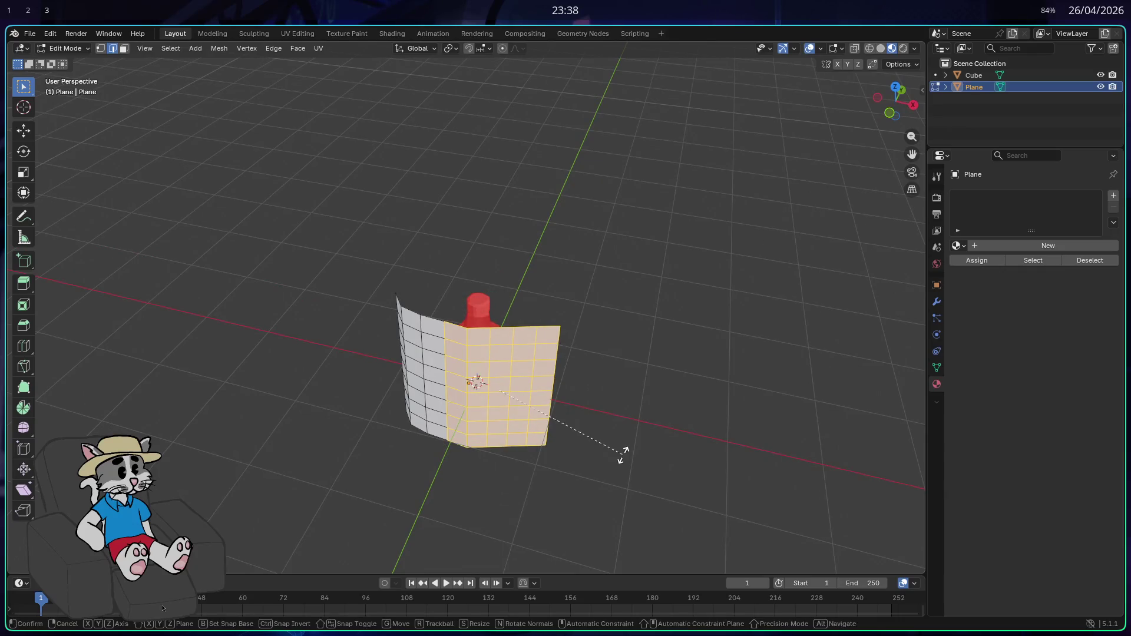
{"action": "key", "text": "z"}
{"action": "left_click", "coordinate": [623, 439]}
- Select the curved section of the plane and rotate it further on the Z axis
{"action": "left_click_drag", "start_coordinate": [444, 290], "coordinate": [445, 290]}
{"action": "mouse_move", "coordinate": [624, 511]}
{"action": "left_mouse_down"}
{"action": "mouse_move", "coordinate": [449, 313]}
{"action": "mouse_move", "coordinate": [442, 287]}
{"action": "left_mouse_up"}
{"action": "key", "text": "r"}
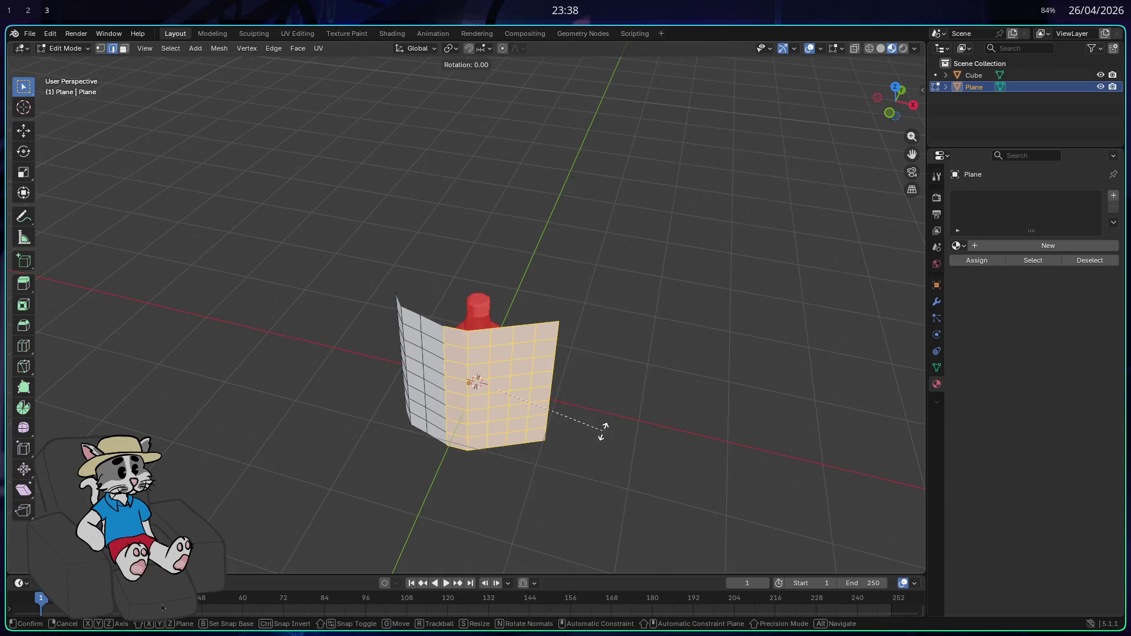
{"action": "key", "text": "z"}
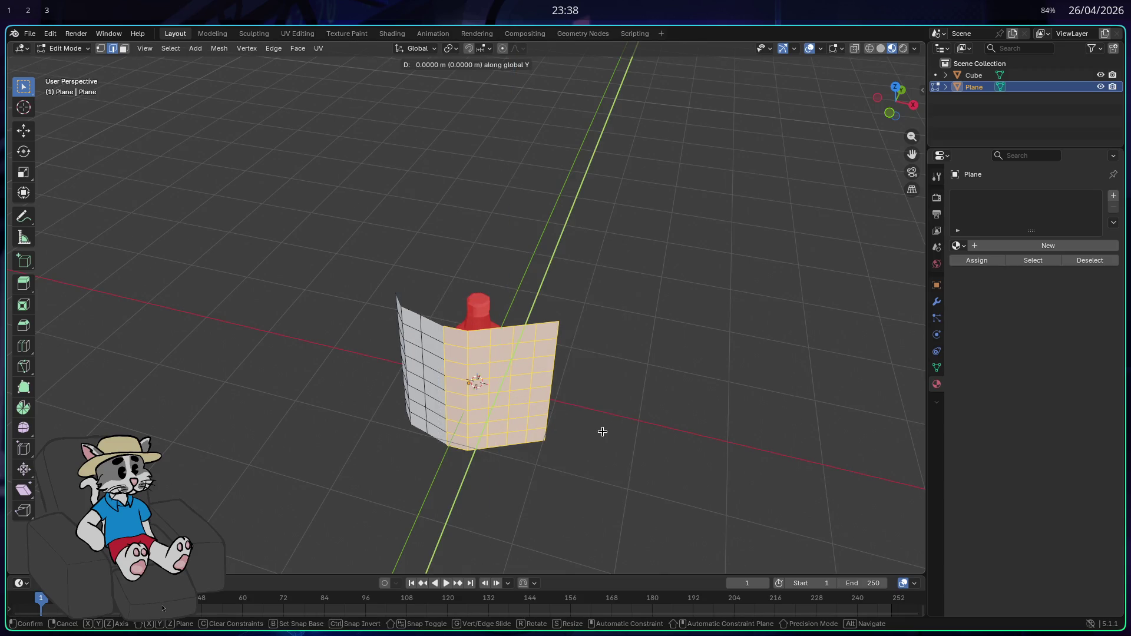
{"action": "left_click", "coordinate": [601, 430]}
{"action": "mouse_move", "coordinate": [616, 425]}
{"action": "left_mouse_down"}
{"action": "mouse_move", "coordinate": [699, 388]}
{"action": "mouse_move", "coordinate": [750, 429]}
{"action": "mouse_move", "coordinate": [849, 447]}
{"action": "mouse_move", "coordinate": [768, 452]}
{"action": "mouse_move", "coordinate": [631, 493]}
{"action": "left_mouse_up"}
{"action": "left_click_drag", "start_coordinate": [540, 474], "coordinate": [413, 357]}
- Bend the plane's left column once more around the Z axis
{"action": "mouse_move", "coordinate": [550, 422]}
{"action": "left_mouse_down"}
{"action": "mouse_move", "coordinate": [346, 310]}
{"action": "mouse_move", "coordinate": [475, 513]}
{"action": "left_mouse_up"}
{"action": "key", "text": "r"}
{"action": "key", "text": "z"}
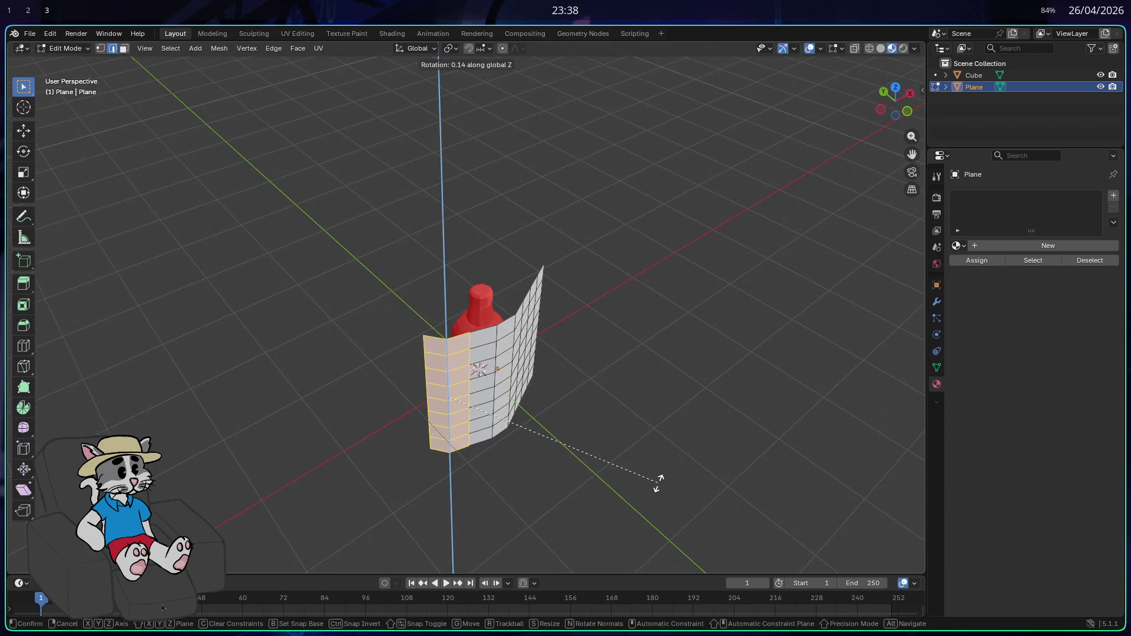
{"action": "left_click", "coordinate": [595, 514]}
{"action": "mouse_move", "coordinate": [595, 514]}
{"action": "left_mouse_down"}
{"action": "mouse_move", "coordinate": [808, 495]}
{"action": "mouse_move", "coordinate": [878, 502]}
{"action": "mouse_move", "coordinate": [619, 487]}
{"action": "left_mouse_up"}
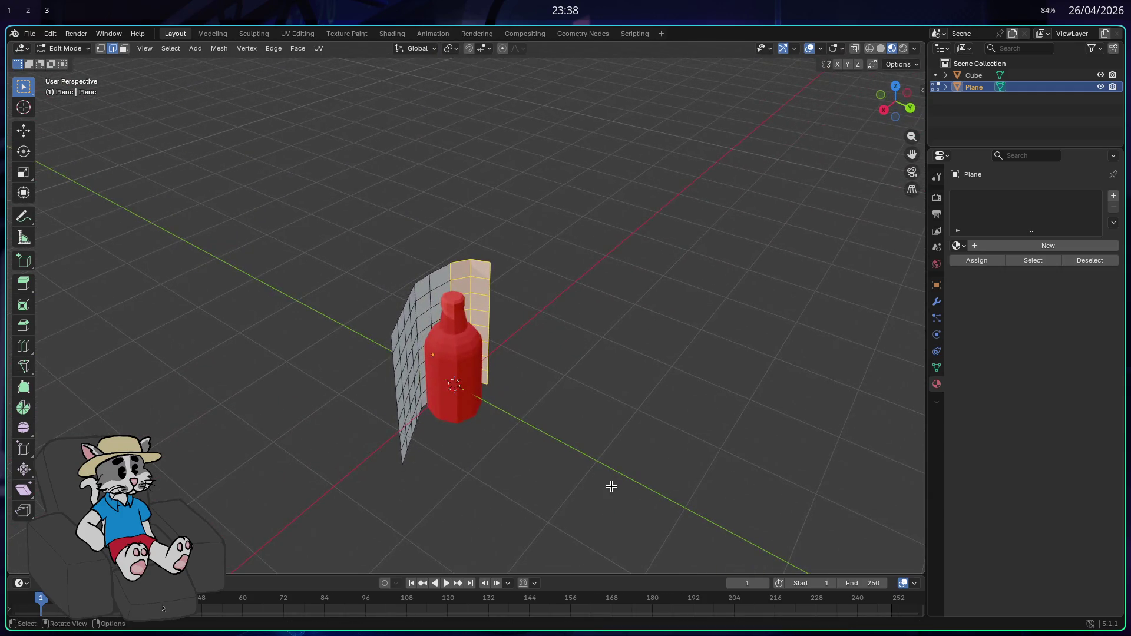
{"action": "mouse_move", "coordinate": [432, 472]}
{"action": "left_mouse_down"}
{"action": "mouse_move", "coordinate": [576, 477]}
{"action": "mouse_move", "coordinate": [472, 397]}
{"action": "left_mouse_up"}
- Delete the surplus right three columns and the bottom band of faces
{"action": "mouse_move", "coordinate": [611, 498]}
{"action": "left_mouse_down"}
{"action": "mouse_move", "coordinate": [507, 382]}
{"action": "mouse_move", "coordinate": [472, 278]}
{"action": "left_mouse_up"}
{"action": "key", "text": "x"}
{"action": "left_click", "coordinate": [549, 375]}
{"action": "mouse_move", "coordinate": [531, 501]}
{"action": "left_mouse_down"}
{"action": "mouse_move", "coordinate": [466, 275]}
{"action": "mouse_move", "coordinate": [625, 436]}
{"action": "mouse_move", "coordinate": [373, 450]}
{"action": "mouse_move", "coordinate": [437, 531]}
{"action": "mouse_move", "coordinate": [542, 513]}
{"action": "left_mouse_up"}
{"action": "mouse_move", "coordinate": [427, 538]}
{"action": "left_mouse_down"}
{"action": "mouse_move", "coordinate": [589, 419]}
{"action": "mouse_move", "coordinate": [571, 422]}
{"action": "mouse_move", "coordinate": [654, 437]}
{"action": "mouse_move", "coordinate": [591, 455]}
{"action": "mouse_move", "coordinate": [448, 448]}
{"action": "left_mouse_up"}
{"action": "key", "text": "x"}
{"action": "left_click", "coordinate": [539, 447]}
{"action": "left_click_drag", "start_coordinate": [392, 493], "coordinate": [556, 404]}
{"action": "key", "text": "x"}
{"action": "key", "text": "Escape"}
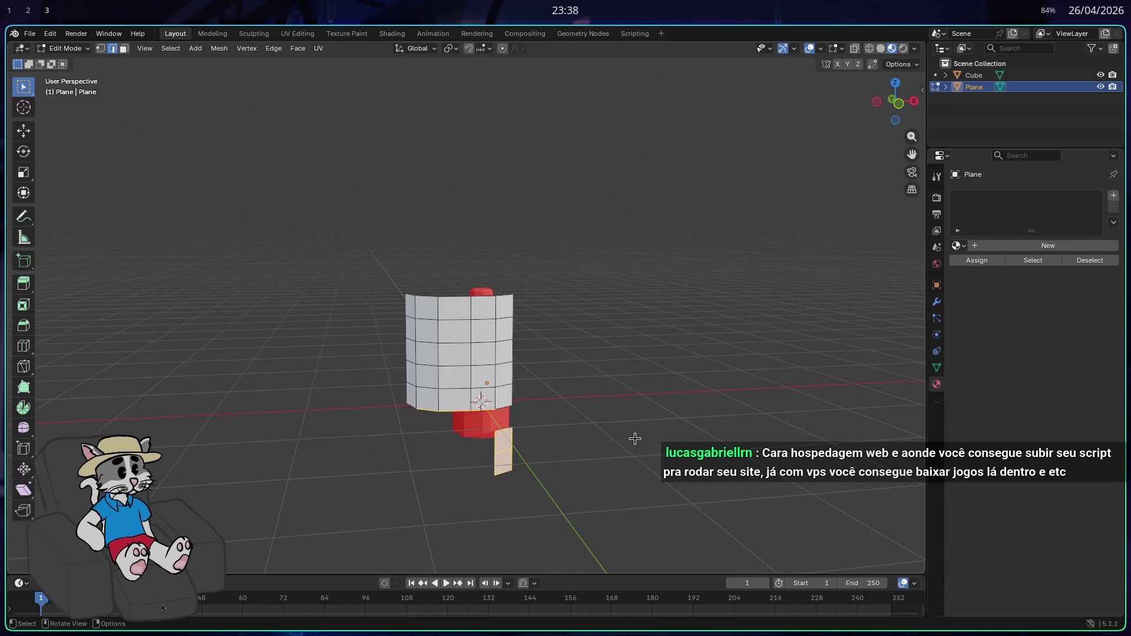
- Delete a stray face and the top rows of the band
{"action": "mouse_move", "coordinate": [664, 422]}
{"action": "left_mouse_down"}
{"action": "mouse_move", "coordinate": [583, 433]}
{"action": "mouse_move", "coordinate": [525, 477]}
{"action": "mouse_move", "coordinate": [581, 480]}
{"action": "mouse_move", "coordinate": [560, 459]}
{"action": "mouse_move", "coordinate": [529, 474]}
{"action": "left_mouse_up"}
{"action": "key", "text": "x"}
{"action": "left_click", "coordinate": [493, 450]}
{"action": "left_click_drag", "start_coordinate": [479, 330], "coordinate": [556, 346]}
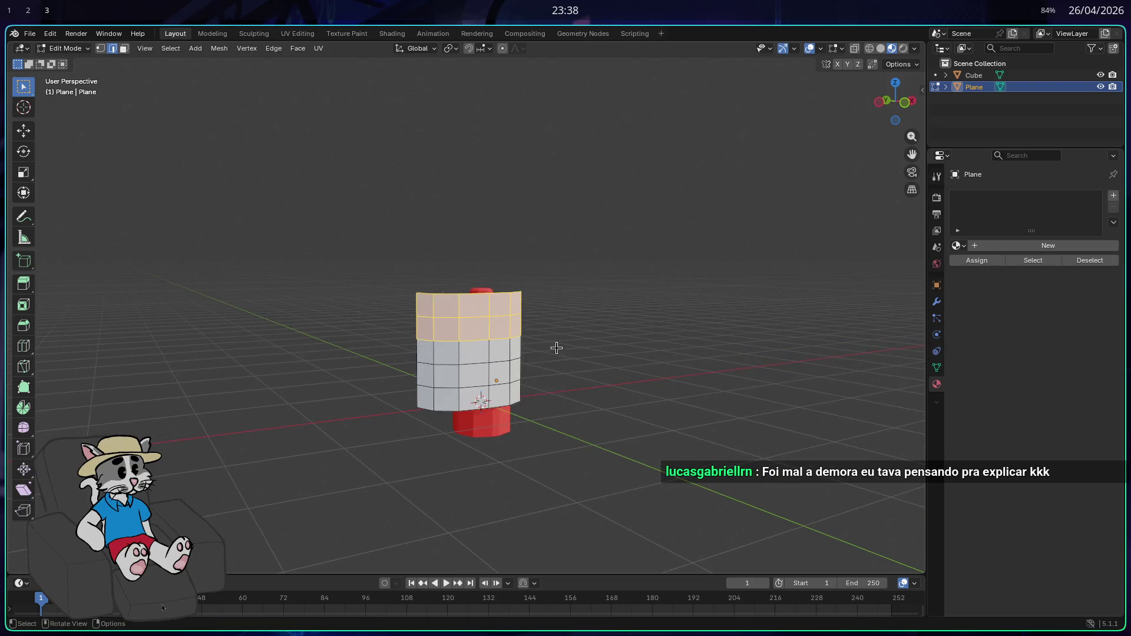
{"action": "key", "text": "x"}
{"action": "left_click", "coordinate": [532, 369]}
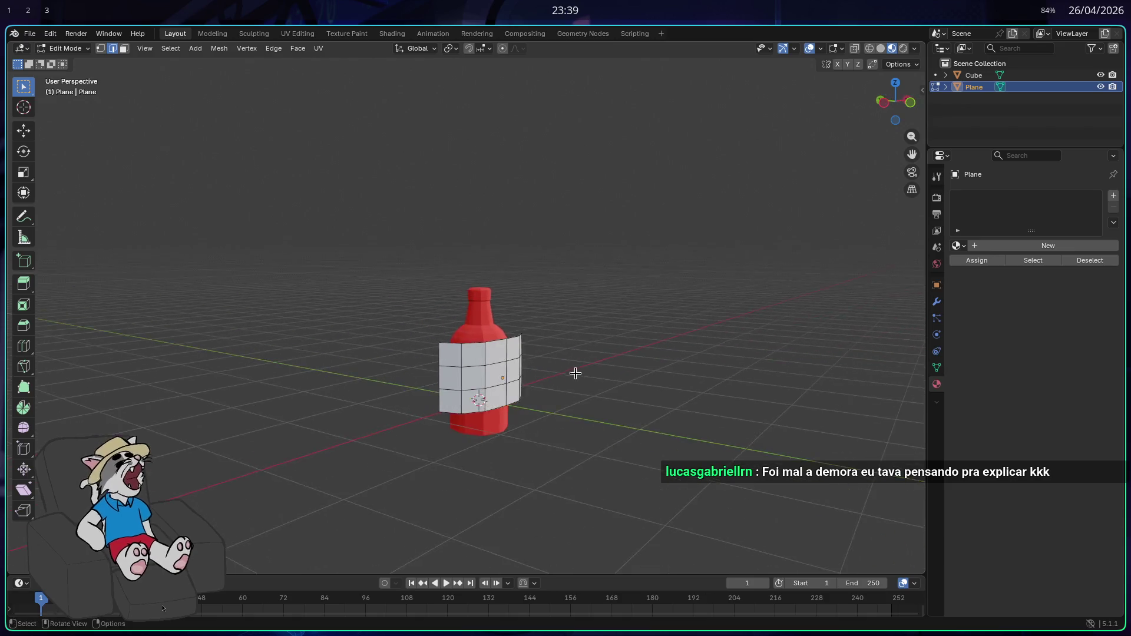
- Delete the bottom row of faces, leaving a two-row band
{"action": "scroll", "coordinate": [527, 407], "scroll_direction": "up", "scroll_amount": 3}
{"action": "left_click_drag", "start_coordinate": [501, 410], "coordinate": [531, 383]}
{"action": "left_click_drag", "start_coordinate": [476, 411], "coordinate": [403, 400]}
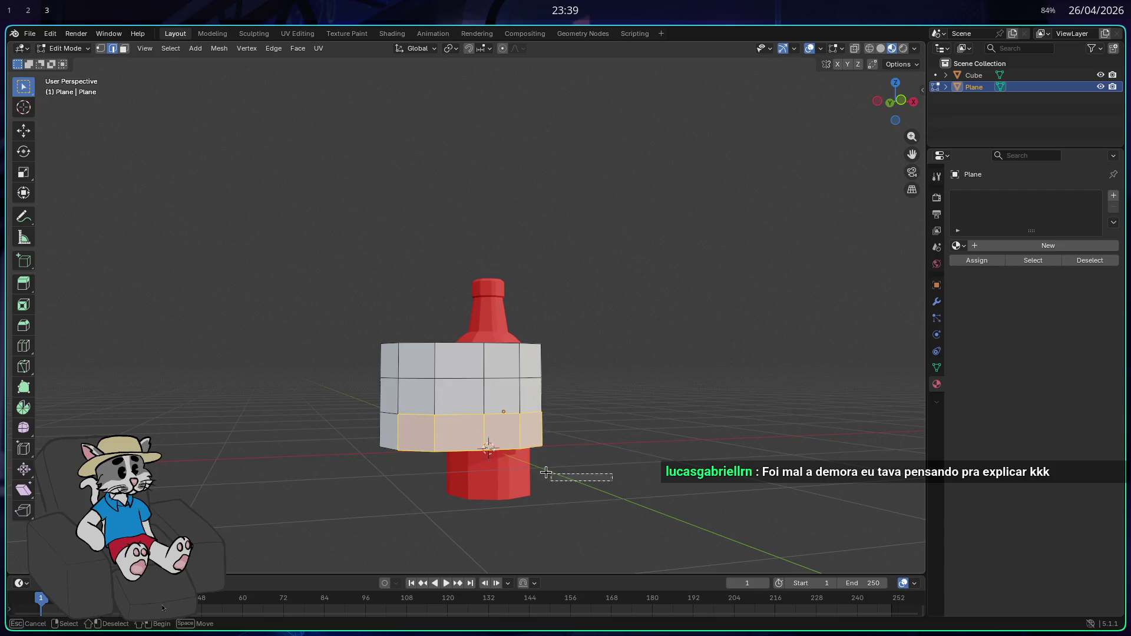
{"action": "left_click_drag", "start_coordinate": [589, 481], "coordinate": [348, 408]}
{"action": "key", "text": "x"}
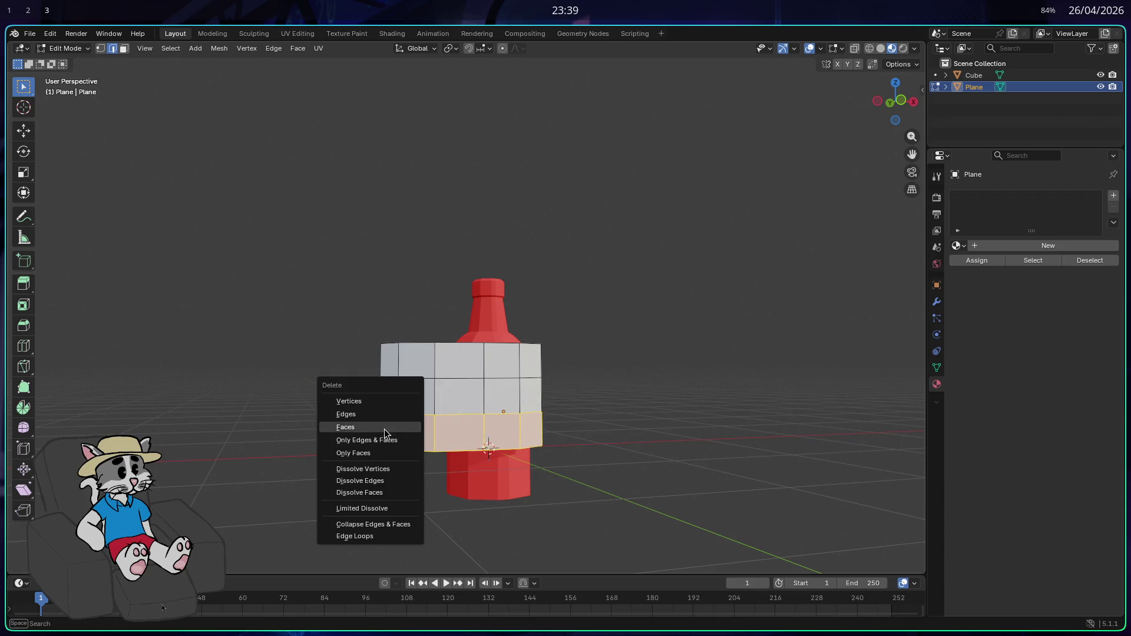
{"action": "left_click", "coordinate": [384, 434]}
{"action": "mouse_move", "coordinate": [422, 485]}
{"action": "left_mouse_down"}
{"action": "mouse_move", "coordinate": [465, 516]}
{"action": "mouse_move", "coordinate": [561, 491]}
{"action": "mouse_move", "coordinate": [435, 375]}
{"action": "left_mouse_up"}
- Shift the front faces slightly left along X, cancelling a follow-up rotation
{"action": "key", "text": "g"}
{"action": "key", "text": "x"}
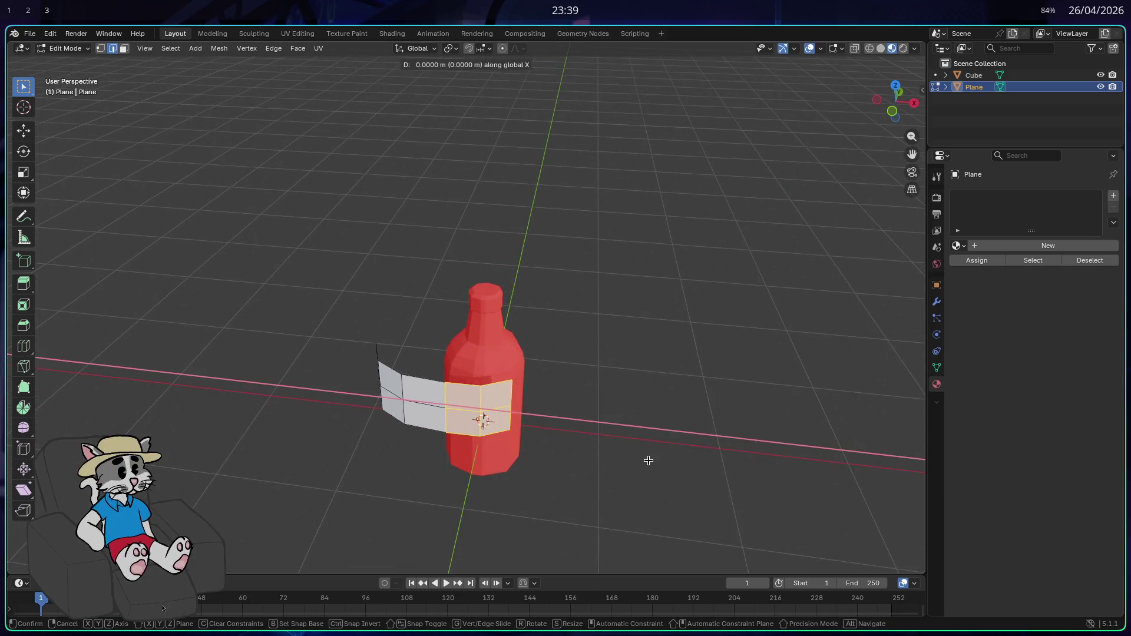
{"action": "left_click", "coordinate": [634, 459]}
{"action": "left_click_drag", "start_coordinate": [634, 459], "coordinate": [490, 505]}
{"action": "mouse_move", "coordinate": [336, 361]}
{"action": "left_mouse_down"}
{"action": "mouse_move", "coordinate": [511, 495]}
{"action": "mouse_move", "coordinate": [599, 475]}
{"action": "left_mouse_up"}
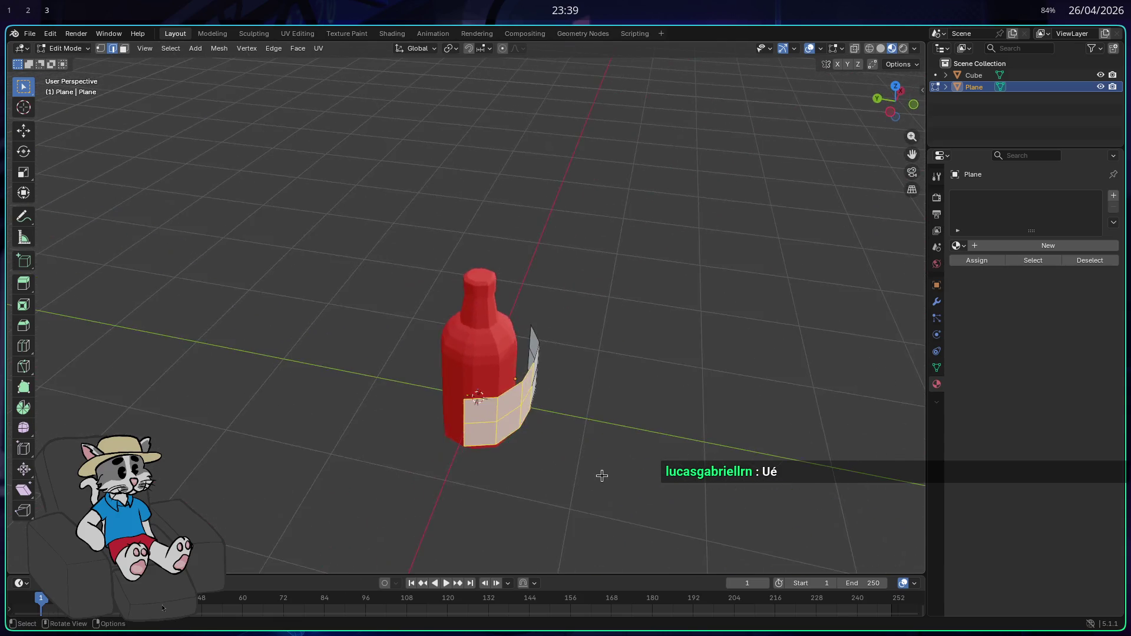
{"action": "key", "text": "r"}
{"action": "key", "text": "x"}
{"action": "key", "text": "Escape"}
- Nudge the selected label faces twice along the X axis
{"action": "key", "text": "g"}
{"action": "key", "text": "x"}
{"action": "left_click", "coordinate": [614, 488]}
{"action": "mouse_move", "coordinate": [615, 487]}
{"action": "left_mouse_down"}
{"action": "mouse_move", "coordinate": [566, 495]}
{"action": "mouse_move", "coordinate": [514, 455]}
{"action": "left_mouse_up"}
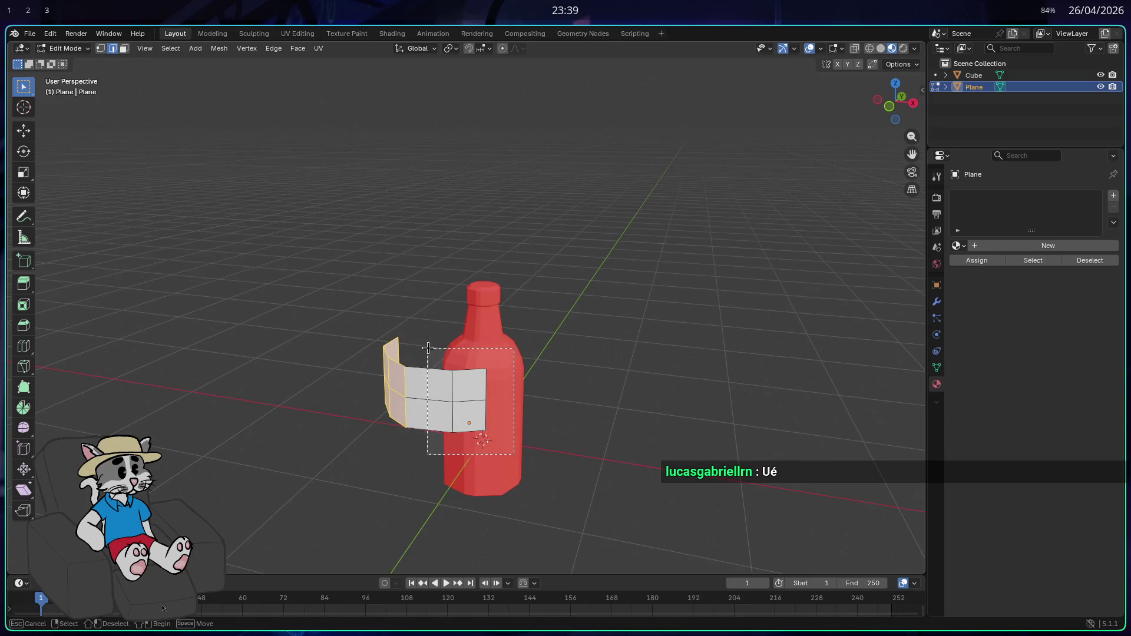
{"action": "key", "text": "g"}
{"action": "key", "text": "x"}
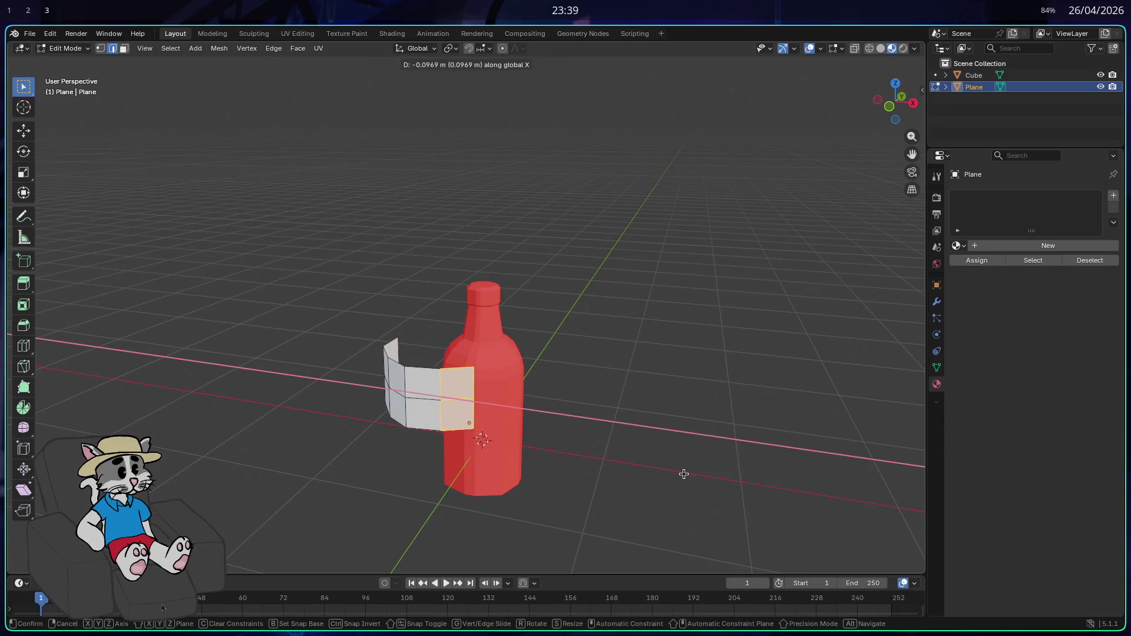
{"action": "left_click", "coordinate": [673, 475]}
{"action": "mouse_move", "coordinate": [698, 493]}
{"action": "left_mouse_down"}
{"action": "mouse_move", "coordinate": [727, 479]}
{"action": "mouse_move", "coordinate": [670, 480]}
{"action": "mouse_move", "coordinate": [740, 476]}
{"action": "mouse_move", "coordinate": [837, 495]}
{"action": "mouse_move", "coordinate": [748, 475]}
{"action": "left_mouse_up"}
{"action": "left_click_drag", "start_coordinate": [448, 271], "coordinate": [293, 406]}
- Rotate the selected faces around the Z axis toward the bottle
{"action": "key", "text": "g"}
{"action": "key", "text": "x"}
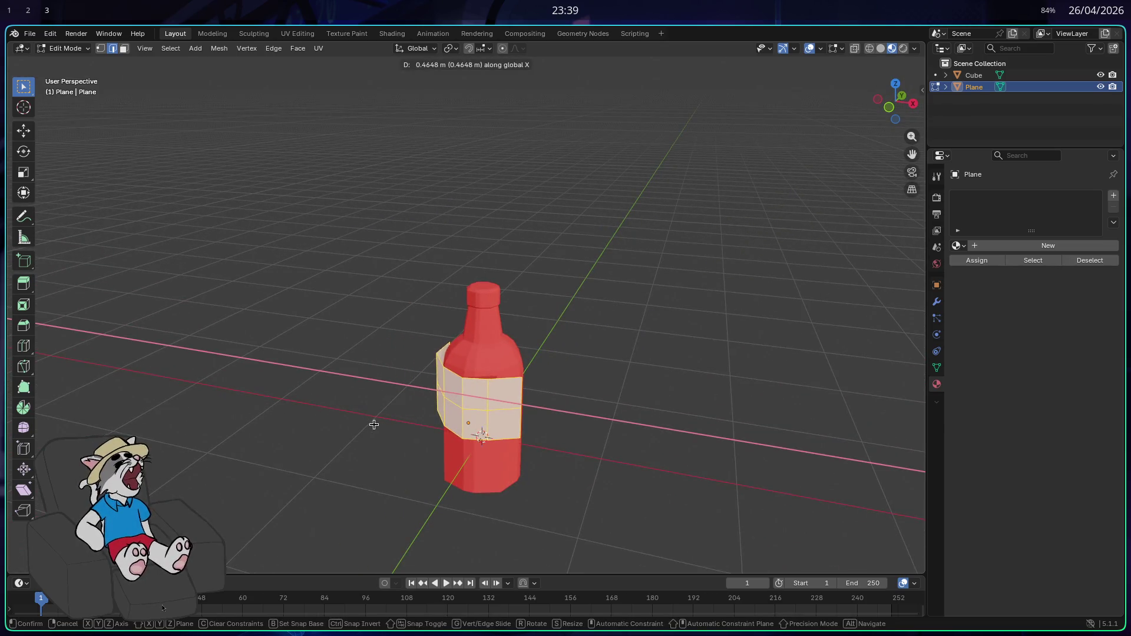
{"action": "key", "text": "r"}
{"action": "key", "text": "z"}
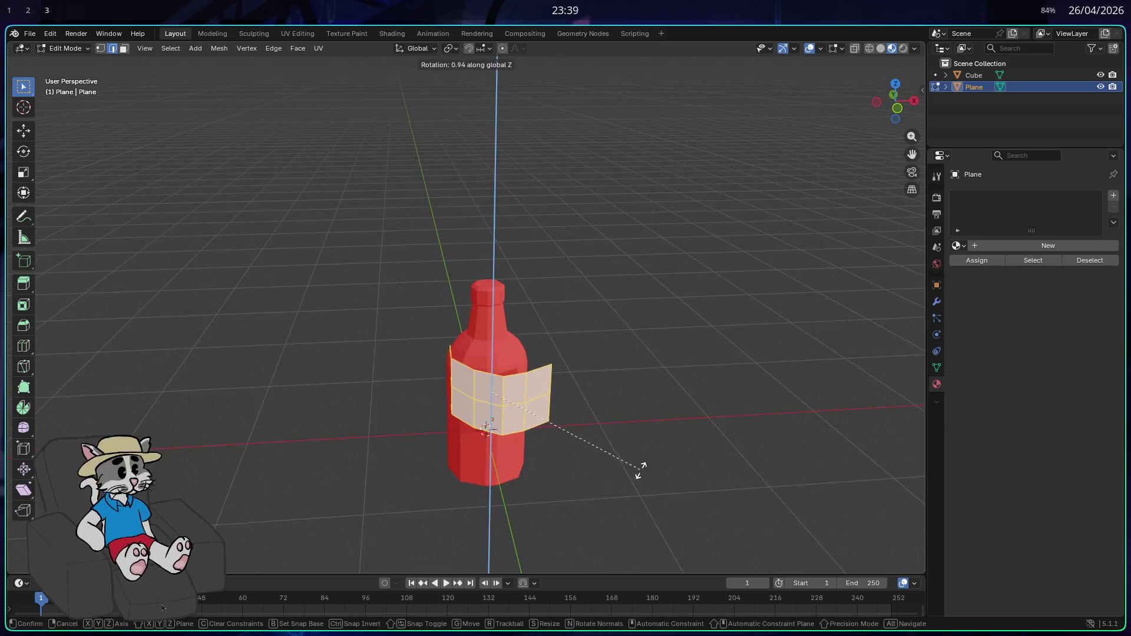
{"action": "left_click", "coordinate": [676, 418]}
{"action": "left_click_drag", "start_coordinate": [674, 404], "coordinate": [716, 483]}
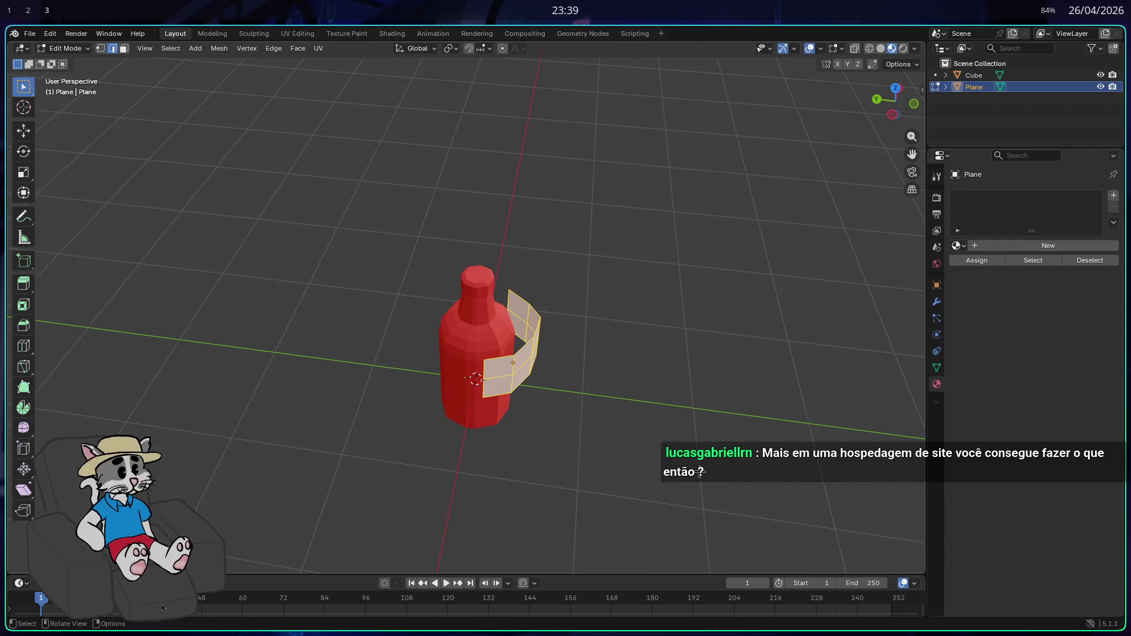
- Select two stacked faces of the band and move them along X
{"action": "left_click", "coordinate": [658, 433]}
{"action": "mouse_move", "coordinate": [659, 433]}
{"action": "left_mouse_down"}
{"action": "mouse_move", "coordinate": [581, 429]}
{"action": "mouse_move", "coordinate": [576, 412]}
{"action": "mouse_move", "coordinate": [538, 412]}
{"action": "mouse_move", "coordinate": [494, 387]}
{"action": "mouse_move", "coordinate": [543, 434]}
{"action": "left_mouse_up"}
{"action": "left_click", "coordinate": [519, 354], "text": "alt"}
{"action": "mouse_move", "coordinate": [519, 354]}
{"action": "left_mouse_down"}
{"action": "mouse_move", "coordinate": [541, 478]}
{"action": "mouse_move", "coordinate": [486, 552]}
{"action": "left_mouse_up"}
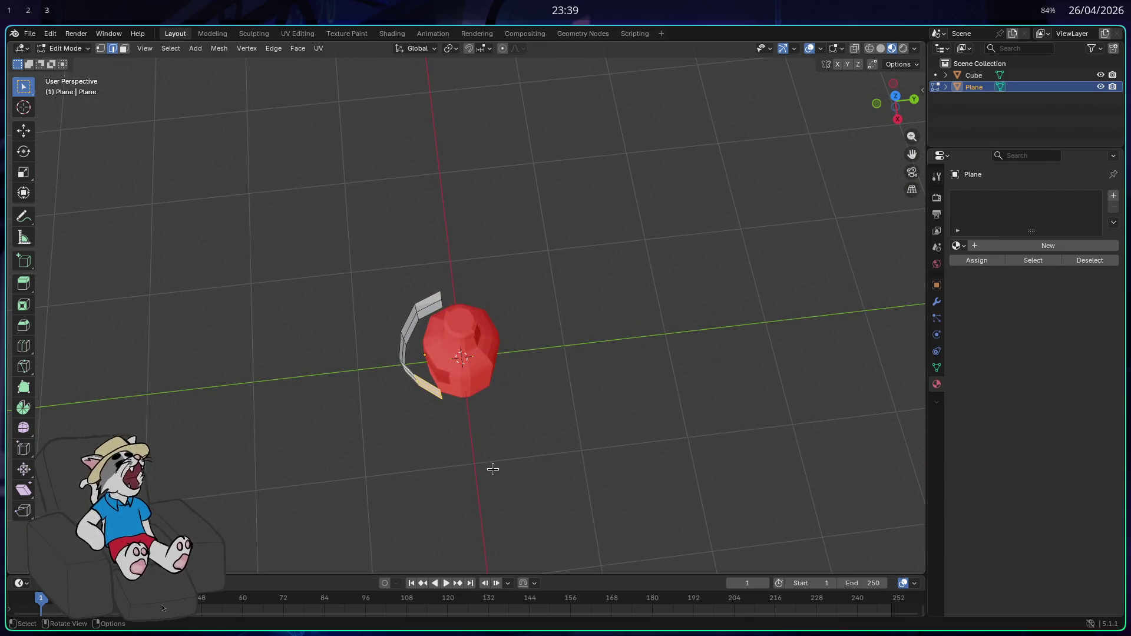
{"action": "mouse_move", "coordinate": [474, 460]}
{"action": "left_mouse_down"}
{"action": "mouse_move", "coordinate": [586, 457]}
{"action": "mouse_move", "coordinate": [659, 416]}
{"action": "left_mouse_up"}
{"action": "key", "text": "g"}
{"action": "key", "text": "x"}
{"action": "left_click", "coordinate": [594, 460]}
- Scale the band's front faces so they hug the bottle
{"action": "left_click_drag", "start_coordinate": [633, 476], "coordinate": [405, 356]}
{"action": "mouse_move", "coordinate": [589, 424]}
{"action": "left_mouse_down"}
{"action": "mouse_move", "coordinate": [696, 432]}
{"action": "mouse_move", "coordinate": [604, 379]}
{"action": "mouse_move", "coordinate": [563, 397]}
{"action": "mouse_move", "coordinate": [610, 449]}
{"action": "mouse_move", "coordinate": [536, 458]}
{"action": "left_mouse_up"}
{"action": "key", "text": "s"}
{"action": "left_click", "coordinate": [653, 416]}
- Move the label along Z to set its height on the bottle
{"action": "key", "text": "r"}
{"action": "key", "text": "x"}
{"action": "key", "text": "g"}
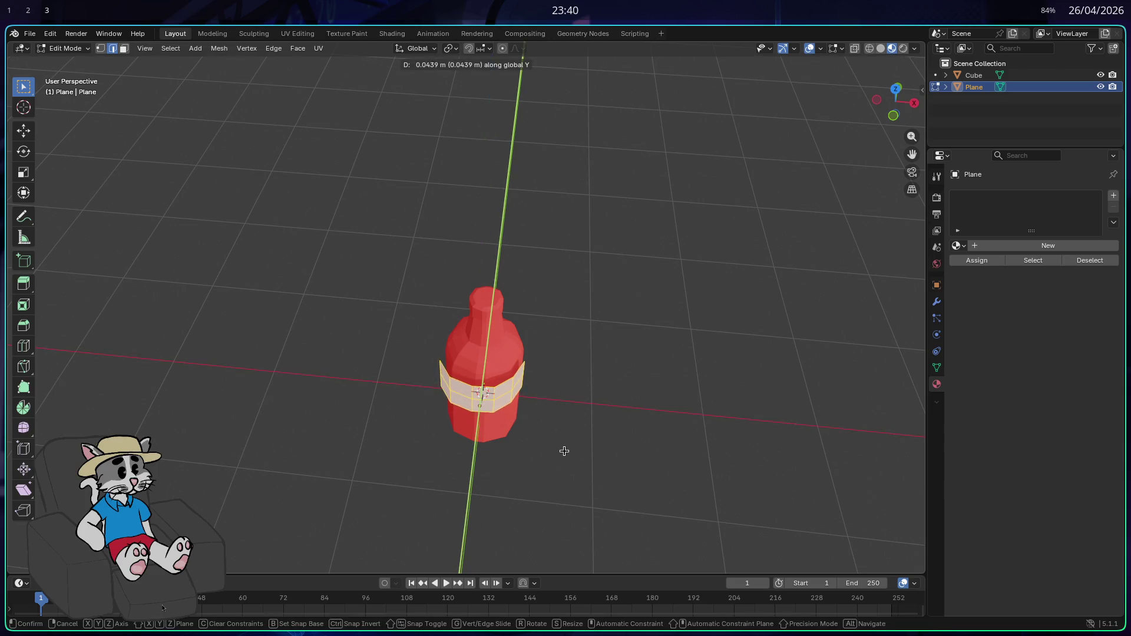
{"action": "mouse_move", "coordinate": [573, 443]}
{"action": "left_mouse_down"}
{"action": "mouse_move", "coordinate": [695, 385]}
{"action": "mouse_move", "coordinate": [617, 448]}
{"action": "mouse_move", "coordinate": [423, 416]}
{"action": "mouse_move", "coordinate": [566, 472]}
{"action": "mouse_move", "coordinate": [552, 480]}
{"action": "mouse_move", "coordinate": [670, 426]}
{"action": "mouse_move", "coordinate": [689, 379]}
{"action": "mouse_move", "coordinate": [670, 354]}
{"action": "mouse_move", "coordinate": [624, 374]}
{"action": "mouse_move", "coordinate": [681, 485]}
{"action": "mouse_move", "coordinate": [697, 475]}
{"action": "mouse_move", "coordinate": [705, 424]}
{"action": "mouse_move", "coordinate": [691, 393]}
{"action": "left_mouse_up"}
{"action": "key", "text": "z"}
{"action": "left_click", "coordinate": [690, 403]}
{"action": "scroll", "coordinate": [556, 468], "scroll_direction": "up", "scroll_amount": 2}
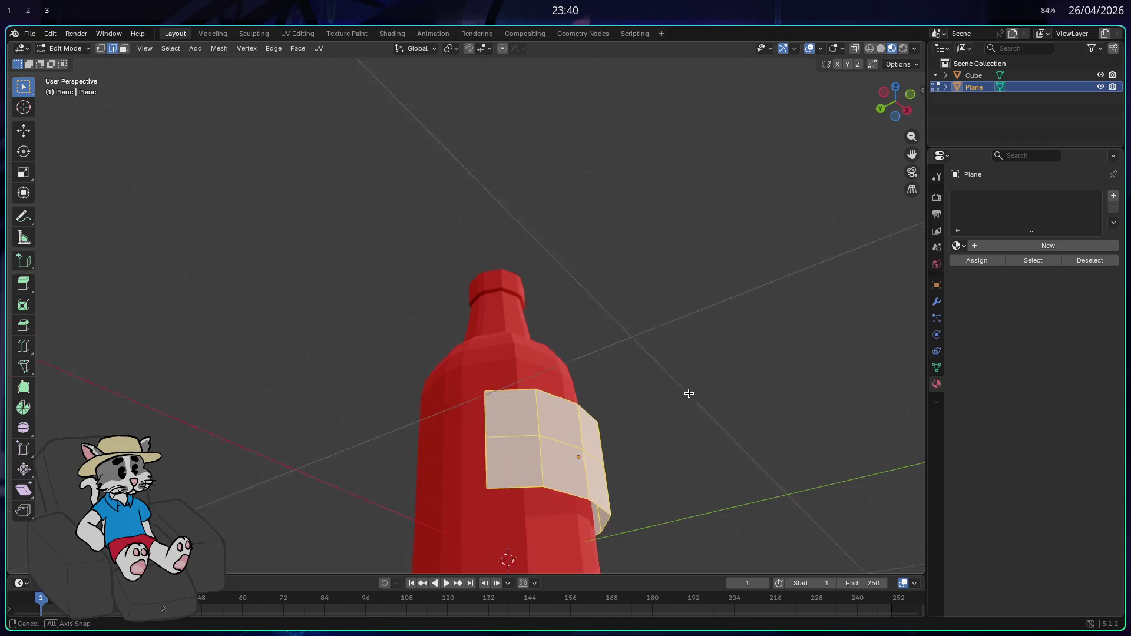
{"action": "left_click_drag", "start_coordinate": [400, 541], "coordinate": [619, 379]}
{"action": "mouse_move", "coordinate": [569, 543]}
{"action": "left_mouse_down"}
{"action": "mouse_move", "coordinate": [623, 485]}
{"action": "mouse_move", "coordinate": [580, 479]}
{"action": "mouse_move", "coordinate": [587, 466]}
{"action": "mouse_move", "coordinate": [619, 472]}
{"action": "mouse_move", "coordinate": [601, 487]}
{"action": "left_mouse_up"}
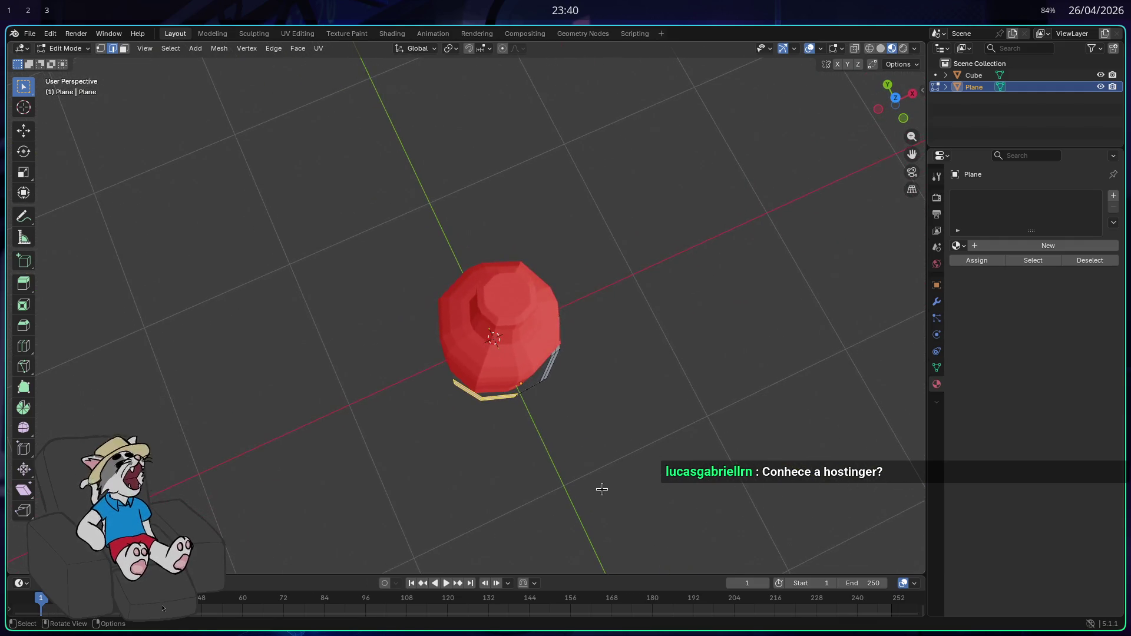
- Rotate the label band around the Z axis
{"action": "key", "text": "r"}
{"action": "key", "text": "z"}
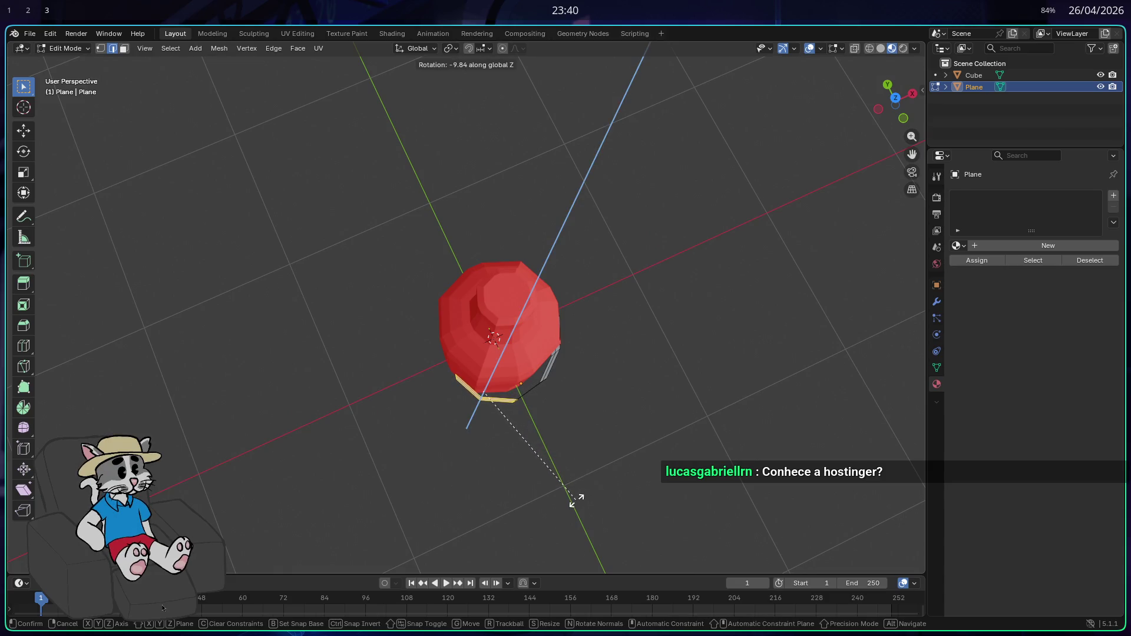
{"action": "left_click", "coordinate": [578, 500]}
{"action": "mouse_move", "coordinate": [575, 495]}
{"action": "left_mouse_down"}
{"action": "mouse_move", "coordinate": [498, 480]}
{"action": "mouse_move", "coordinate": [533, 500]}
{"action": "left_mouse_up"}
- Rotate the label's front bottom faces around Z to wrap the bottle
{"action": "left_click_drag", "start_coordinate": [445, 421], "coordinate": [445, 422]}
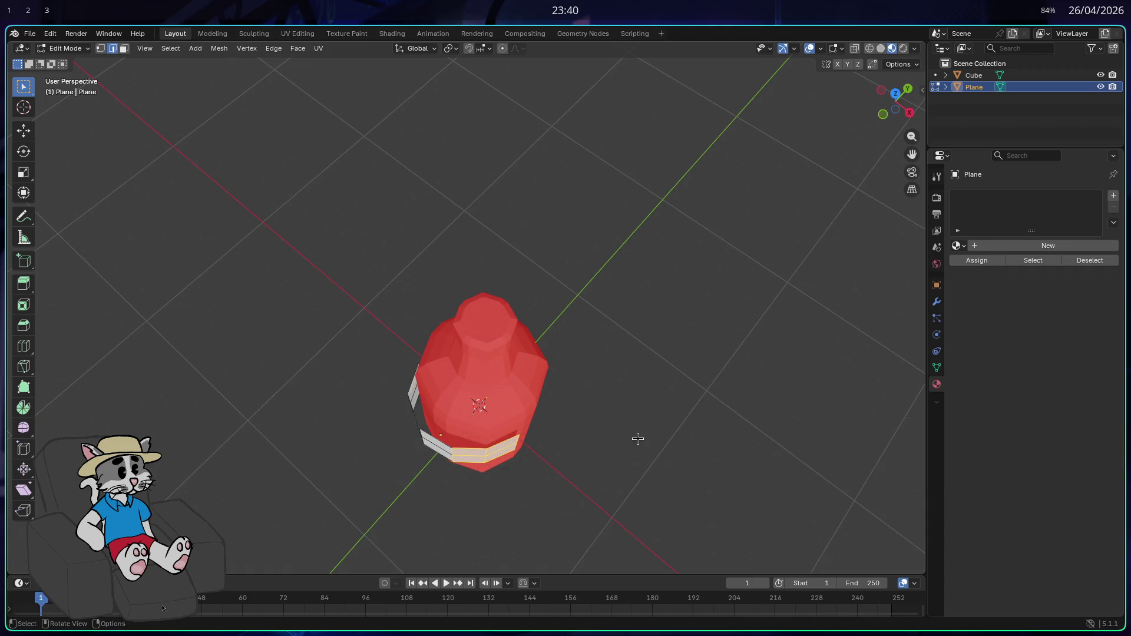
{"action": "left_click_drag", "start_coordinate": [639, 440], "coordinate": [644, 462]}
{"action": "key", "text": "r"}
{"action": "key", "text": "z"}
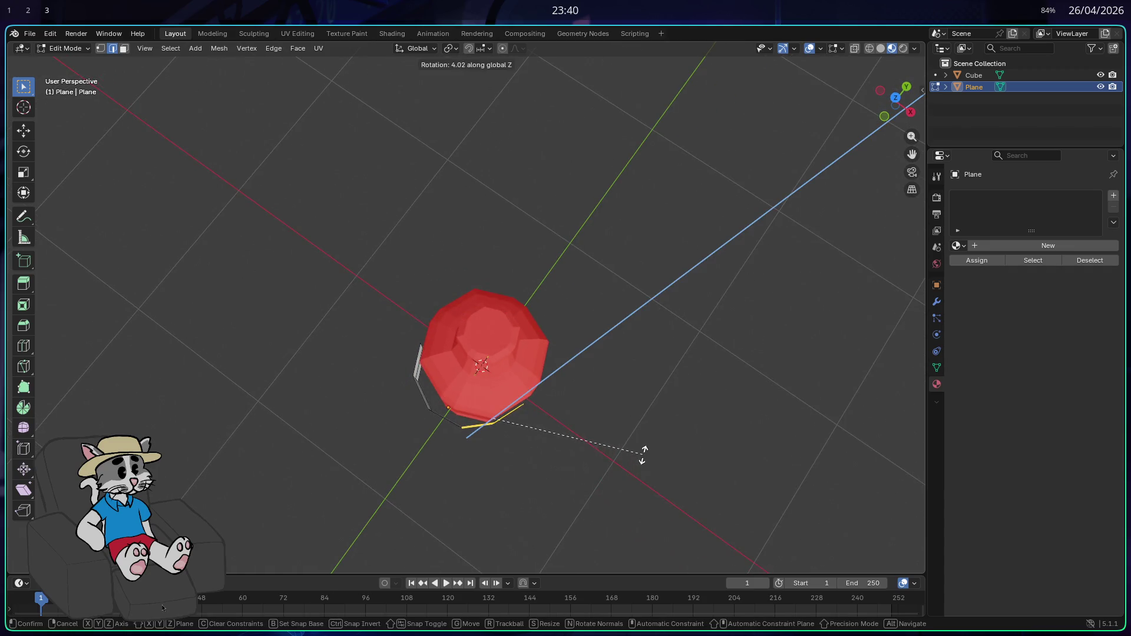
{"action": "left_click", "coordinate": [642, 453]}
{"action": "mouse_move", "coordinate": [607, 462]}
{"action": "left_mouse_down"}
{"action": "mouse_move", "coordinate": [666, 422]}
{"action": "mouse_move", "coordinate": [679, 434]}
{"action": "mouse_move", "coordinate": [614, 409]}
{"action": "mouse_move", "coordinate": [622, 372]}
{"action": "mouse_move", "coordinate": [764, 404]}
{"action": "mouse_move", "coordinate": [785, 394]}
{"action": "mouse_move", "coordinate": [730, 417]}
{"action": "mouse_move", "coordinate": [639, 362]}
{"action": "mouse_move", "coordinate": [579, 346]}
{"action": "left_mouse_up"}
{"action": "scroll", "coordinate": [601, 399], "scroll_direction": "down", "scroll_amount": 4}
- Select the whole band in top view and try a Y-axis move, then cancel it
{"action": "left_click_drag", "start_coordinate": [571, 487], "coordinate": [364, 396]}
{"action": "mouse_move", "coordinate": [631, 454]}
{"action": "left_mouse_down"}
{"action": "mouse_move", "coordinate": [662, 447]}
{"action": "mouse_move", "coordinate": [770, 475]}
{"action": "mouse_move", "coordinate": [608, 443]}
{"action": "mouse_move", "coordinate": [553, 475]}
{"action": "mouse_move", "coordinate": [535, 464]}
{"action": "left_mouse_up"}
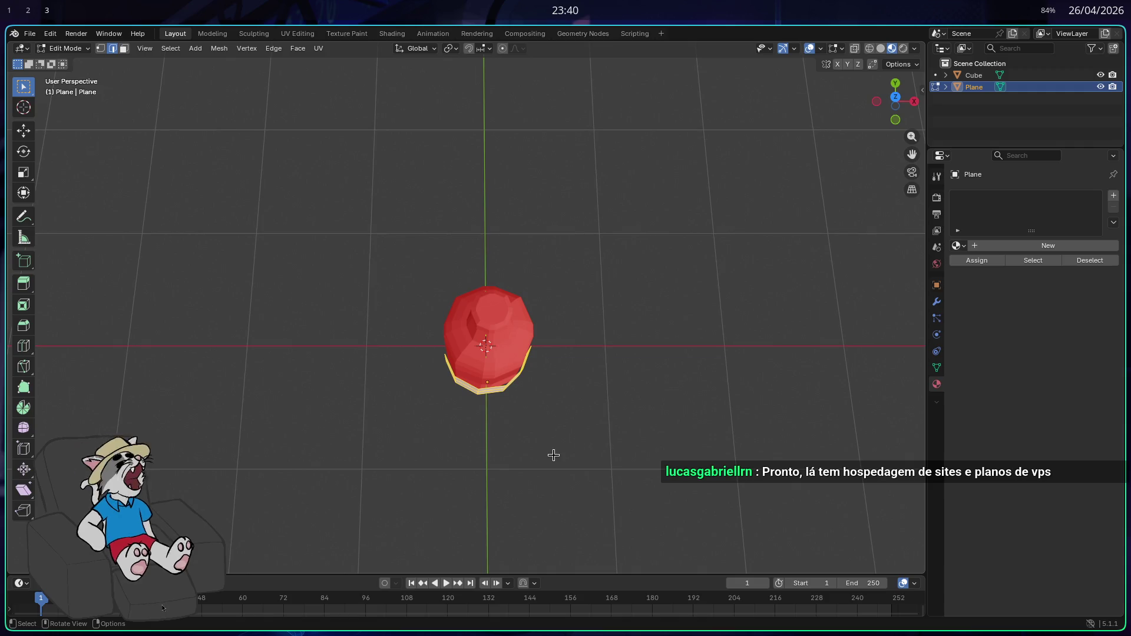
{"action": "mouse_move", "coordinate": [553, 455]}
{"action": "left_mouse_down"}
{"action": "mouse_move", "coordinate": [530, 478]}
{"action": "mouse_move", "coordinate": [520, 462]}
{"action": "mouse_move", "coordinate": [508, 469]}
{"action": "mouse_move", "coordinate": [505, 447]}
{"action": "left_mouse_up"}
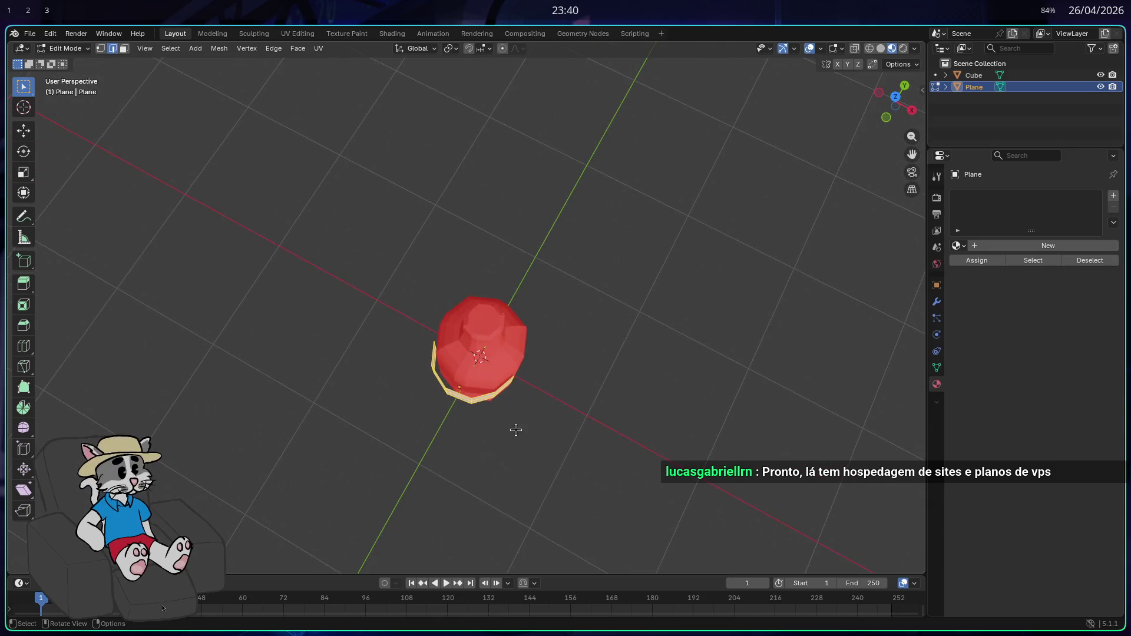
{"action": "left_click", "coordinate": [894, 101]}
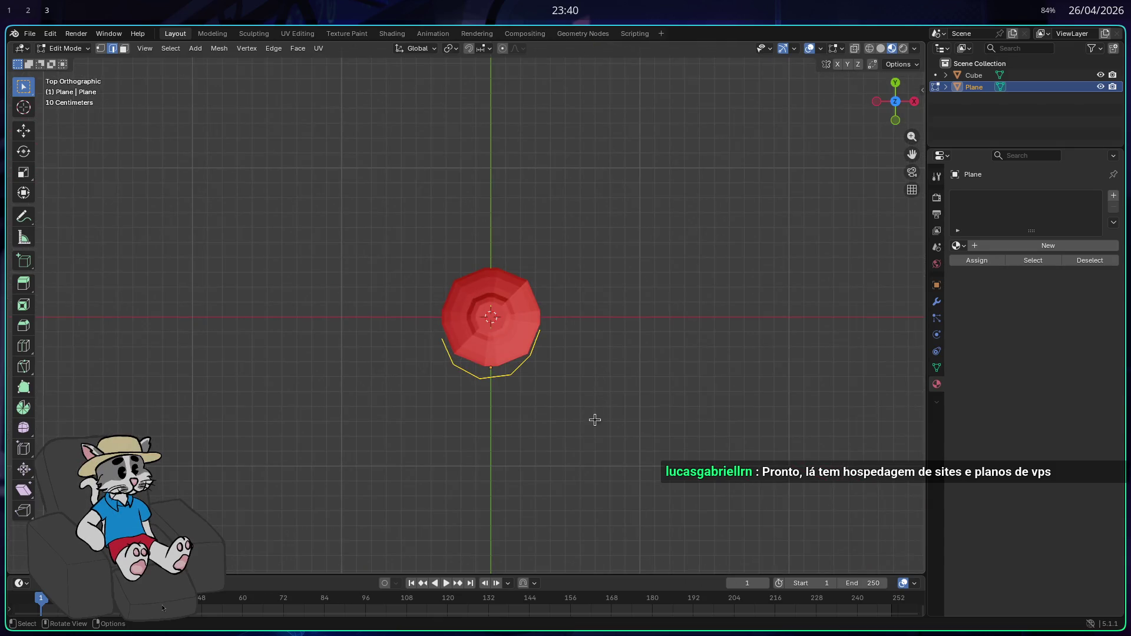
{"action": "key", "text": "g"}
{"action": "key", "text": "z"}
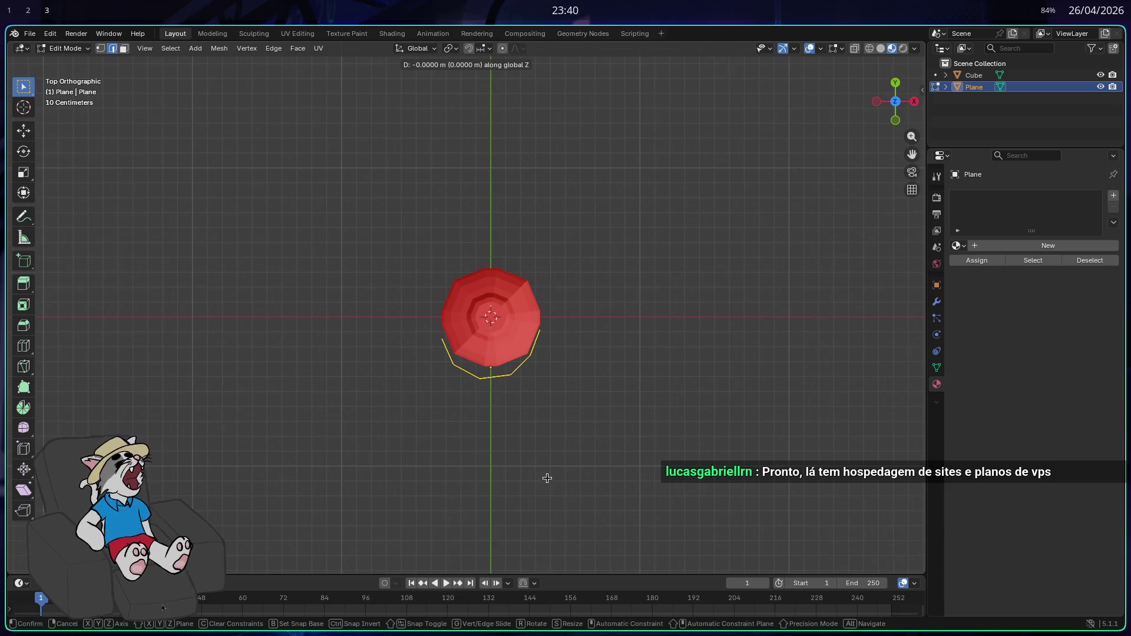
{"action": "key", "text": "y"}
{"action": "key", "text": "y"}
{"action": "key", "text": "y"}
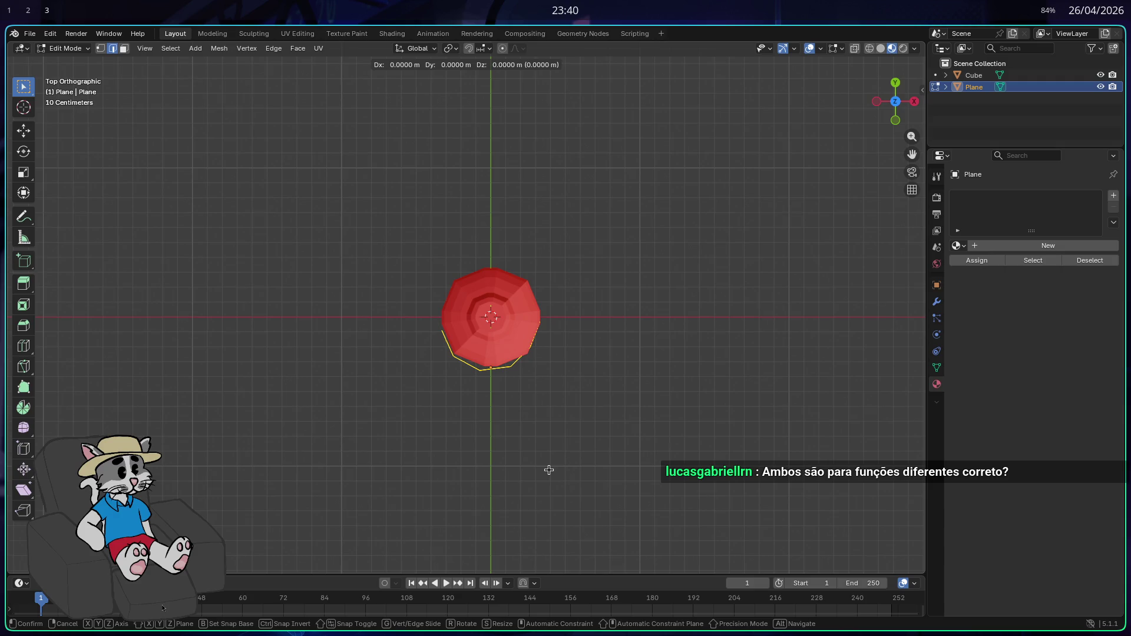
{"action": "right_click", "coordinate": [559, 471]}
{"action": "mouse_move", "coordinate": [585, 450]}
{"action": "left_mouse_down"}
{"action": "mouse_move", "coordinate": [681, 346]}
{"action": "mouse_move", "coordinate": [661, 283]}
{"action": "mouse_move", "coordinate": [657, 361]}
{"action": "mouse_move", "coordinate": [705, 345]}
{"action": "left_mouse_up"}
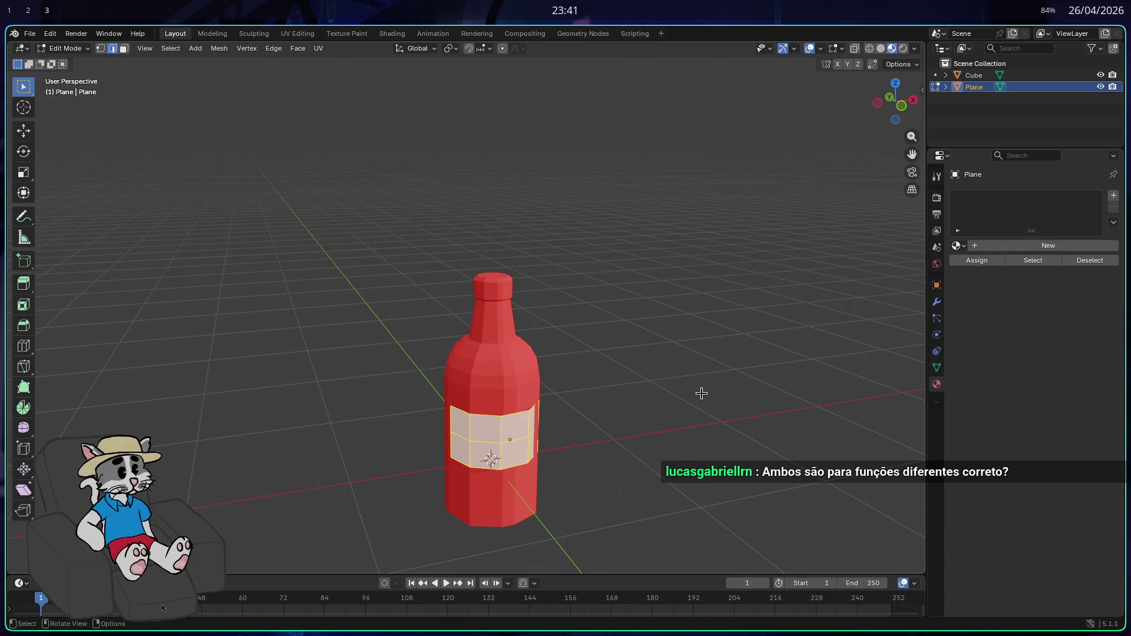
- Rotate the label faces twice around Z, then shift them along X
{"action": "left_click_drag", "start_coordinate": [647, 383], "coordinate": [608, 389]}
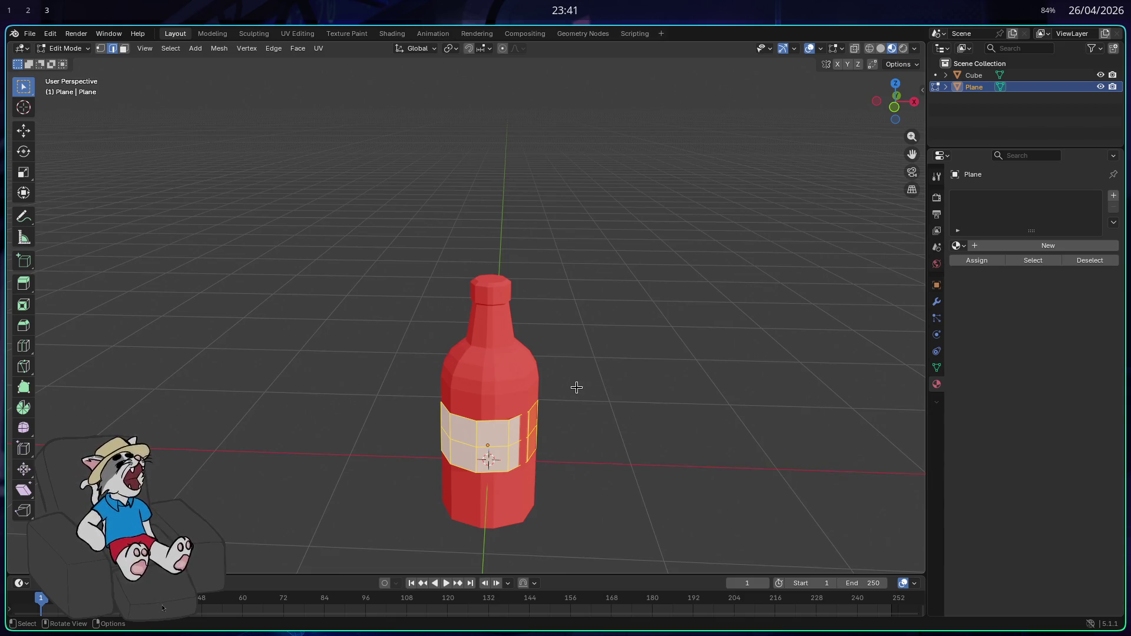
{"action": "mouse_move", "coordinate": [574, 402]}
{"action": "left_mouse_down"}
{"action": "mouse_move", "coordinate": [700, 467]}
{"action": "mouse_move", "coordinate": [590, 515]}
{"action": "mouse_move", "coordinate": [551, 450]}
{"action": "mouse_move", "coordinate": [541, 386]}
{"action": "mouse_move", "coordinate": [591, 455]}
{"action": "mouse_move", "coordinate": [570, 465]}
{"action": "mouse_move", "coordinate": [671, 448]}
{"action": "left_mouse_up"}
{"action": "key", "text": "r"}
{"action": "key", "text": "z"}
{"action": "left_click", "coordinate": [575, 464]}
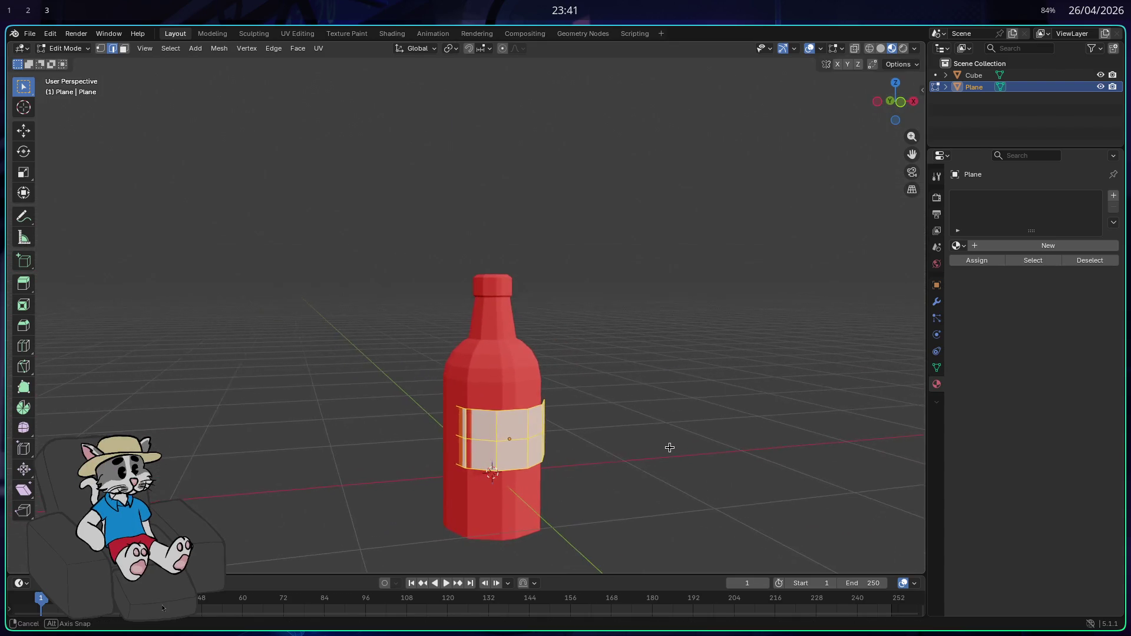
{"action": "key", "text": "r"}
{"action": "key", "text": "z"}
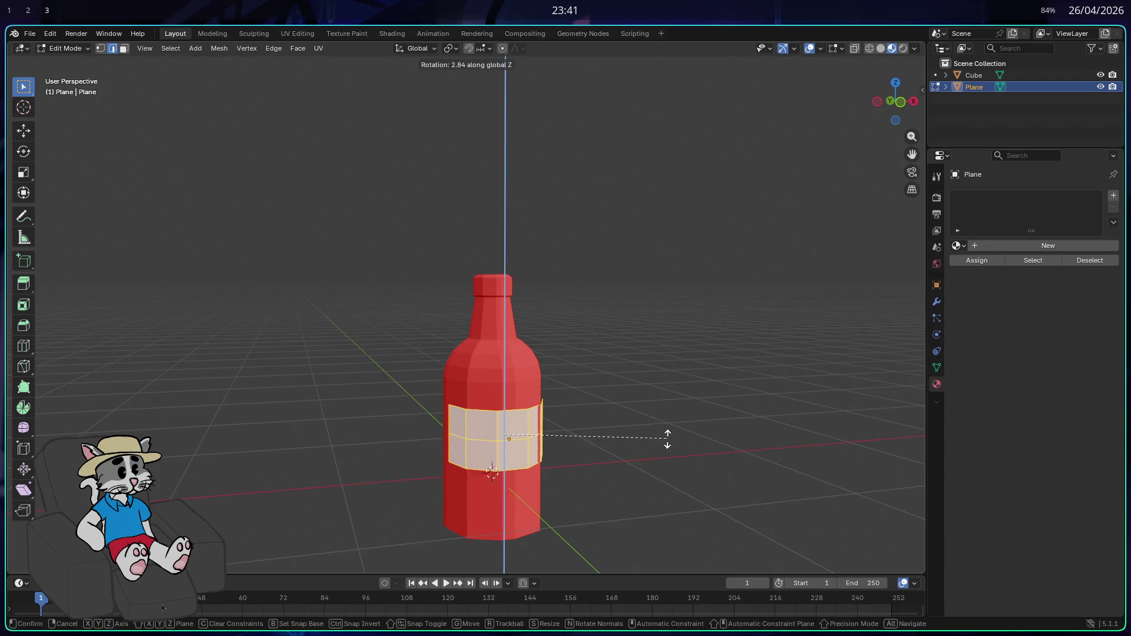
{"action": "left_click", "coordinate": [667, 439]}
{"action": "mouse_move", "coordinate": [661, 440]}
{"action": "left_mouse_down"}
{"action": "mouse_move", "coordinate": [661, 465]}
{"action": "mouse_move", "coordinate": [690, 449]}
{"action": "mouse_move", "coordinate": [670, 454]}
{"action": "mouse_move", "coordinate": [639, 540]}
{"action": "mouse_move", "coordinate": [589, 563]}
{"action": "mouse_move", "coordinate": [617, 472]}
{"action": "mouse_move", "coordinate": [712, 426]}
{"action": "mouse_move", "coordinate": [617, 447]}
{"action": "left_mouse_up"}
{"action": "key", "text": "g"}
{"action": "key", "text": "x"}
{"action": "left_click", "coordinate": [664, 469]}
- Select the label's left-edge faces, rotate them about X and move them along Z
{"action": "left_click_drag", "start_coordinate": [429, 411], "coordinate": [482, 511]}
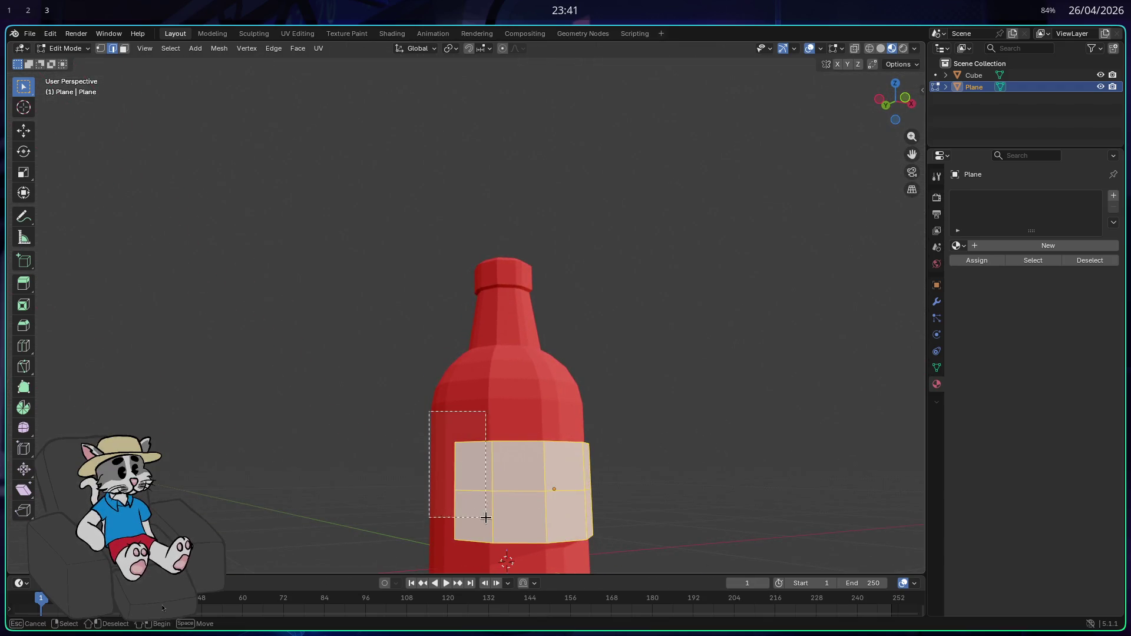
{"action": "left_click_drag", "start_coordinate": [549, 566], "coordinate": [548, 566]}
{"action": "mouse_move", "coordinate": [604, 435]}
{"action": "left_mouse_down"}
{"action": "mouse_move", "coordinate": [687, 515]}
{"action": "mouse_move", "coordinate": [627, 566]}
{"action": "mouse_move", "coordinate": [602, 61]}
{"action": "mouse_move", "coordinate": [619, 50]}
{"action": "left_mouse_up"}
{"action": "key", "text": "r"}
{"action": "key", "text": "x"}
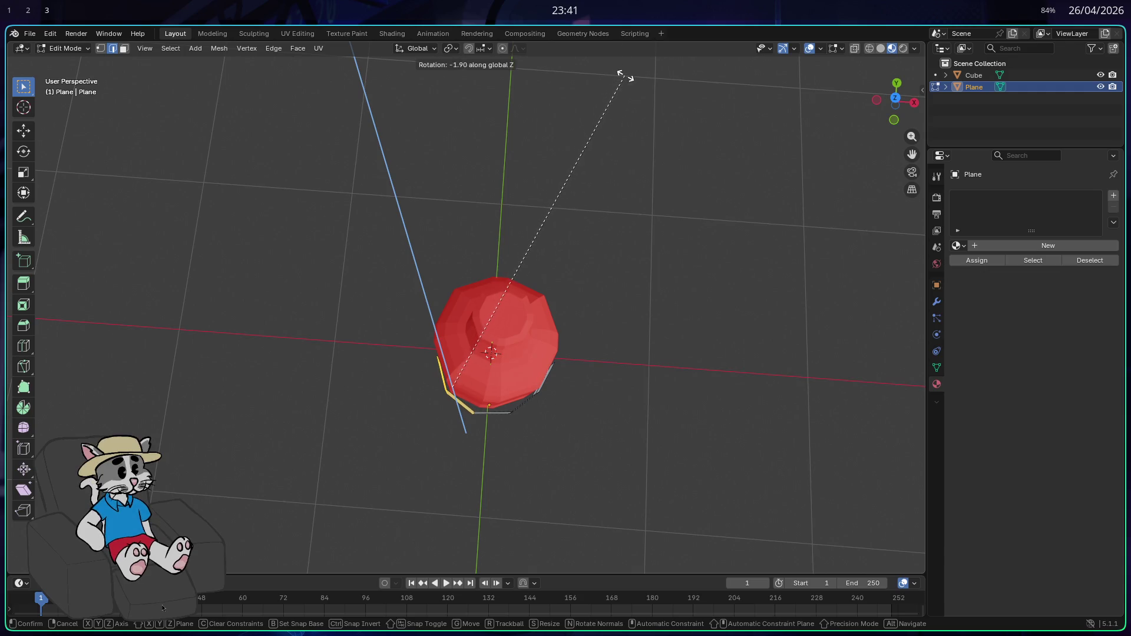
{"action": "left_click", "coordinate": [623, 87]}
{"action": "mouse_move", "coordinate": [664, 215]}
{"action": "left_mouse_down"}
{"action": "mouse_move", "coordinate": [659, 166]}
{"action": "mouse_move", "coordinate": [629, 407]}
{"action": "left_mouse_up"}
{"action": "mouse_move", "coordinate": [591, 543]}
{"action": "left_mouse_down"}
{"action": "mouse_move", "coordinate": [586, 440]}
{"action": "mouse_move", "coordinate": [566, 422]}
{"action": "mouse_move", "coordinate": [624, 510]}
{"action": "mouse_move", "coordinate": [517, 464]}
{"action": "left_mouse_up"}
{"action": "key", "text": "g"}
{"action": "key", "text": "z"}
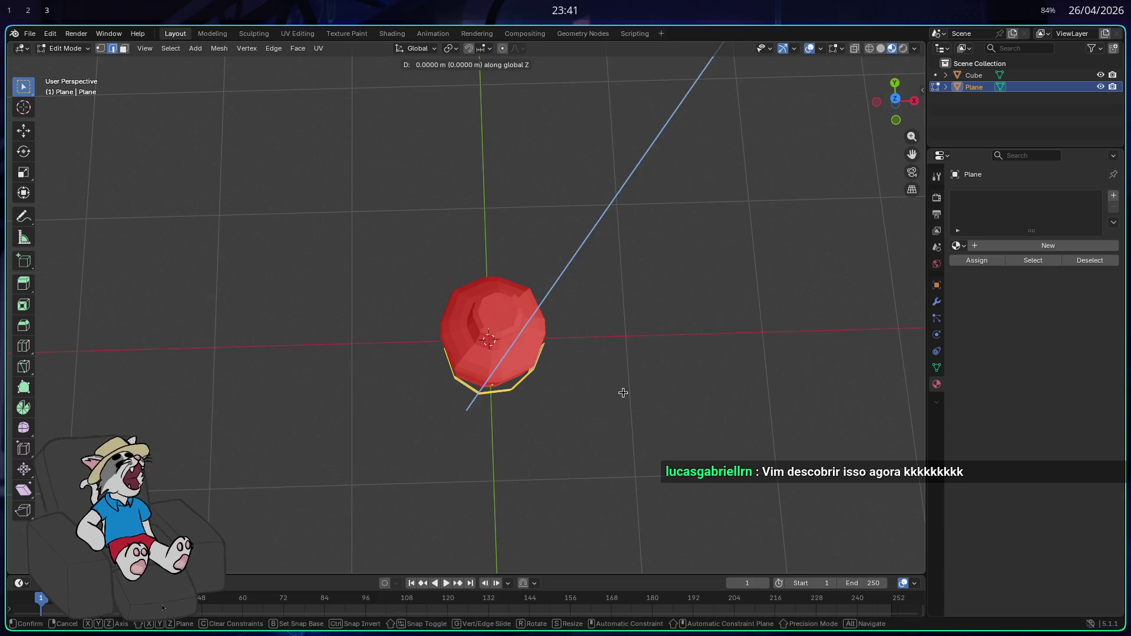
{"action": "left_click", "coordinate": [611, 387]}
- Tilt the label band around the Y axis and shift it along X
{"action": "mouse_move", "coordinate": [611, 388]}
{"action": "left_mouse_down"}
{"action": "mouse_move", "coordinate": [632, 361]}
{"action": "mouse_move", "coordinate": [599, 342]}
{"action": "mouse_move", "coordinate": [626, 349]}
{"action": "left_mouse_up"}
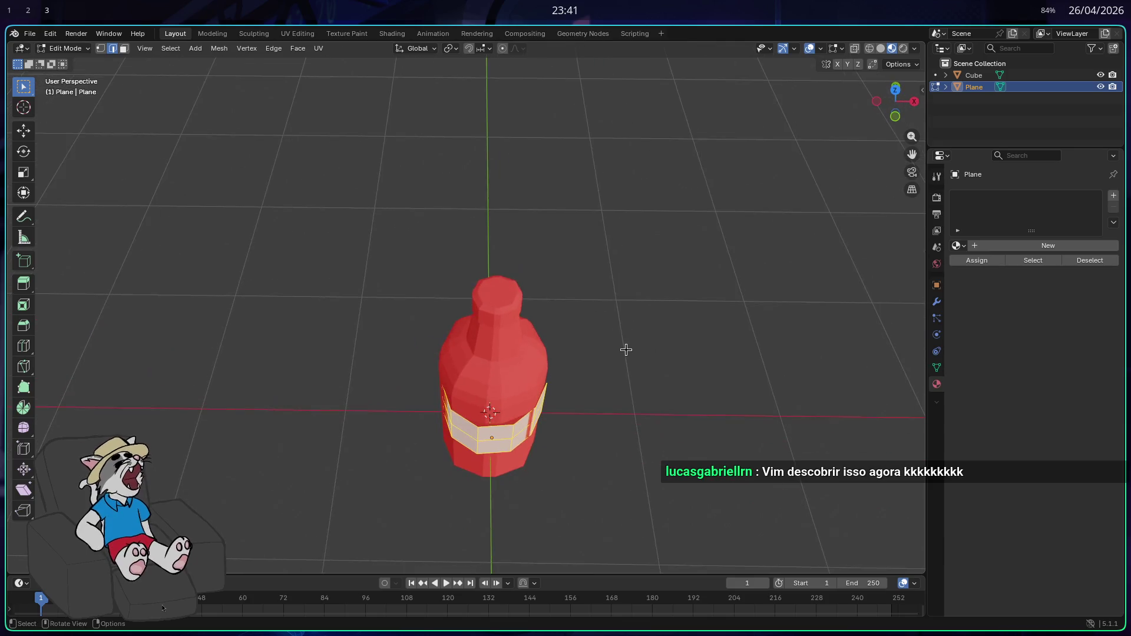
{"action": "key", "text": "r"}
{"action": "key", "text": "x"}
{"action": "key", "text": "y"}
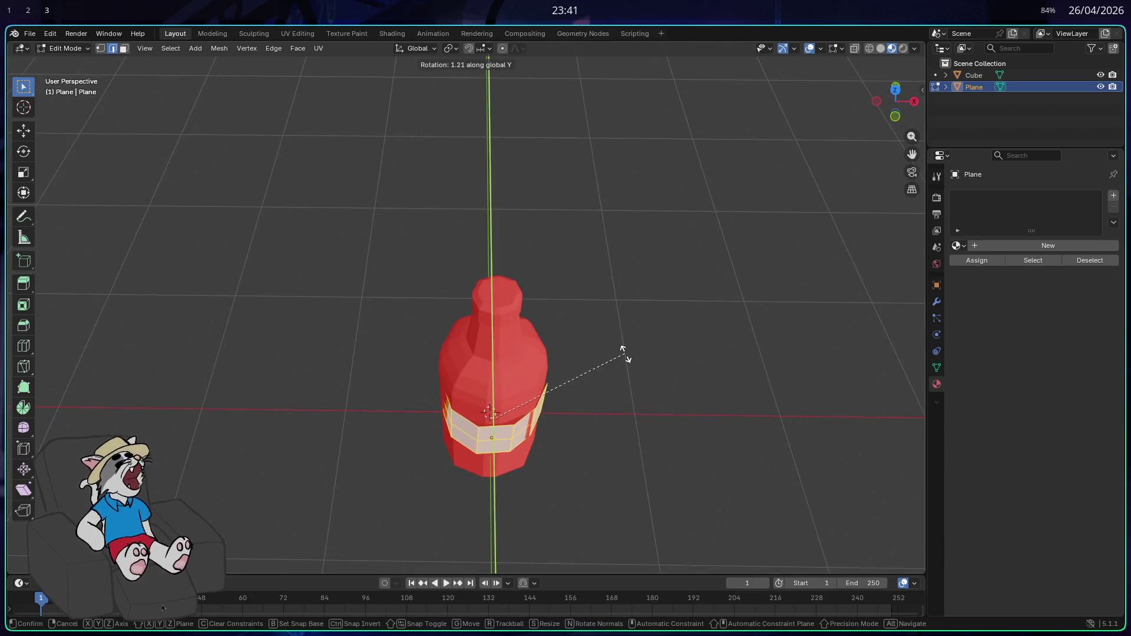
{"action": "left_click", "coordinate": [626, 371]}
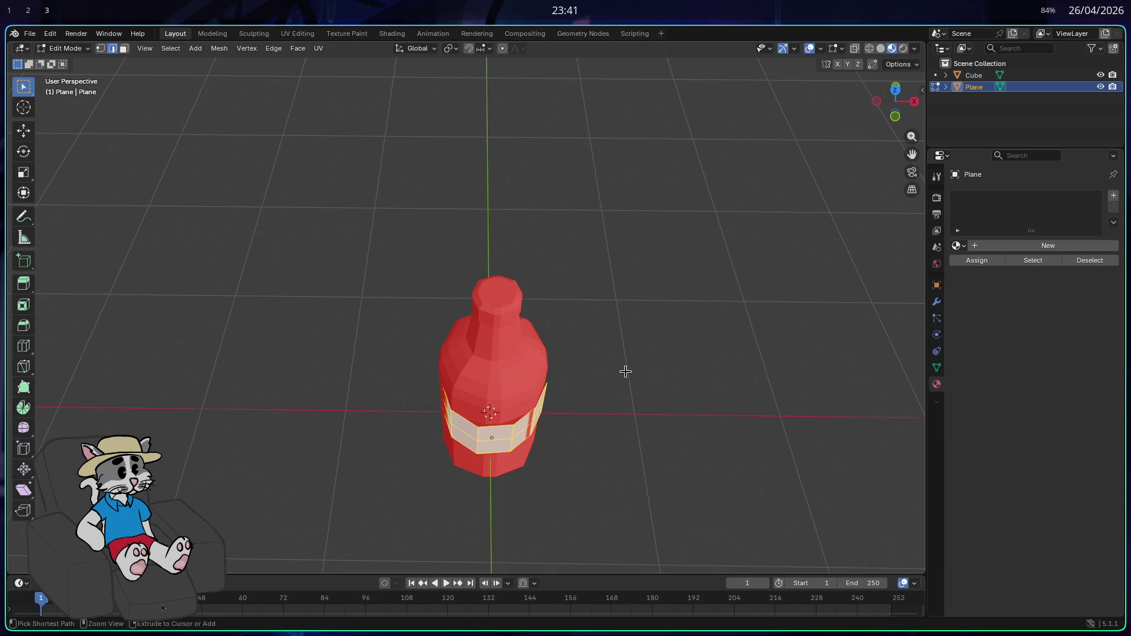
{"action": "key", "text": "g"}
{"action": "key", "text": "x"}
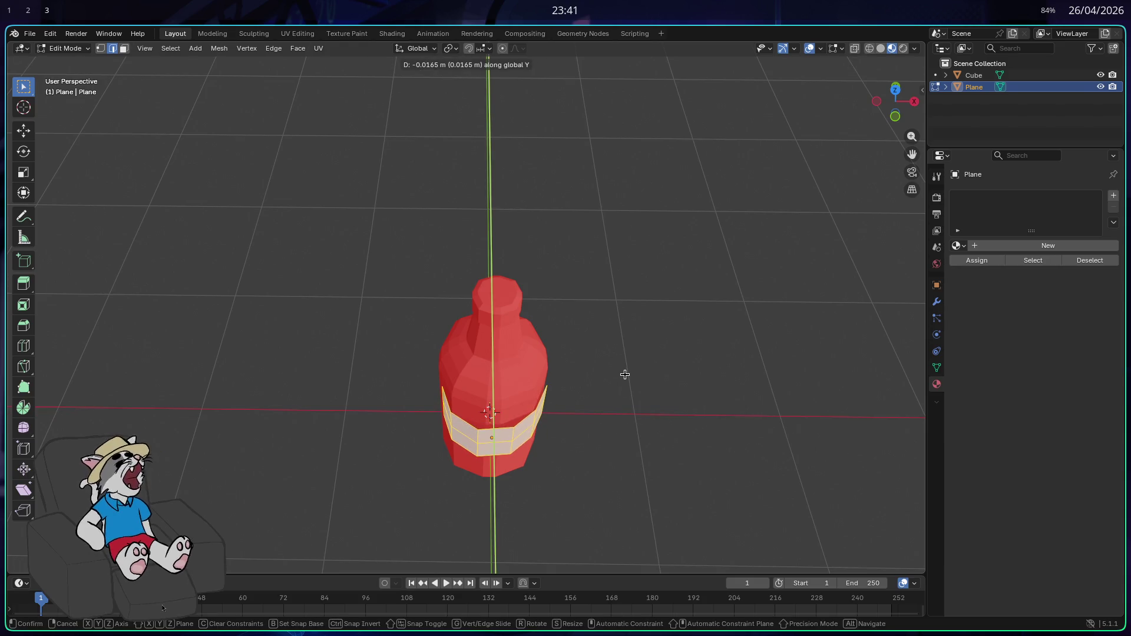
{"action": "left_click", "coordinate": [623, 375]}
- Select the right-hand band faces, rotate them around Z, then move them along X
{"action": "mouse_move", "coordinate": [624, 375]}
{"action": "left_mouse_down"}
{"action": "mouse_move", "coordinate": [586, 409]}
{"action": "mouse_move", "coordinate": [639, 424]}
{"action": "mouse_move", "coordinate": [666, 393]}
{"action": "mouse_move", "coordinate": [613, 416]}
{"action": "left_mouse_up"}
{"action": "mouse_move", "coordinate": [573, 442]}
{"action": "left_mouse_down"}
{"action": "mouse_move", "coordinate": [458, 328]}
{"action": "mouse_move", "coordinate": [546, 228]}
{"action": "left_mouse_up"}
{"action": "left_click_drag", "start_coordinate": [617, 539], "coordinate": [456, 366]}
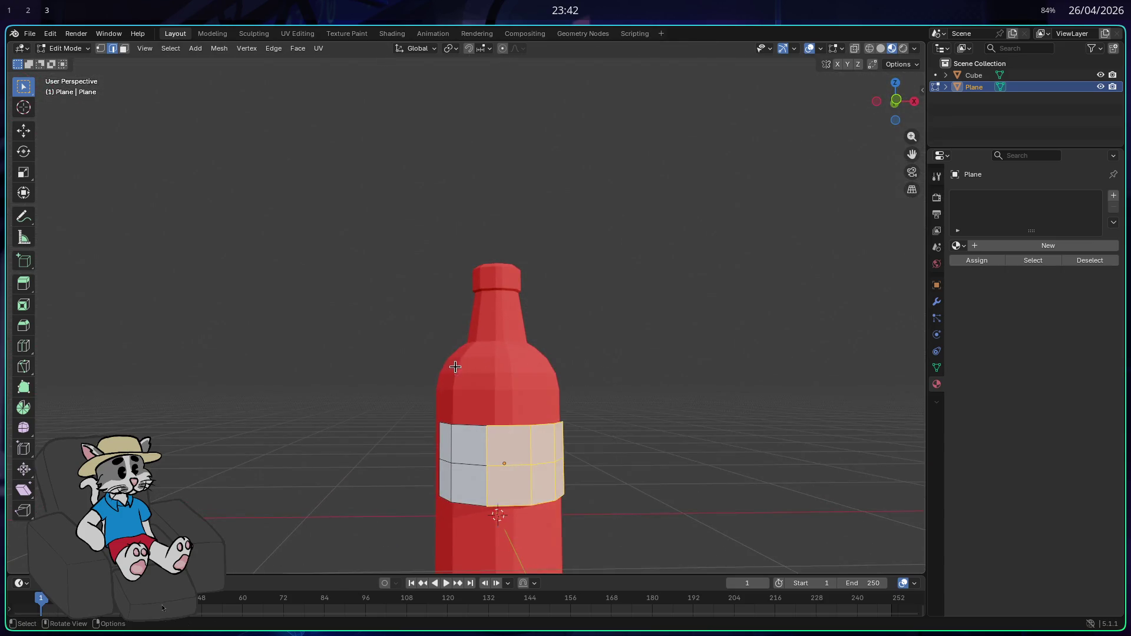
{"action": "mouse_move", "coordinate": [614, 531]}
{"action": "left_mouse_down"}
{"action": "mouse_move", "coordinate": [505, 397]}
{"action": "mouse_move", "coordinate": [551, 527]}
{"action": "mouse_move", "coordinate": [561, 515]}
{"action": "left_mouse_up"}
{"action": "key", "text": "r"}
{"action": "key", "text": "z"}
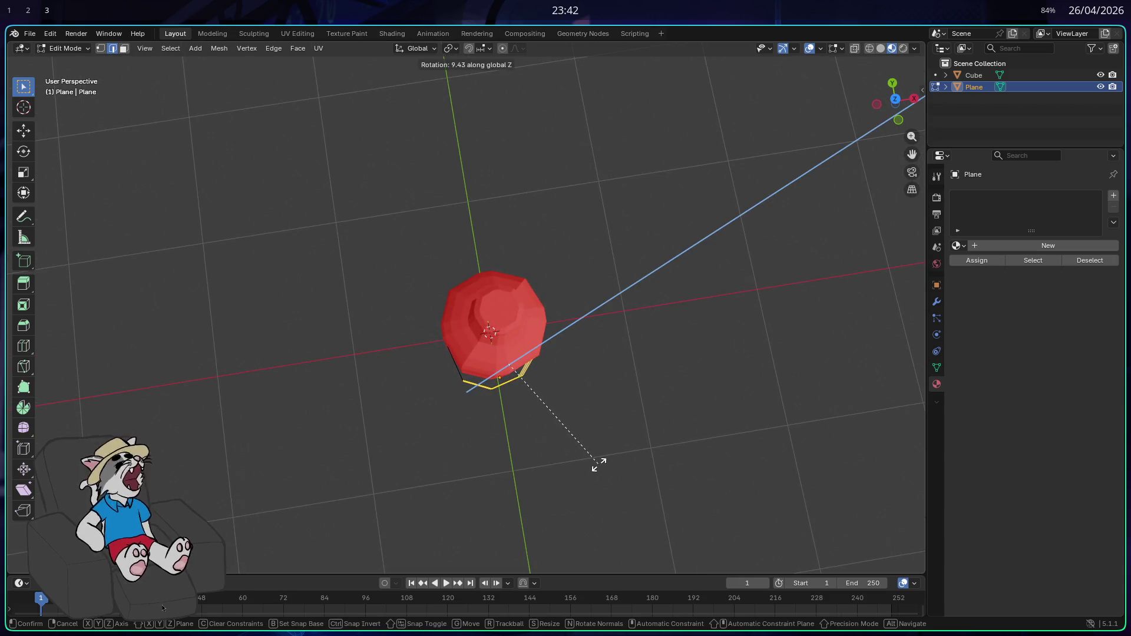
{"action": "key", "text": "g"}
{"action": "key", "text": "x"}
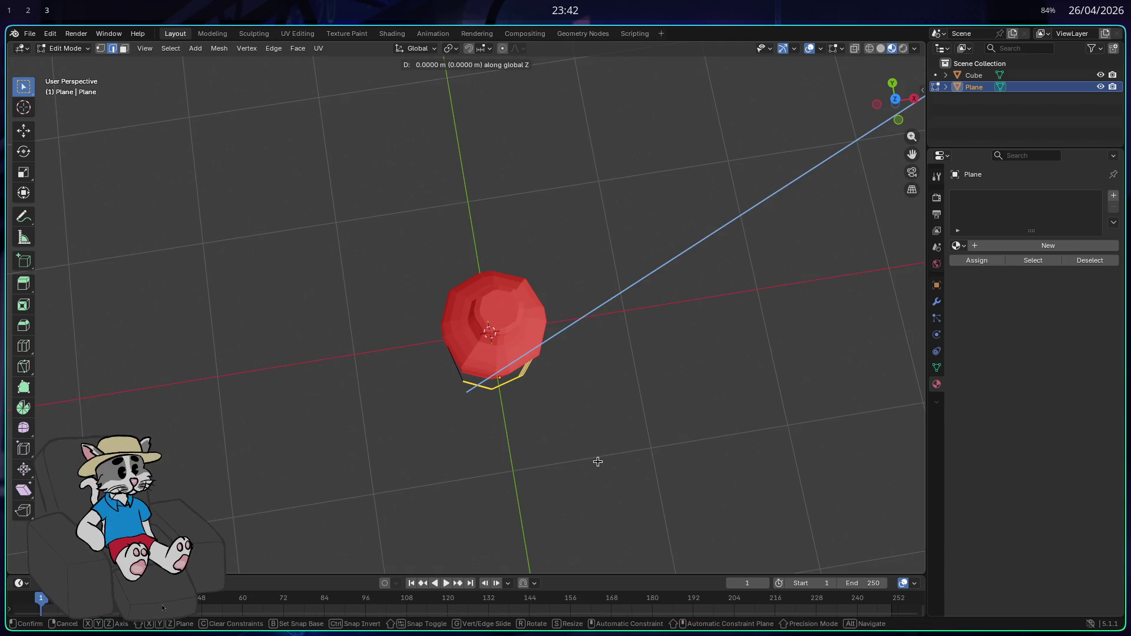
{"action": "left_click", "coordinate": [596, 455]}
- Raise the band along Z to the bottle's shoulder, undoing one overshoot, then view top-down
{"action": "mouse_move", "coordinate": [596, 454]}
{"action": "left_mouse_down"}
{"action": "mouse_move", "coordinate": [581, 441]}
{"action": "mouse_move", "coordinate": [596, 412]}
{"action": "mouse_move", "coordinate": [540, 403]}
{"action": "mouse_move", "coordinate": [564, 417]}
{"action": "left_mouse_up"}
{"action": "key", "text": "g"}
{"action": "key", "text": "z"}
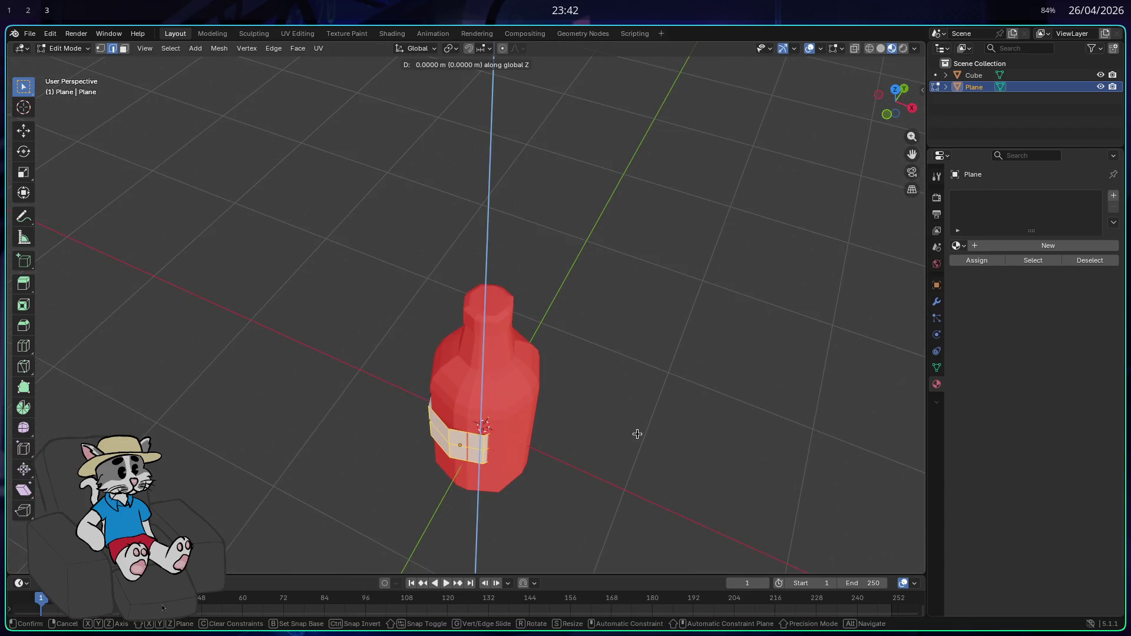
{"action": "left_click", "coordinate": [627, 277]}
{"action": "key", "text": "ctrl+z"}
{"action": "mouse_move", "coordinate": [617, 383]}
{"action": "left_mouse_down"}
{"action": "mouse_move", "coordinate": [730, 303]}
{"action": "mouse_move", "coordinate": [595, 542]}
{"action": "mouse_move", "coordinate": [548, 515]}
{"action": "mouse_move", "coordinate": [569, 529]}
{"action": "left_mouse_up"}
{"action": "key", "text": "g"}
{"action": "key", "text": "z"}
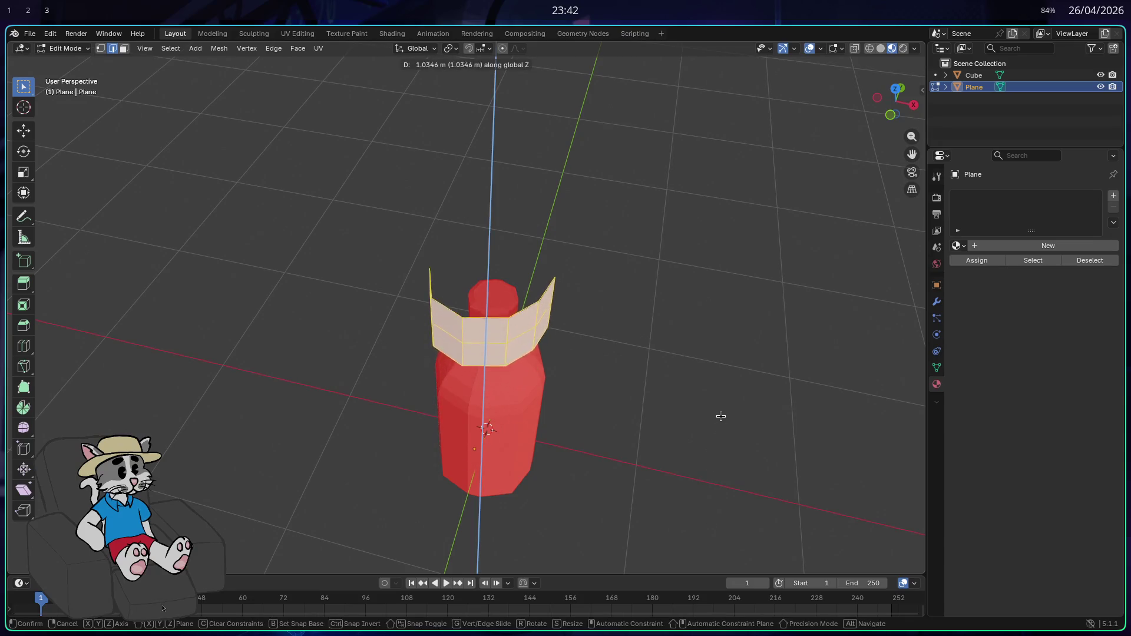
{"action": "left_click", "coordinate": [717, 361]}
{"action": "mouse_move", "coordinate": [717, 361]}
{"action": "left_mouse_down"}
{"action": "mouse_move", "coordinate": [652, 455]}
{"action": "mouse_move", "coordinate": [660, 427]}
{"action": "left_mouse_up"}
{"action": "left_click", "coordinate": [898, 95]}
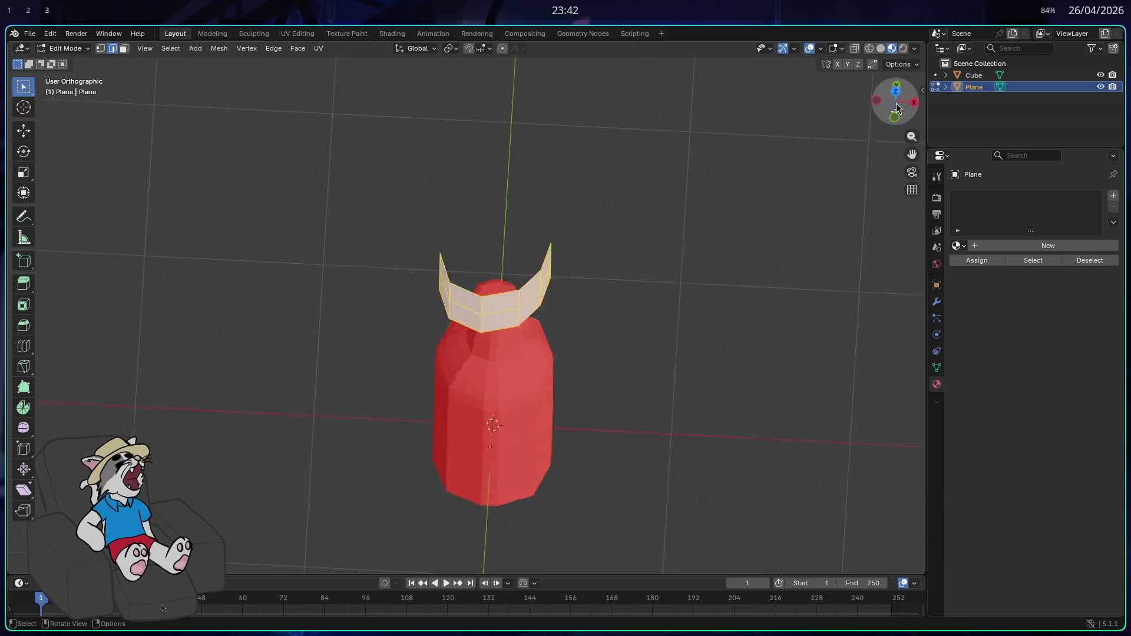
- Lower the label band along Z back onto the bottle body
{"action": "left_click", "coordinate": [895, 104]}
{"action": "mouse_move", "coordinate": [634, 361]}
{"action": "left_mouse_down"}
{"action": "mouse_move", "coordinate": [666, 342]}
{"action": "mouse_move", "coordinate": [666, 356]}
{"action": "left_mouse_up"}
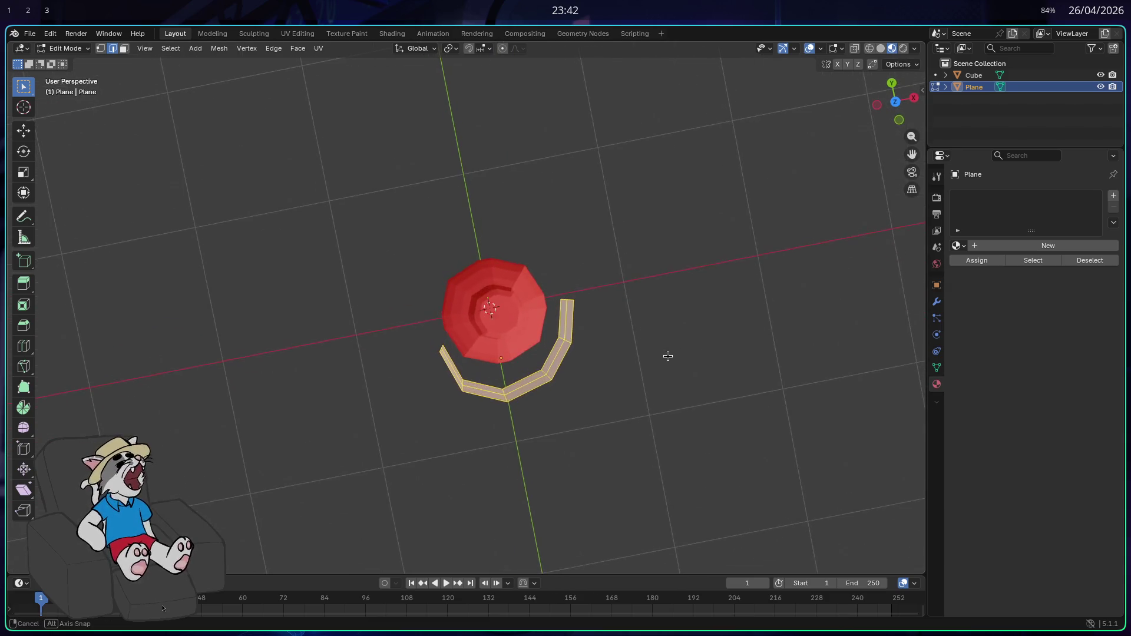
{"action": "left_click", "coordinate": [896, 103]}
{"action": "left_click", "coordinate": [896, 103]}
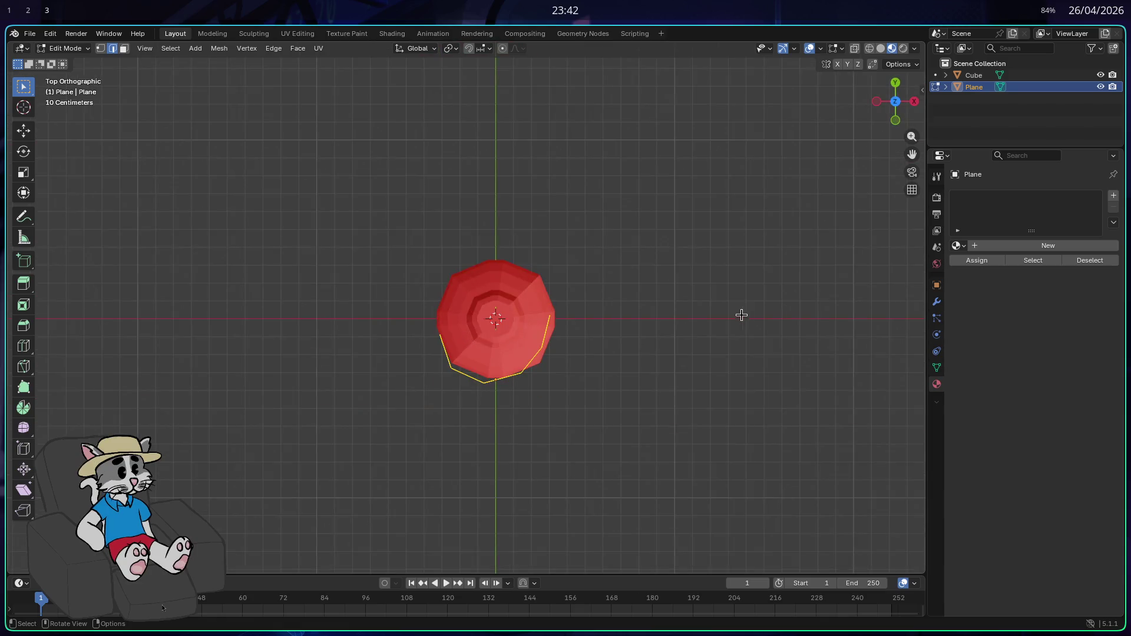
{"action": "left_click_drag", "start_coordinate": [710, 348], "coordinate": [689, 358]}
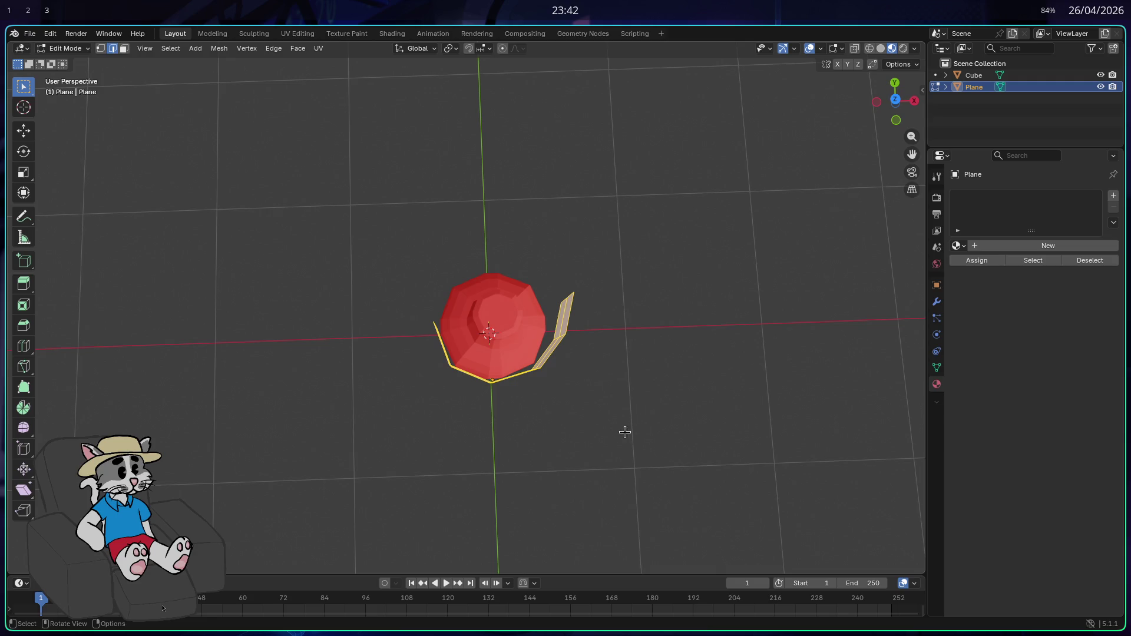
{"action": "mouse_move", "coordinate": [531, 259]}
{"action": "left_mouse_down"}
{"action": "mouse_move", "coordinate": [613, 323]}
{"action": "mouse_move", "coordinate": [683, 256]}
{"action": "left_mouse_up"}
{"action": "key", "text": "g"}
{"action": "key", "text": "z"}
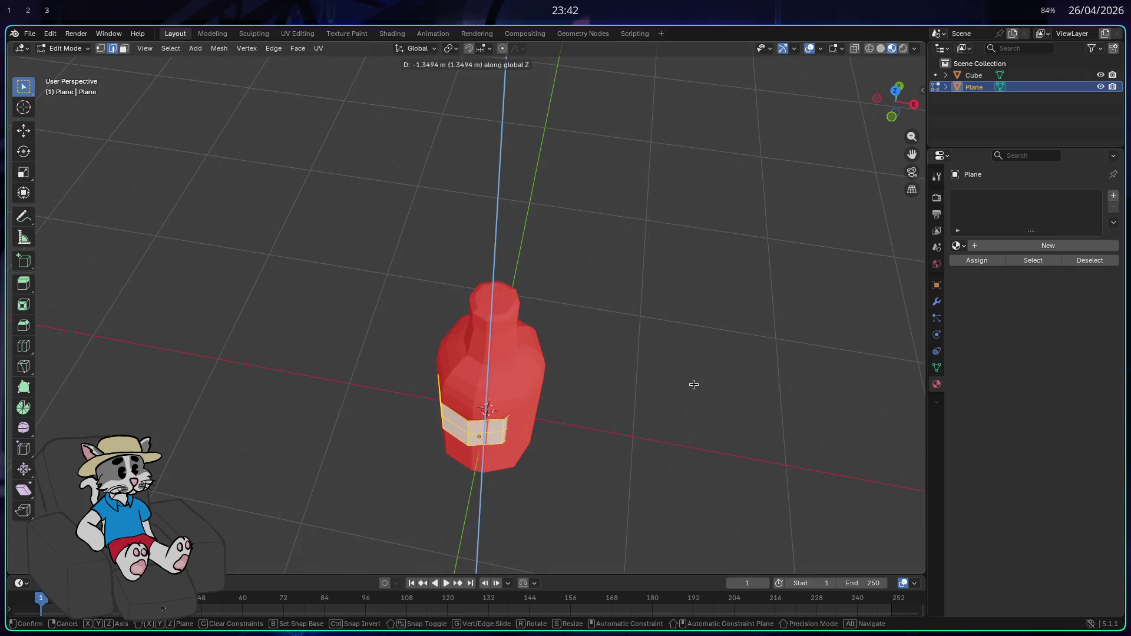
{"action": "left_click", "coordinate": [696, 339]}
- Reselect part of the band, rotate it around Z, move it vertically, then select the right-side faces
{"action": "mouse_move", "coordinate": [682, 356]}
{"action": "left_mouse_down"}
{"action": "mouse_move", "coordinate": [646, 401]}
{"action": "mouse_move", "coordinate": [508, 334]}
{"action": "left_mouse_up"}
{"action": "left_click_drag", "start_coordinate": [602, 359], "coordinate": [613, 454]}
{"action": "mouse_move", "coordinate": [613, 455]}
{"action": "left_mouse_down"}
{"action": "mouse_move", "coordinate": [526, 380]}
{"action": "mouse_move", "coordinate": [476, 304]}
{"action": "left_mouse_up"}
{"action": "mouse_move", "coordinate": [548, 306]}
{"action": "left_mouse_down"}
{"action": "mouse_move", "coordinate": [580, 385]}
{"action": "mouse_move", "coordinate": [584, 338]}
{"action": "left_mouse_up"}
{"action": "key", "text": "r"}
{"action": "key", "text": "z"}
{"action": "left_click", "coordinate": [694, 355]}
{"action": "key", "text": "g"}
{"action": "key", "text": "x"}
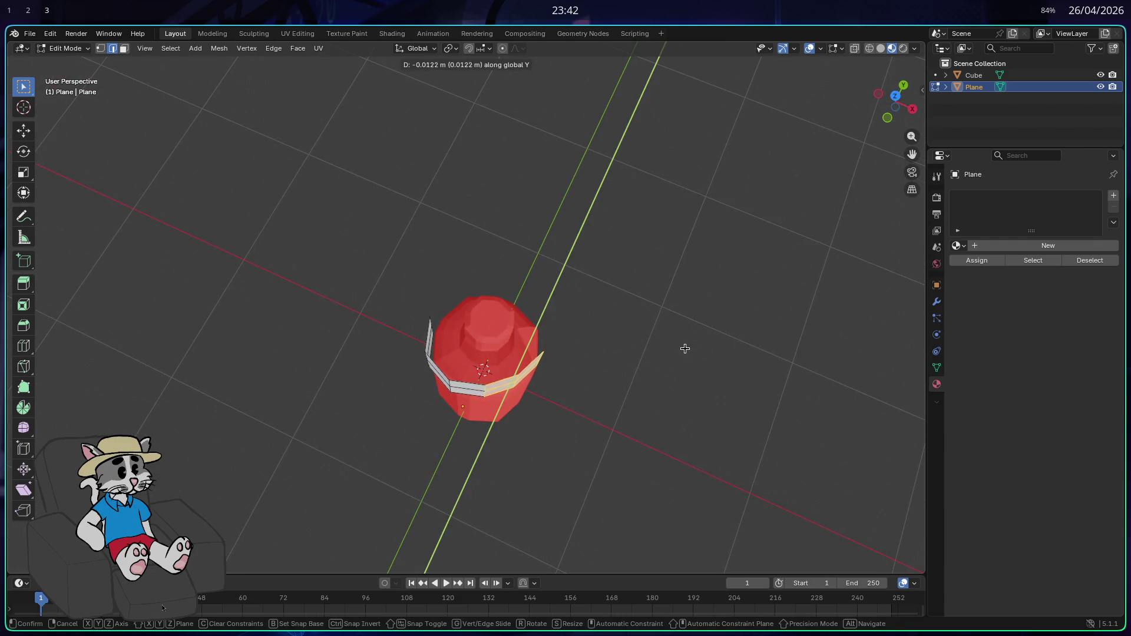
{"action": "key", "text": "z"}
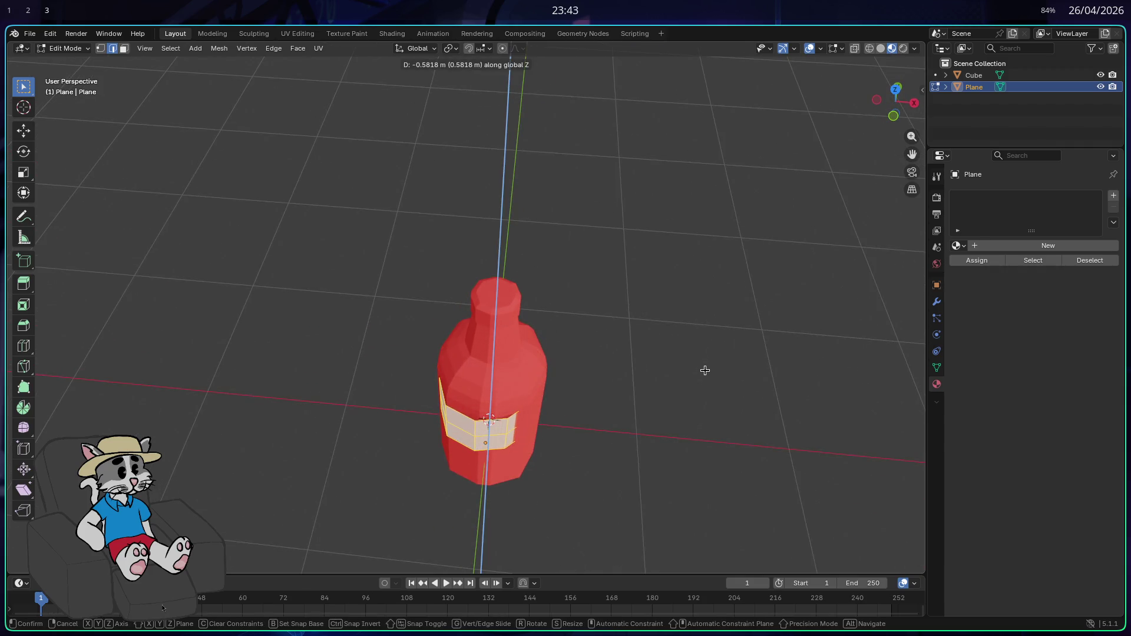
{"action": "left_click", "coordinate": [704, 331]}
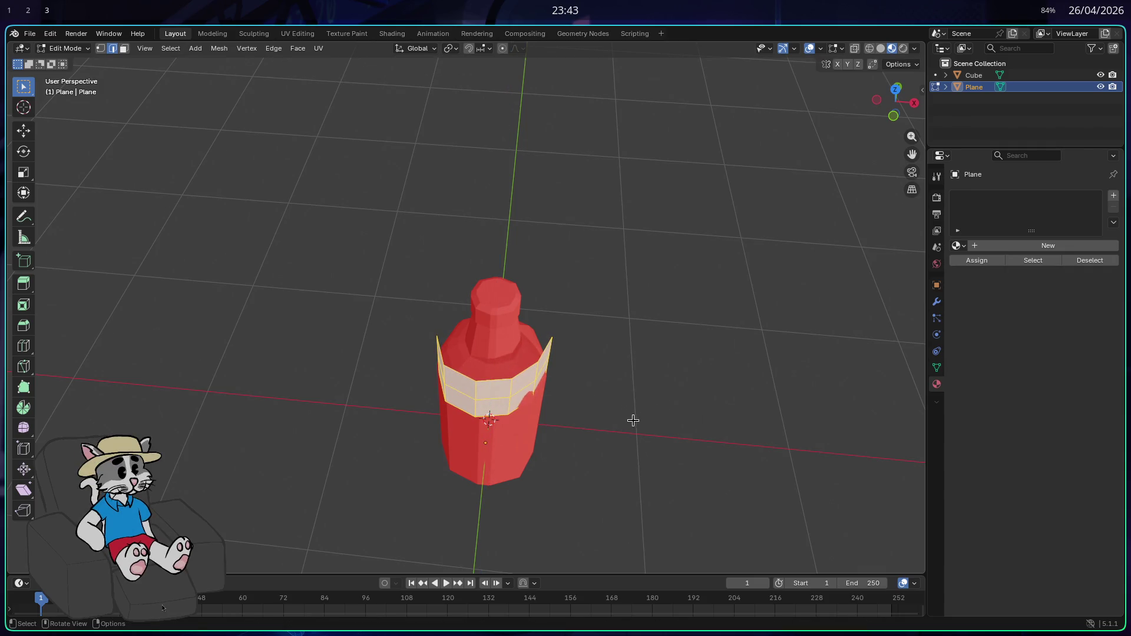
{"action": "left_click_drag", "start_coordinate": [616, 456], "coordinate": [530, 328]}
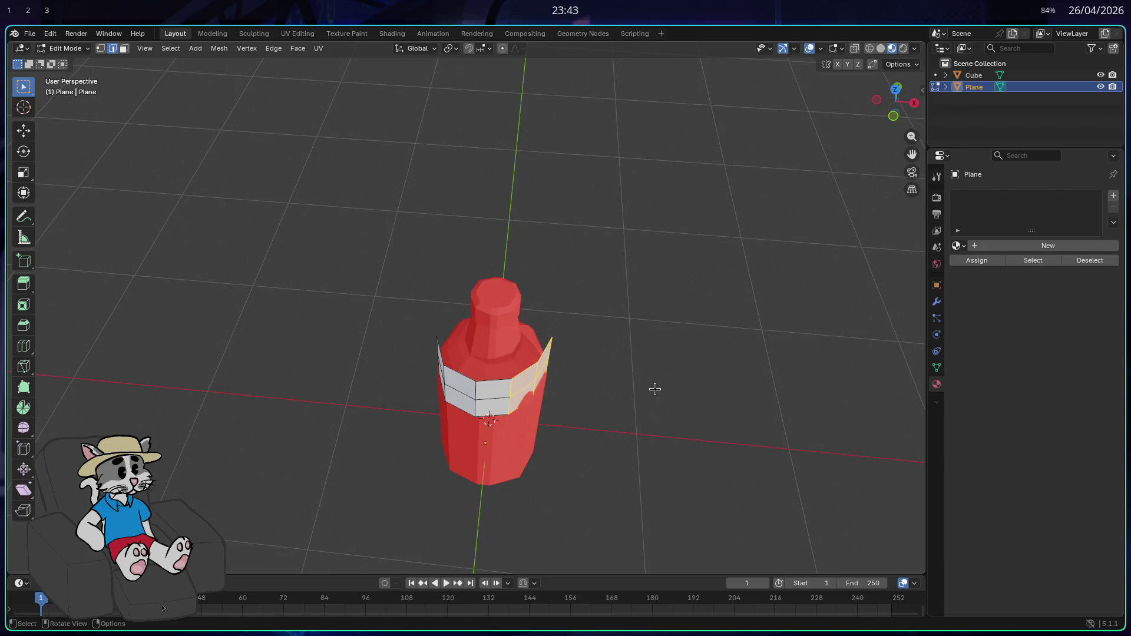
- Rotate the selected band faces around Z and move them vertically
{"action": "key", "text": "r"}
{"action": "key", "text": "z"}
{"action": "left_click", "coordinate": [654, 401]}
{"action": "key", "text": "g"}
{"action": "key", "text": "z"}
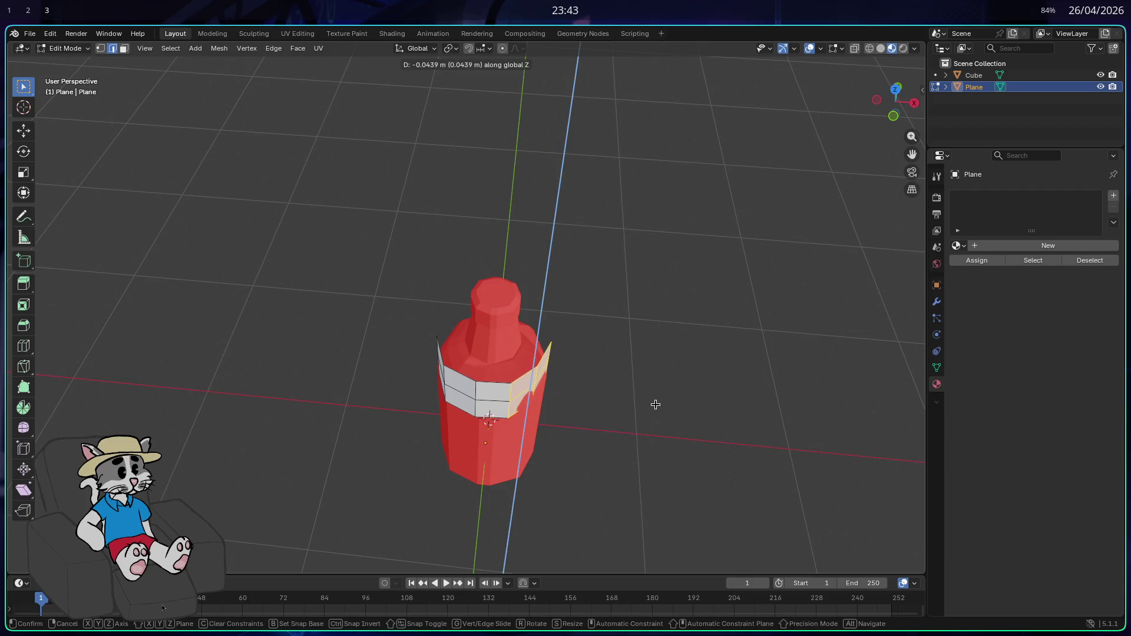
{"action": "left_click", "coordinate": [656, 406]}
{"action": "mouse_move", "coordinate": [654, 405]}
{"action": "left_mouse_down"}
{"action": "mouse_move", "coordinate": [669, 422]}
{"action": "mouse_move", "coordinate": [631, 396]}
{"action": "mouse_move", "coordinate": [624, 353]}
{"action": "mouse_move", "coordinate": [661, 416]}
{"action": "mouse_move", "coordinate": [629, 455]}
{"action": "mouse_move", "coordinate": [679, 445]}
{"action": "mouse_move", "coordinate": [705, 404]}
{"action": "mouse_move", "coordinate": [699, 450]}
{"action": "mouse_move", "coordinate": [618, 478]}
{"action": "mouse_move", "coordinate": [551, 485]}
{"action": "left_mouse_up"}
- Move the band's edge loop vertically along Z, then along Y
{"action": "key", "text": "Tab"}
{"action": "key", "text": "Tab"}
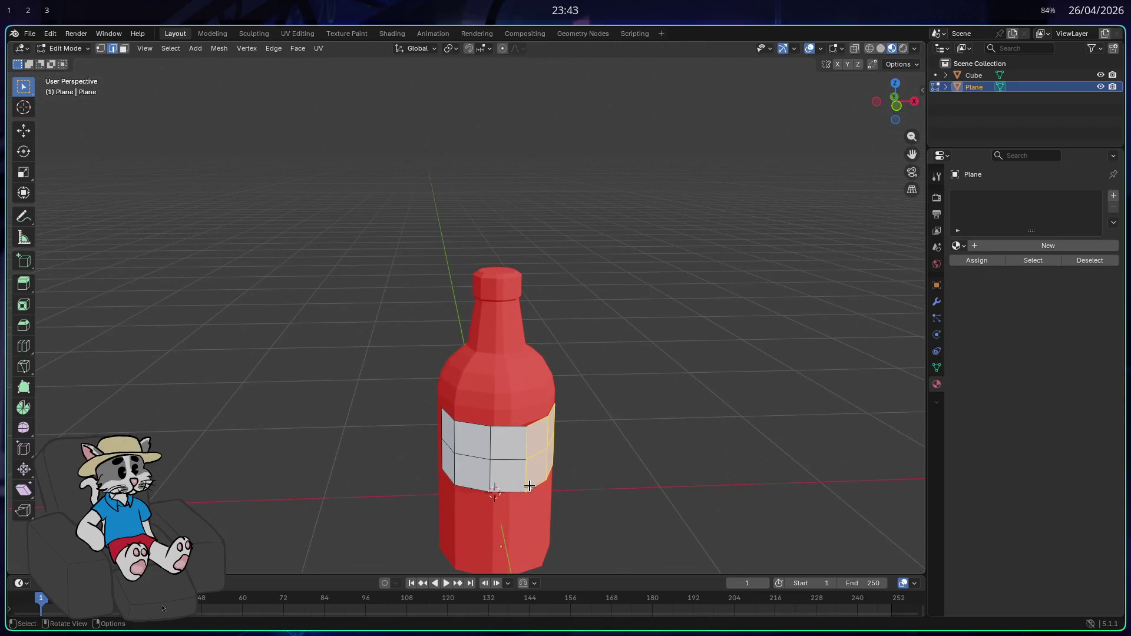
{"action": "mouse_move", "coordinate": [517, 425]}
{"action": "left_mouse_down"}
{"action": "mouse_move", "coordinate": [624, 543]}
{"action": "mouse_move", "coordinate": [622, 118]}
{"action": "mouse_move", "coordinate": [624, 240]}
{"action": "mouse_move", "coordinate": [603, 227]}
{"action": "mouse_move", "coordinate": [674, 212]}
{"action": "left_mouse_up"}
{"action": "key", "text": "g"}
{"action": "key", "text": "z"}
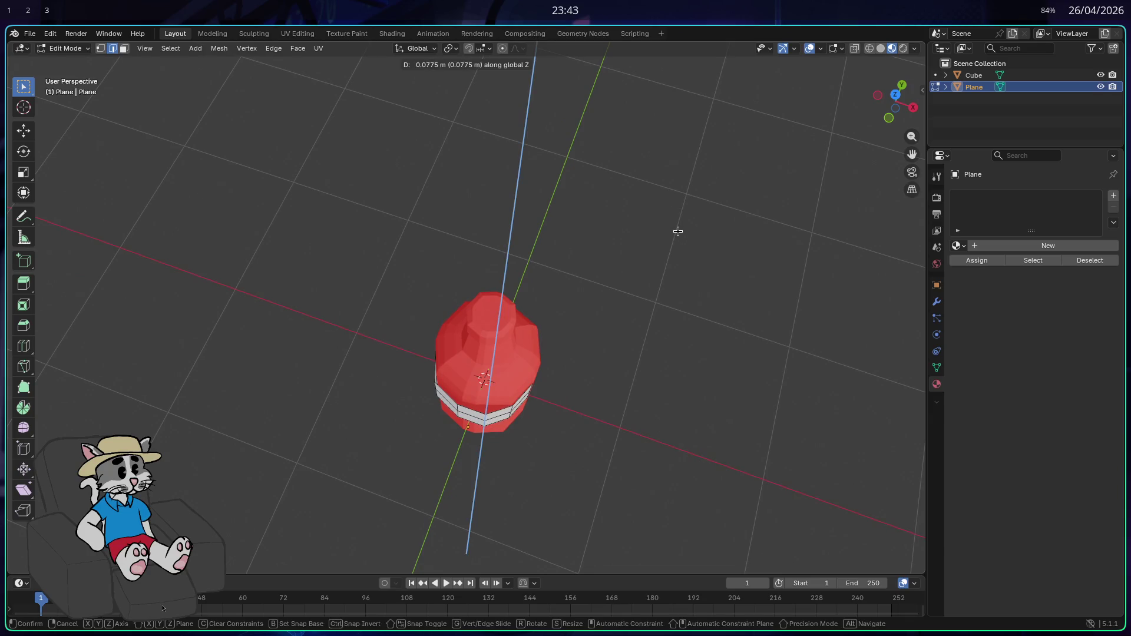
{"action": "left_click", "coordinate": [682, 226]}
{"action": "mouse_move", "coordinate": [683, 226]}
{"action": "left_mouse_down"}
{"action": "mouse_move", "coordinate": [672, 242]}
{"action": "mouse_move", "coordinate": [740, 271]}
{"action": "mouse_move", "coordinate": [742, 238]}
{"action": "mouse_move", "coordinate": [723, 217]}
{"action": "left_mouse_up"}
{"action": "key", "text": "g"}
{"action": "key", "text": "y"}
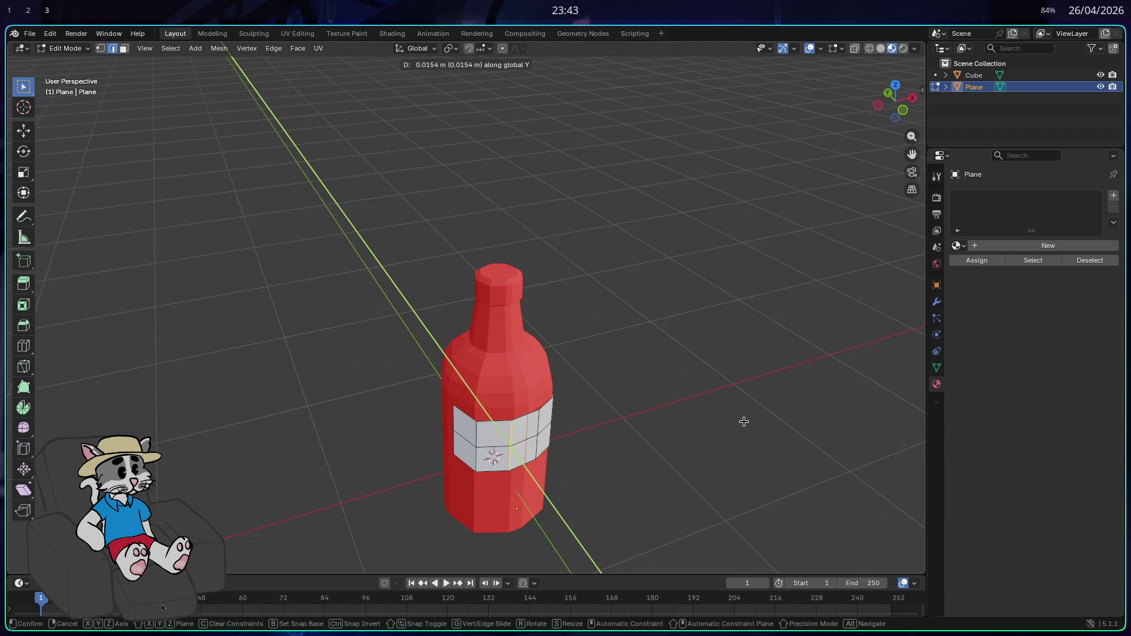
{"action": "left_click", "coordinate": [745, 422]}
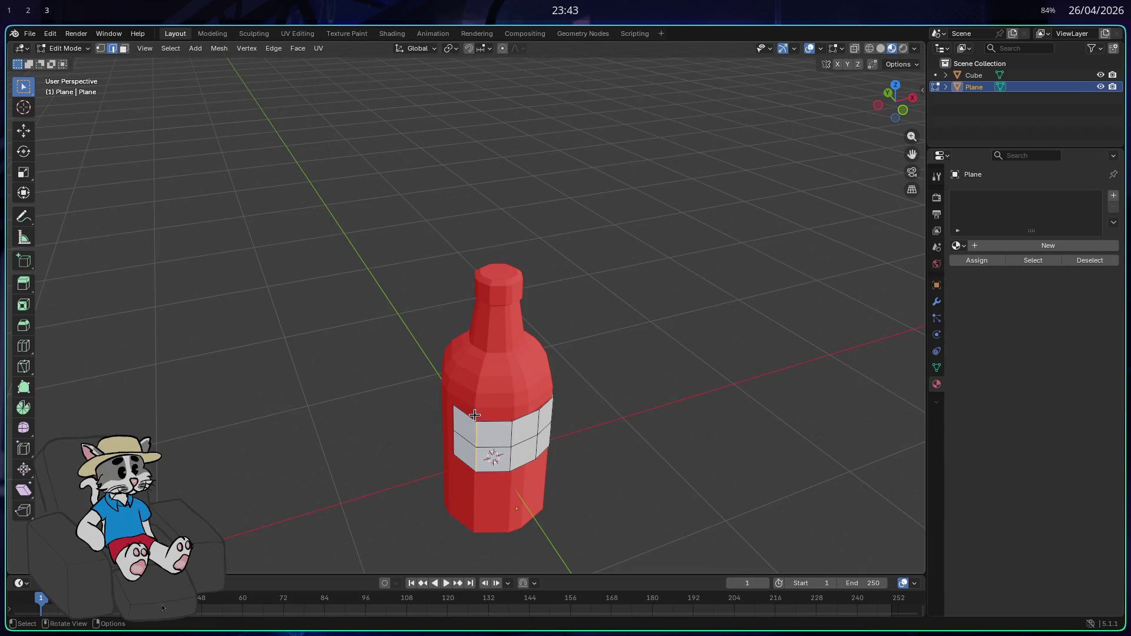
- Nudge the edge loop twice more along Y and return to Object Mode
{"action": "key", "text": "g"}
{"action": "key", "text": "y"}
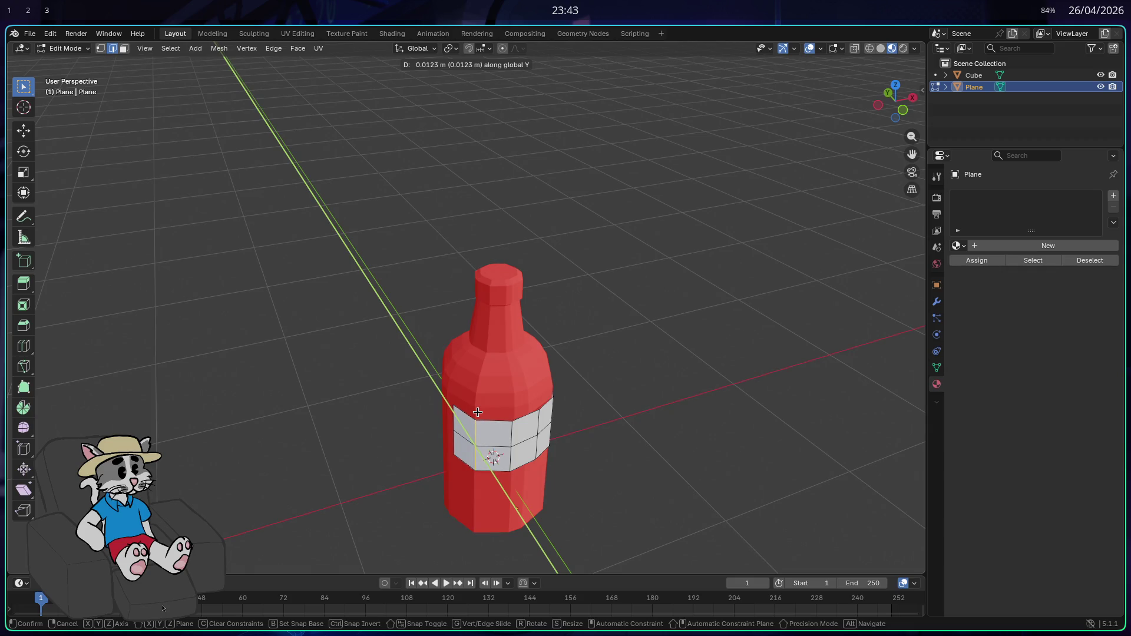
{"action": "left_click", "coordinate": [479, 412]}
{"action": "mouse_move", "coordinate": [480, 412]}
{"action": "left_mouse_down"}
{"action": "mouse_move", "coordinate": [576, 383]}
{"action": "mouse_move", "coordinate": [631, 396]}
{"action": "mouse_move", "coordinate": [588, 432]}
{"action": "mouse_move", "coordinate": [586, 500]}
{"action": "mouse_move", "coordinate": [576, 412]}
{"action": "mouse_move", "coordinate": [489, 490]}
{"action": "mouse_move", "coordinate": [462, 472]}
{"action": "mouse_move", "coordinate": [338, 480]}
{"action": "mouse_move", "coordinate": [427, 366]}
{"action": "left_mouse_up"}
{"action": "key", "text": "g"}
{"action": "key", "text": "y"}
{"action": "left_click", "coordinate": [587, 501]}
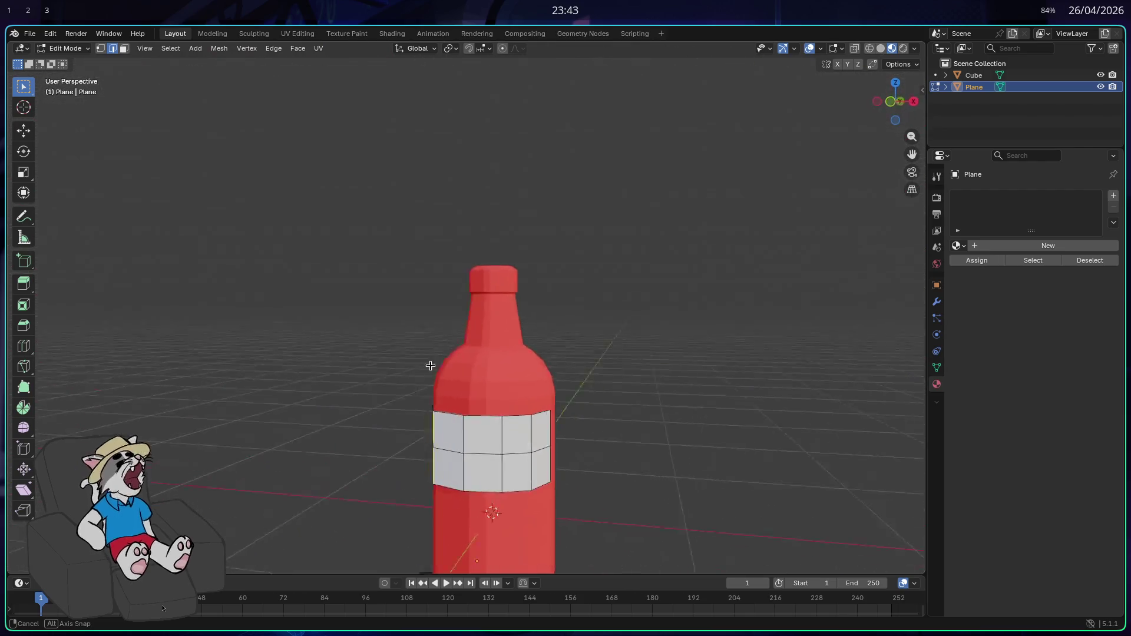
{"action": "key", "text": "Tab"}
{"action": "mouse_move", "coordinate": [568, 391]}
{"action": "left_mouse_down"}
{"action": "mouse_move", "coordinate": [680, 313]}
{"action": "mouse_move", "coordinate": [684, 263]}
{"action": "mouse_move", "coordinate": [674, 290]}
{"action": "left_mouse_up"}
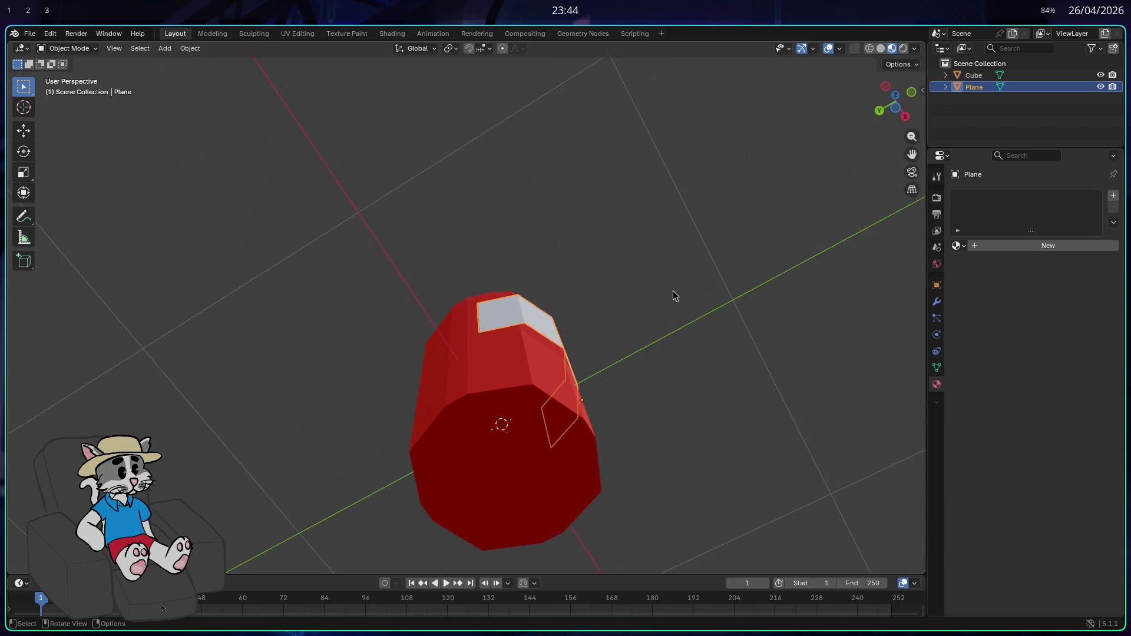
- Orbit to face the bottle's label, then launch Krita by searching 'kr' in the launcher
{"action": "mouse_move", "coordinate": [673, 291]}
{"action": "left_mouse_down"}
{"action": "mouse_move", "coordinate": [672, 313]}
{"action": "mouse_move", "coordinate": [621, 387]}
{"action": "left_mouse_up"}
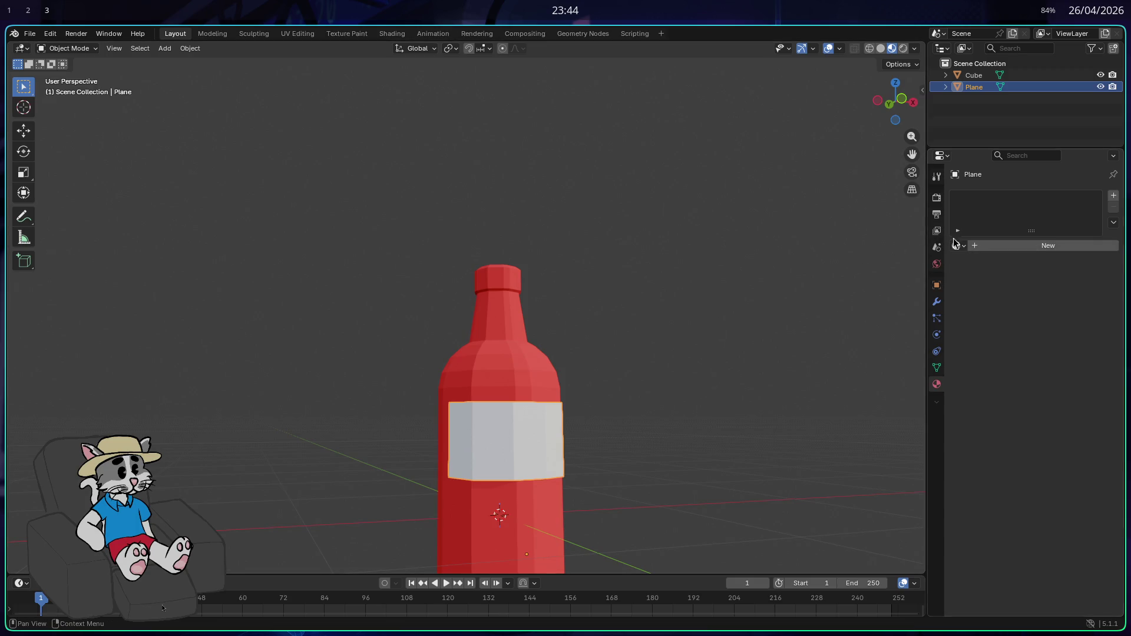
{"action": "mouse_move", "coordinate": [714, 362]}
{"action": "left_mouse_down"}
{"action": "mouse_move", "coordinate": [681, 335]}
{"action": "mouse_move", "coordinate": [621, 378]}
{"action": "left_mouse_up"}
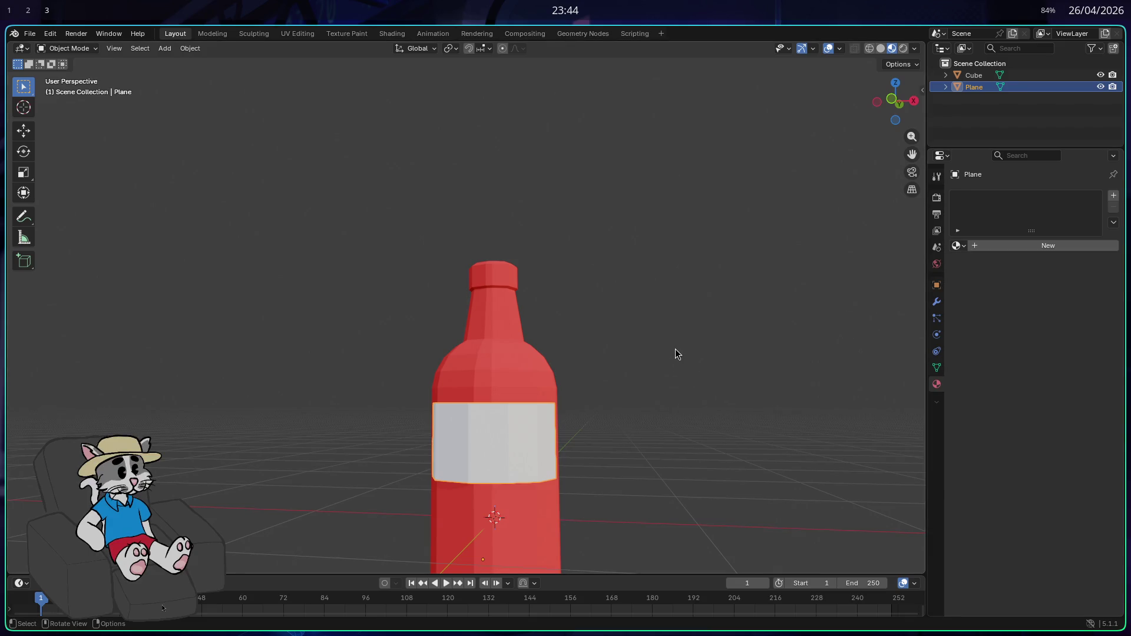
{"action": "key", "text": "super"}
{"action": "type", "text": "kr"}
{"action": "key", "text": "Return"}
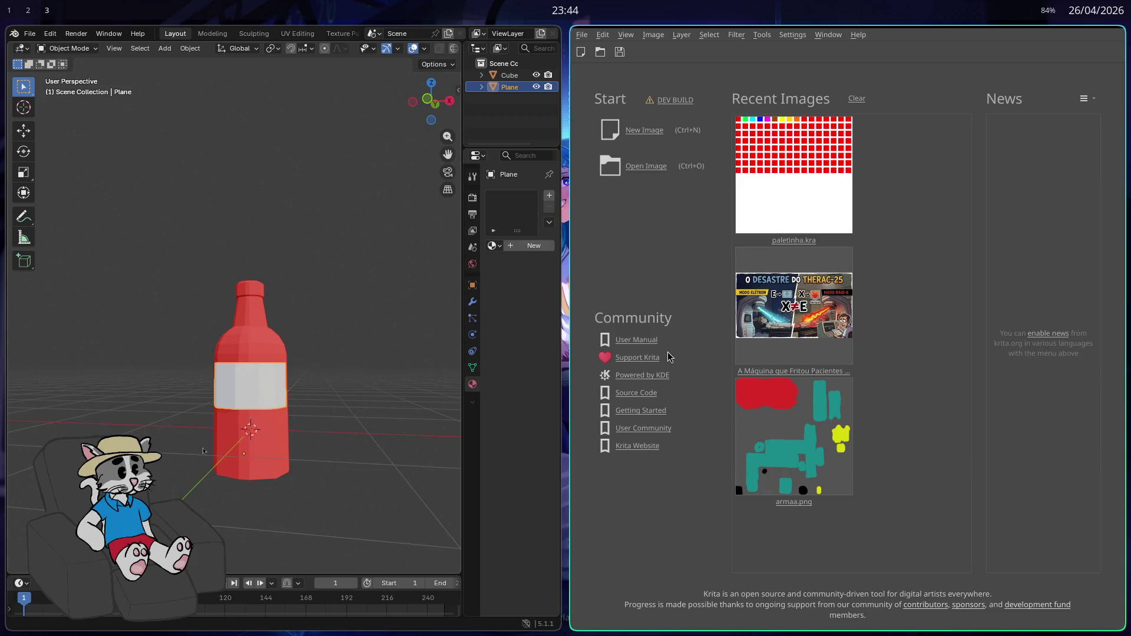
- Create a new 64×64 pixel document from File > New
{"action": "left_click", "coordinate": [586, 39]}
{"action": "left_click", "coordinate": [594, 54]}
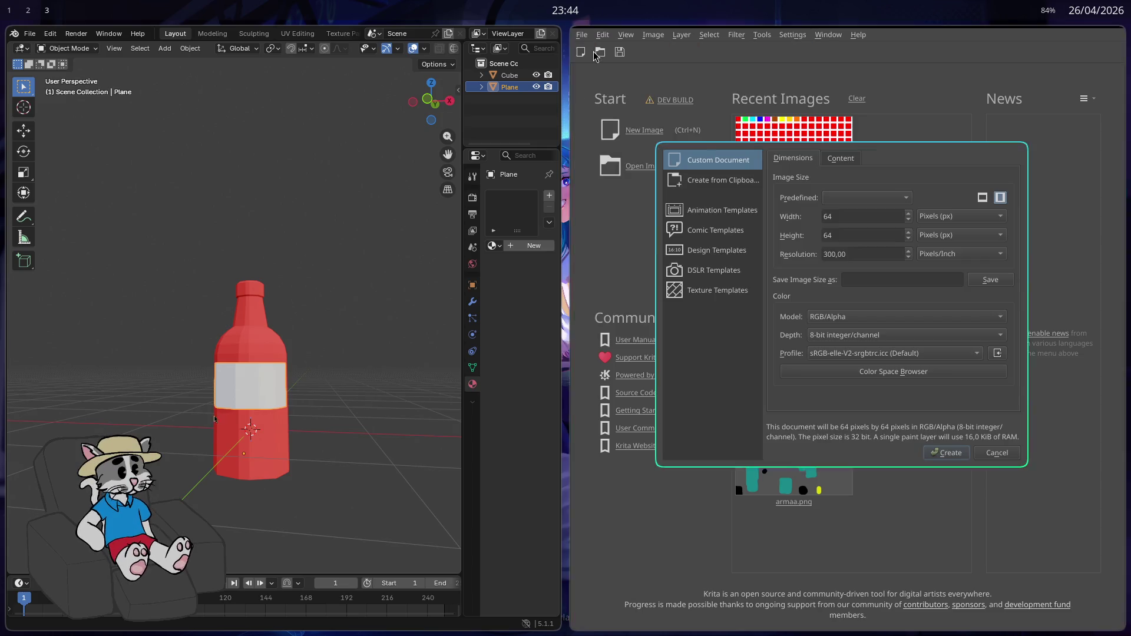
{"action": "left_click", "coordinate": [951, 455]}
{"action": "scroll", "coordinate": [764, 399], "scroll_direction": "down", "scroll_amount": 4}
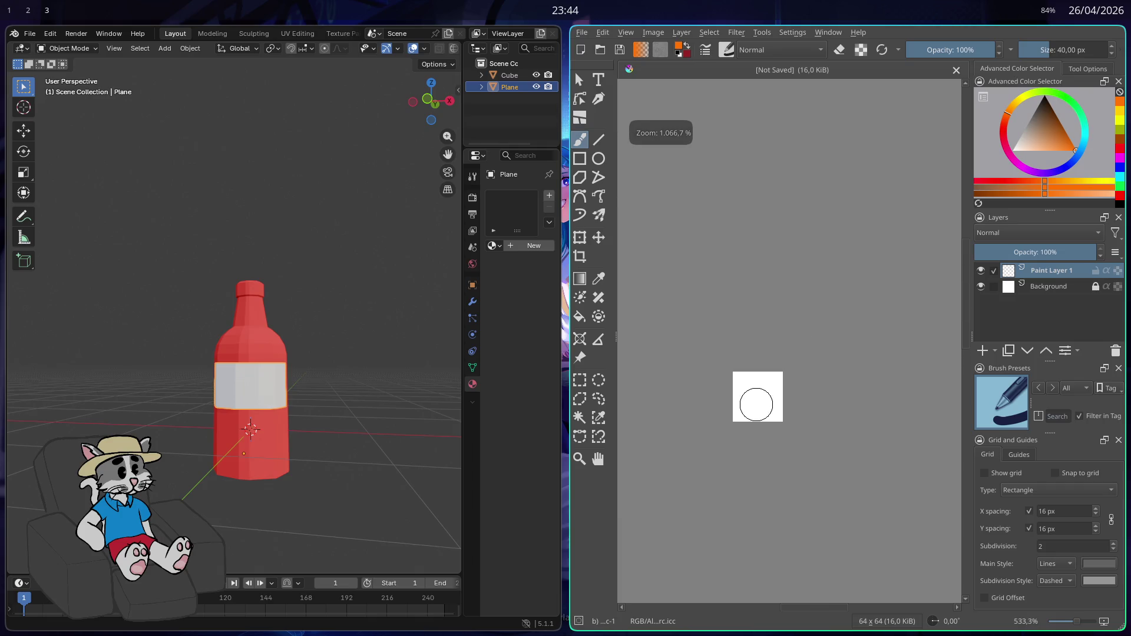
{"action": "scroll", "coordinate": [751, 398], "scroll_direction": "up", "scroll_amount": 2}
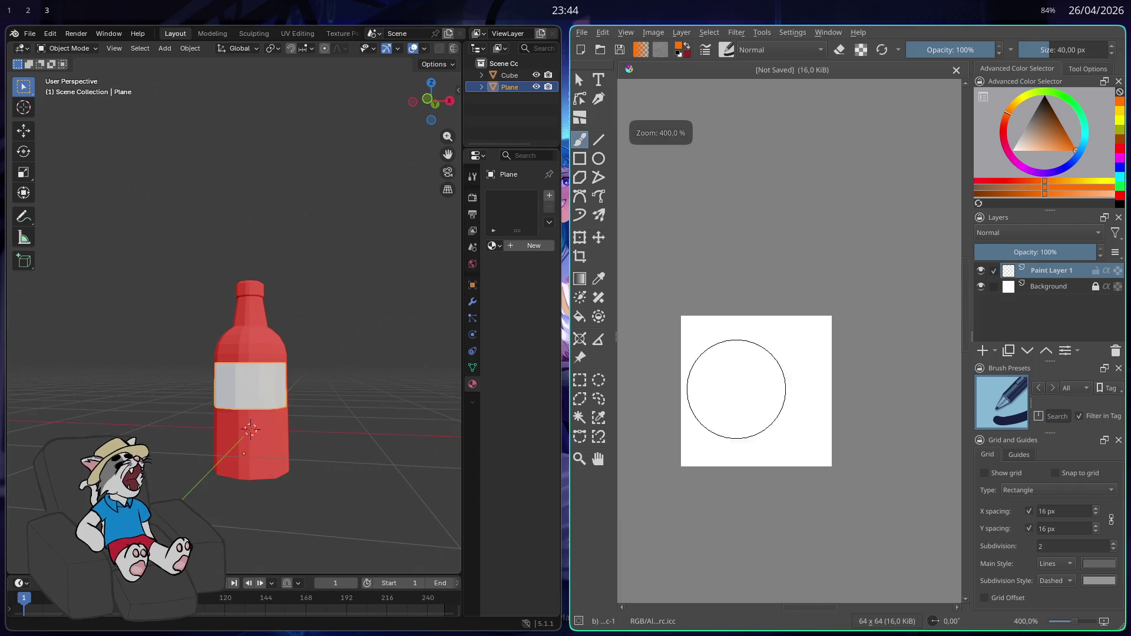
- Pick red as the painting colour and set the brush size to 2 px, testing and undoing a stroke
{"action": "left_click", "coordinate": [1092, 174]}
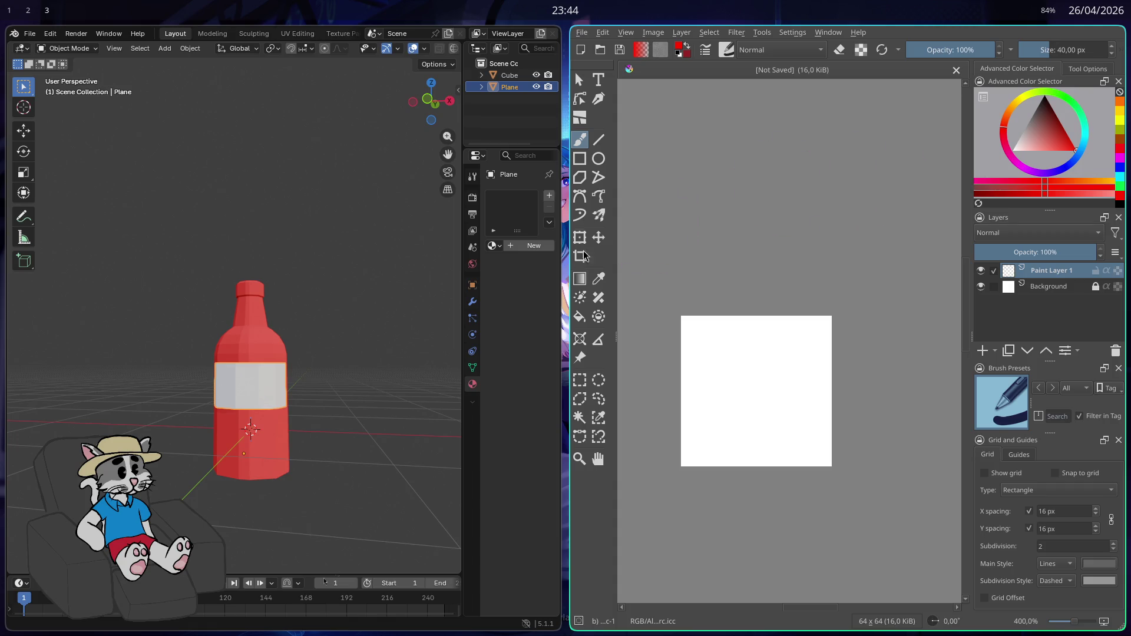
{"action": "scroll", "coordinate": [742, 399], "scroll_direction": "up", "scroll_amount": 1}
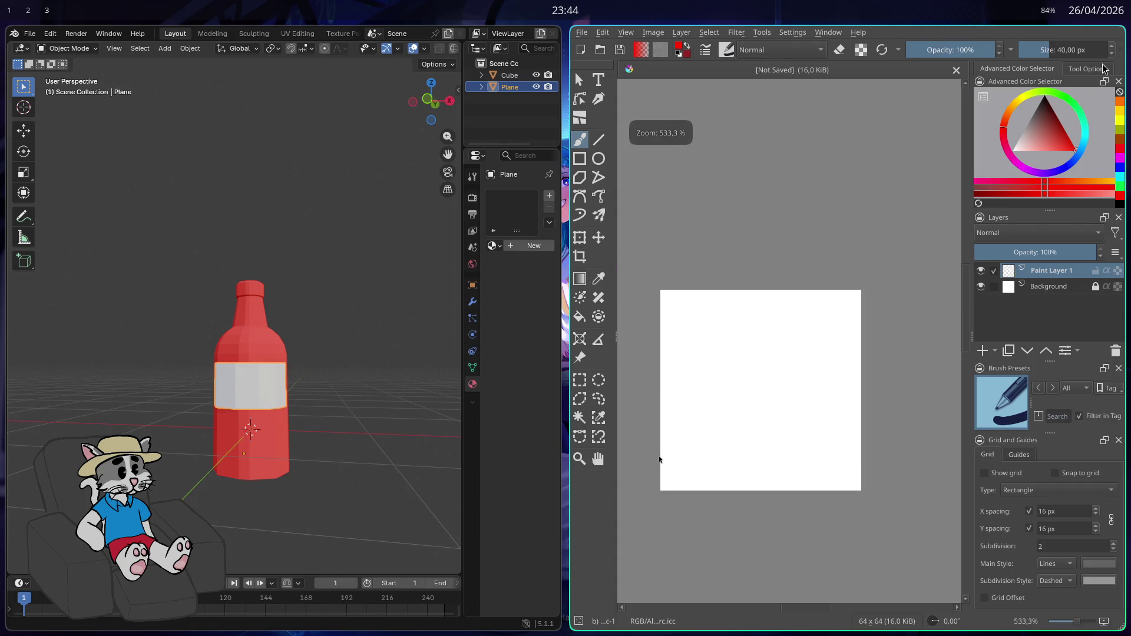
{"action": "left_click", "coordinate": [1043, 53]}
{"action": "left_click_drag", "start_coordinate": [1044, 53], "coordinate": [1059, 51]}
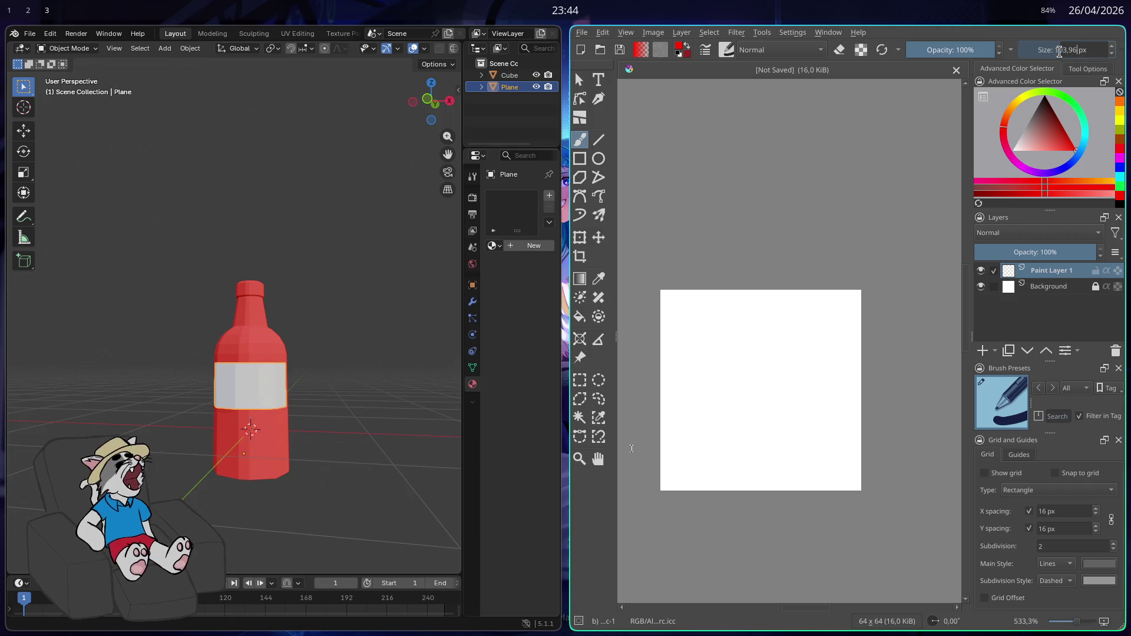
{"action": "type", "text": "2"}
{"action": "key", "text": "Return"}
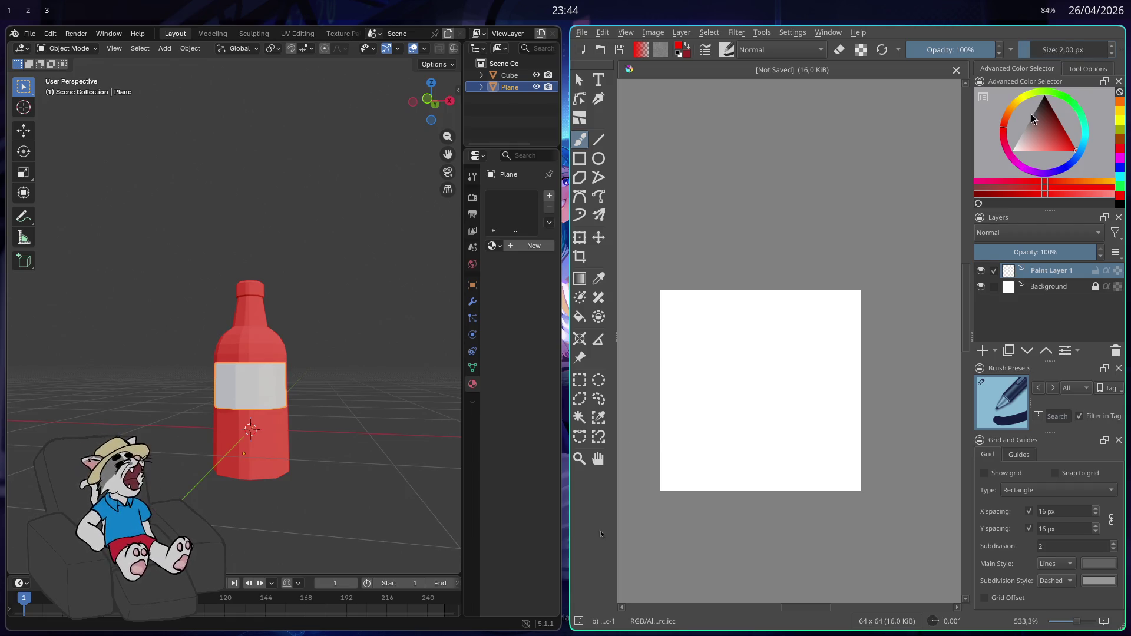
{"action": "mouse_move", "coordinate": [731, 430]}
{"action": "left_mouse_down"}
{"action": "mouse_move", "coordinate": [722, 455]}
{"action": "mouse_move", "coordinate": [742, 379]}
{"action": "left_mouse_up"}
{"action": "key", "text": "ctrl+z"}
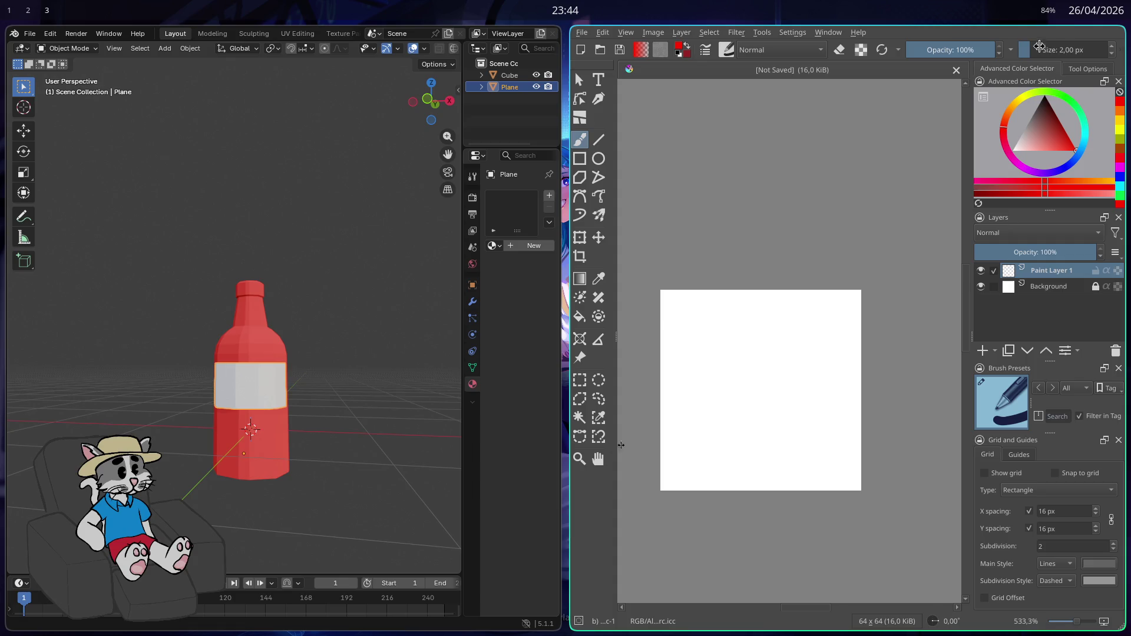
- Re-enter brush size 2 px, paint red test marks, and undo them
{"action": "left_click", "coordinate": [1065, 51]}
{"action": "type", "text": "2"}
{"action": "key", "text": "Return"}
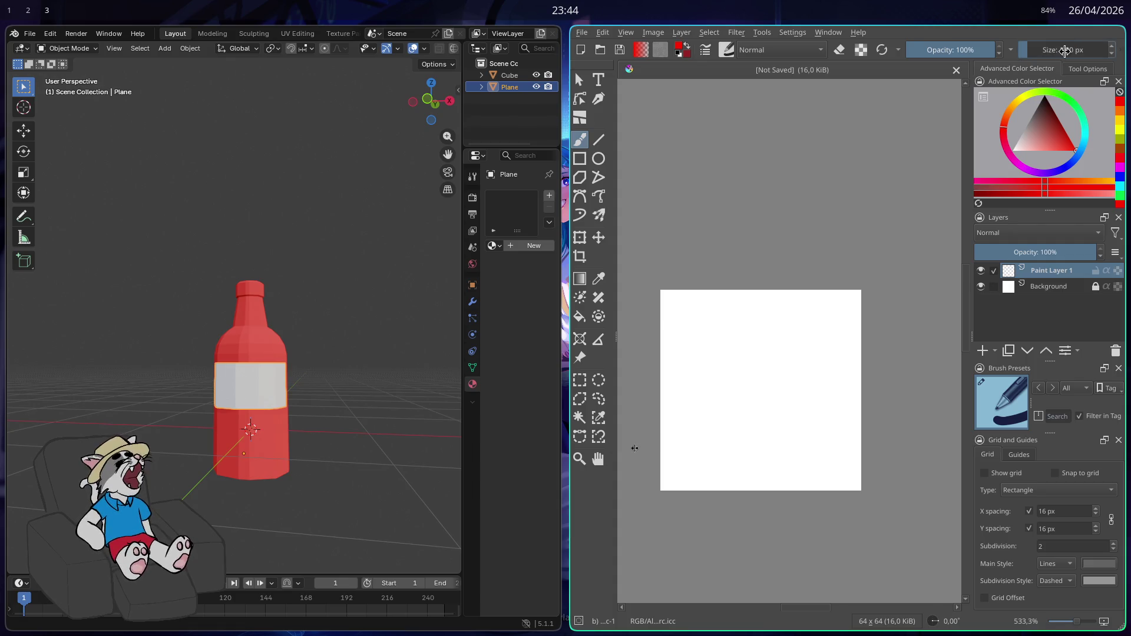
{"action": "scroll", "coordinate": [690, 465], "scroll_direction": "up", "scroll_amount": 2}
{"action": "mouse_move", "coordinate": [684, 474]}
{"action": "left_mouse_down"}
{"action": "mouse_move", "coordinate": [801, 318]}
{"action": "mouse_move", "coordinate": [747, 373]}
{"action": "left_mouse_up"}
{"action": "left_click", "coordinate": [727, 384]}
{"action": "key", "text": "ctrl+z"}
{"action": "key", "text": "ctrl+z"}
{"action": "scroll", "coordinate": [723, 424], "scroll_direction": "down", "scroll_amount": 1}
{"action": "key", "text": "ctrl+z"}
{"action": "key", "text": "ctrl+z"}
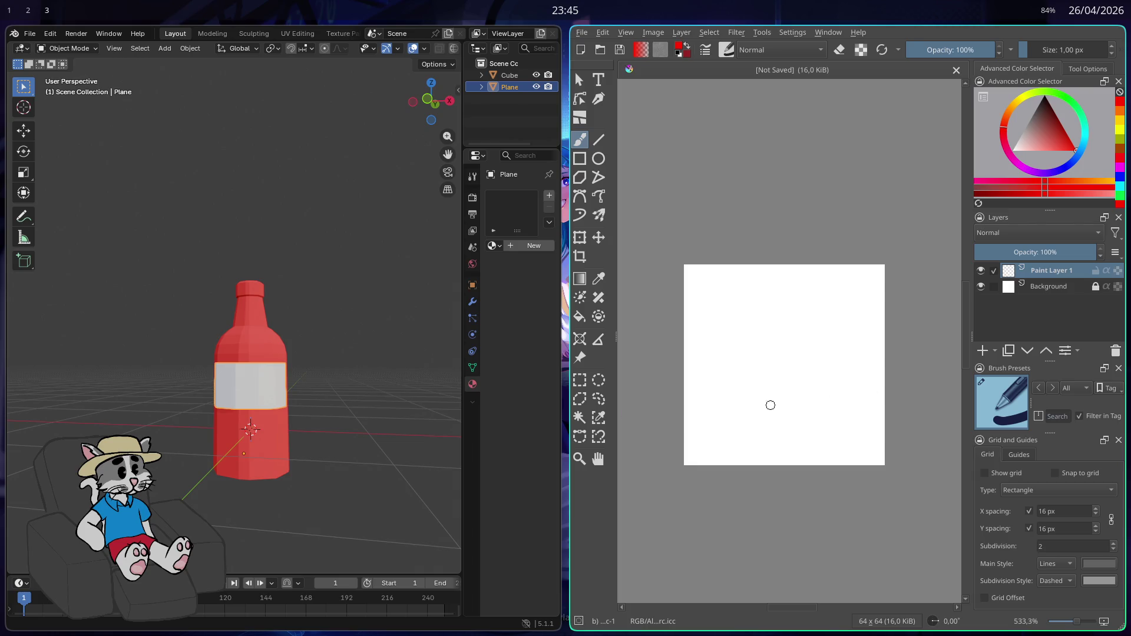
- Draw the red chili pepper outline and fill in its body with red
{"action": "mouse_move", "coordinate": [824, 321]}
{"action": "left_mouse_down"}
{"action": "mouse_move", "coordinate": [777, 344]}
{"action": "mouse_move", "coordinate": [736, 391]}
{"action": "left_mouse_up"}
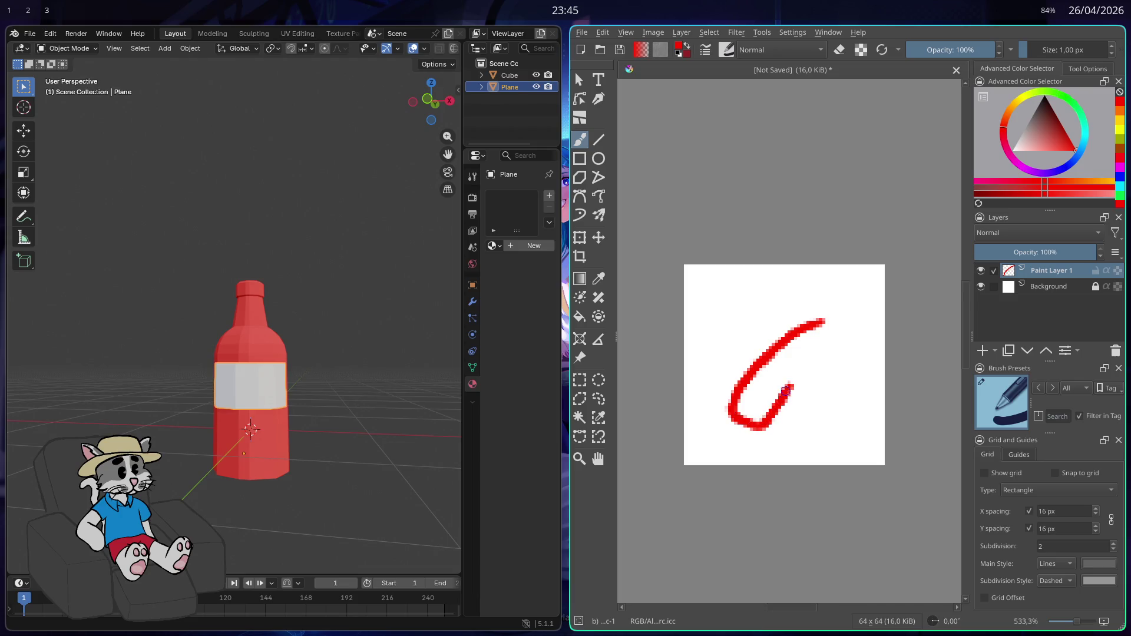
{"action": "left_click_drag", "start_coordinate": [807, 357], "coordinate": [833, 326]}
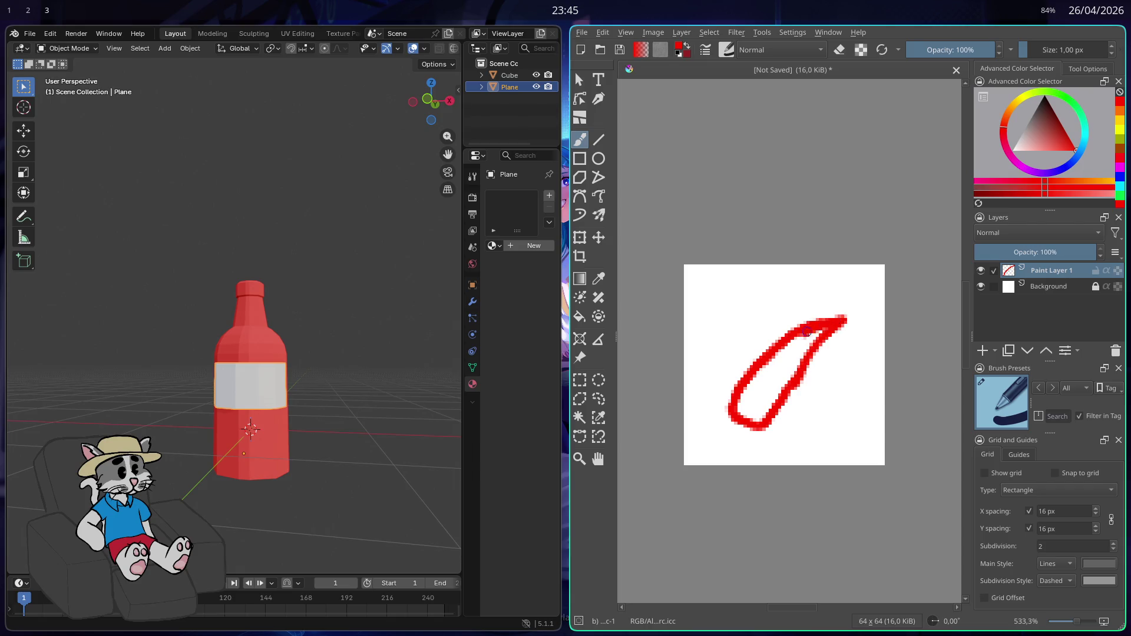
{"action": "left_click_drag", "start_coordinate": [799, 337], "coordinate": [744, 396]}
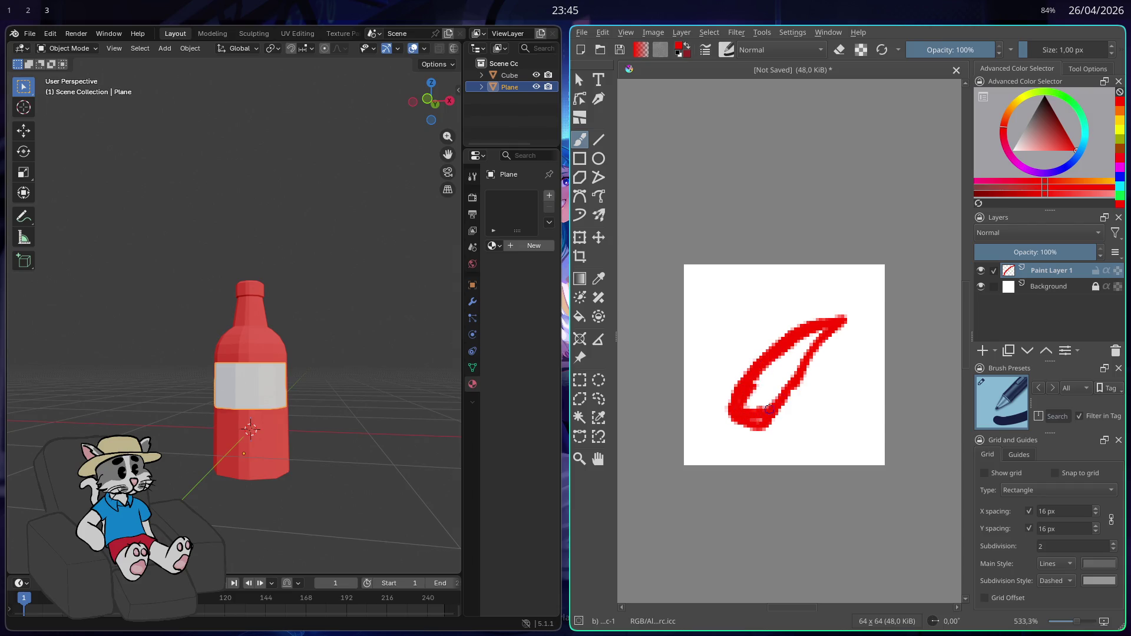
{"action": "mouse_move", "coordinate": [760, 414]}
{"action": "left_mouse_down"}
{"action": "mouse_move", "coordinate": [819, 334]}
{"action": "mouse_move", "coordinate": [755, 401]}
{"action": "mouse_move", "coordinate": [745, 389]}
{"action": "left_mouse_up"}
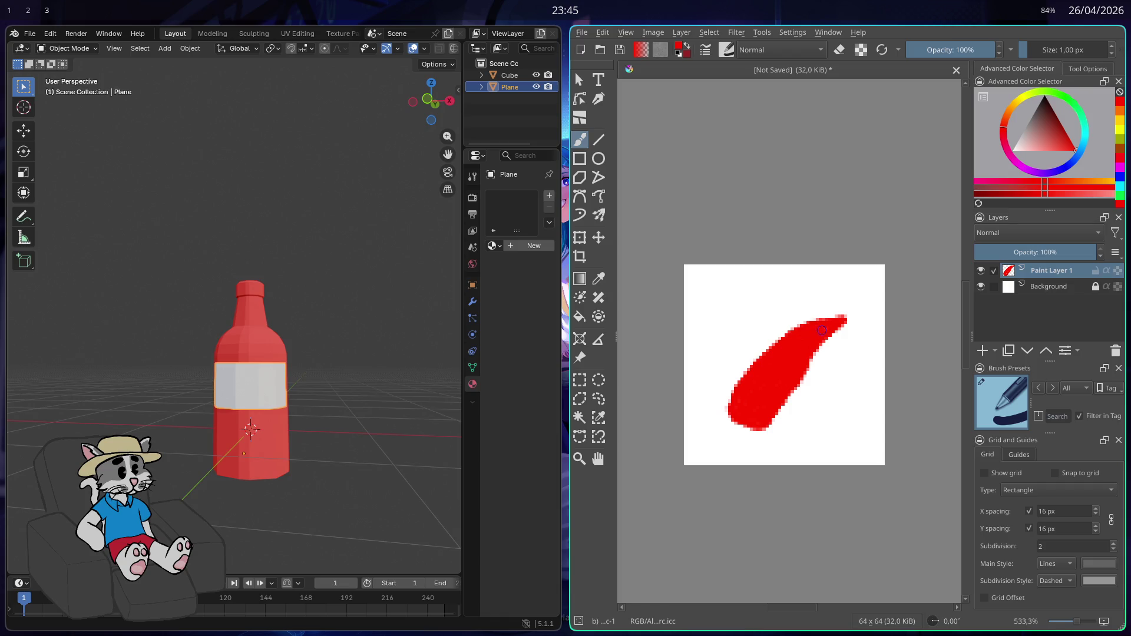
- Erase along the pepper's right edge to trim its shape
{"action": "key", "text": "e"}
{"action": "left_click_drag", "start_coordinate": [836, 356], "coordinate": [796, 393]}
{"action": "left_click_drag", "start_coordinate": [824, 355], "coordinate": [799, 400]}
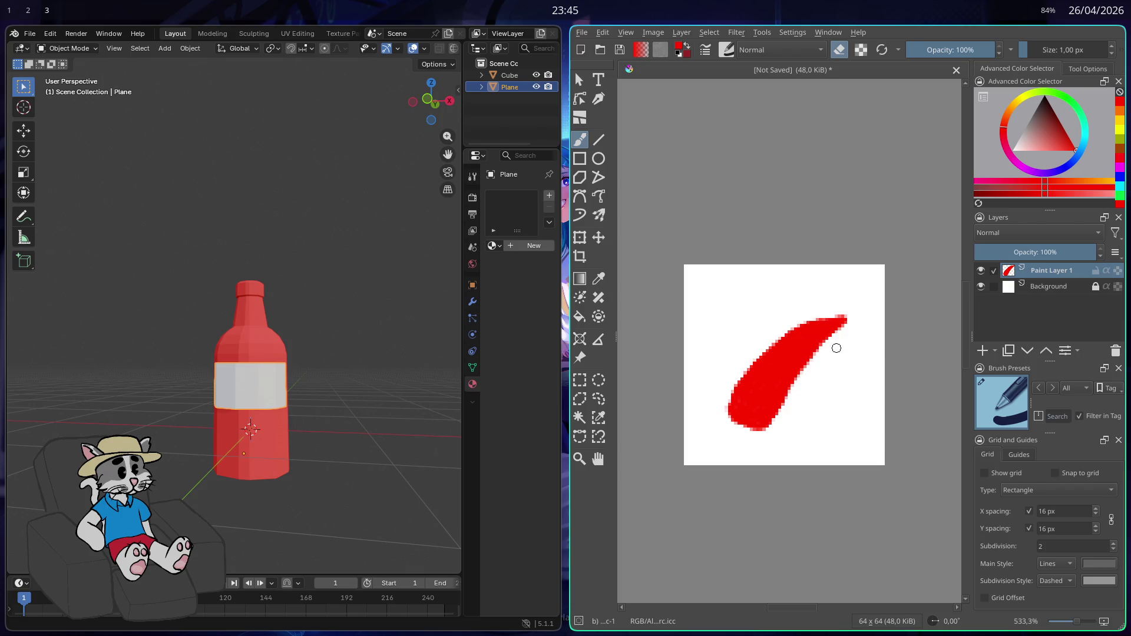
{"action": "left_click_drag", "start_coordinate": [831, 352], "coordinate": [795, 400]}
{"action": "left_click_drag", "start_coordinate": [853, 327], "coordinate": [783, 442]}
- Try several erases along the pepper's top edge, undoing each one
{"action": "left_click_drag", "start_coordinate": [850, 301], "coordinate": [725, 404]}
{"action": "key", "text": "ctrl+z"}
{"action": "left_click_drag", "start_coordinate": [823, 307], "coordinate": [776, 341]}
{"action": "key", "text": "ctrl+z"}
{"action": "left_click_drag", "start_coordinate": [866, 308], "coordinate": [828, 332]}
{"action": "key", "text": "ctrl+z"}
{"action": "left_click_drag", "start_coordinate": [776, 333], "coordinate": [847, 306]}
{"action": "key", "text": "ctrl+z"}
{"action": "left_click_drag", "start_coordinate": [787, 333], "coordinate": [839, 298]}
{"action": "key", "text": "ctrl+z"}
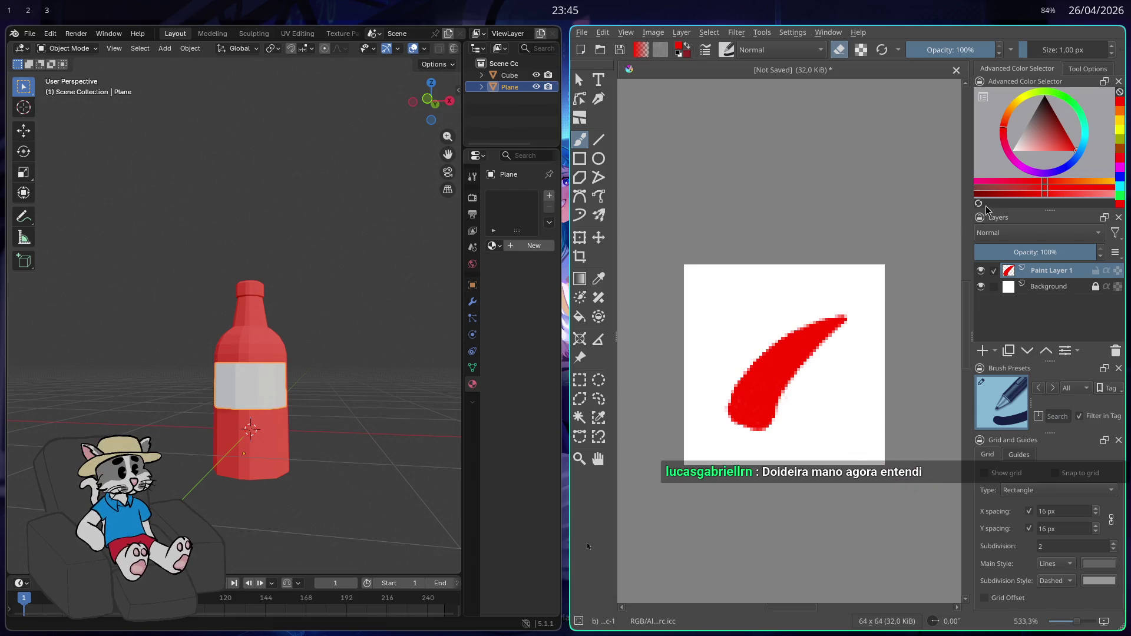
- Paint a green stem at the pepper's lower-left tip, undo it, and launch Firefox
{"action": "left_click", "coordinate": [1076, 100]}
{"action": "key", "text": "e"}
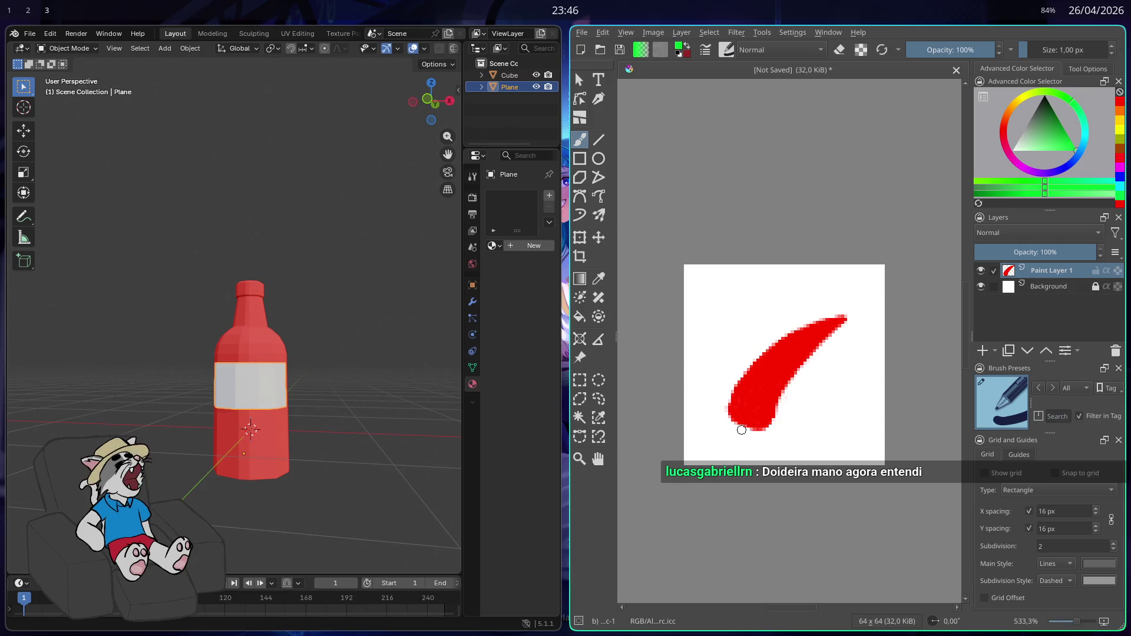
{"action": "left_click_drag", "start_coordinate": [736, 425], "coordinate": [732, 440]}
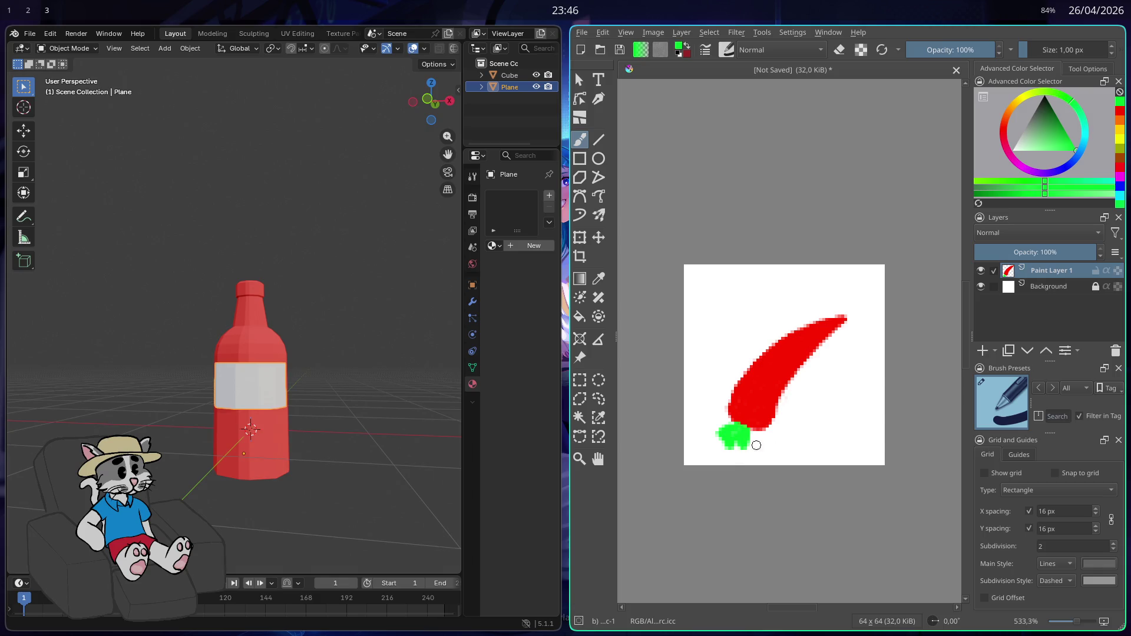
{"action": "key", "text": "ctrl+z"}
{"action": "key", "text": "ctrl+z"}
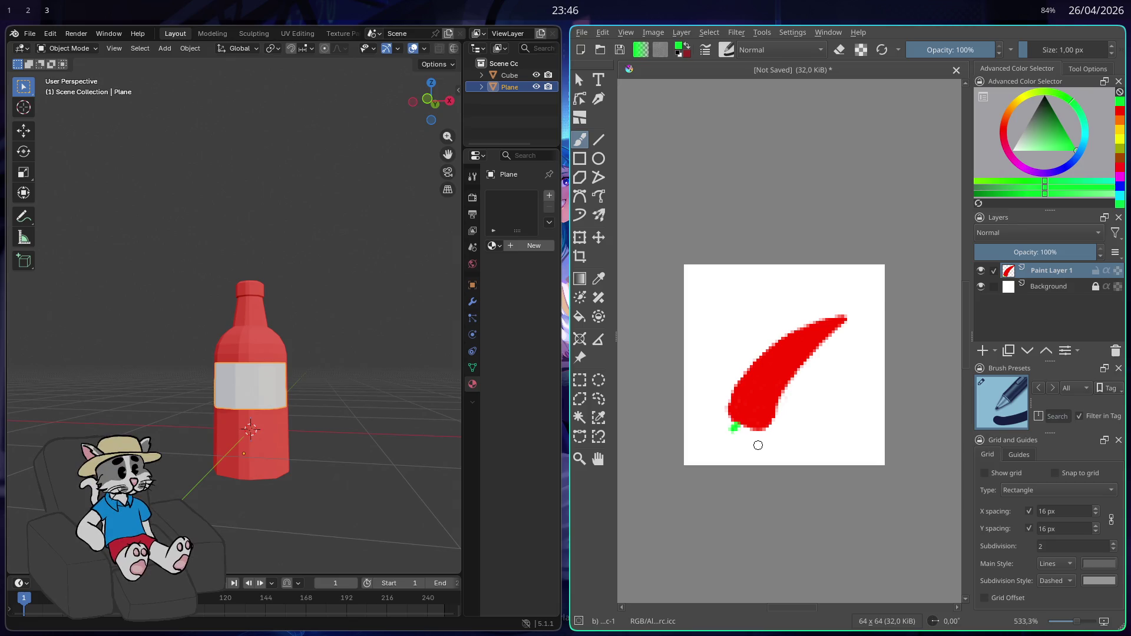
{"action": "key", "text": "super"}
{"action": "key", "text": "Return"}
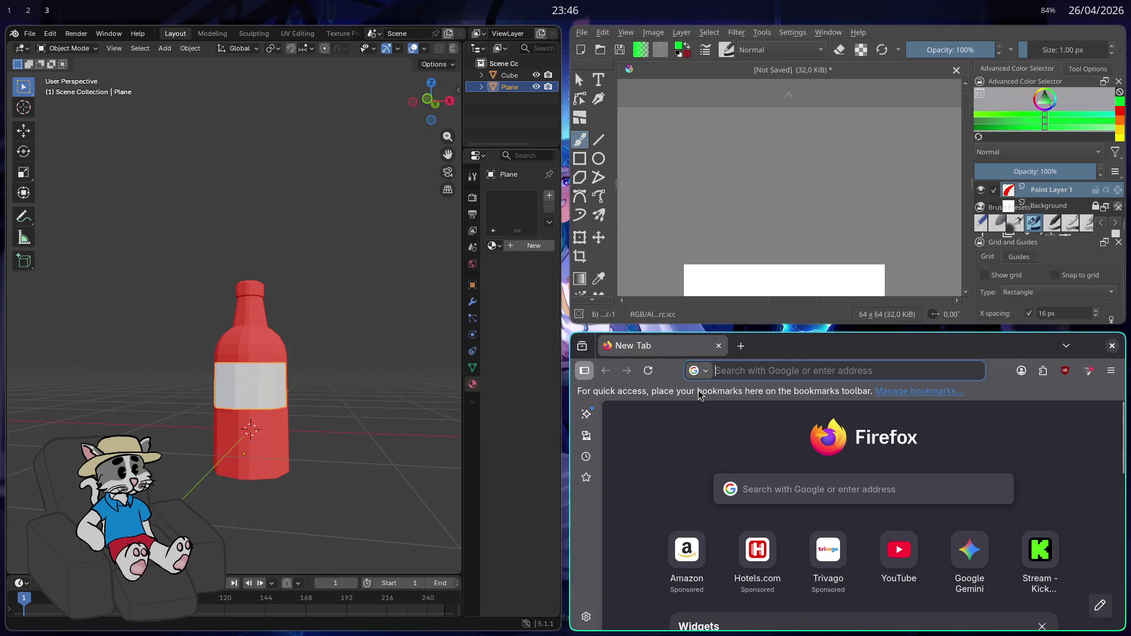
- In a private Firefox window, search 'pimenta' and browse the image results
{"action": "key", "text": "ctrl+shift+p"}
{"action": "type", "text": "pimenta"}
{"action": "key", "text": "Return"}
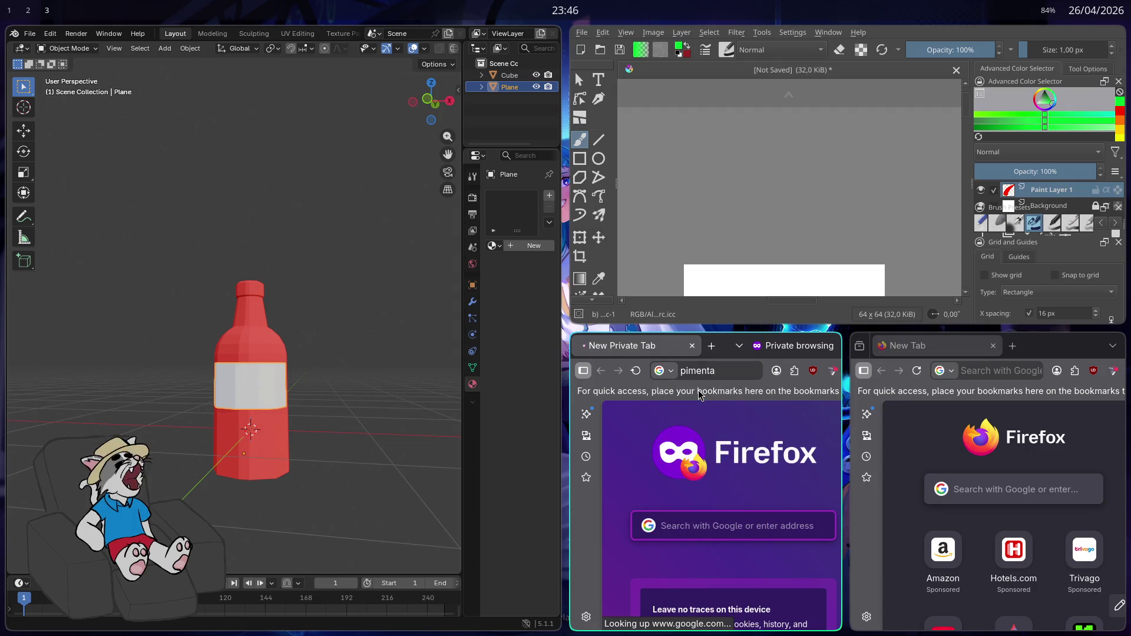
{"action": "left_click", "coordinate": [716, 470]}
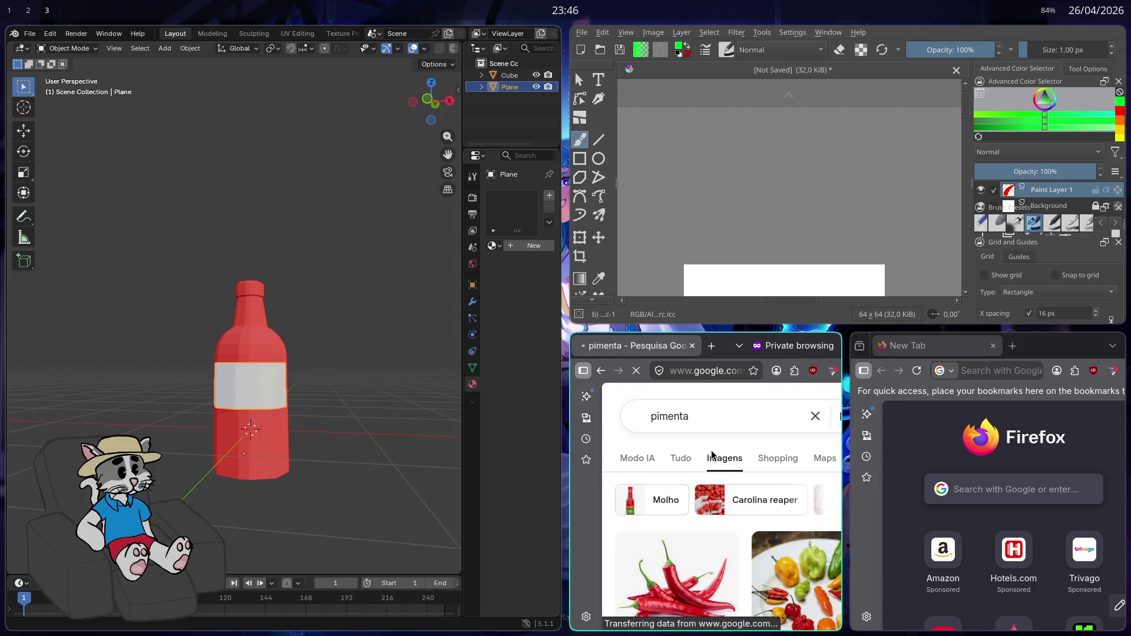
{"action": "scroll", "coordinate": [701, 446], "scroll_direction": "down", "scroll_amount": 3}
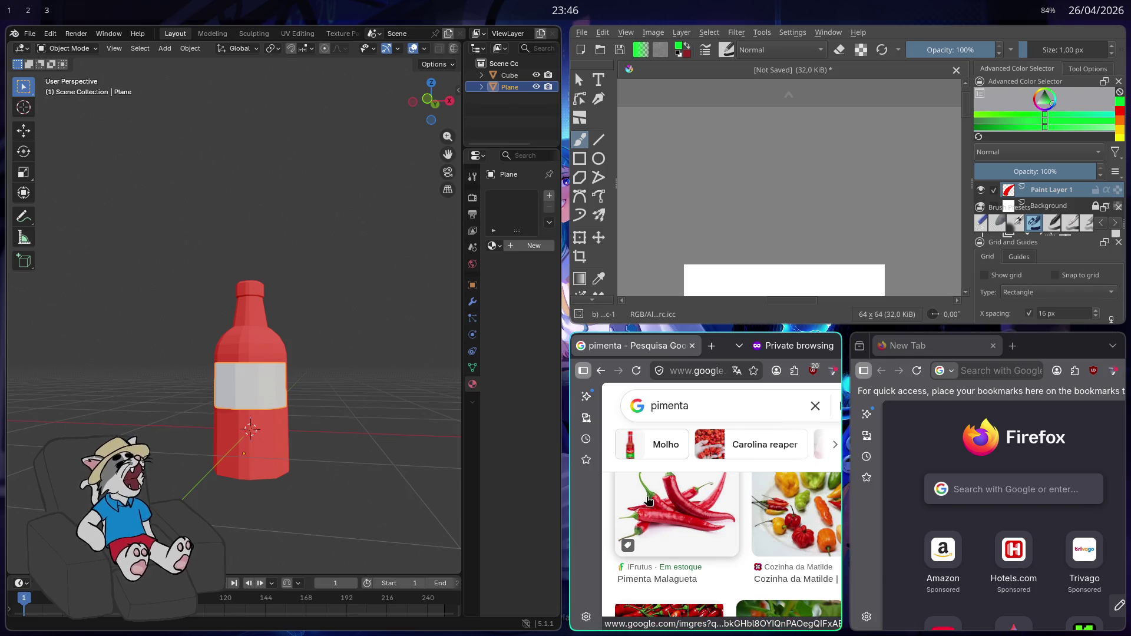
- Close the private window and bring Krita back full screen
{"action": "key", "text": "ctrl+w"}
{"action": "key", "text": "super+f"}
{"action": "scroll", "coordinate": [412, 405], "scroll_direction": "up", "scroll_amount": 5}
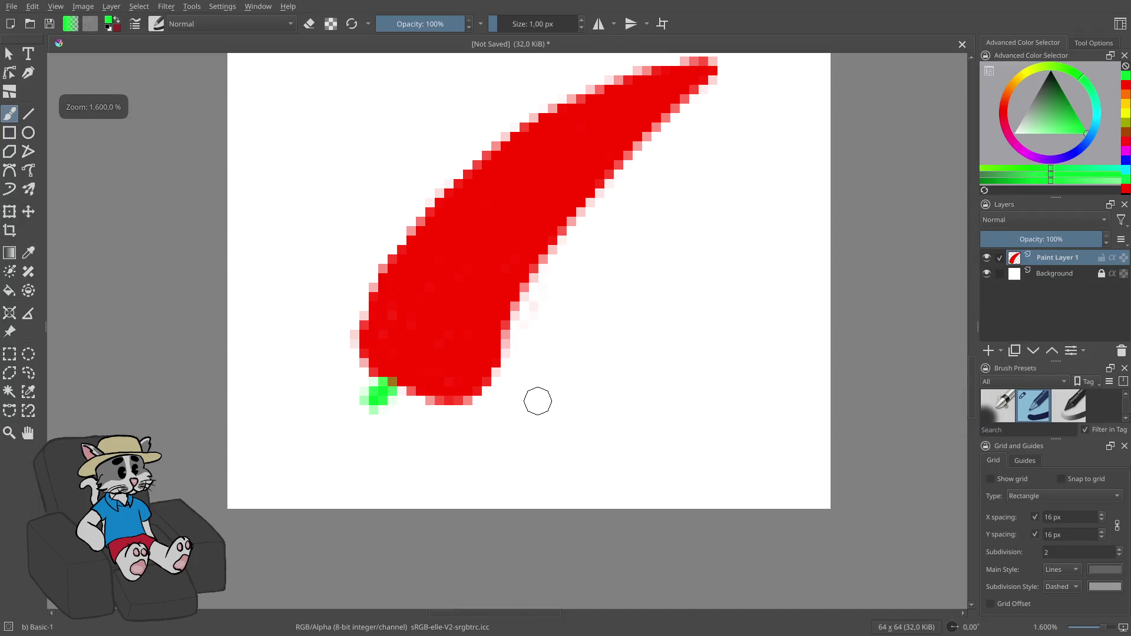
- Paint the curled green stem at the pepper's lower end, undoing the first attempt's foot
{"action": "mouse_move", "coordinate": [375, 370]}
{"action": "left_mouse_down"}
{"action": "mouse_move", "coordinate": [412, 396]}
{"action": "mouse_move", "coordinate": [442, 397]}
{"action": "mouse_move", "coordinate": [363, 359]}
{"action": "mouse_move", "coordinate": [368, 348]}
{"action": "mouse_move", "coordinate": [383, 390]}
{"action": "mouse_move", "coordinate": [353, 434]}
{"action": "mouse_move", "coordinate": [315, 431]}
{"action": "mouse_move", "coordinate": [328, 435]}
{"action": "mouse_move", "coordinate": [307, 445]}
{"action": "mouse_move", "coordinate": [374, 446]}
{"action": "mouse_move", "coordinate": [354, 456]}
{"action": "mouse_move", "coordinate": [406, 472]}
{"action": "left_mouse_up"}
{"action": "key", "text": "ctrl+z"}
{"action": "key", "text": "ctrl+z"}
{"action": "key", "text": "ctrl+z"}
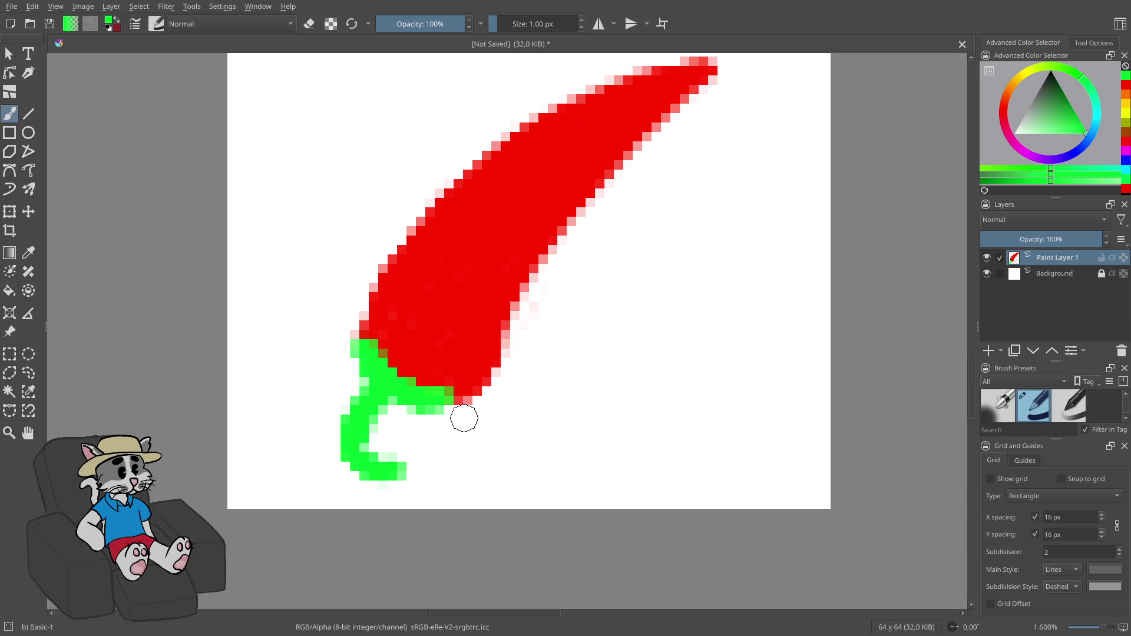
{"action": "scroll", "coordinate": [466, 412], "scroll_direction": "down", "scroll_amount": 1}
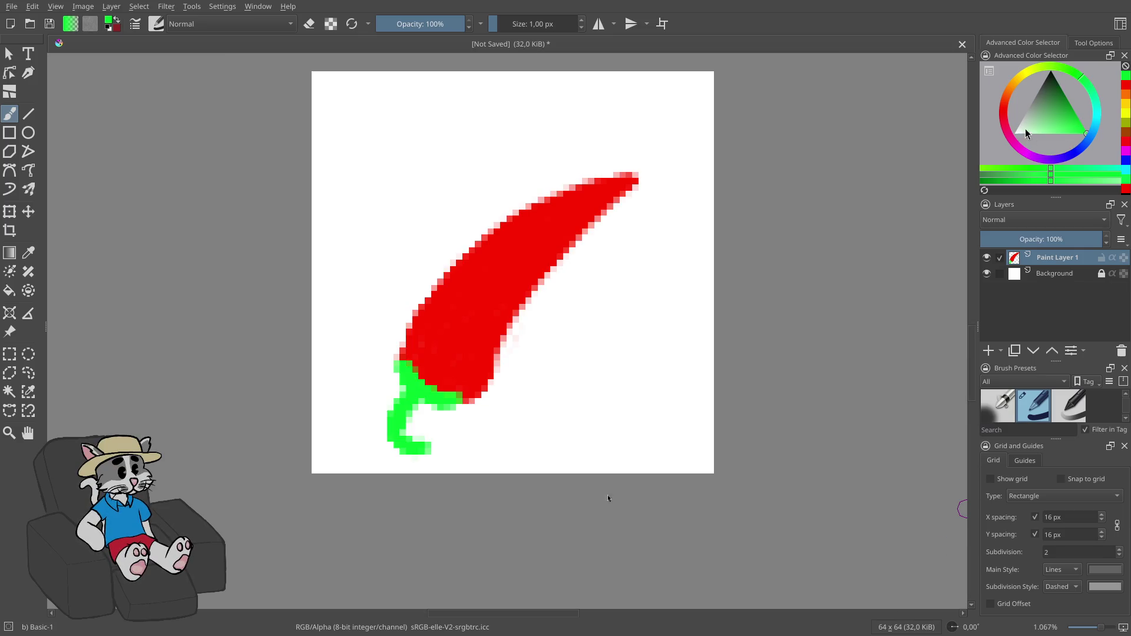
- Set the paint colour back to red and try test strokes at the top-left, undoing each
{"action": "left_click", "coordinate": [1006, 116]}
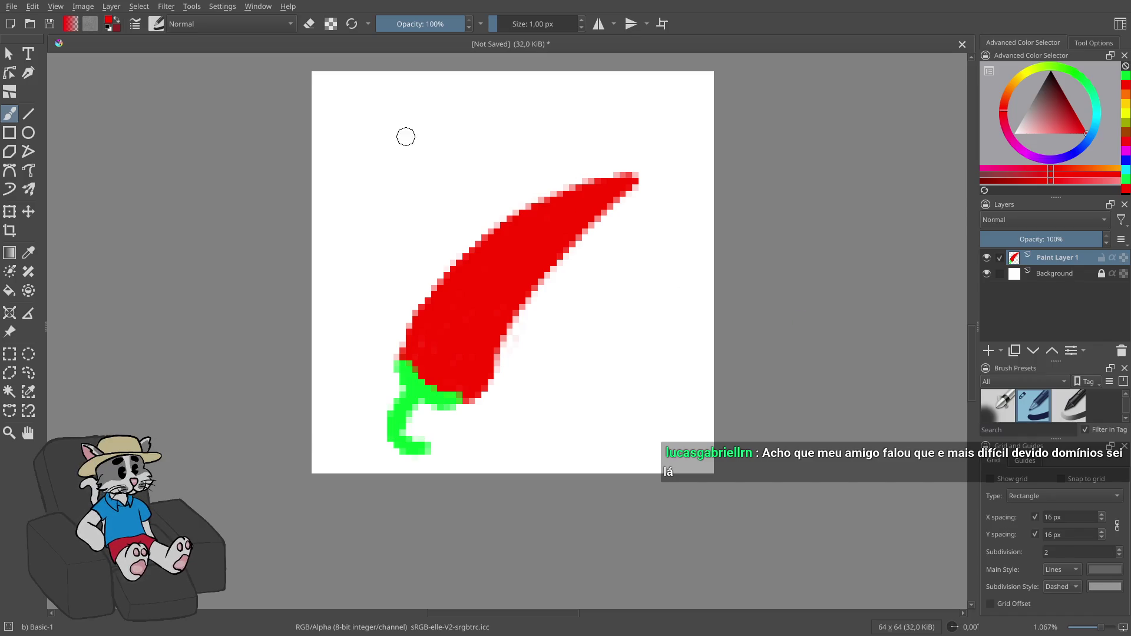
{"action": "mouse_move", "coordinate": [390, 110]}
{"action": "left_mouse_down"}
{"action": "mouse_move", "coordinate": [382, 120]}
{"action": "mouse_move", "coordinate": [417, 152]}
{"action": "mouse_move", "coordinate": [392, 150]}
{"action": "left_mouse_up"}
{"action": "key", "text": "ctrl+z"}
{"action": "key", "text": "ctrl+z"}
{"action": "key", "text": "ctrl+z"}
{"action": "key", "text": "ctrl+z"}
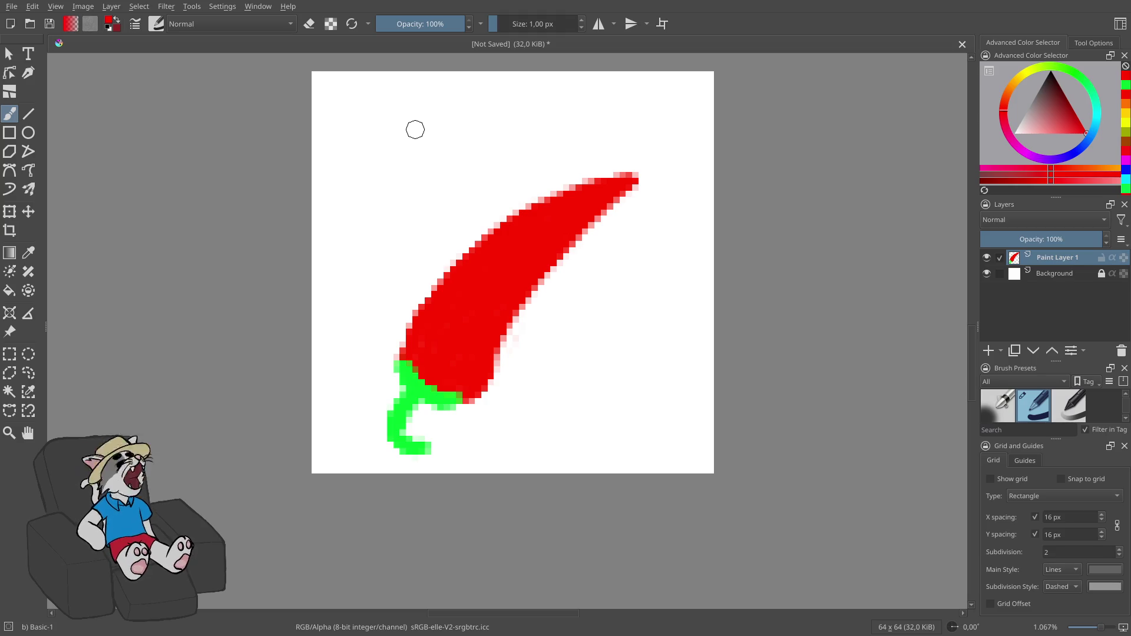
{"action": "left_click_drag", "start_coordinate": [387, 114], "coordinate": [394, 114]}
{"action": "key", "text": "ctrl+z"}
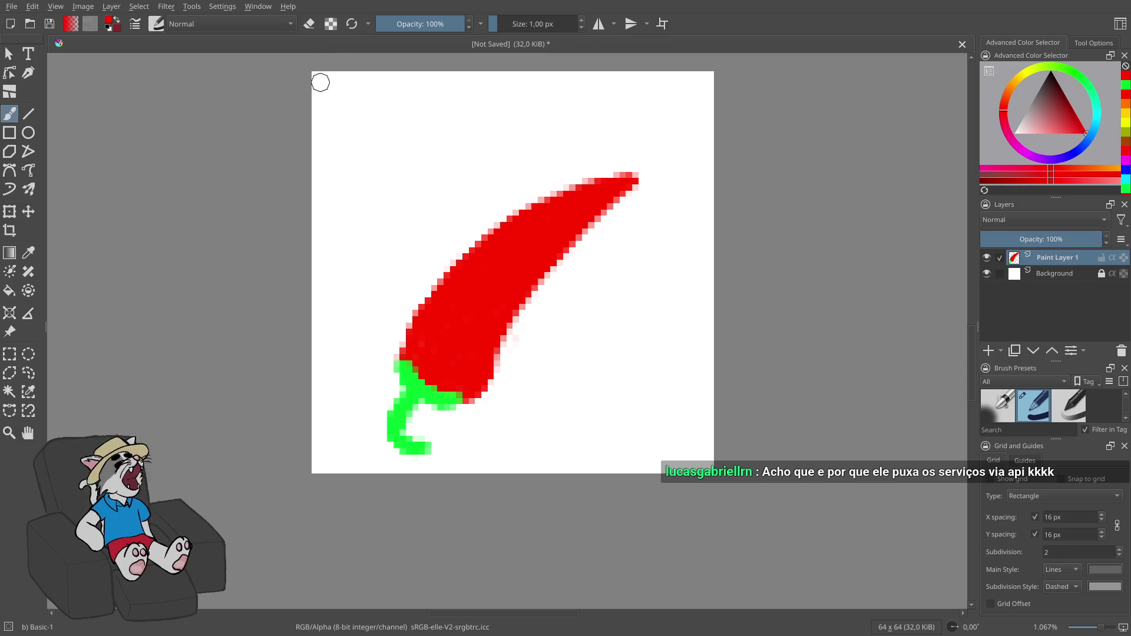
{"action": "left_click_drag", "start_coordinate": [390, 112], "coordinate": [387, 156]}
{"action": "key", "text": "ctrl+z"}
{"action": "key", "text": "ctrl+z"}
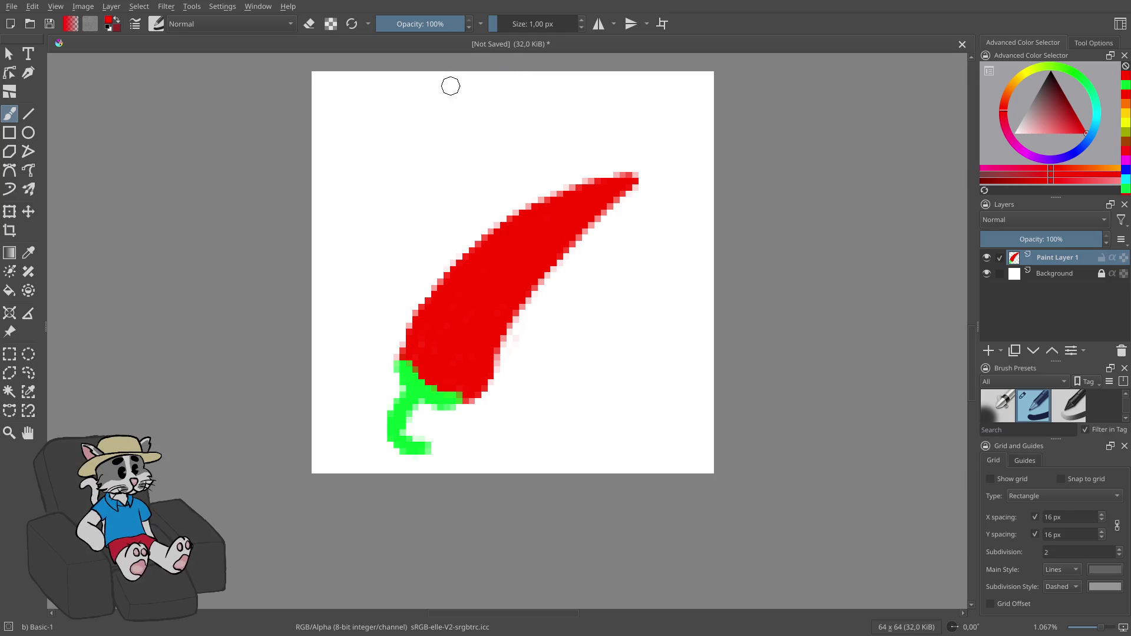
- Try a mint green flood fill on the background, then undo it
{"action": "left_click", "coordinate": [479, 24]}
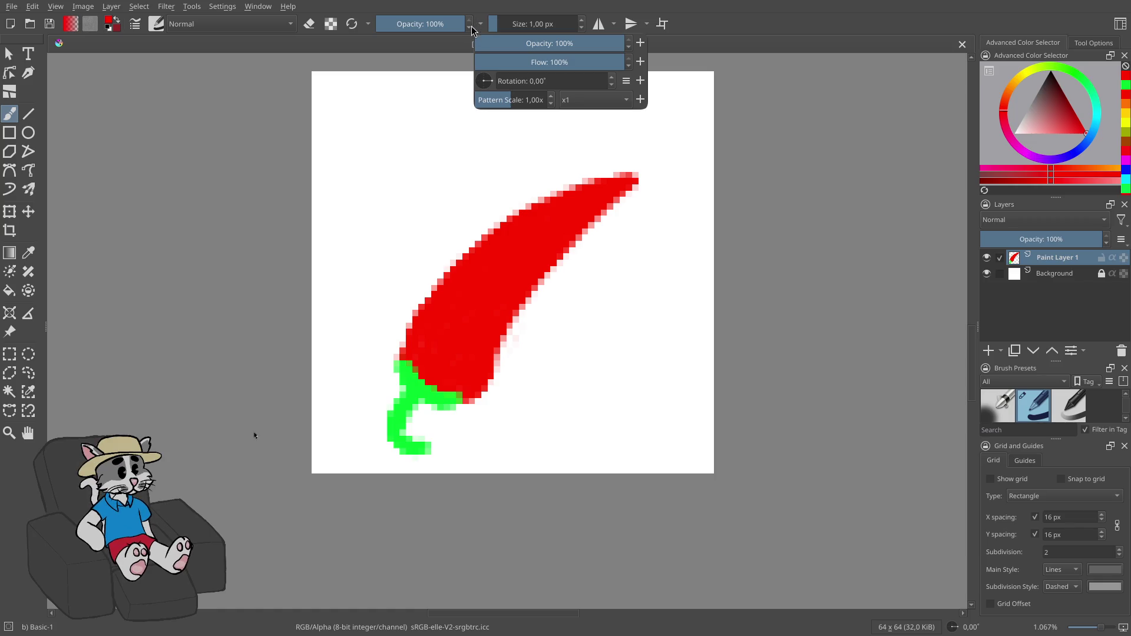
{"action": "left_click", "coordinate": [479, 24]}
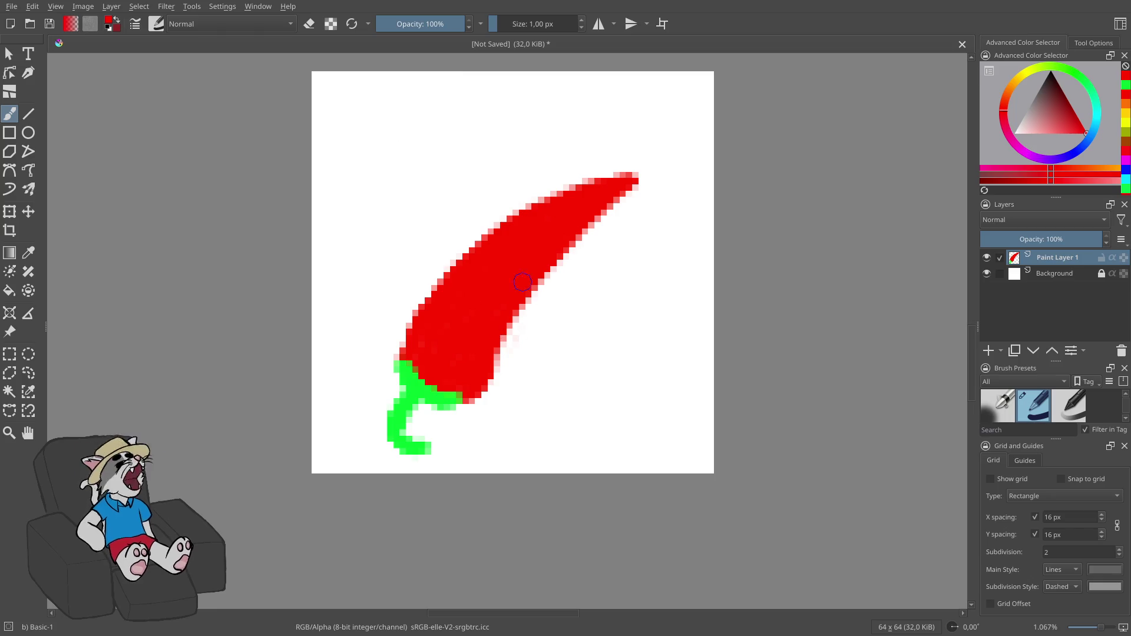
{"action": "left_click", "coordinate": [1092, 92]}
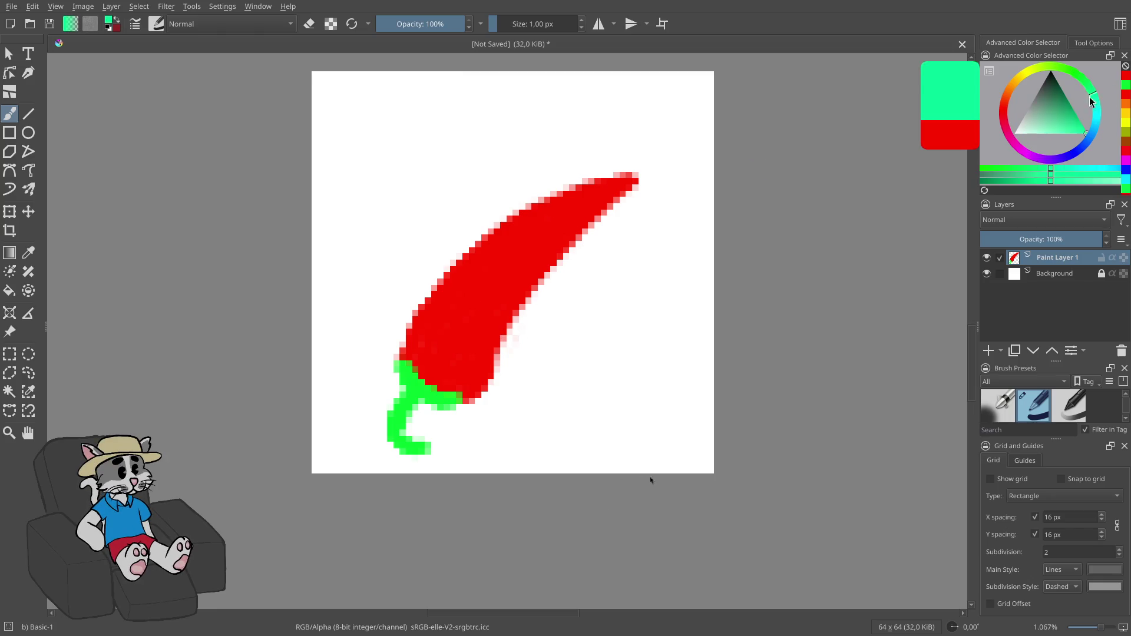
{"action": "key", "text": "f"}
{"action": "left_click", "coordinate": [607, 302]}
{"action": "key", "text": "ctrl+z"}
{"action": "key", "text": "ctrl+shift+z"}
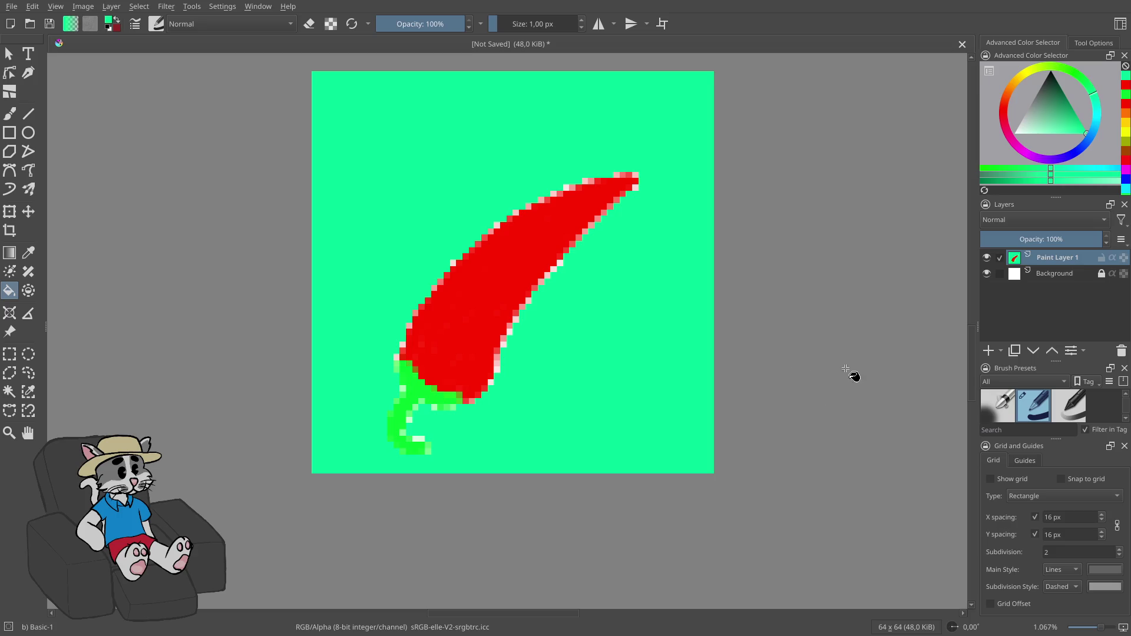
{"action": "key", "text": "b"}
{"action": "key", "text": "ctrl+z"}
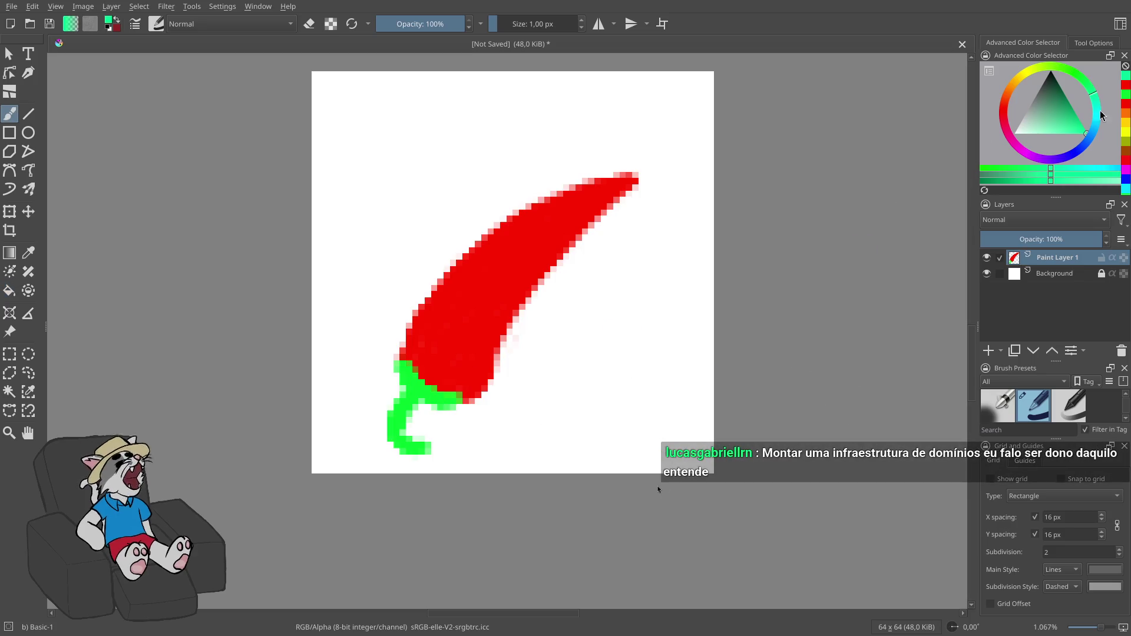
- Flood-fill the background around the pepper with yellow
{"action": "left_click_drag", "start_coordinate": [1040, 73], "coordinate": [1027, 71]}
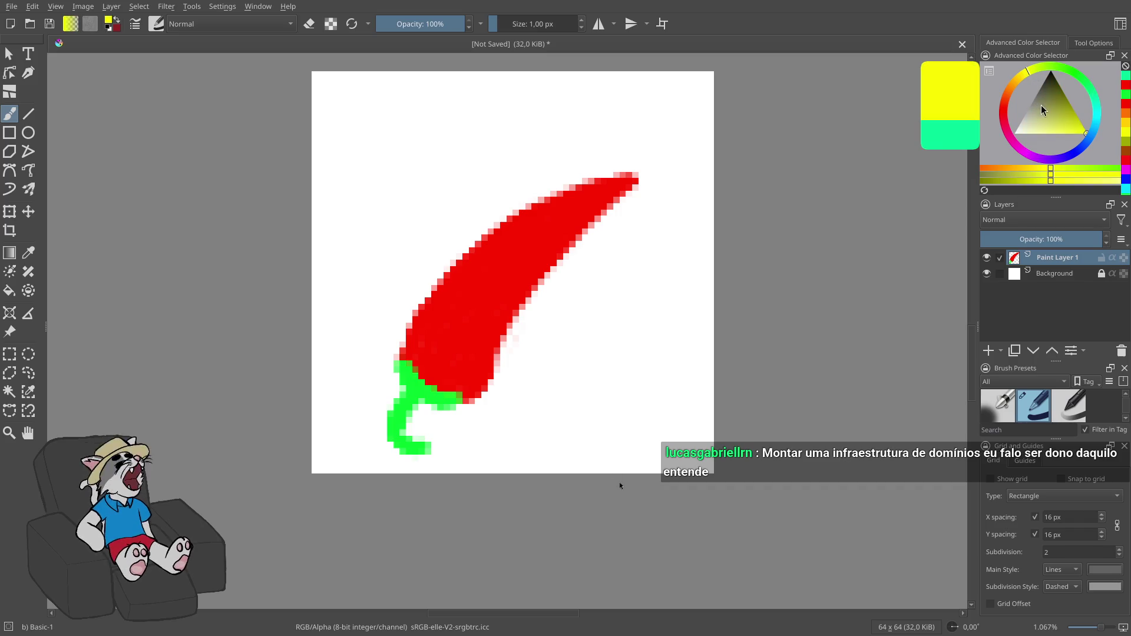
{"action": "key", "text": "f"}
{"action": "left_click", "coordinate": [606, 359]}
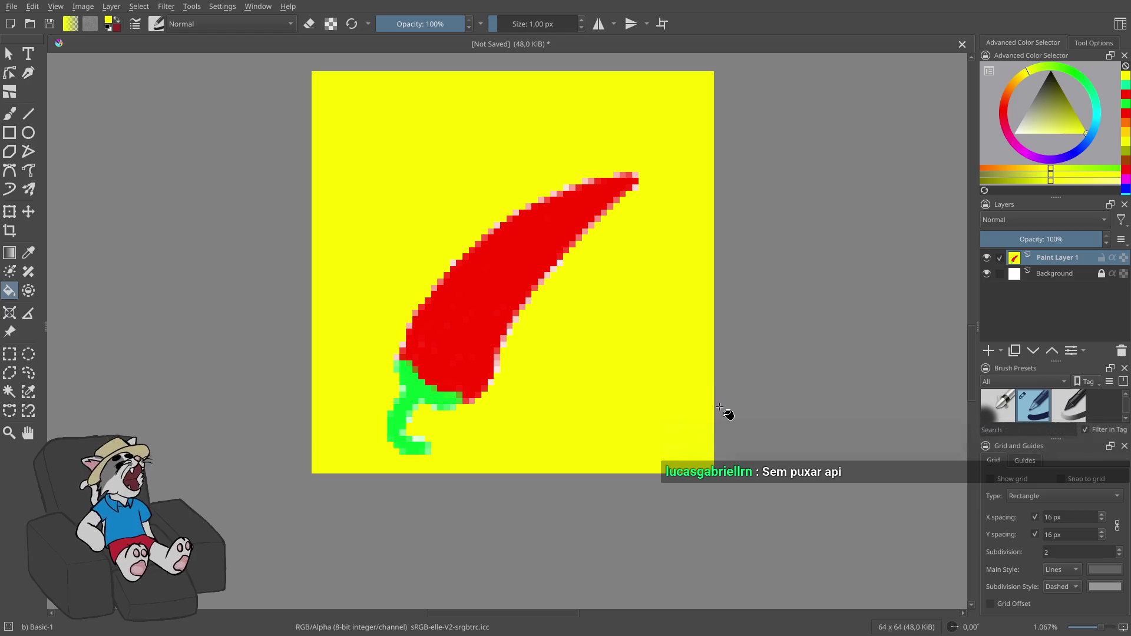
- Paint yellow over the pink fringe pixels on the pepper's edges, undoing the missteps
{"action": "key", "text": "b"}
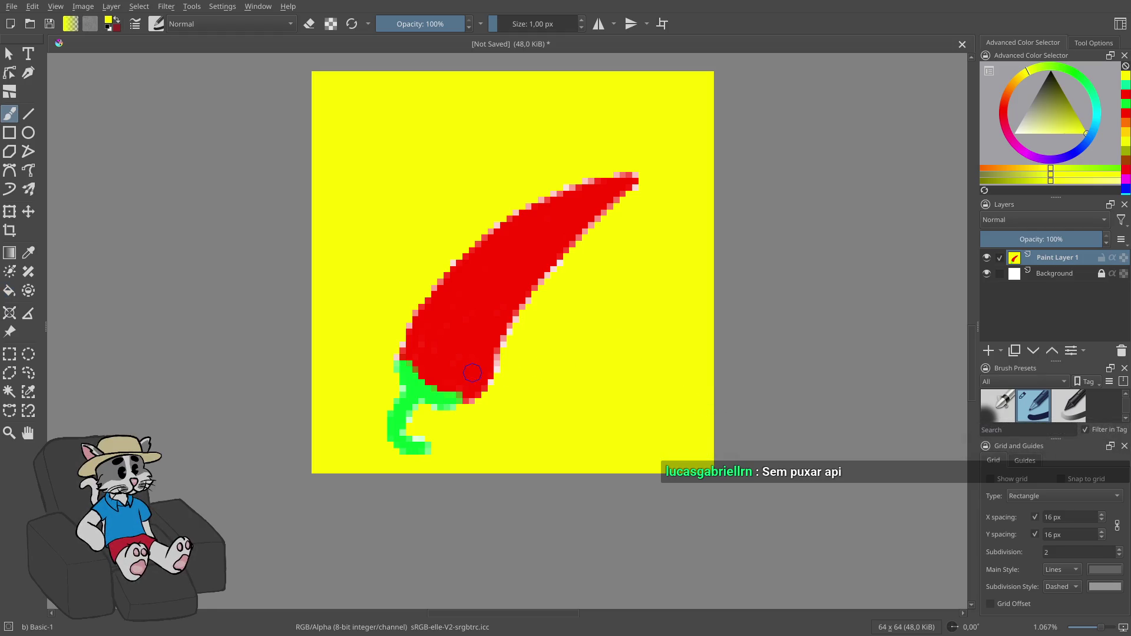
{"action": "left_click_drag", "start_coordinate": [500, 370], "coordinate": [506, 352]}
{"action": "left_click_drag", "start_coordinate": [571, 262], "coordinate": [480, 412]}
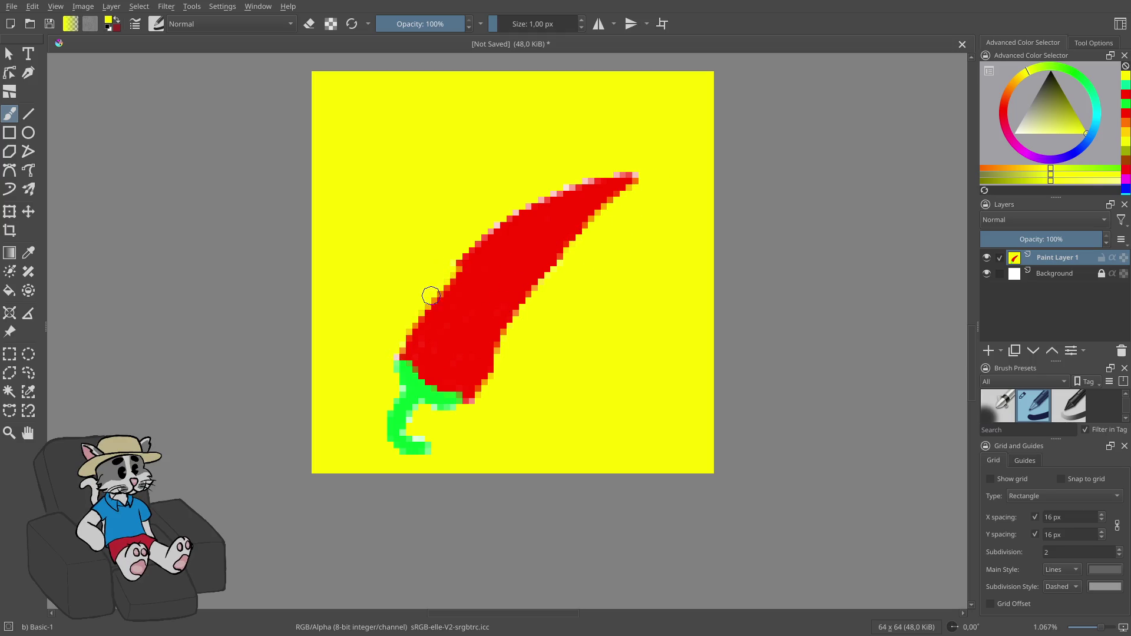
{"action": "mouse_move", "coordinate": [643, 172]}
{"action": "left_mouse_down"}
{"action": "mouse_move", "coordinate": [587, 172]}
{"action": "mouse_move", "coordinate": [543, 192]}
{"action": "left_mouse_up"}
{"action": "key", "text": "ctrl+z"}
{"action": "mouse_move", "coordinate": [382, 334]}
{"action": "left_mouse_down"}
{"action": "mouse_move", "coordinate": [403, 328]}
{"action": "mouse_move", "coordinate": [465, 247]}
{"action": "left_mouse_up"}
{"action": "key", "text": "ctrl+z"}
{"action": "key", "text": "ctrl+z"}
{"action": "left_click_drag", "start_coordinate": [396, 353], "coordinate": [404, 336]}
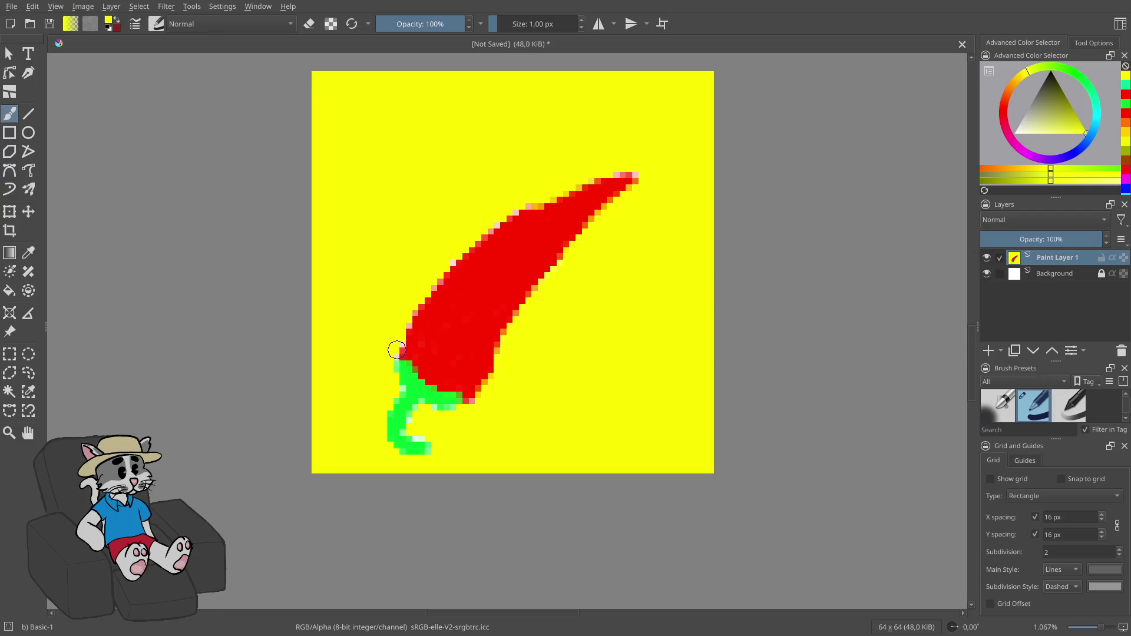
{"action": "key", "text": "ctrl+z"}
{"action": "key", "text": "ctrl+z"}
{"action": "key", "text": "ctrl+z"}
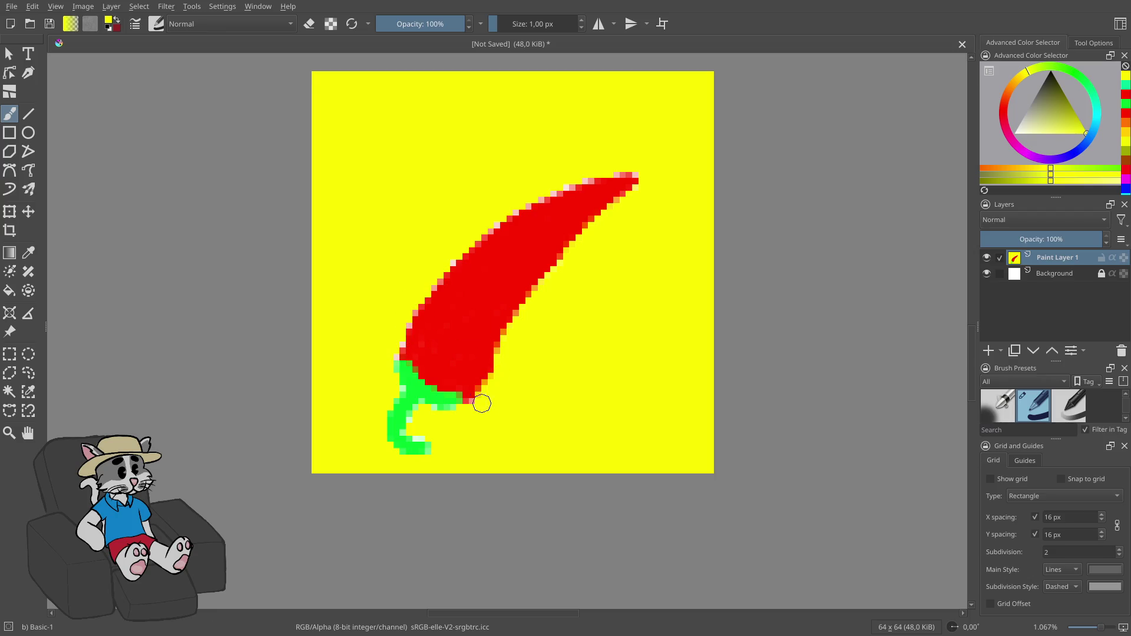
{"action": "key", "text": "ctrl+z"}
{"action": "key", "text": "ctrl+z"}
- Fix pale edge pixels, trim the tip, tidy the stem, and lower brush opacity to 80%
{"action": "left_click", "coordinate": [402, 352]}
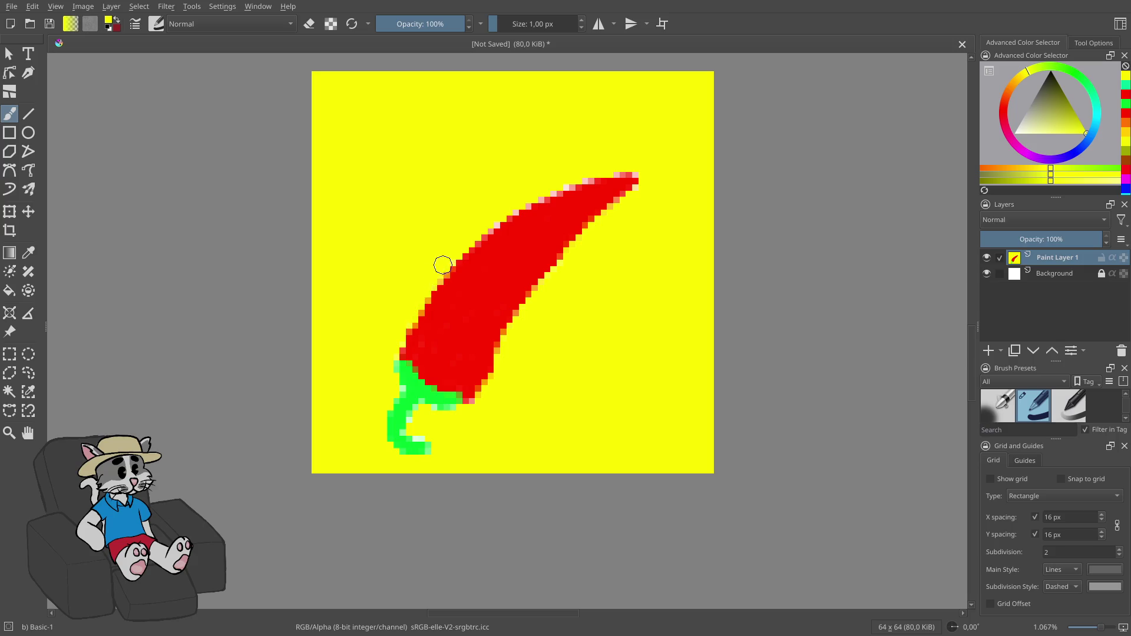
{"action": "left_click", "coordinate": [479, 241]}
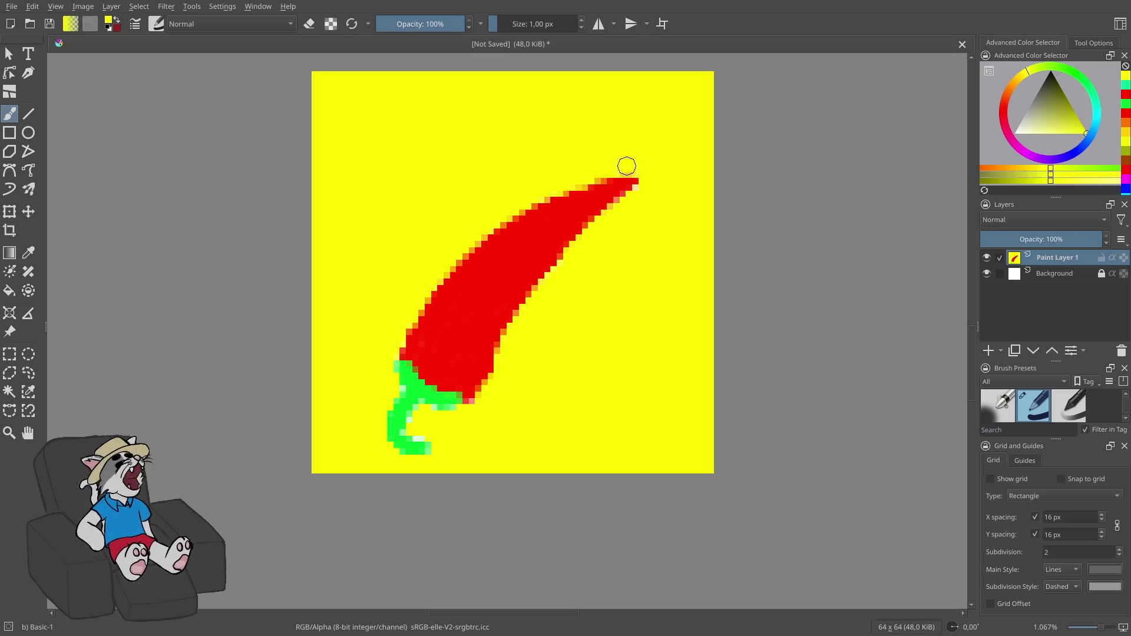
{"action": "left_click_drag", "start_coordinate": [644, 179], "coordinate": [596, 228]}
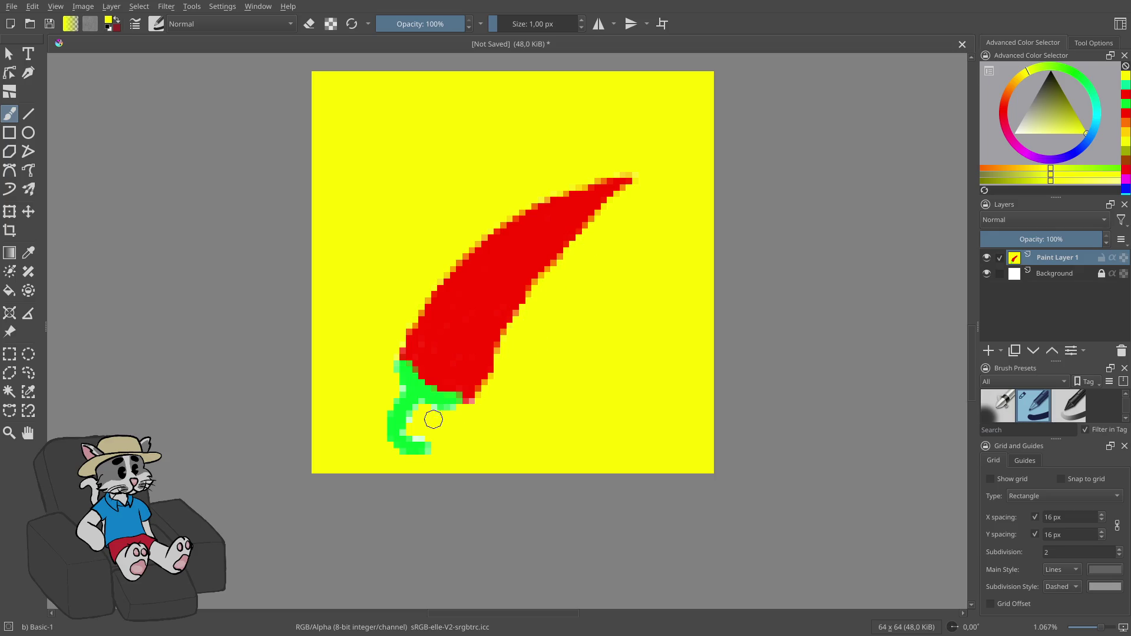
{"action": "left_click", "coordinate": [415, 401]}
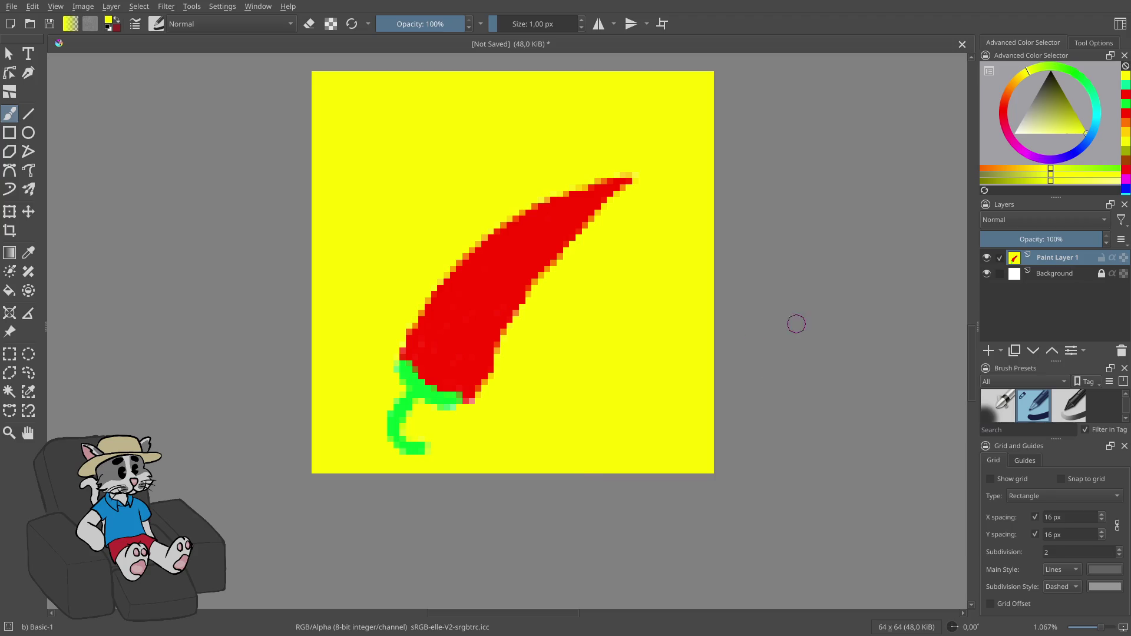
{"action": "key", "text": "i"}
{"action": "key", "text": "i"}
- Sample the pepper's red and fill out its right edge and tip
{"action": "left_click", "coordinate": [28, 253]}
{"action": "left_click", "coordinate": [483, 319]}
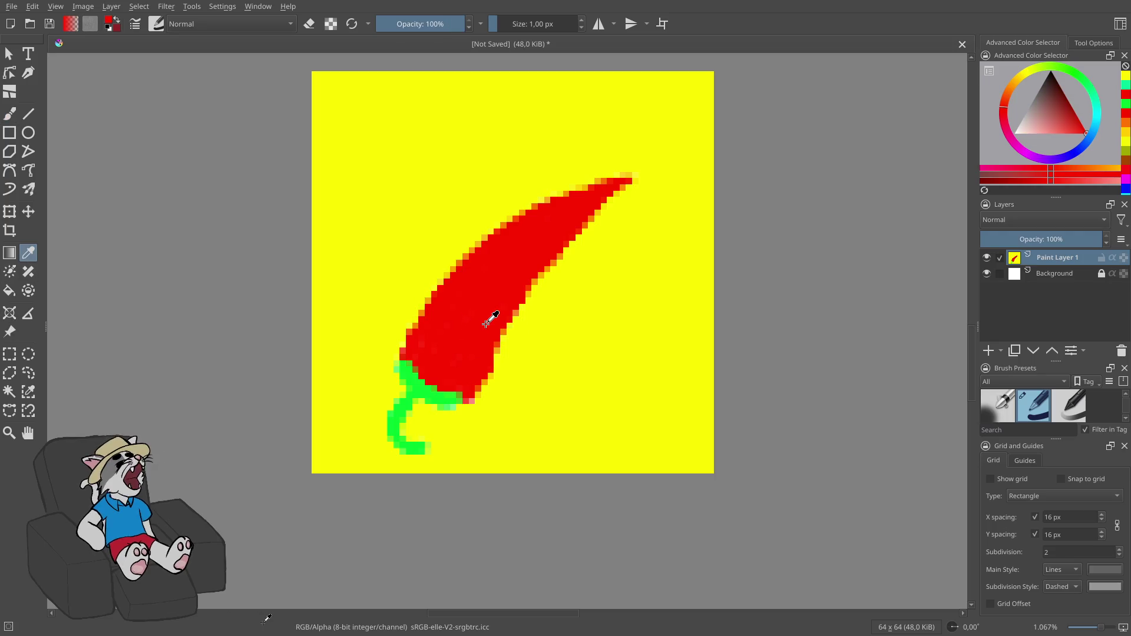
{"action": "key", "text": "b"}
{"action": "left_click", "coordinate": [487, 361]}
{"action": "left_click_drag", "start_coordinate": [489, 352], "coordinate": [554, 257]}
{"action": "left_click_drag", "start_coordinate": [618, 192], "coordinate": [624, 190]}
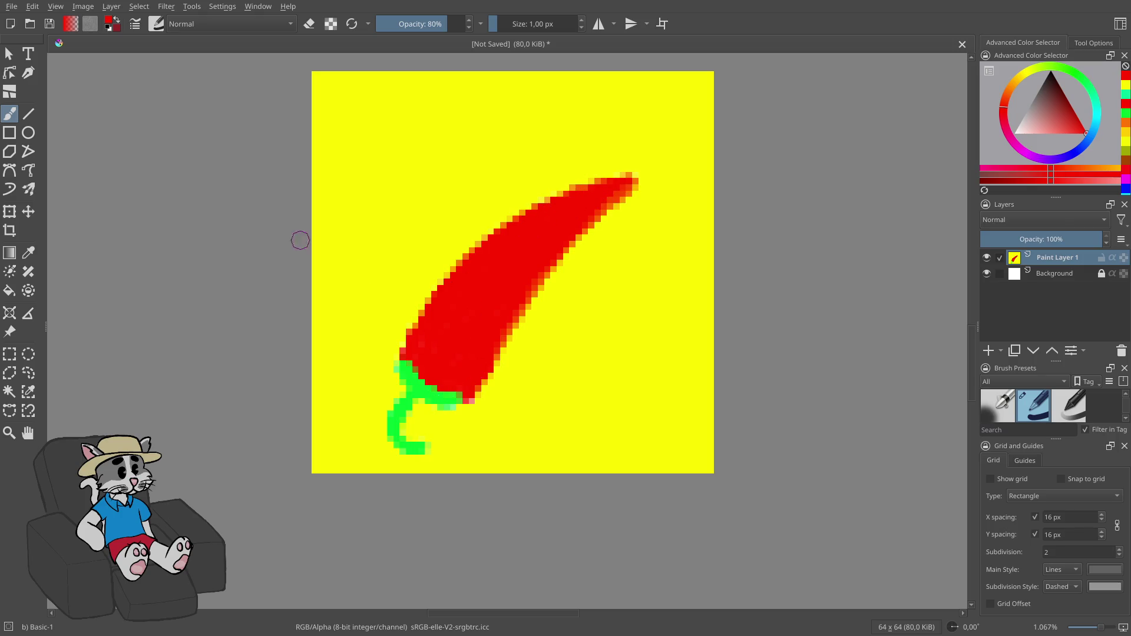
- At 70% opacity, sample the stem's green and fill in the stem near the pepper's base
{"action": "key", "text": "i"}
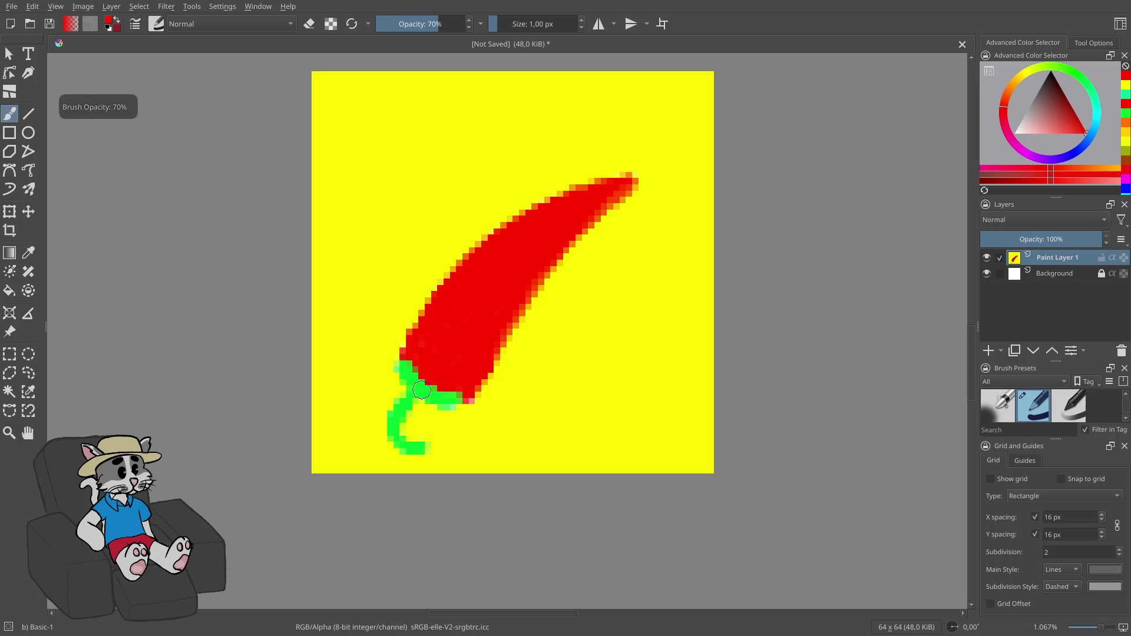
{"action": "left_click", "coordinate": [27, 262]}
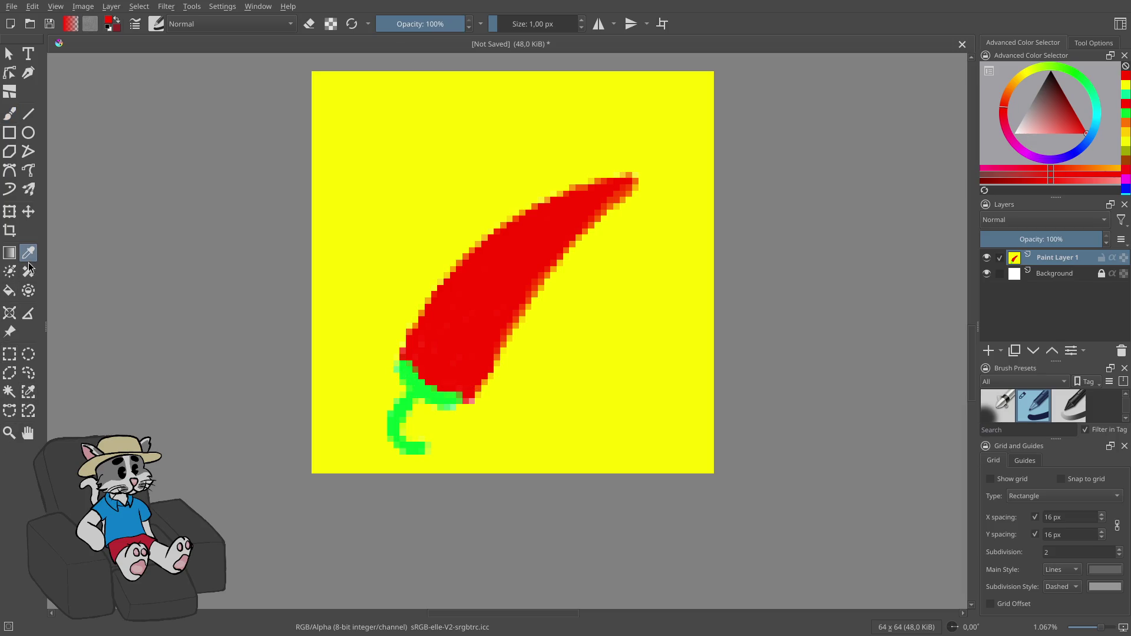
{"action": "left_click", "coordinate": [416, 400]}
{"action": "key", "text": "b"}
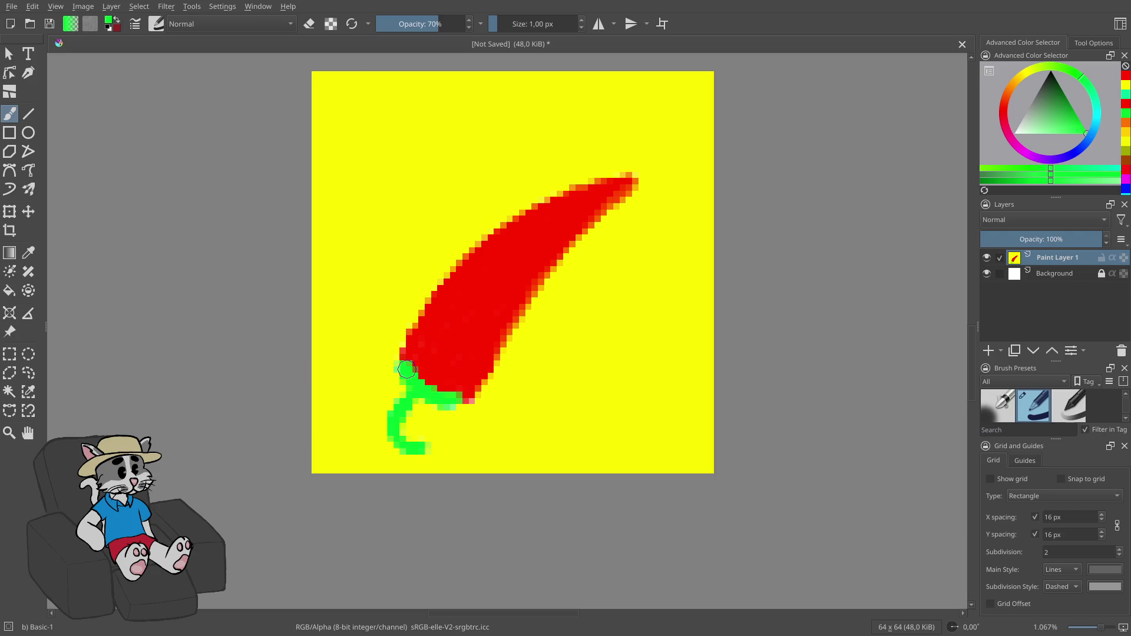
{"action": "left_click_drag", "start_coordinate": [413, 380], "coordinate": [464, 401]}
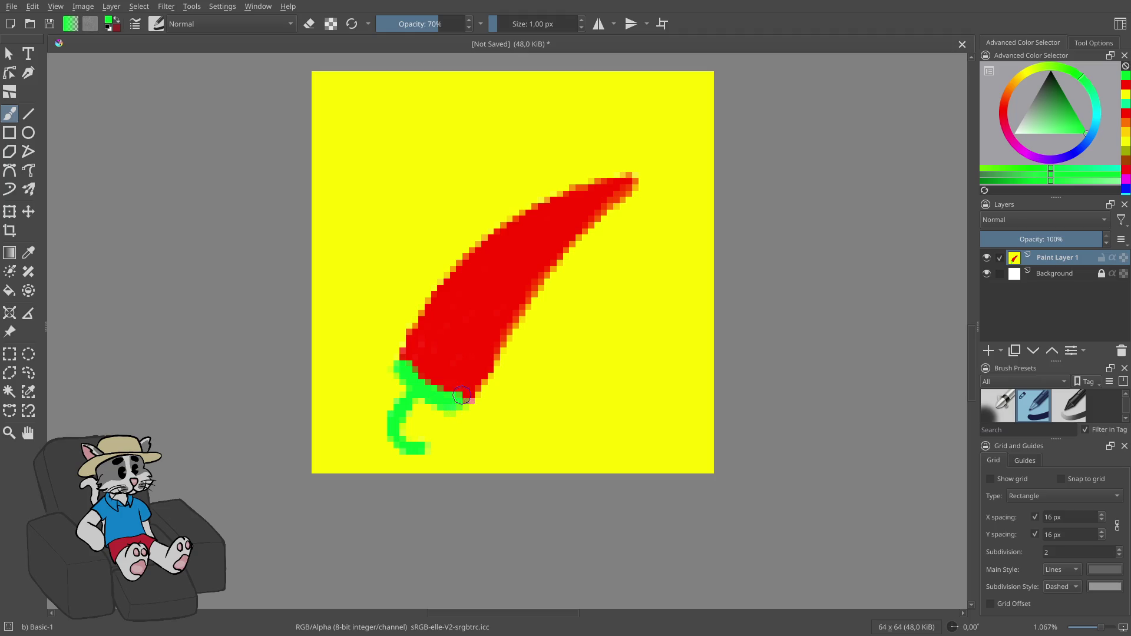
{"action": "mouse_move", "coordinate": [410, 384]}
{"action": "left_mouse_down"}
{"action": "mouse_move", "coordinate": [437, 401]}
{"action": "mouse_move", "coordinate": [421, 401]}
{"action": "mouse_move", "coordinate": [398, 433]}
{"action": "mouse_move", "coordinate": [406, 444]}
{"action": "left_mouse_up"}
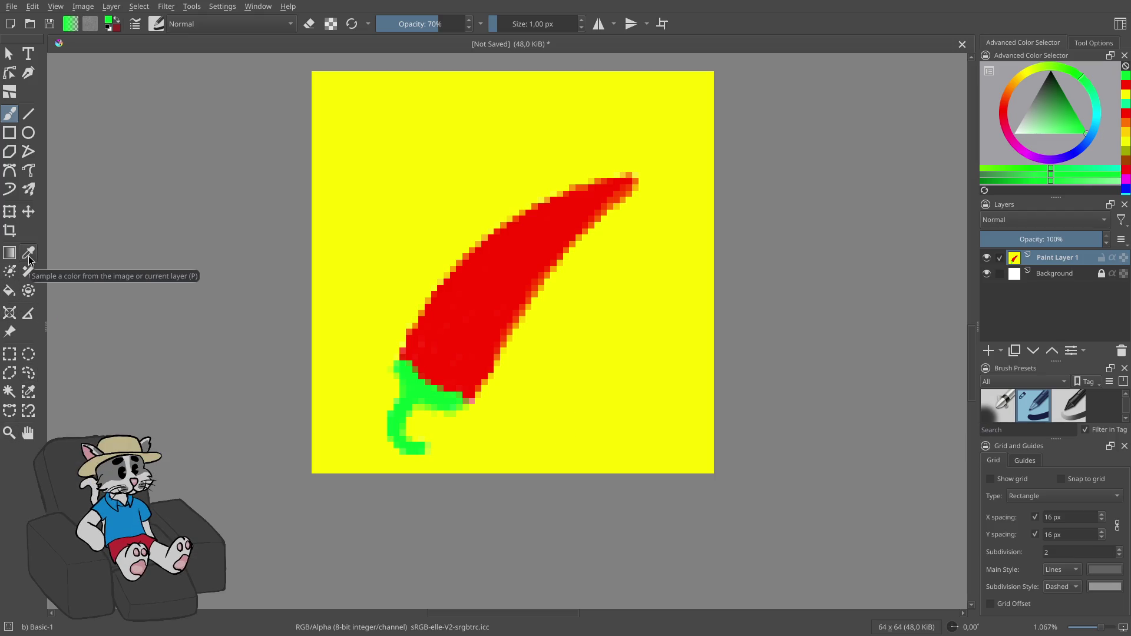
- Alternate sampled yellow and green to narrow the stem, cover its curl, and extend it downward
{"action": "key", "text": "p"}
{"action": "key", "text": "b"}
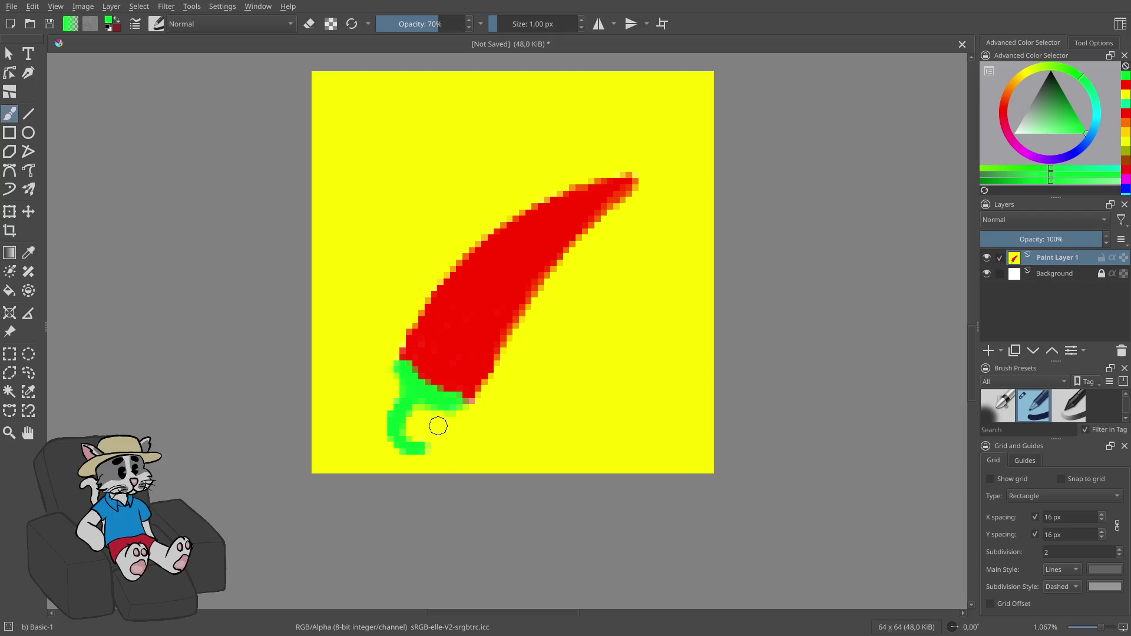
{"action": "left_click", "coordinate": [568, 414], "text": "ctrl"}
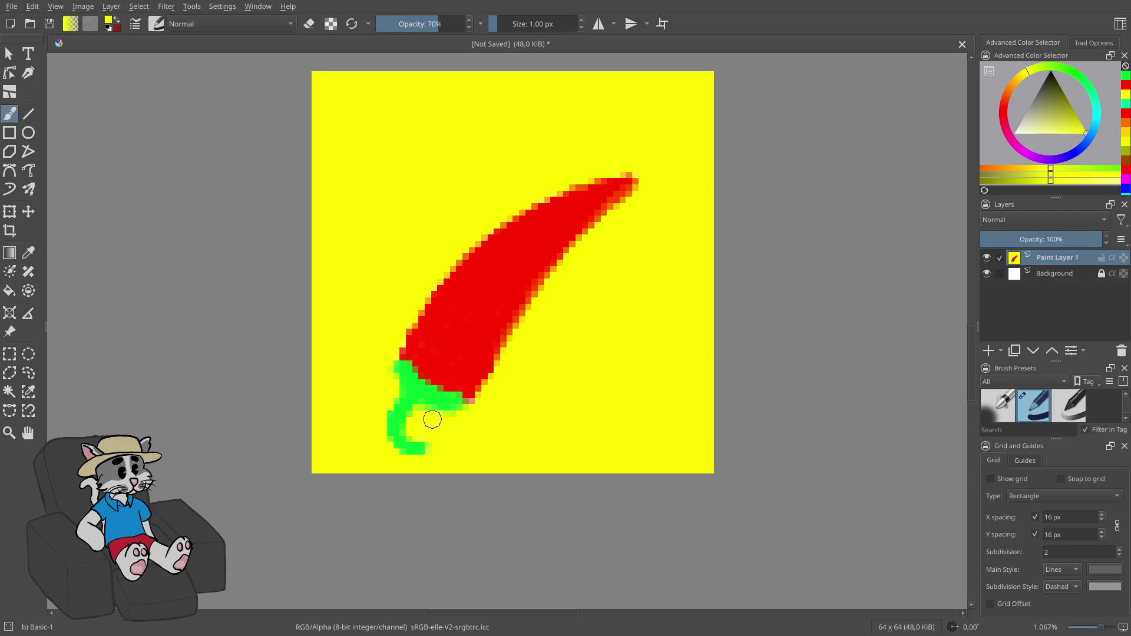
{"action": "mouse_move", "coordinate": [432, 423]}
{"action": "left_mouse_down"}
{"action": "mouse_move", "coordinate": [410, 420]}
{"action": "mouse_move", "coordinate": [435, 448]}
{"action": "left_mouse_up"}
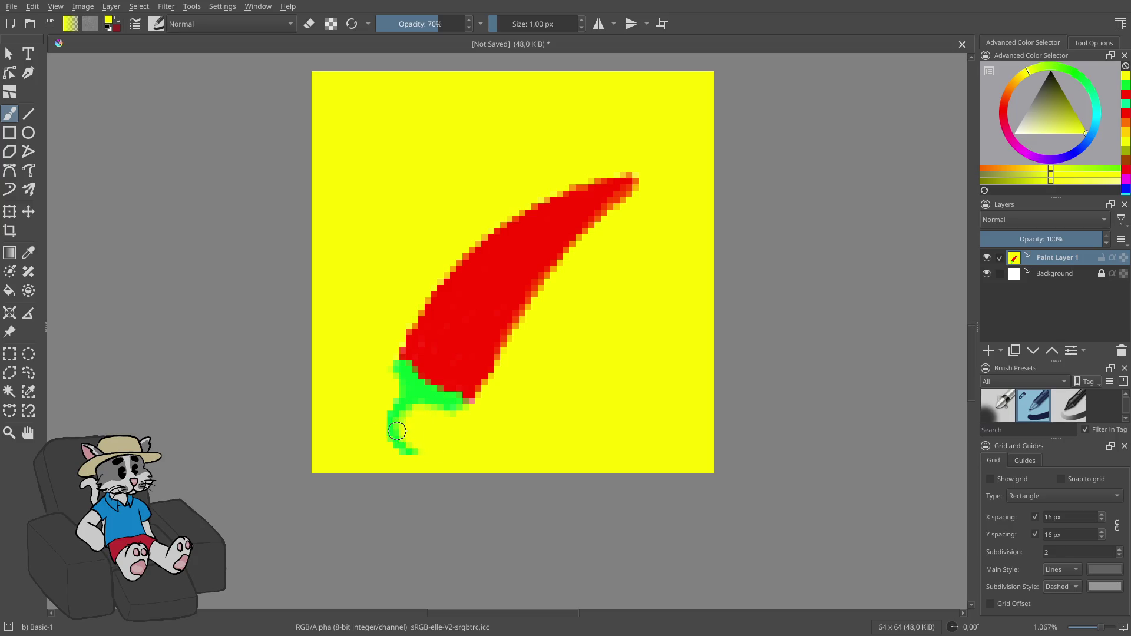
{"action": "left_click", "coordinate": [422, 407], "text": "ctrl"}
{"action": "mouse_move", "coordinate": [420, 392]}
{"action": "left_mouse_down"}
{"action": "mouse_move", "coordinate": [403, 430]}
{"action": "mouse_move", "coordinate": [417, 455]}
{"action": "left_mouse_up"}
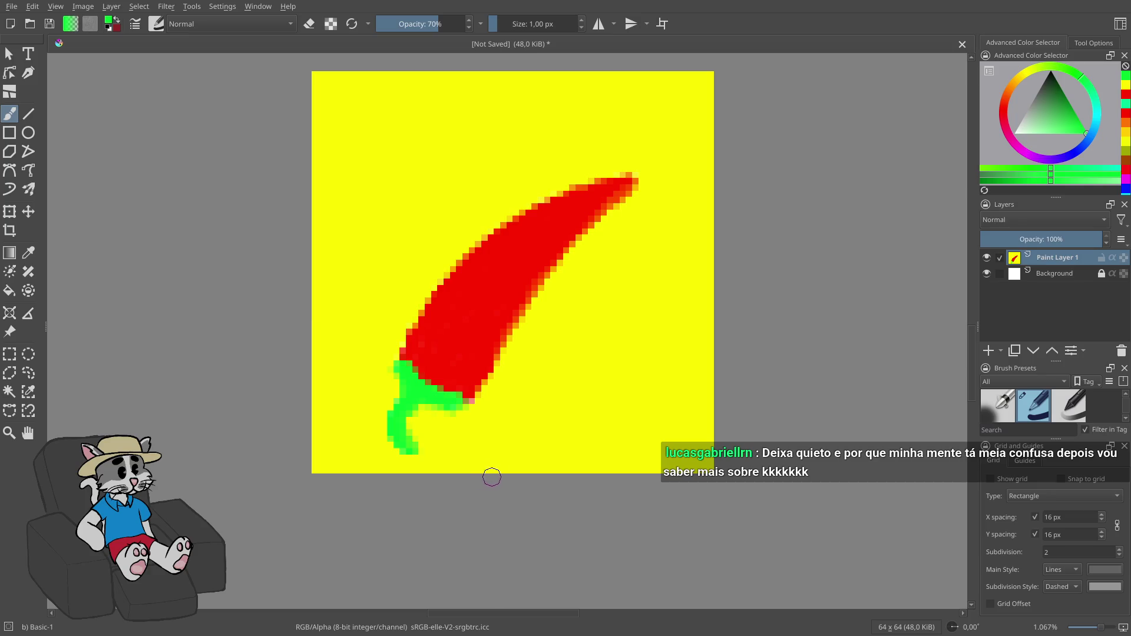
{"action": "left_click", "coordinate": [363, 430], "text": "ctrl"}
{"action": "left_click_drag", "start_coordinate": [387, 396], "coordinate": [392, 442]}
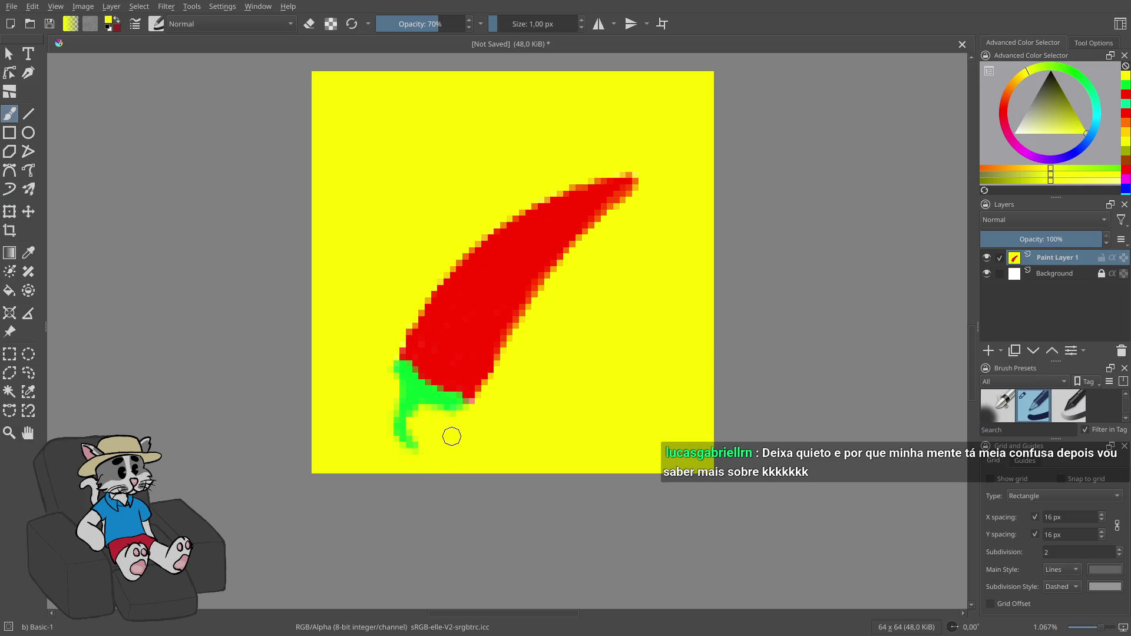
{"action": "left_click", "coordinate": [433, 392], "text": "ctrl"}
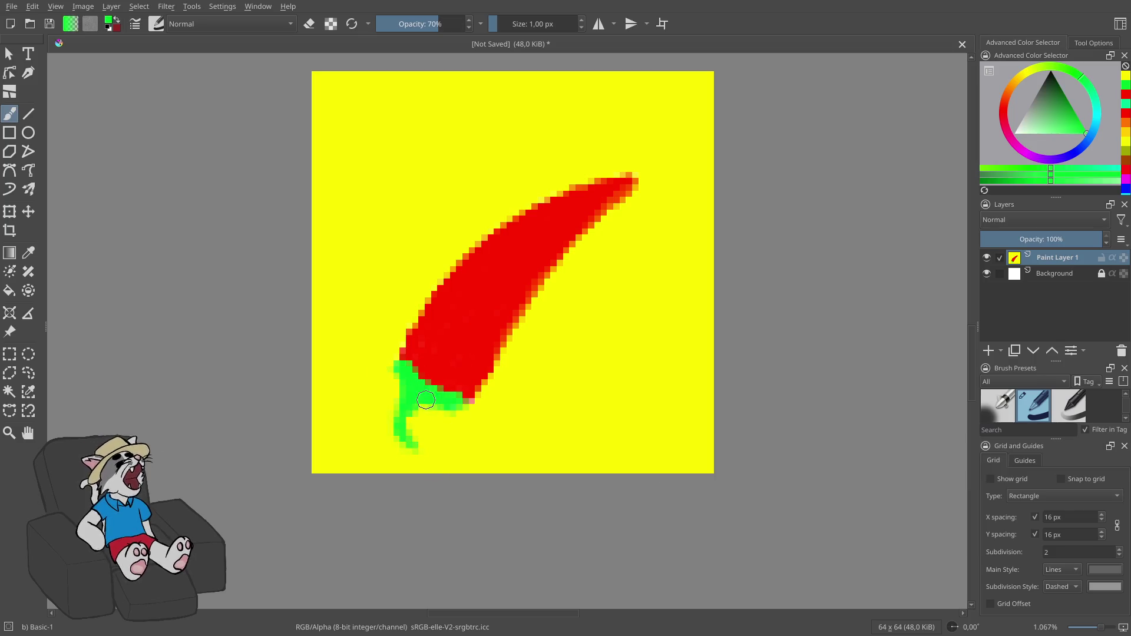
{"action": "left_click_drag", "start_coordinate": [425, 407], "coordinate": [413, 426]}
{"action": "left_click_drag", "start_coordinate": [421, 446], "coordinate": [423, 457]}
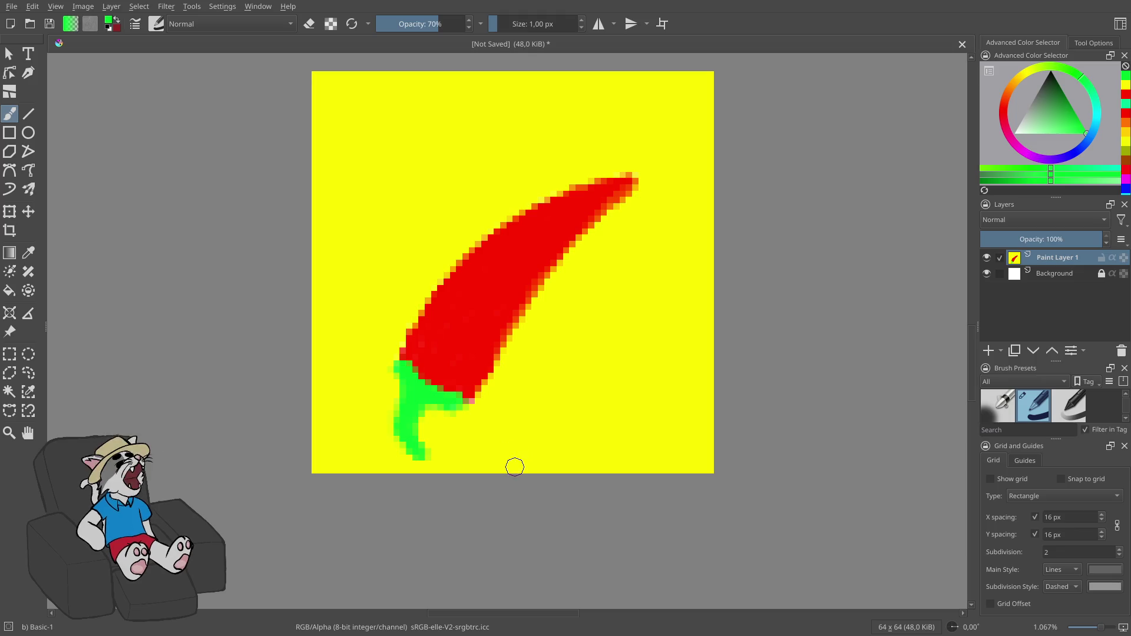
- Trim the stem's right edge with yellow, thicken it in green, and clean its edges
{"action": "left_click", "coordinate": [498, 439], "text": "ctrl"}
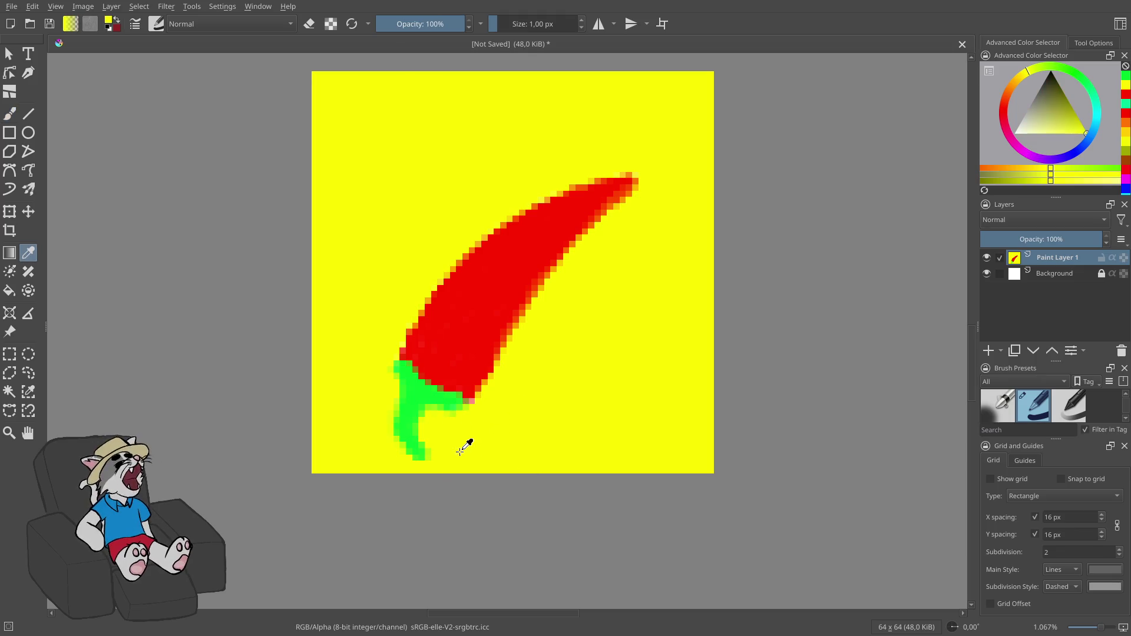
{"action": "left_click", "coordinate": [439, 428]}
{"action": "mouse_move", "coordinate": [440, 430]}
{"action": "left_mouse_down"}
{"action": "mouse_move", "coordinate": [430, 412]}
{"action": "mouse_move", "coordinate": [417, 425]}
{"action": "mouse_move", "coordinate": [388, 423]}
{"action": "mouse_move", "coordinate": [405, 401]}
{"action": "mouse_move", "coordinate": [396, 429]}
{"action": "mouse_move", "coordinate": [409, 458]}
{"action": "mouse_move", "coordinate": [439, 449]}
{"action": "left_mouse_up"}
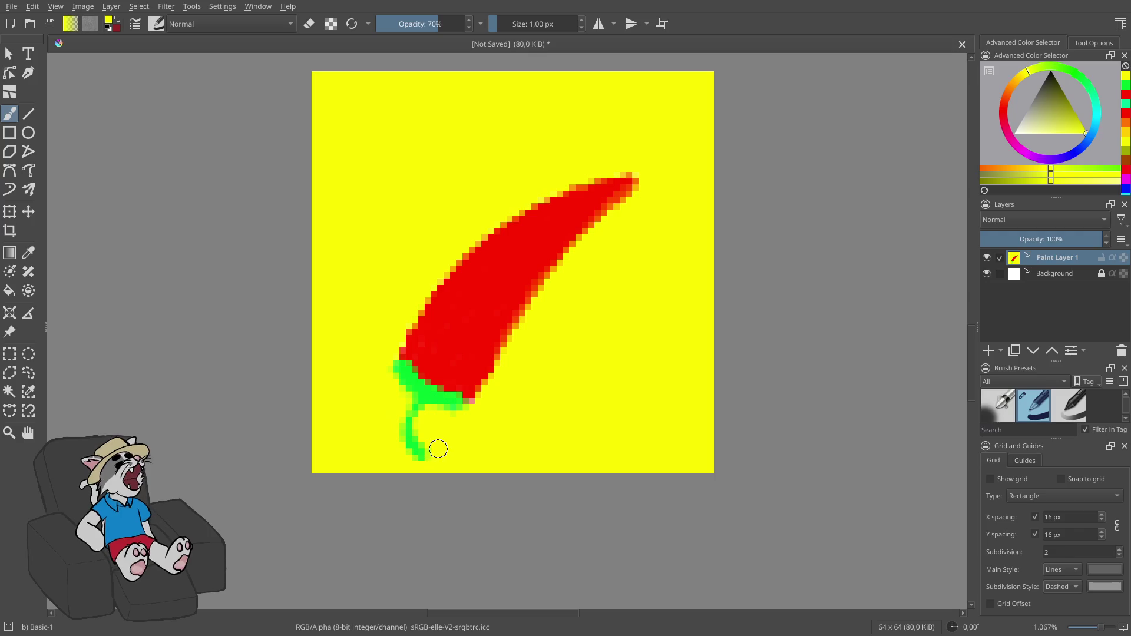
{"action": "left_click", "coordinate": [422, 401], "text": "ctrl"}
{"action": "left_click_drag", "start_coordinate": [422, 400], "coordinate": [420, 464]}
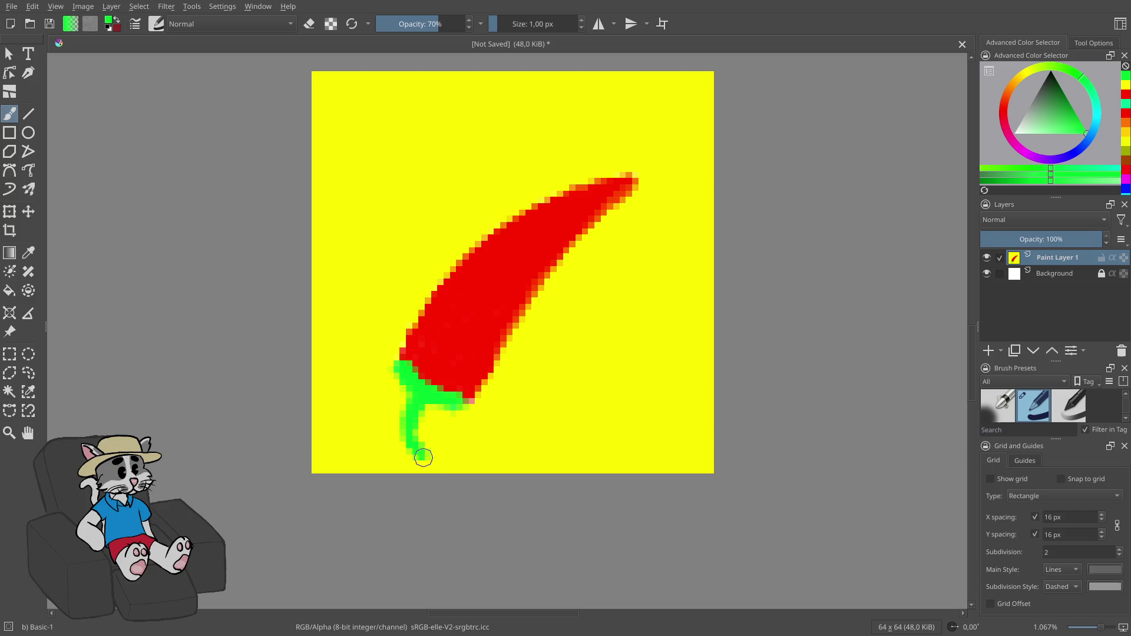
{"action": "key", "text": "p"}
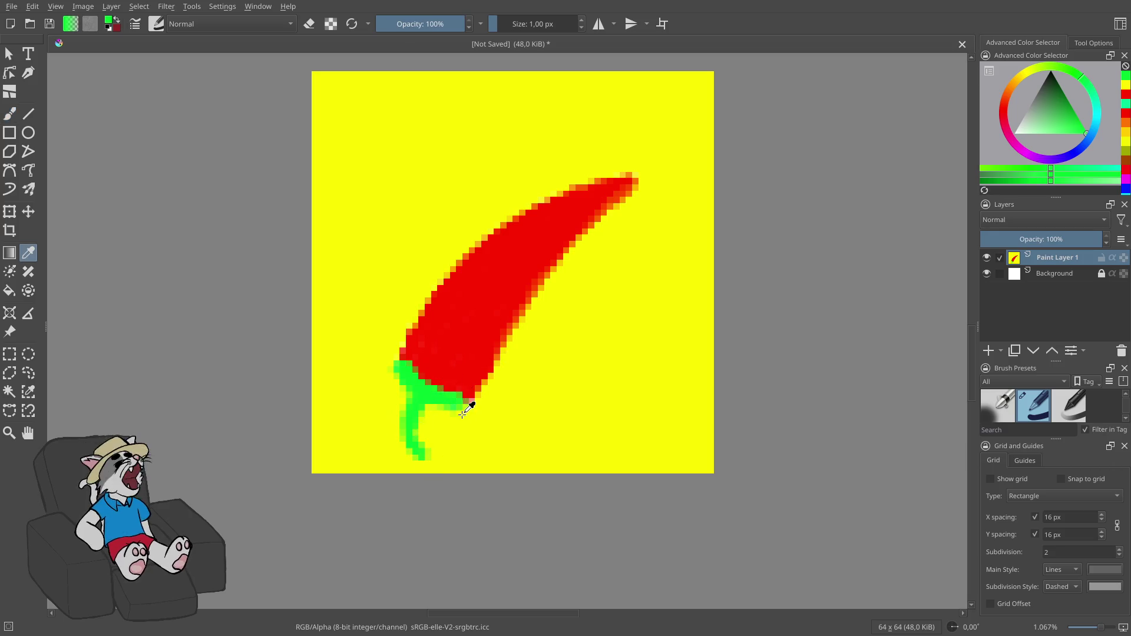
{"action": "left_click", "coordinate": [500, 416]}
{"action": "key", "text": "b"}
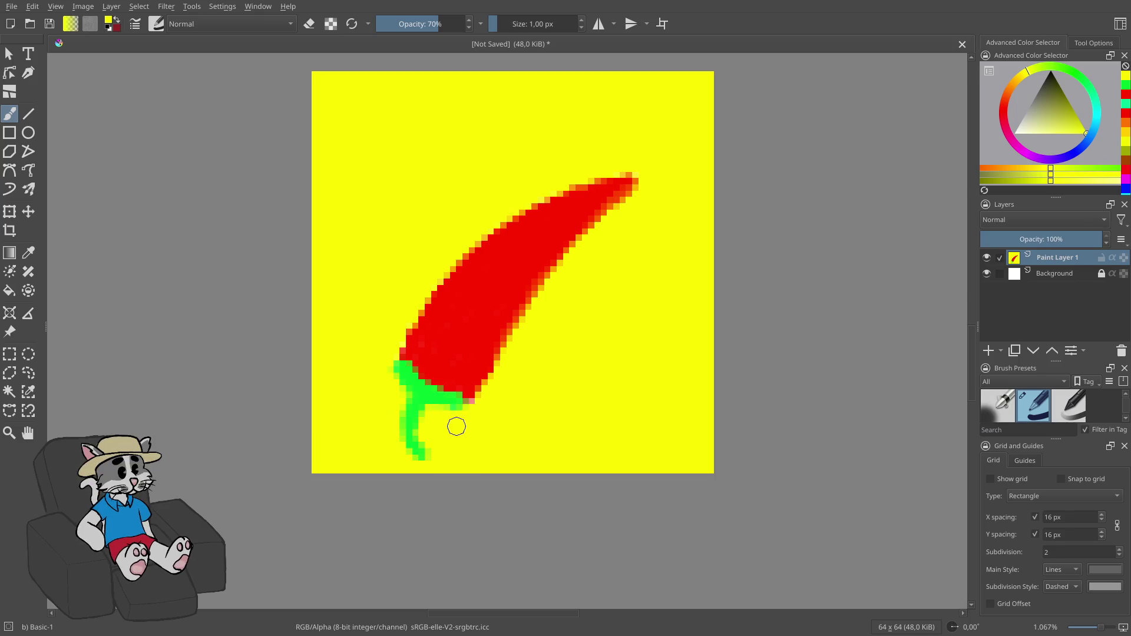
{"action": "mouse_move", "coordinate": [435, 423]}
{"action": "left_mouse_down"}
{"action": "mouse_move", "coordinate": [417, 417]}
{"action": "mouse_move", "coordinate": [437, 453]}
{"action": "left_mouse_up"}
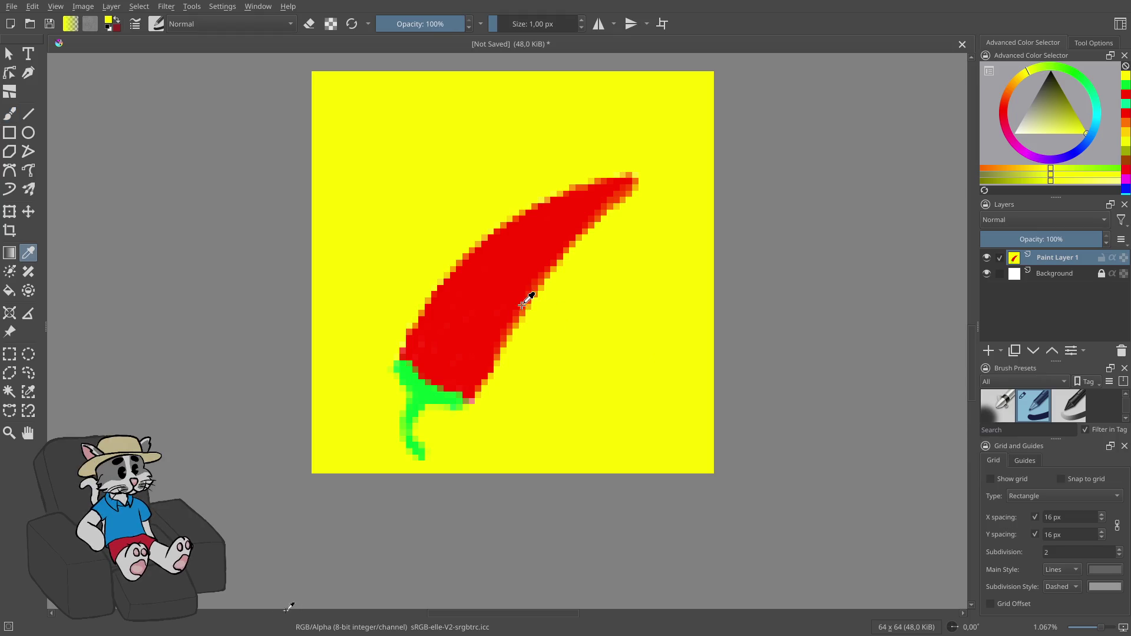
- Sample red and extend the pepper's tip and left edge
{"action": "left_click", "coordinate": [530, 295], "text": "ctrl"}
{"action": "left_click_drag", "start_coordinate": [626, 179], "coordinate": [593, 195]}
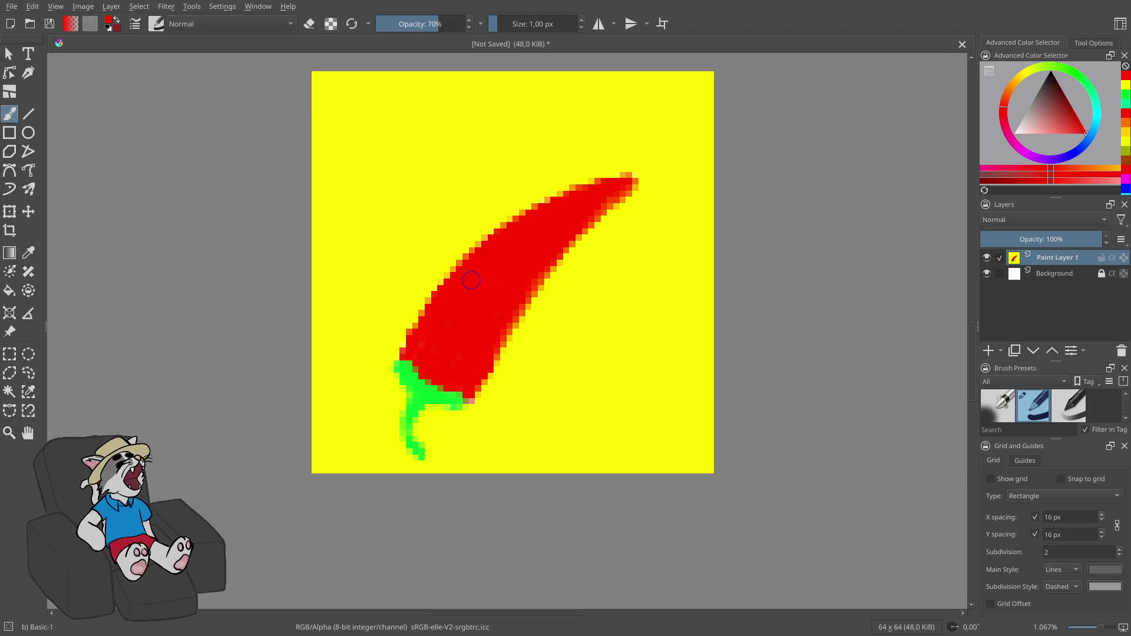
{"action": "left_click_drag", "start_coordinate": [448, 301], "coordinate": [393, 358]}
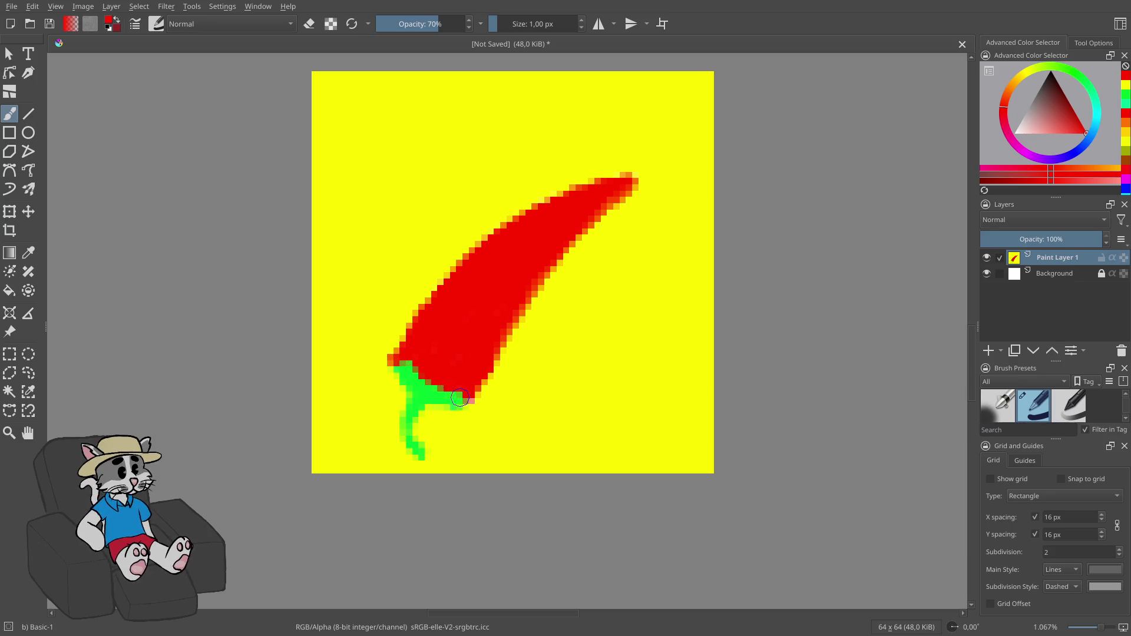
- At 60% opacity, touch up the pepper's lower-right edge and tip notch in yellow, then cancel saving
{"action": "key", "text": "i"}
{"action": "key", "text": "p"}
{"action": "left_click", "coordinate": [422, 392]}
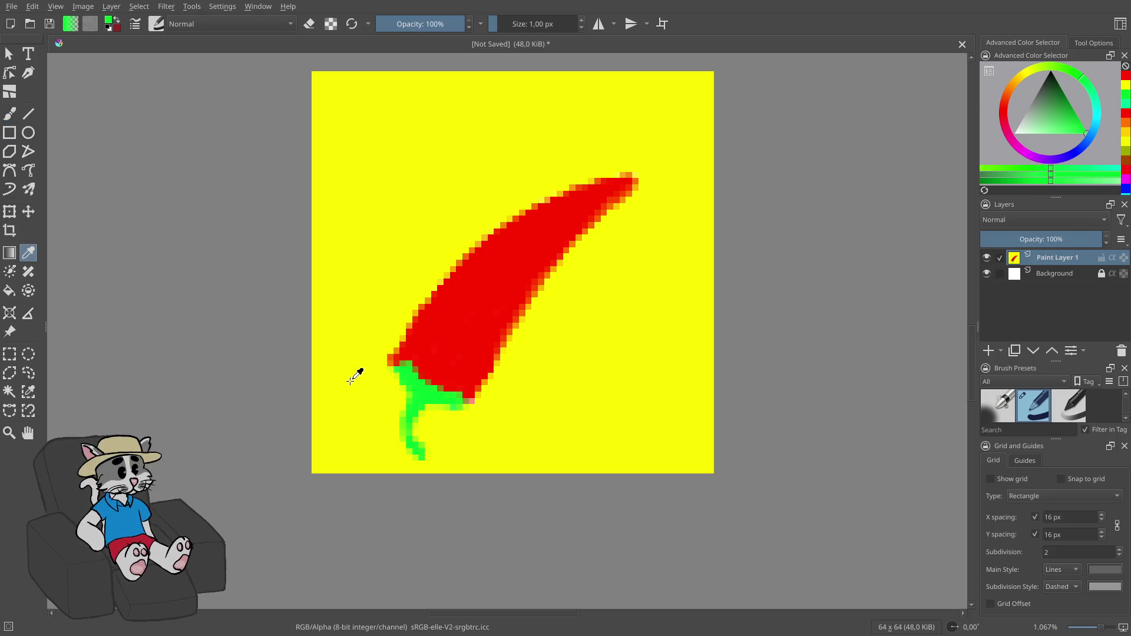
{"action": "left_click", "coordinate": [352, 381]}
{"action": "key", "text": "b"}
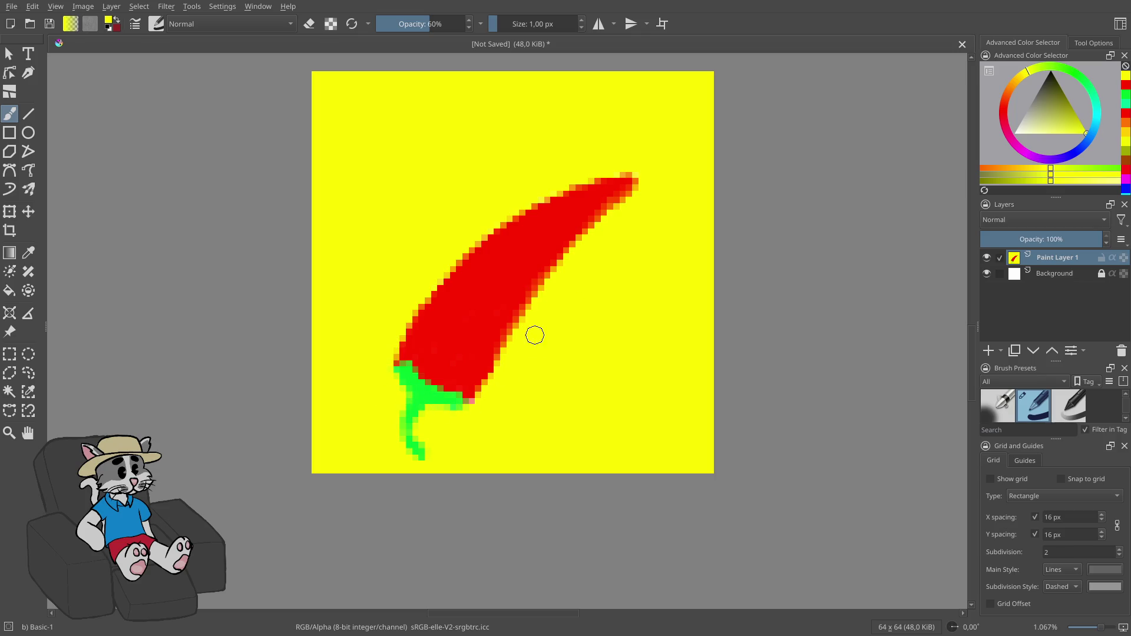
{"action": "left_click_drag", "start_coordinate": [503, 364], "coordinate": [477, 411]}
{"action": "scroll", "coordinate": [545, 384], "scroll_direction": "down", "scroll_amount": 6}
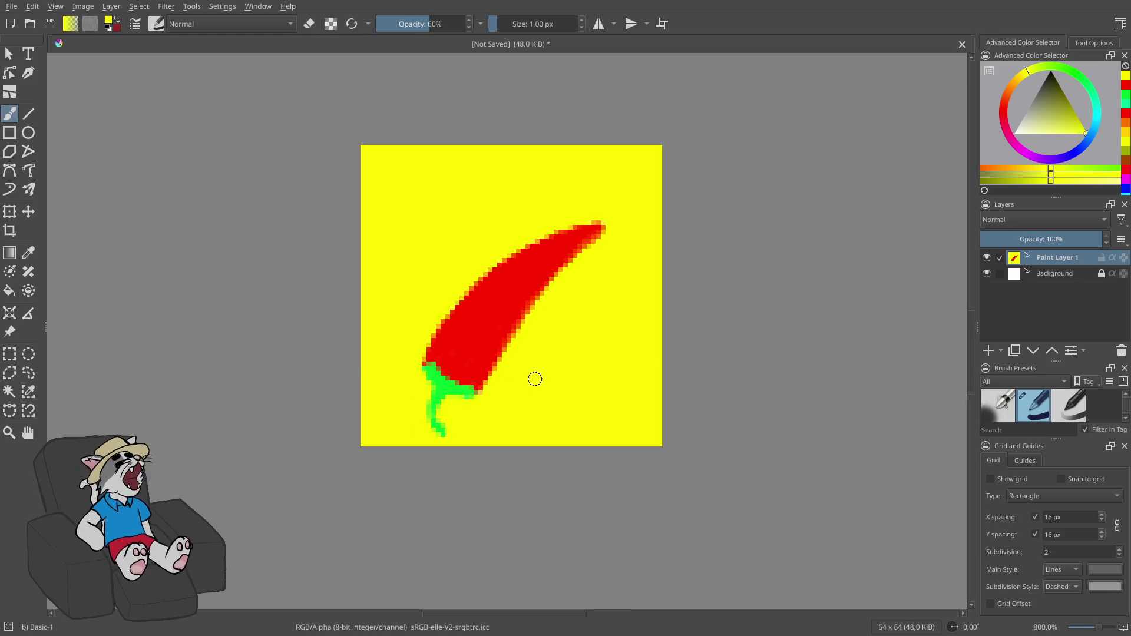
{"action": "scroll", "coordinate": [483, 348], "scroll_direction": "down", "scroll_amount": 3}
{"action": "scroll", "coordinate": [649, 515], "scroll_direction": "up", "scroll_amount": 6}
{"action": "scroll", "coordinate": [593, 450], "scroll_direction": "down", "scroll_amount": 1}
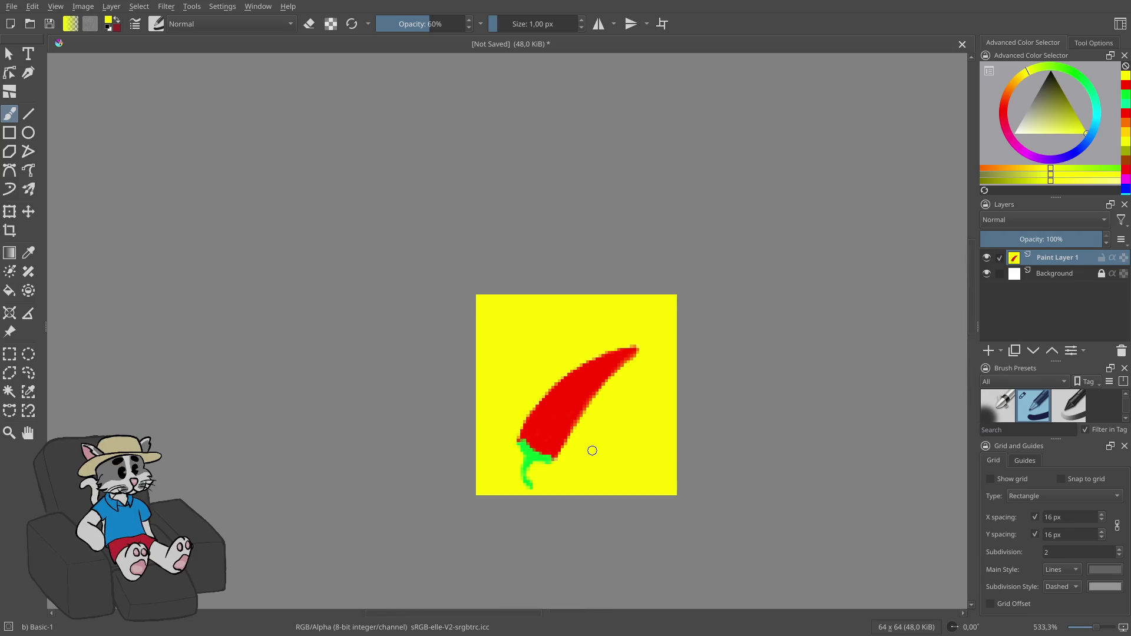
{"action": "scroll", "coordinate": [590, 407], "scroll_direction": "down", "scroll_amount": 1}
{"action": "scroll", "coordinate": [613, 412], "scroll_direction": "up", "scroll_amount": 3}
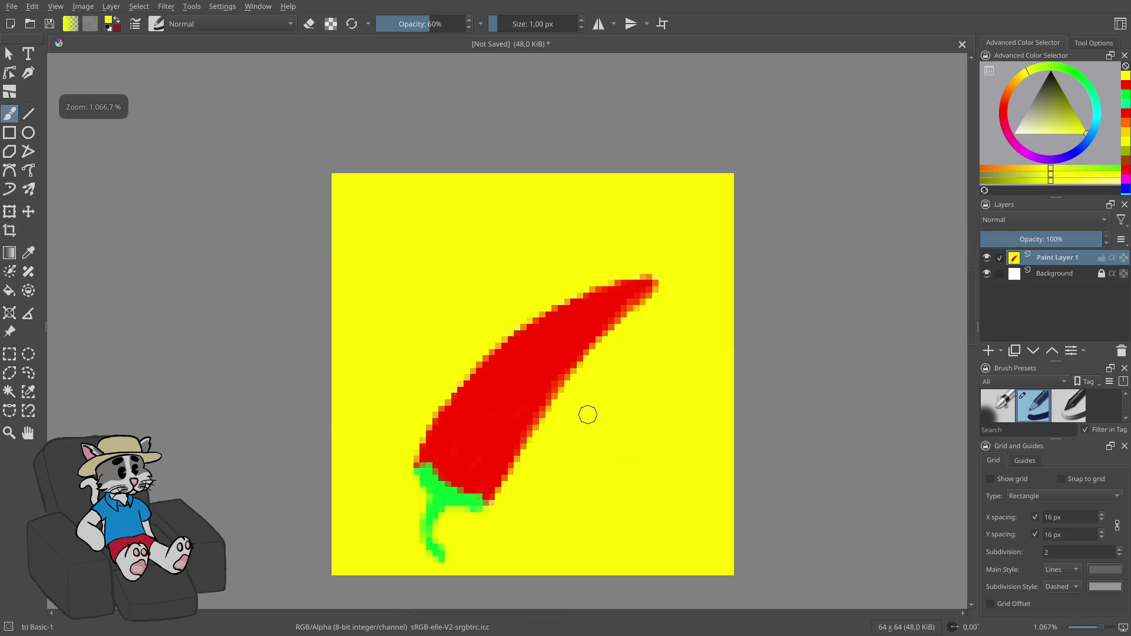
{"action": "left_click_drag", "start_coordinate": [598, 293], "coordinate": [626, 286]}
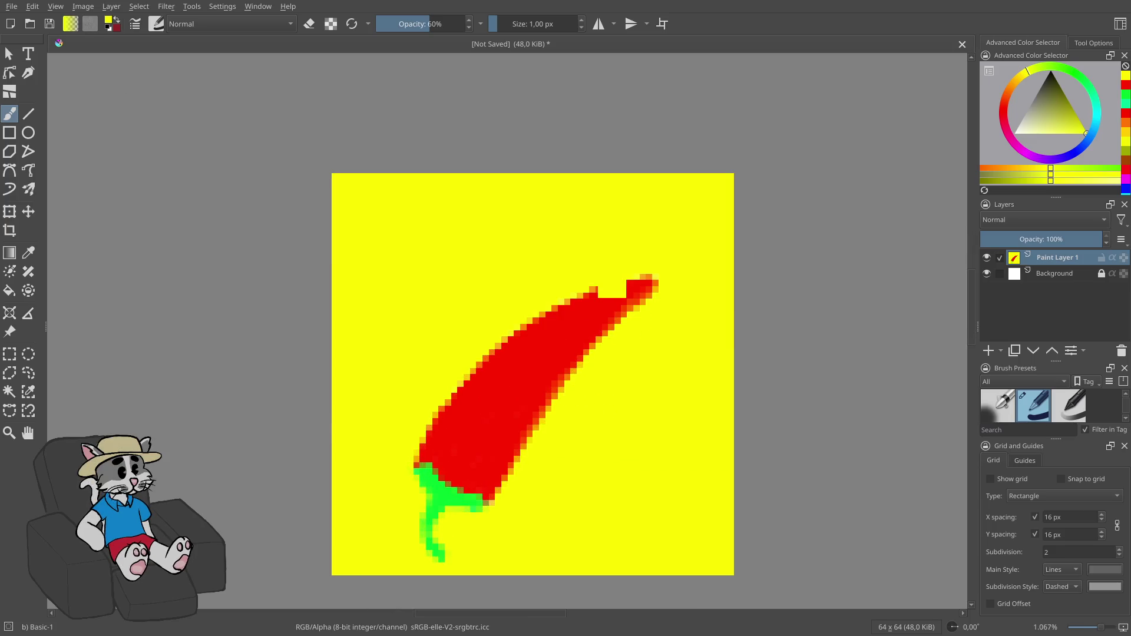
{"action": "key", "text": "ctrl+s"}
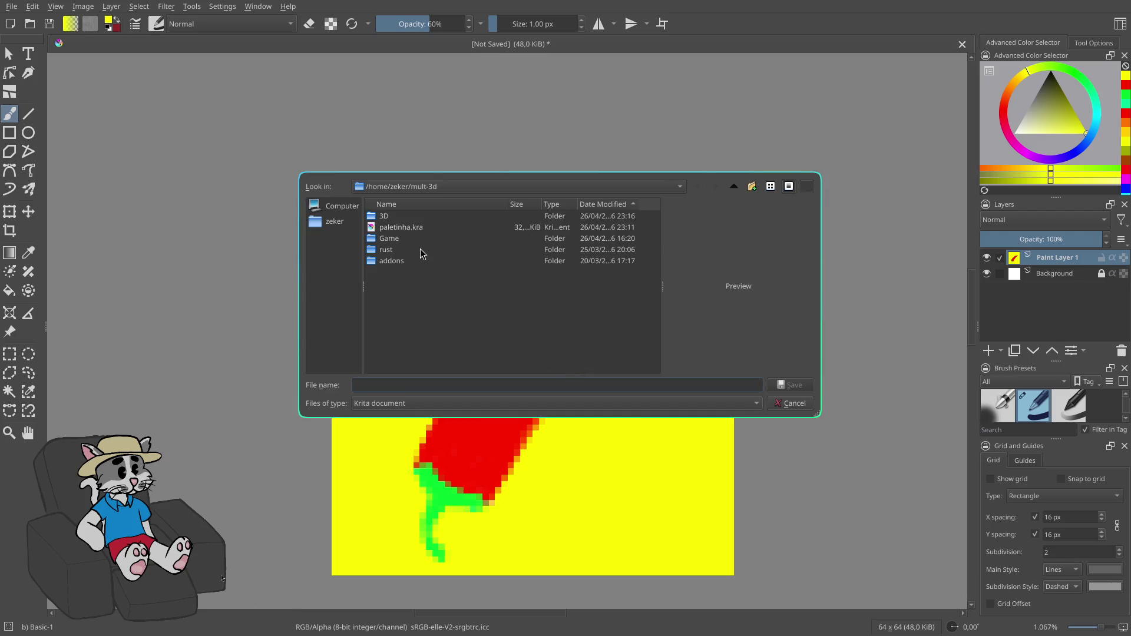
{"action": "key", "text": "Escape"}
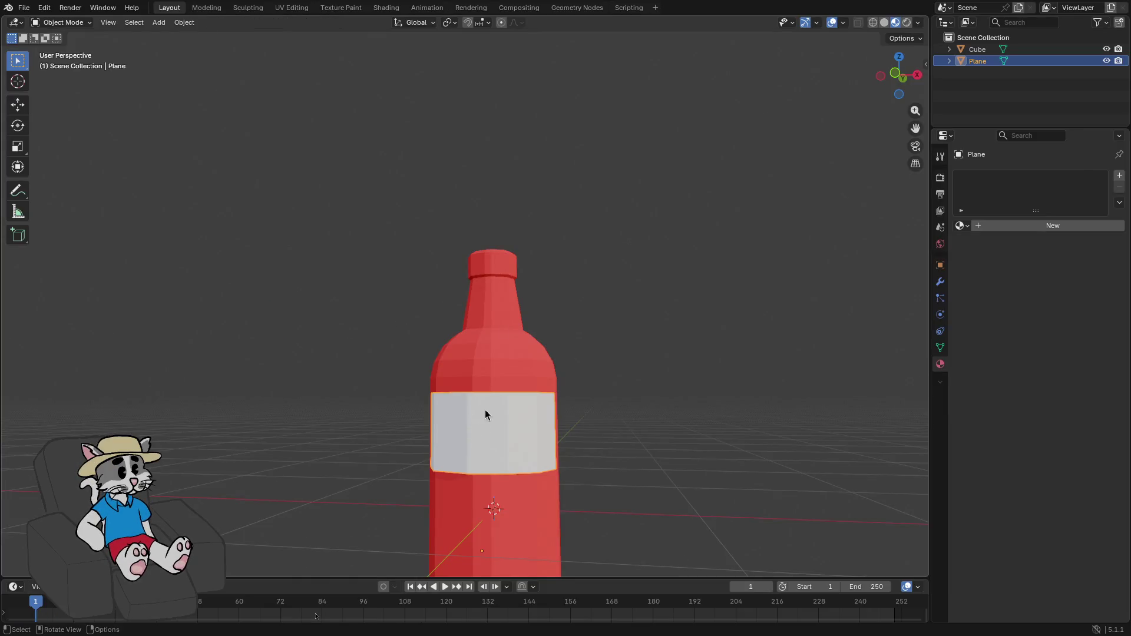
- Switch Blender to the Texture Paint workspace and close Krita without saving
{"action": "left_click", "coordinate": [333, 7]}
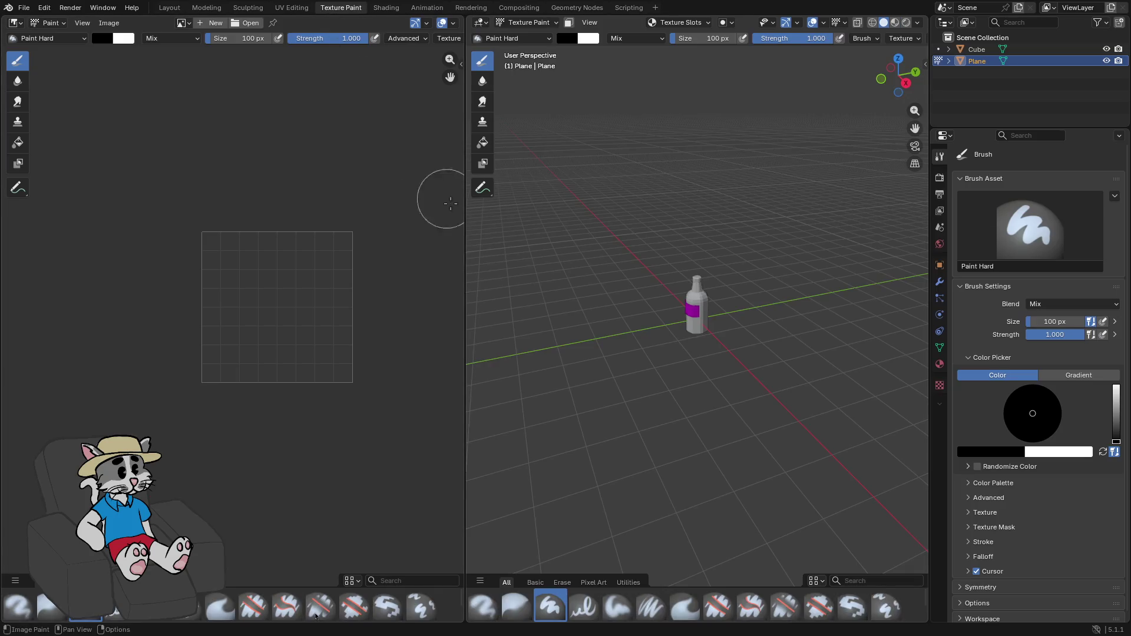
{"action": "scroll", "coordinate": [643, 300], "scroll_direction": "up", "scroll_amount": 8}
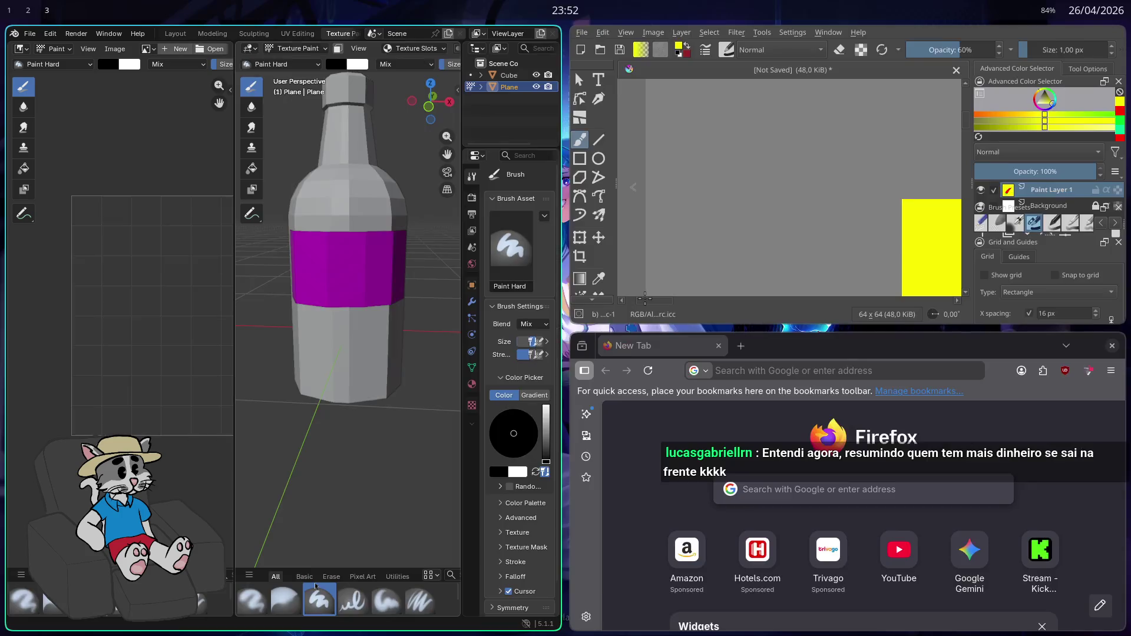
{"action": "key", "text": "ctrl+w"}
{"action": "left_click", "coordinate": [865, 169]}
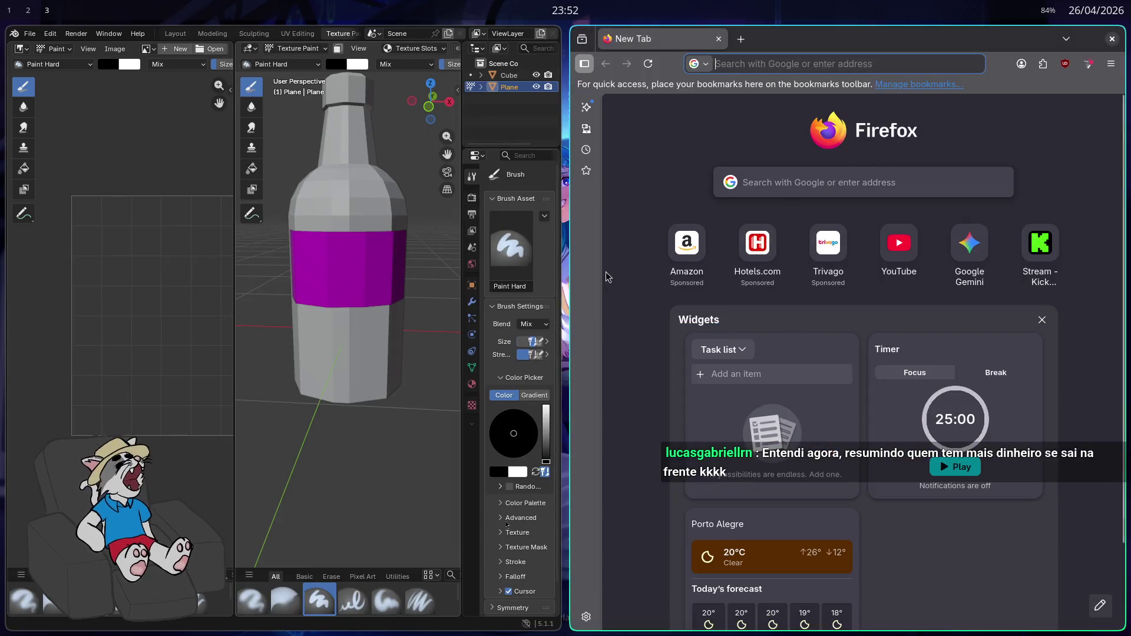
- Create a new blank 1024 px image in the Image Editor and test a stroke
{"action": "left_click", "coordinate": [217, 24]}
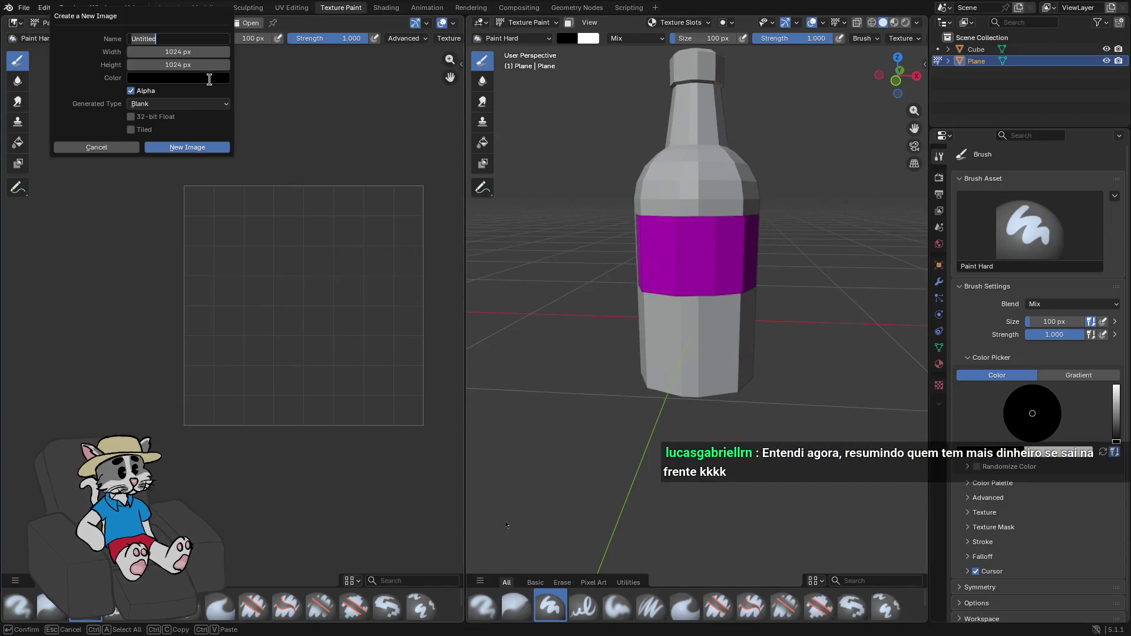
{"action": "key", "text": "Tab"}
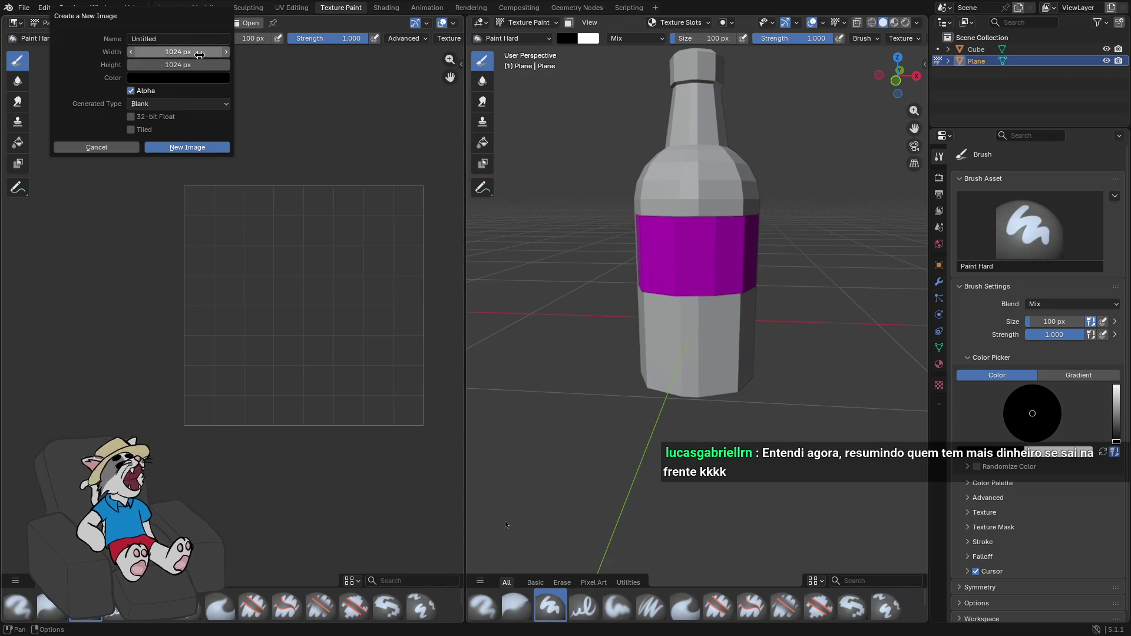
{"action": "left_click", "coordinate": [196, 147]}
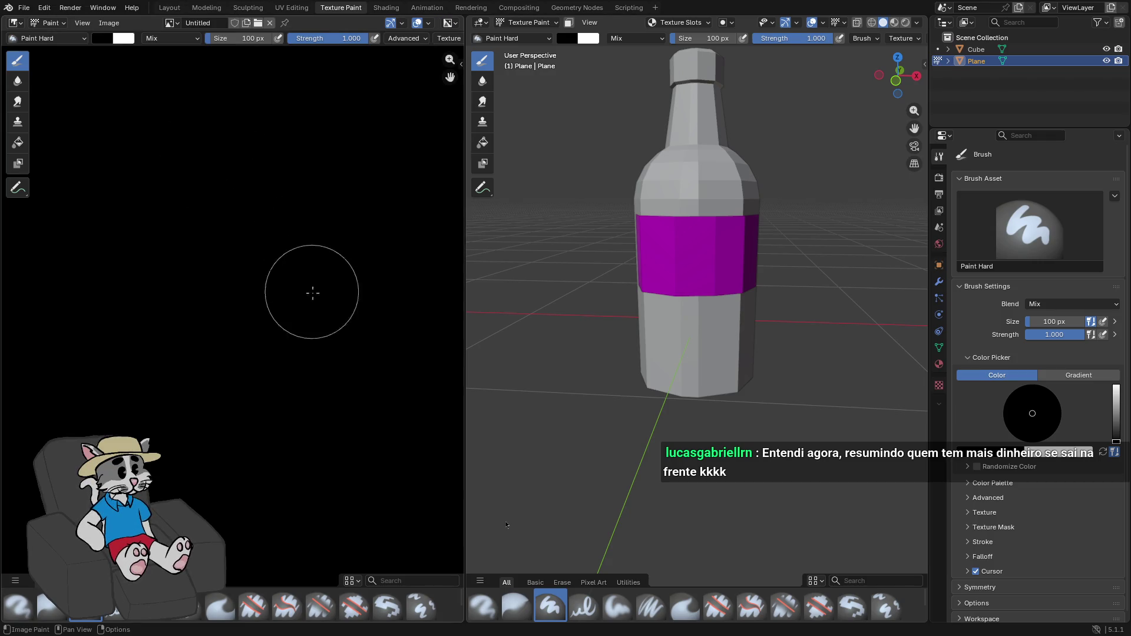
{"action": "scroll", "coordinate": [310, 289], "scroll_direction": "down", "scroll_amount": 4}
{"action": "left_click_drag", "start_coordinate": [255, 310], "coordinate": [255, 310]}
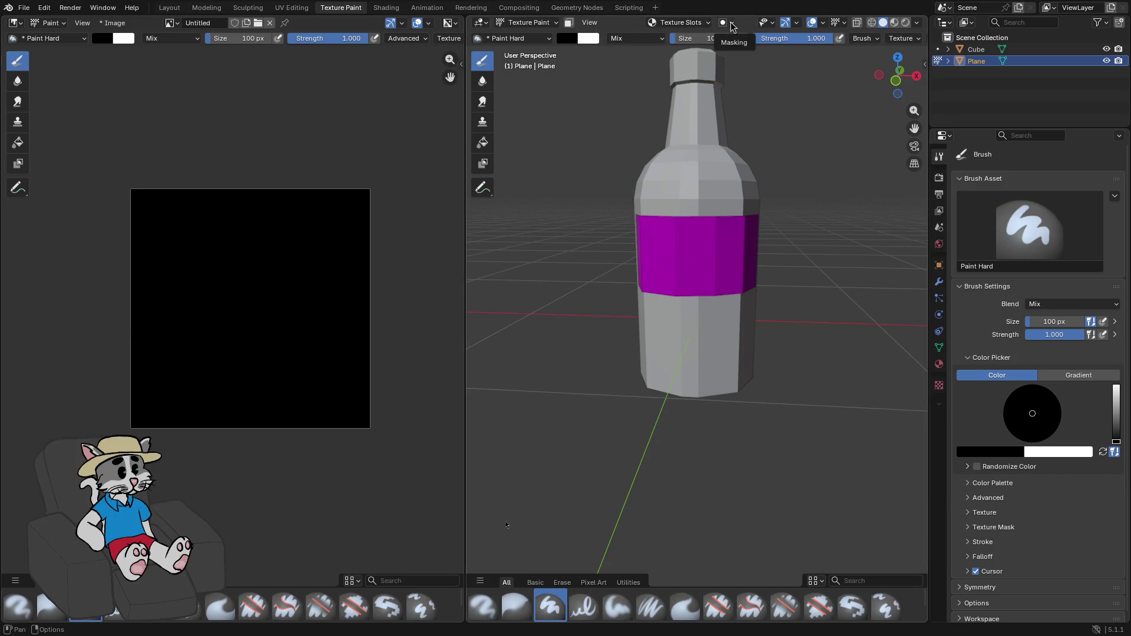
- Add a Base Color texture slot, creating Plane Base Color, and test a dab on the label
{"action": "left_click", "coordinate": [550, 23]}
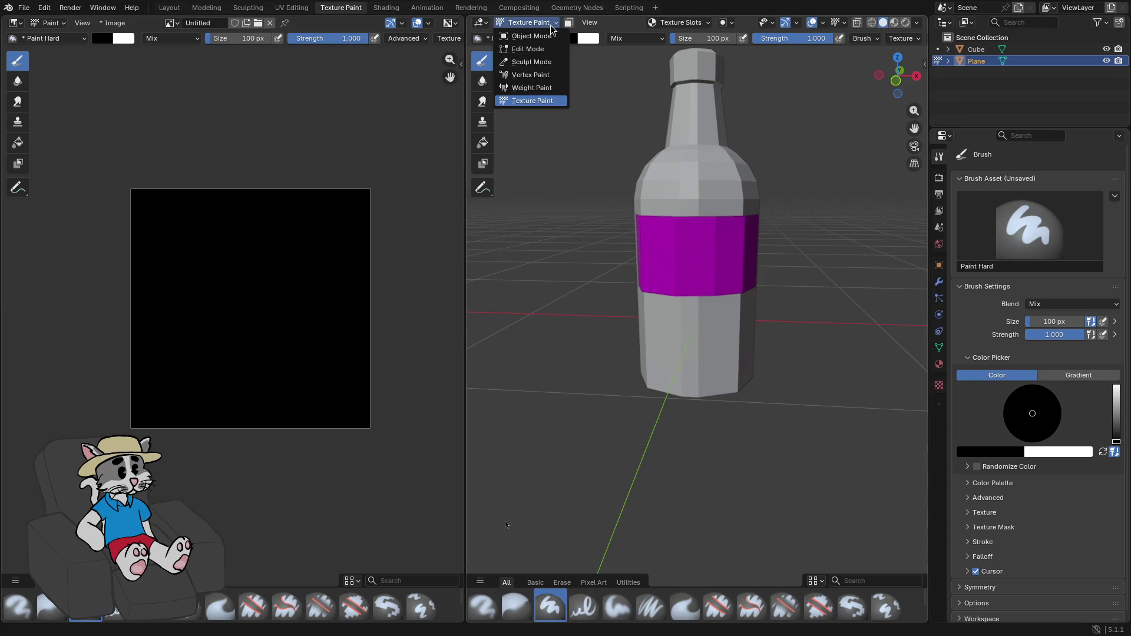
{"action": "left_click", "coordinate": [680, 22]}
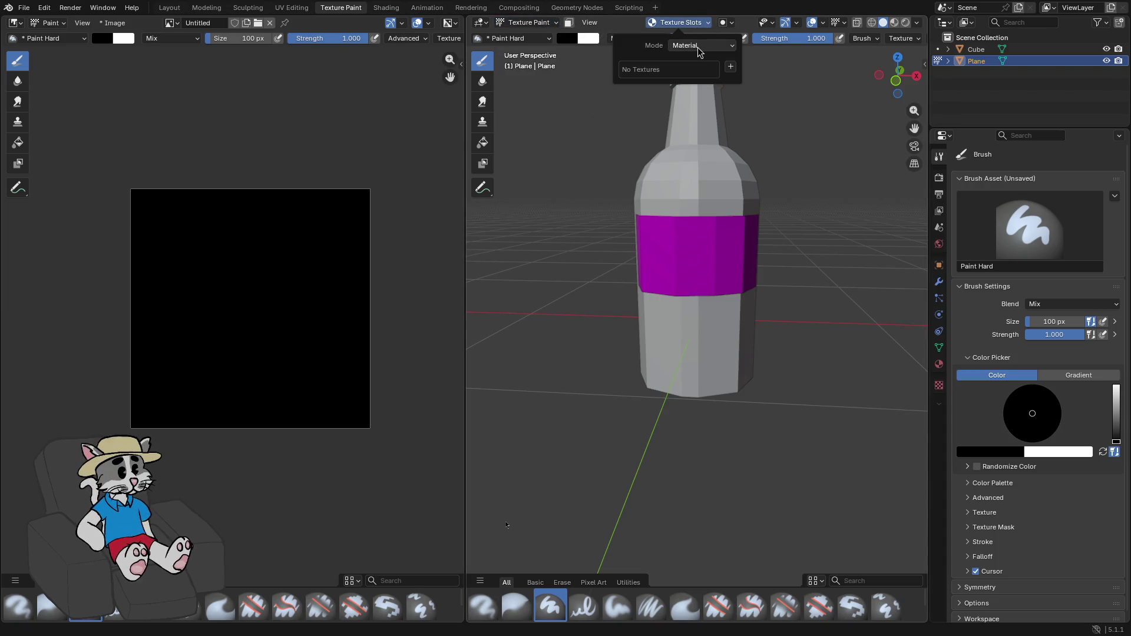
{"action": "left_click", "coordinate": [731, 68]}
{"action": "left_click", "coordinate": [748, 80]}
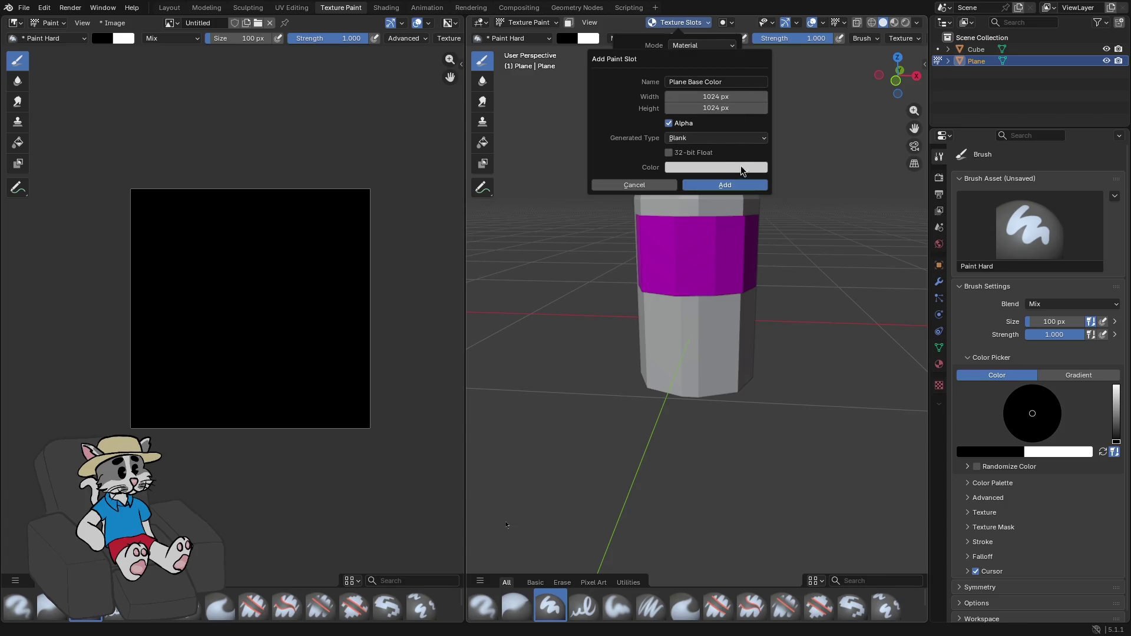
{"action": "left_click", "coordinate": [730, 189]}
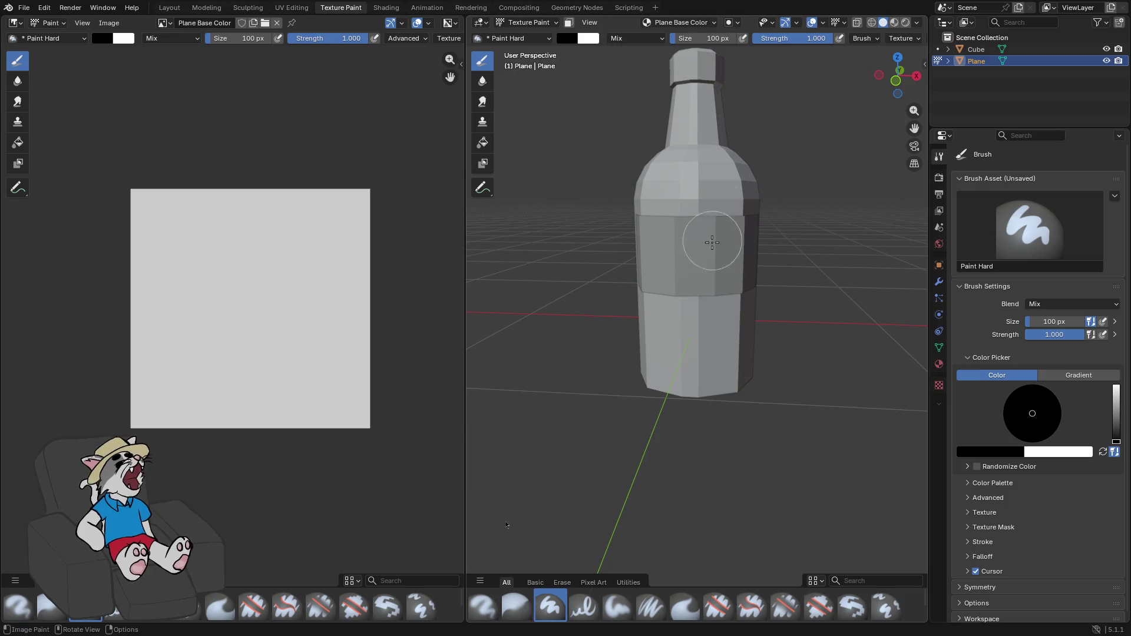
{"action": "scroll", "coordinate": [701, 236], "scroll_direction": "up", "scroll_amount": 2}
{"action": "left_click", "coordinate": [692, 236]}
- Undo the test dab and open Cloudflare Registrar in a fullscreen private Firefox window
{"action": "key", "text": "ctrl+z"}
{"action": "key", "text": "super+b"}
{"action": "key", "text": "ctrl+shift+p"}
{"action": "type", "text": "cloudf"}
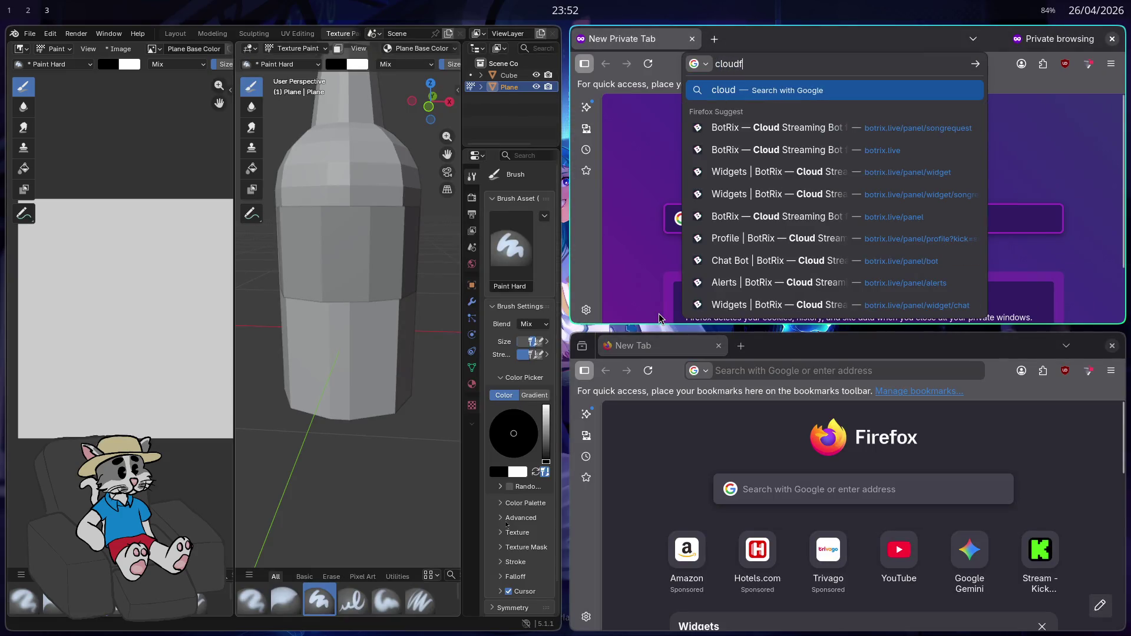
{"action": "type", "text": "lare dominios"}
{"action": "key", "text": "Down"}
{"action": "key", "text": "Up"}
{"action": "key", "text": "Down"}
{"action": "key", "text": "Return"}
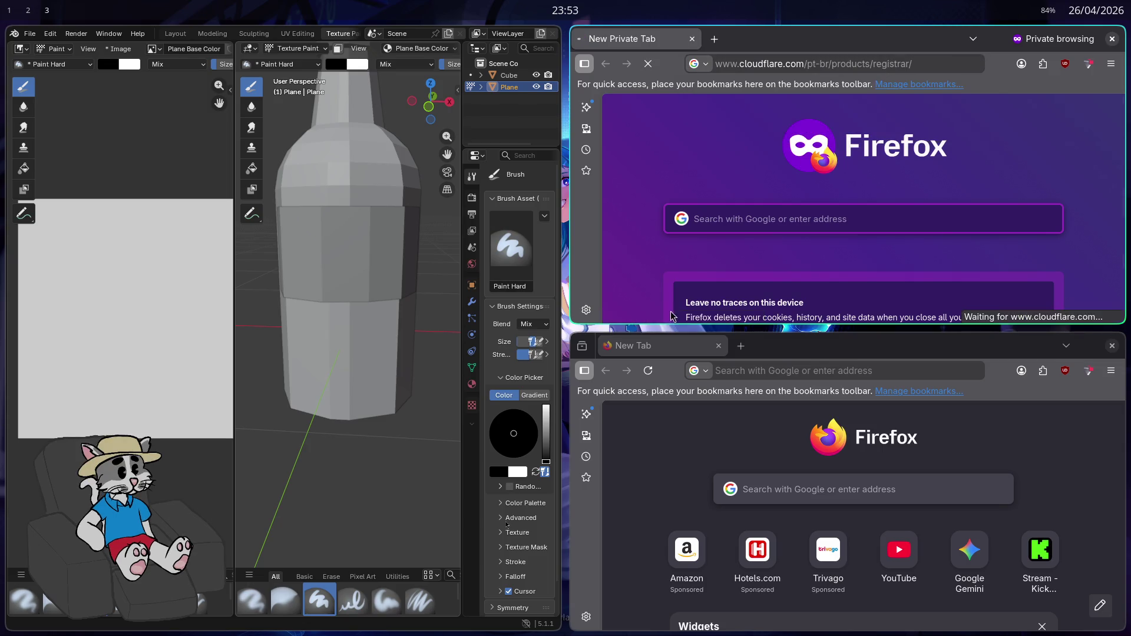
{"action": "key", "text": "F11"}
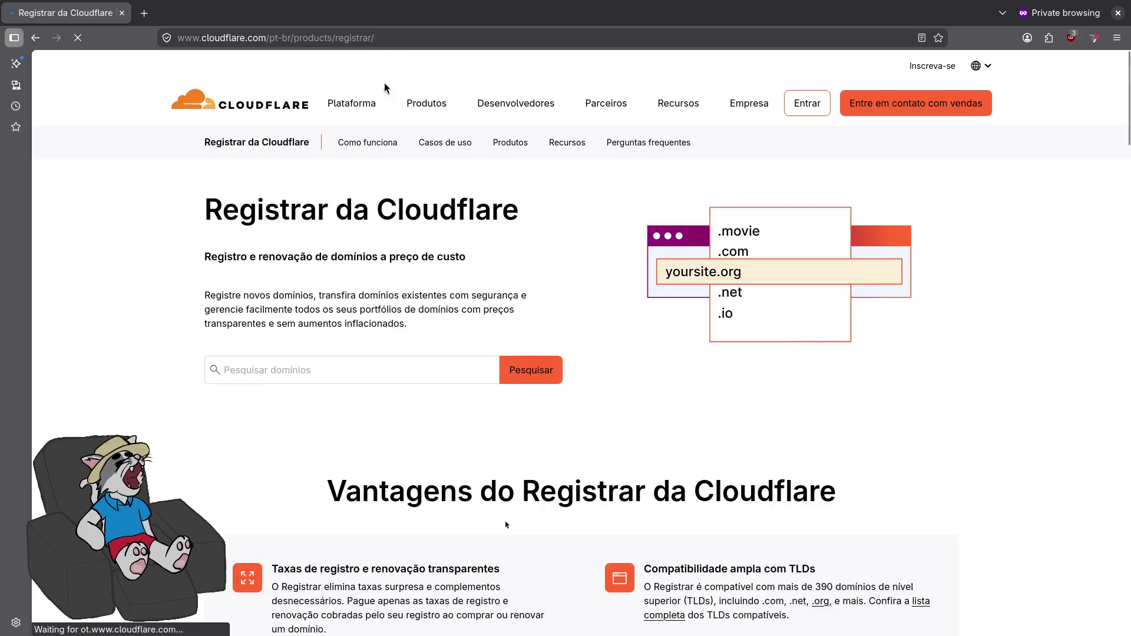
- Search the wanted name as a .com domain and find it already registered
{"action": "left_click", "coordinate": [377, 314]}
{"action": "type", "text": "gabriel"}
{"action": "key", "text": "ctrl+a"}
{"action": "type", "text": "lucasgabrie"}
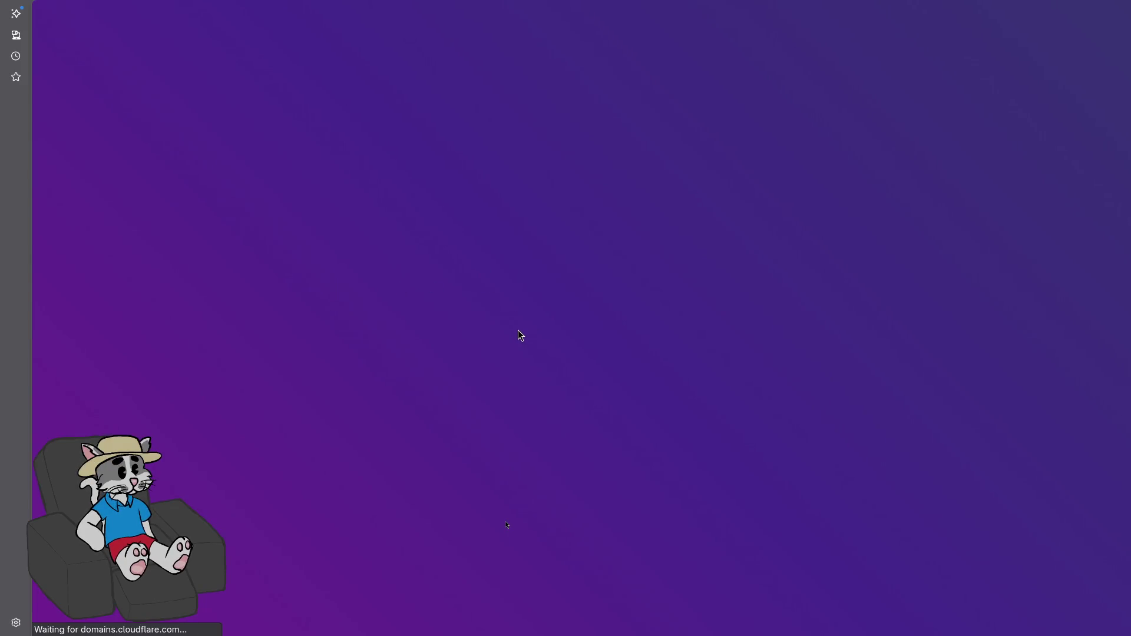
{"action": "mouse_move", "coordinate": [437, 5]}
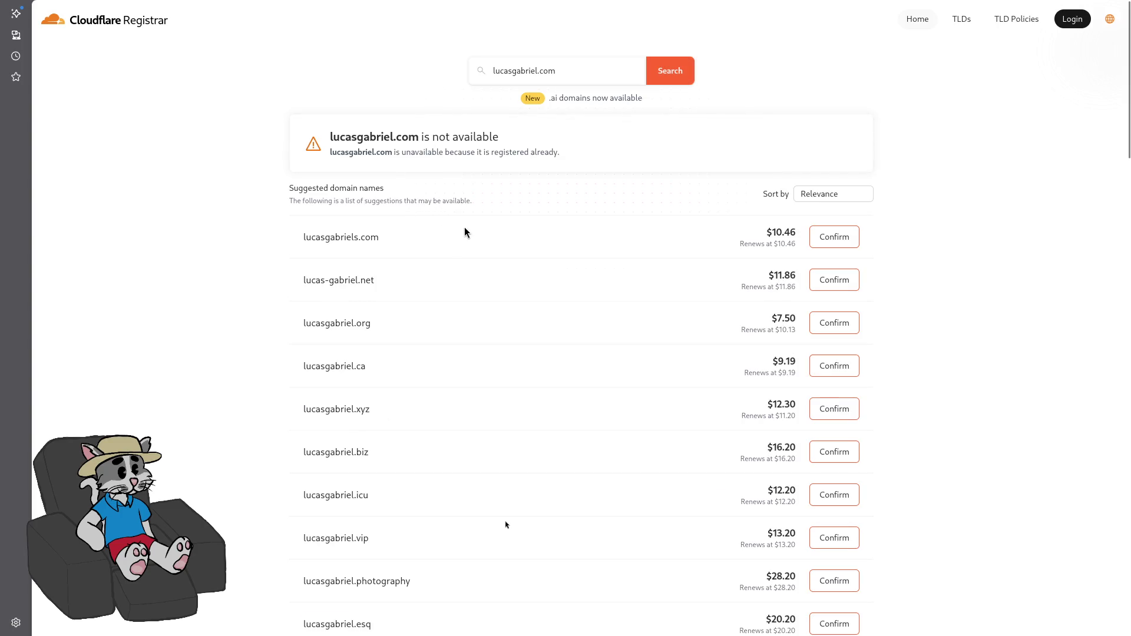
{"action": "scroll", "coordinate": [465, 233], "scroll_direction": "down", "scroll_amount": 2}
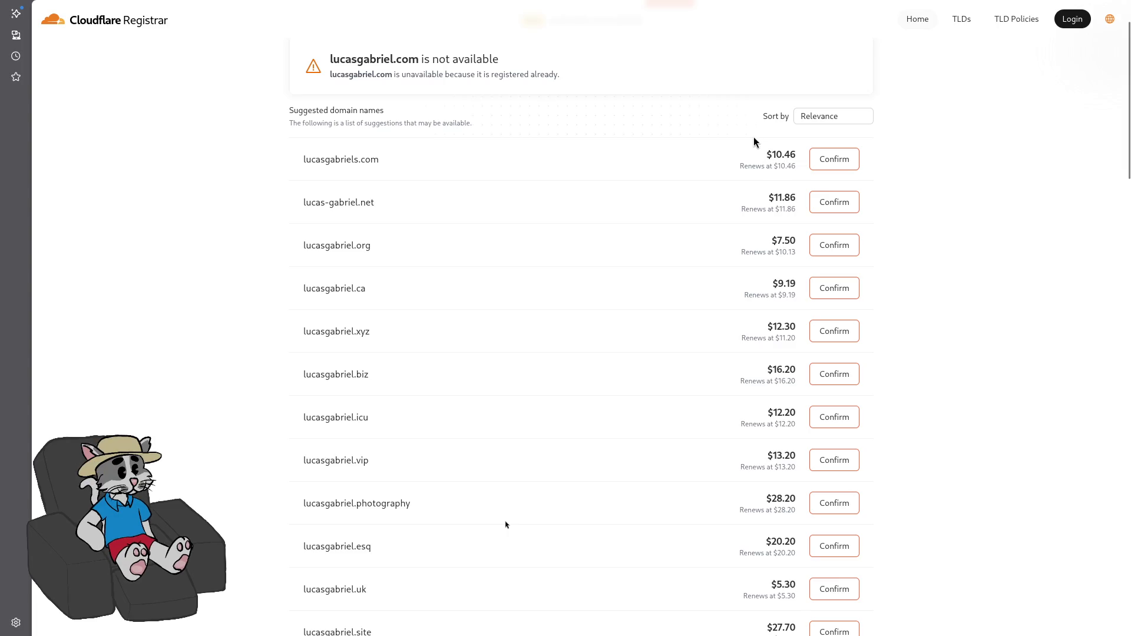
{"action": "left_click", "coordinate": [844, 162]}
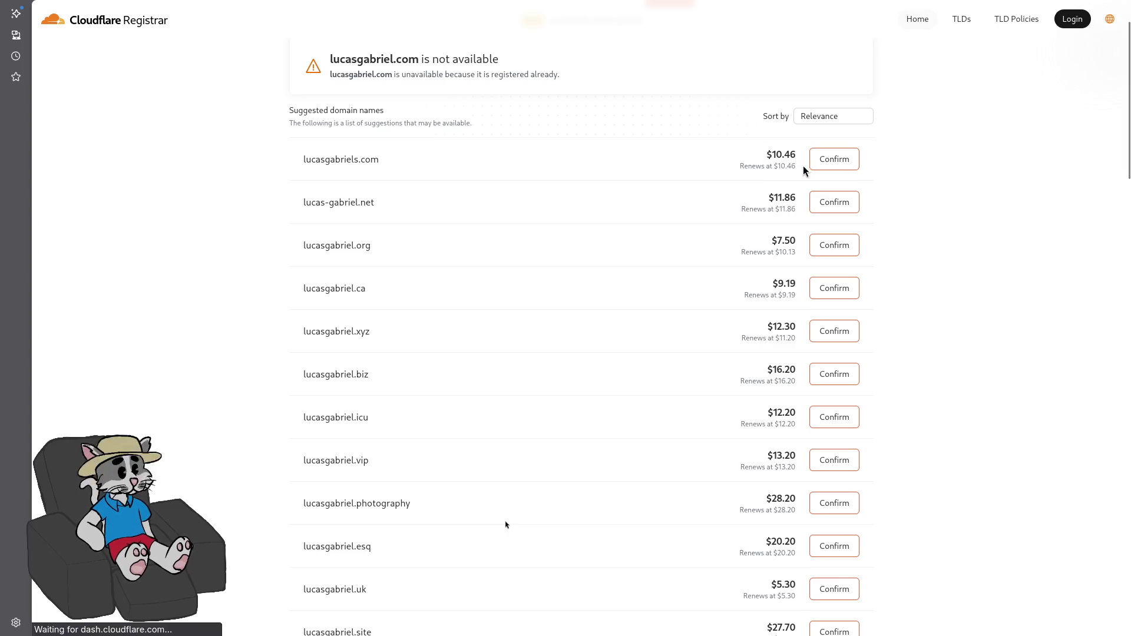
{"action": "mouse_move", "coordinate": [530, 8]}
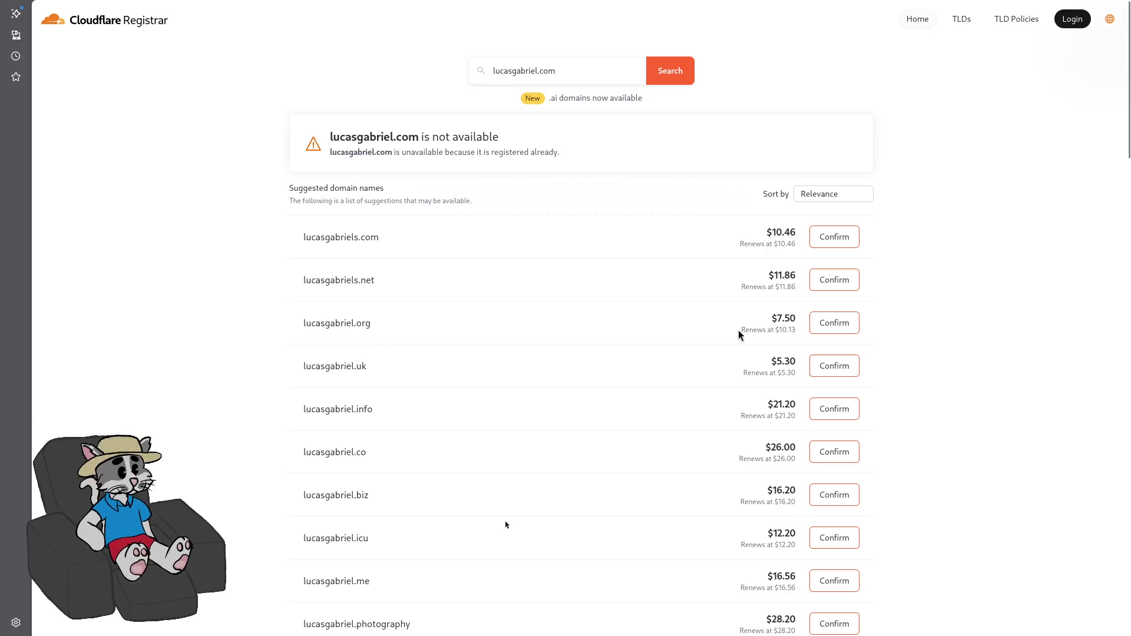
- Note the $7.50 .org price and sort suggested domains by Price (low to high)
{"action": "left_click_drag", "start_coordinate": [771, 318], "coordinate": [798, 324]}
{"action": "scroll", "coordinate": [740, 336], "scroll_direction": "down", "scroll_amount": 3}
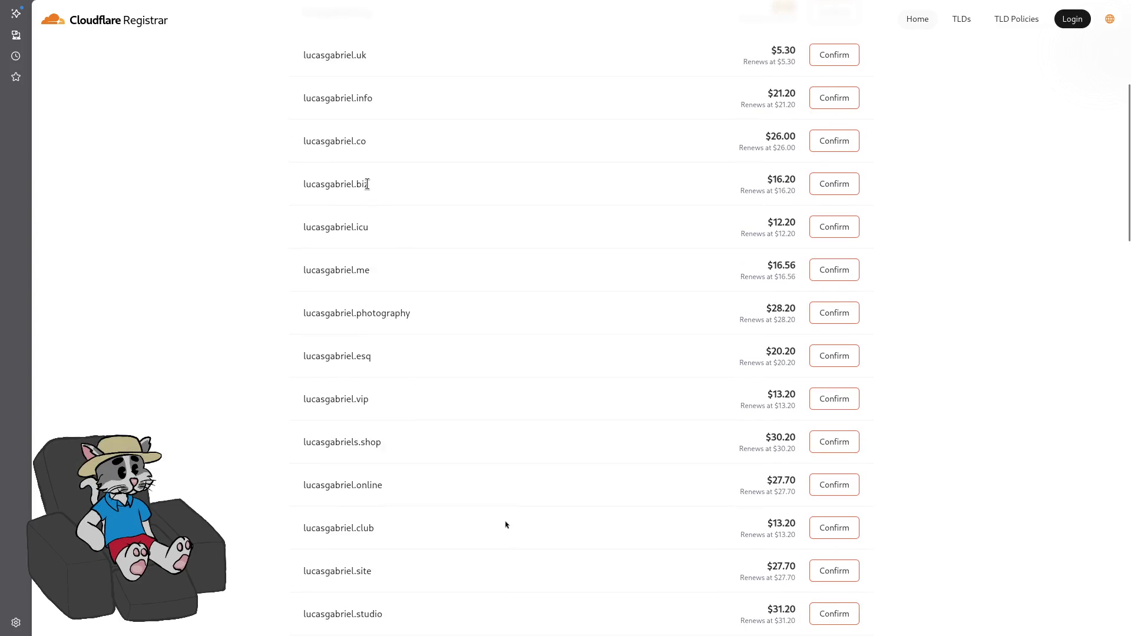
{"action": "scroll", "coordinate": [407, 254], "scroll_direction": "down", "scroll_amount": 10}
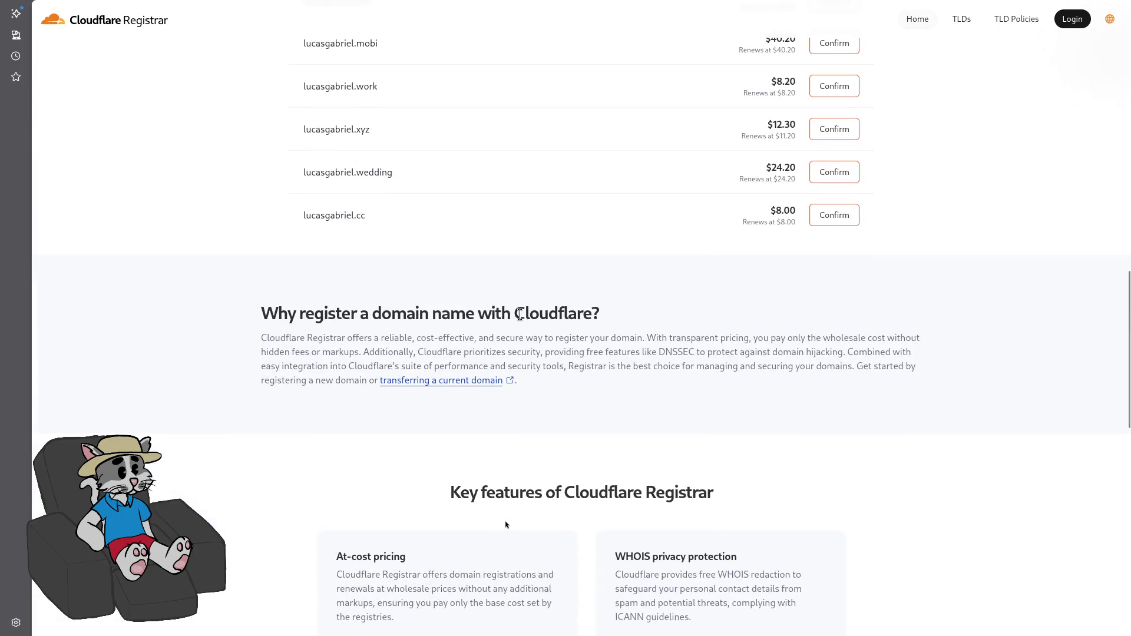
{"action": "scroll", "coordinate": [521, 318], "scroll_direction": "up", "scroll_amount": 5}
{"action": "scroll", "coordinate": [520, 371], "scroll_direction": "up", "scroll_amount": 2}
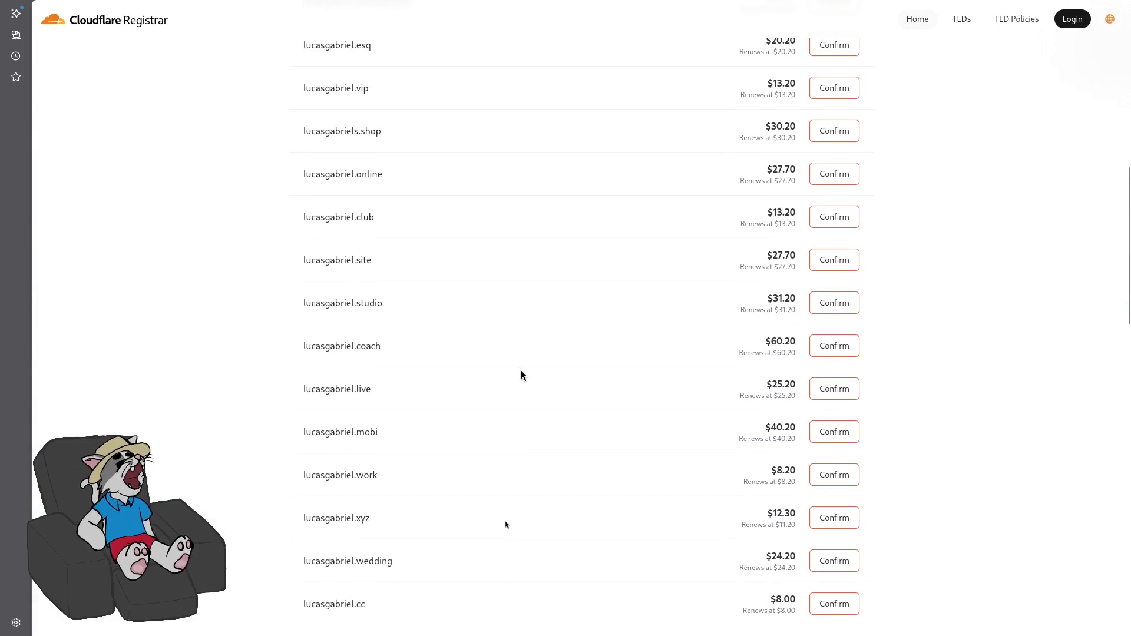
{"action": "scroll", "coordinate": [521, 369], "scroll_direction": "up", "scroll_amount": 10}
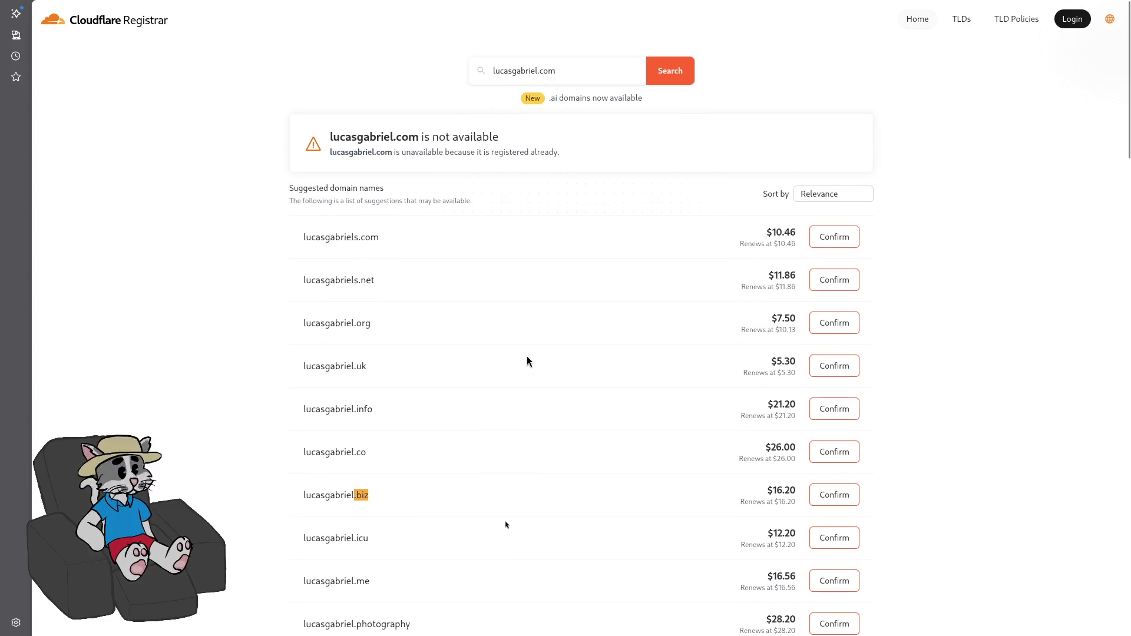
{"action": "left_click", "coordinate": [832, 193]}
{"action": "left_click", "coordinate": [820, 223]}
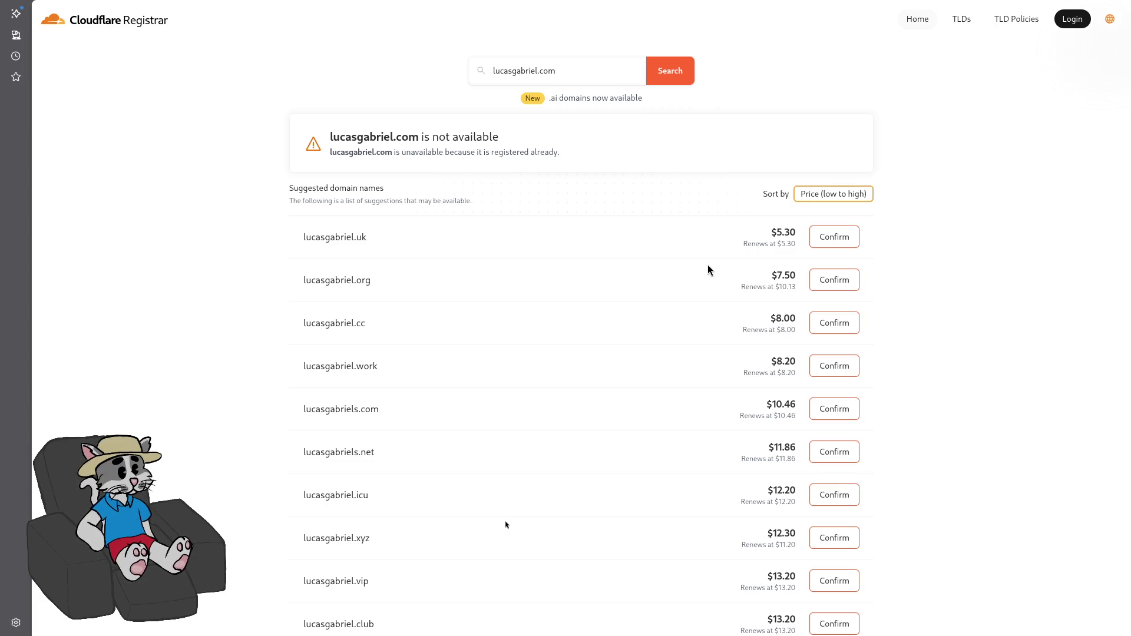
{"action": "left_click", "coordinate": [279, 15]}
{"action": "type", "text": "hos"}
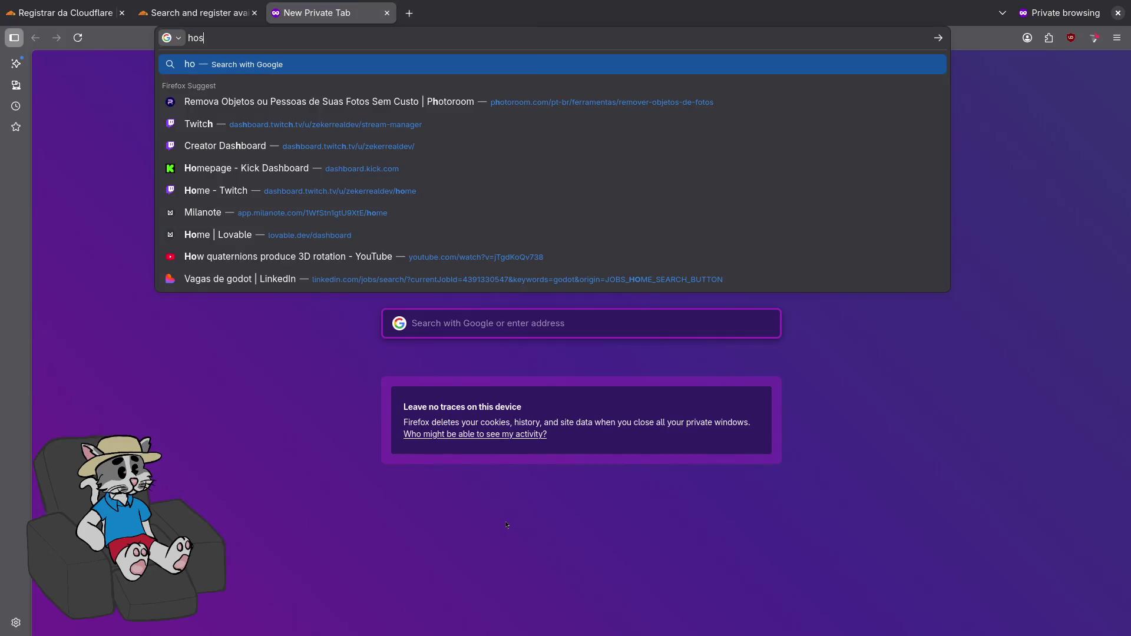
{"action": "type", "text": "tinger dominio"}
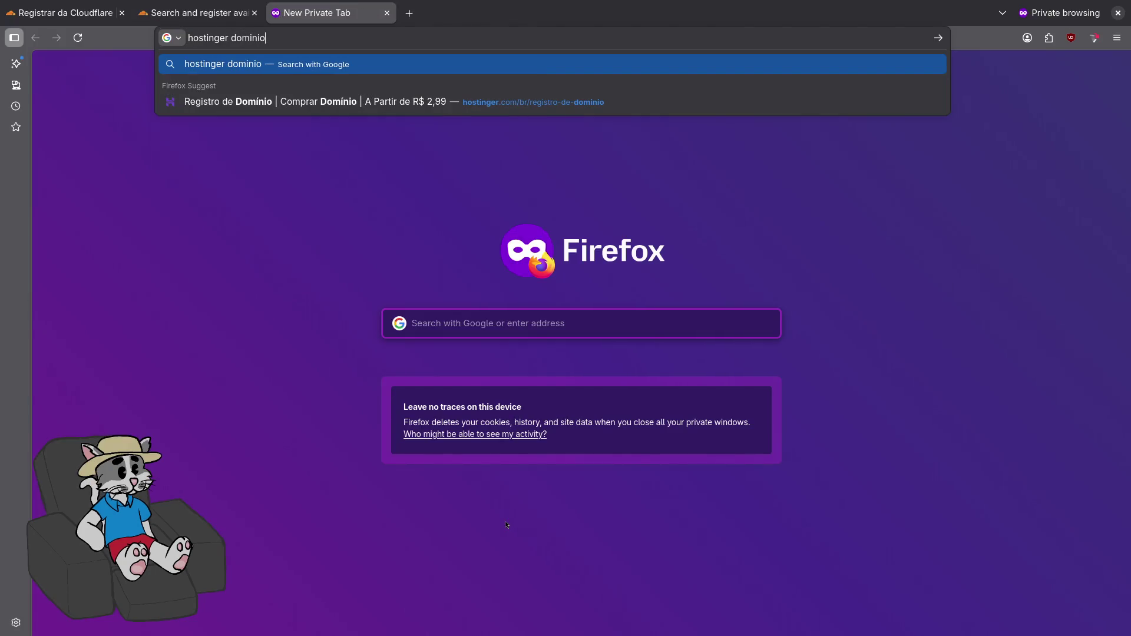
- Search the same name on Hostinger's domain page and note the original R$ 197,99 price
{"action": "key", "text": "Down"}
{"action": "key", "text": "Return"}
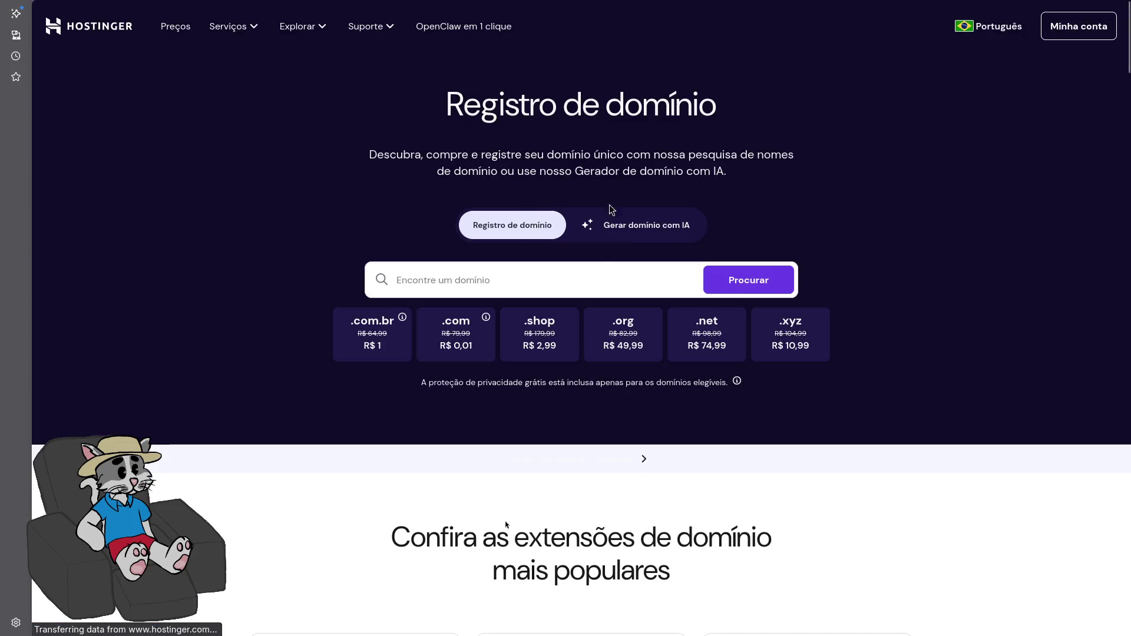
{"action": "left_click", "coordinate": [586, 279]}
{"action": "type", "text": "lucasb"}
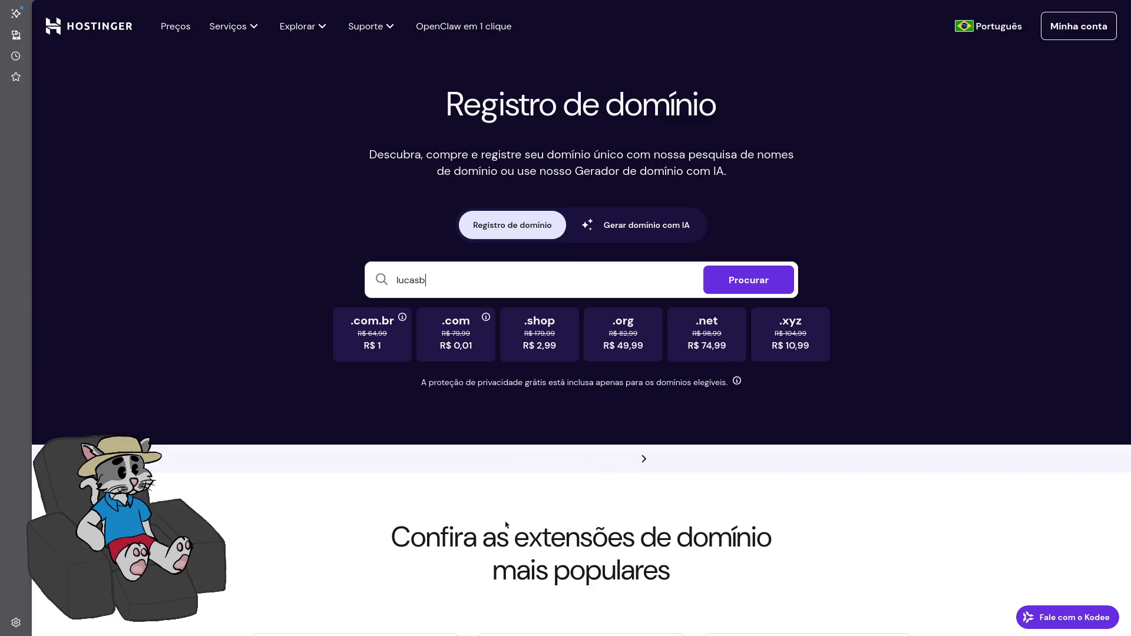
{"action": "type", "text": "gabriel"}
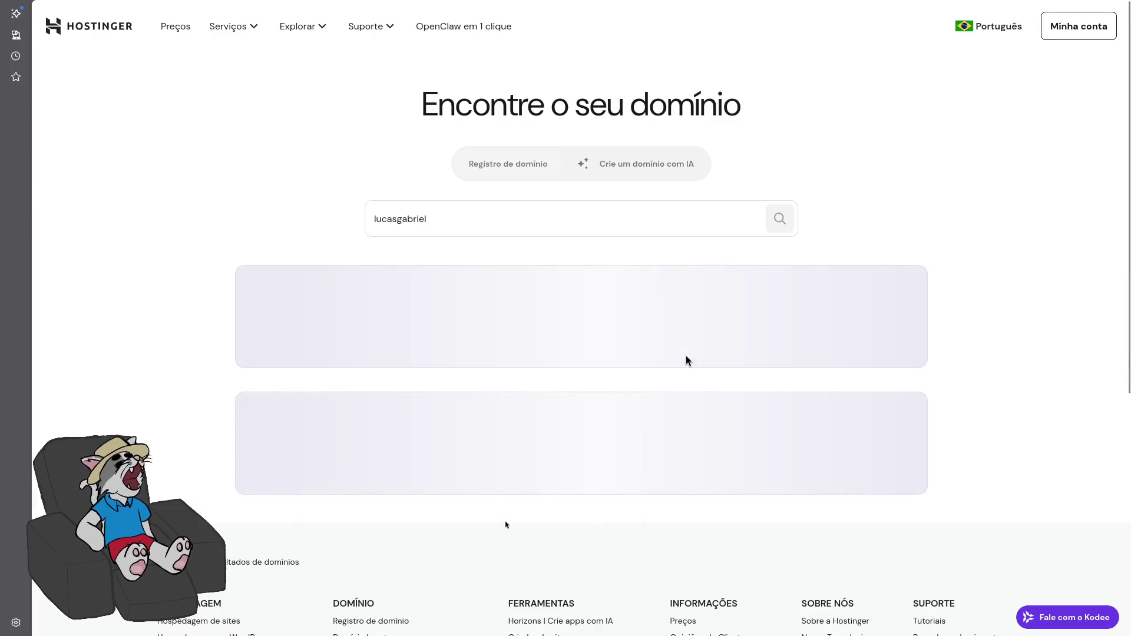
{"action": "scroll", "coordinate": [636, 312], "scroll_direction": "down", "scroll_amount": 2}
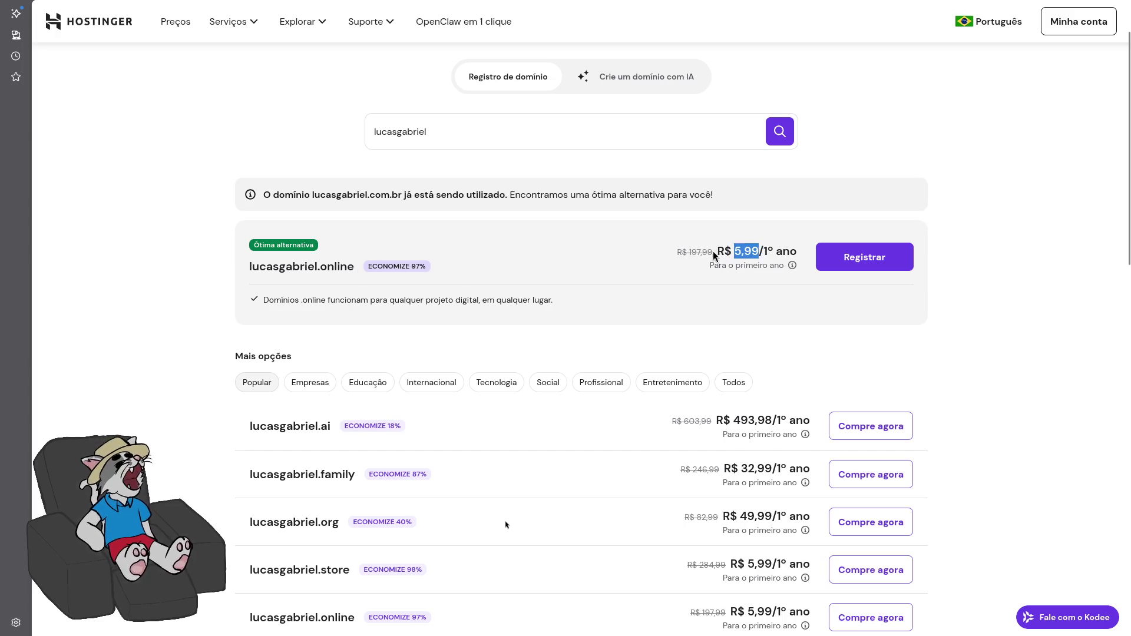
{"action": "left_click_drag", "start_coordinate": [713, 251], "coordinate": [690, 249]}
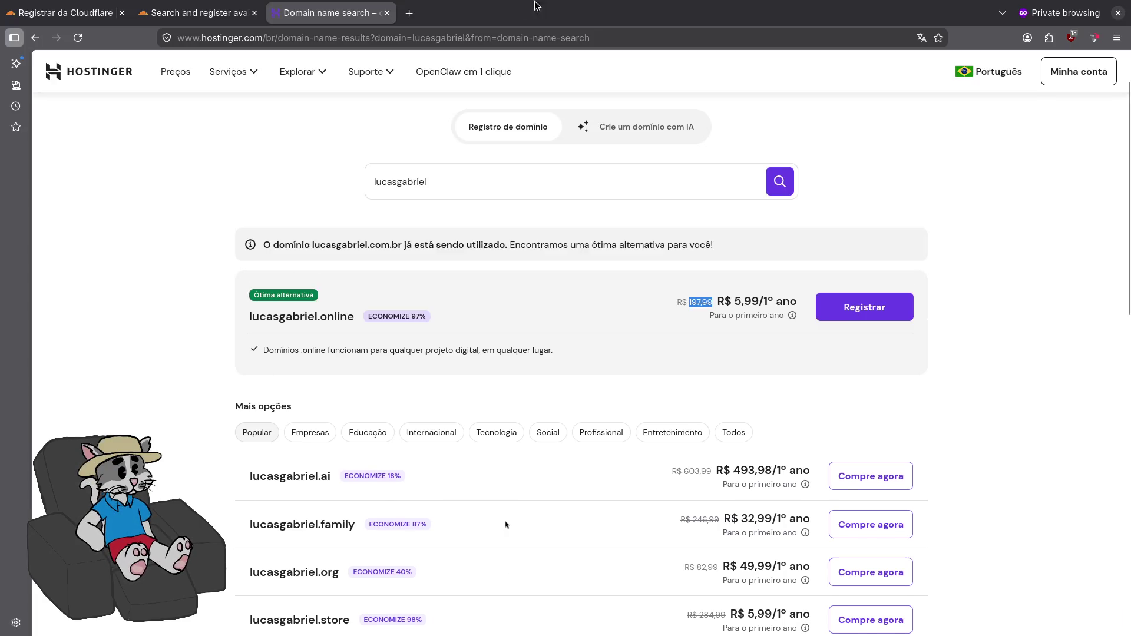
- Search Google for 'dolar real' to get the dollar-to-real exchange rate
{"action": "left_click", "coordinate": [407, 8]}
{"action": "type", "text": "dola"}
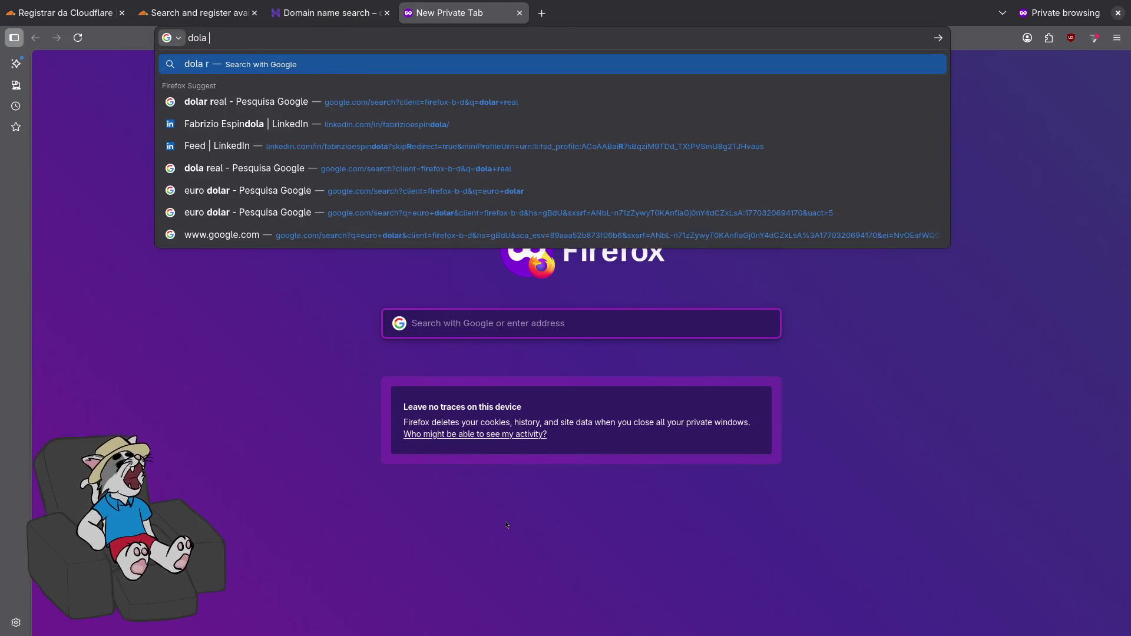
{"action": "type", "text": "r real"}
{"action": "key", "text": "Return"}
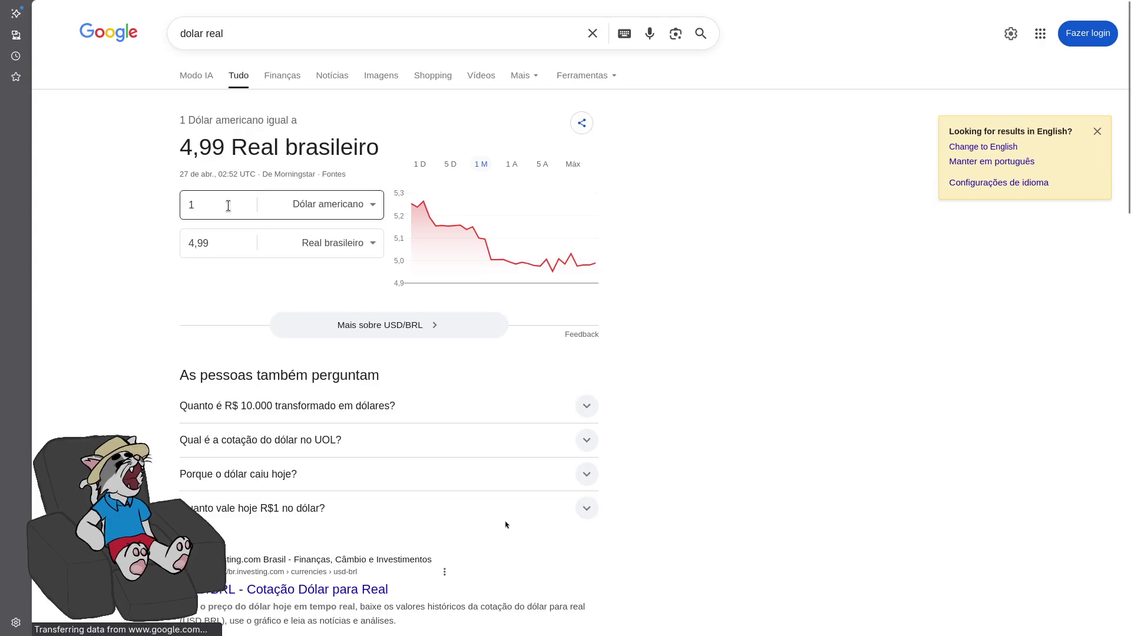
- Convert 197 reais to dollars in Google's converter, giving 39,49 dollars
{"action": "left_click", "coordinate": [194, 239]}
{"action": "key", "text": "ctrl+a"}
{"action": "type", "text": "197"}
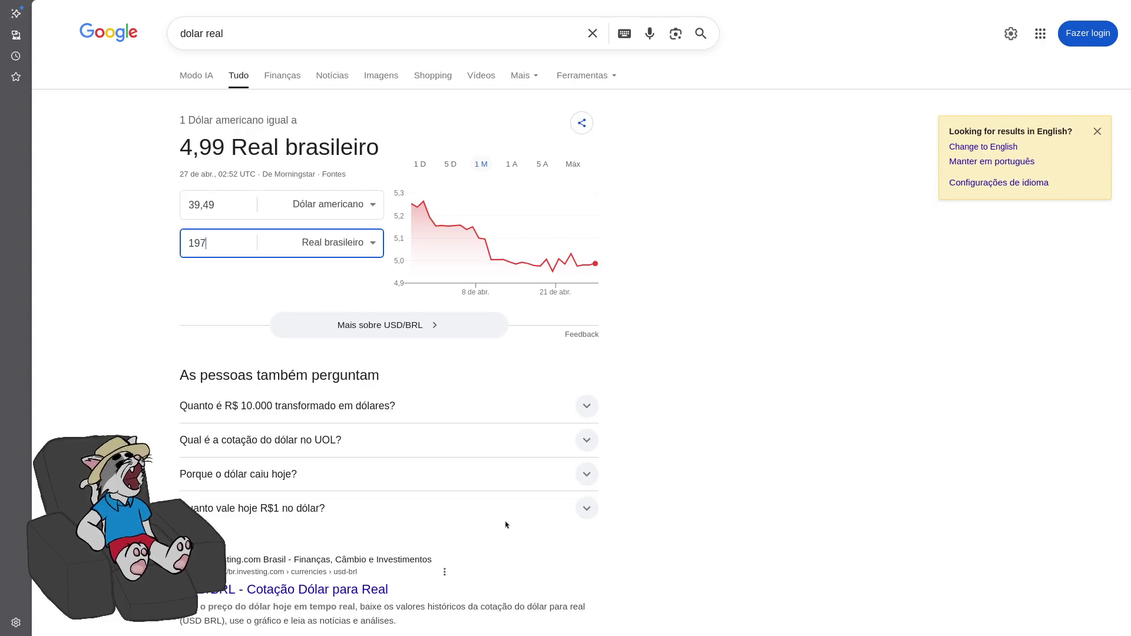
{"action": "left_click", "coordinate": [219, 215]}
- Scroll Cloudflare's suggested domains down to the .online option priced at $27.70
{"action": "left_click", "coordinate": [65, 11]}
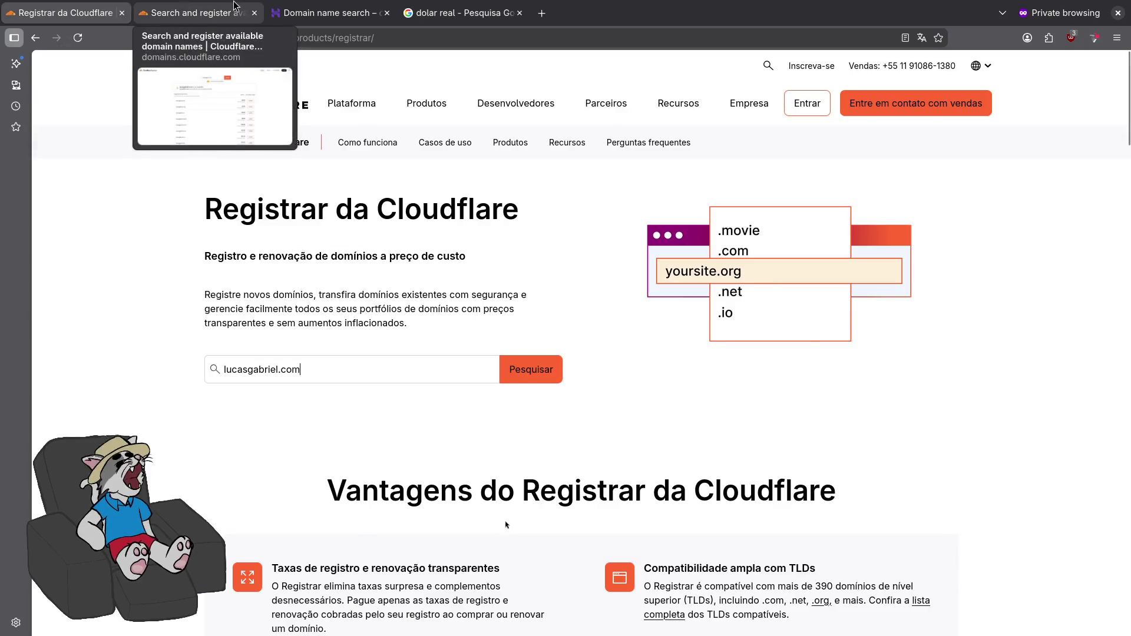
{"action": "left_click", "coordinate": [198, 11]}
{"action": "scroll", "coordinate": [425, 128], "scroll_direction": "down", "scroll_amount": 17}
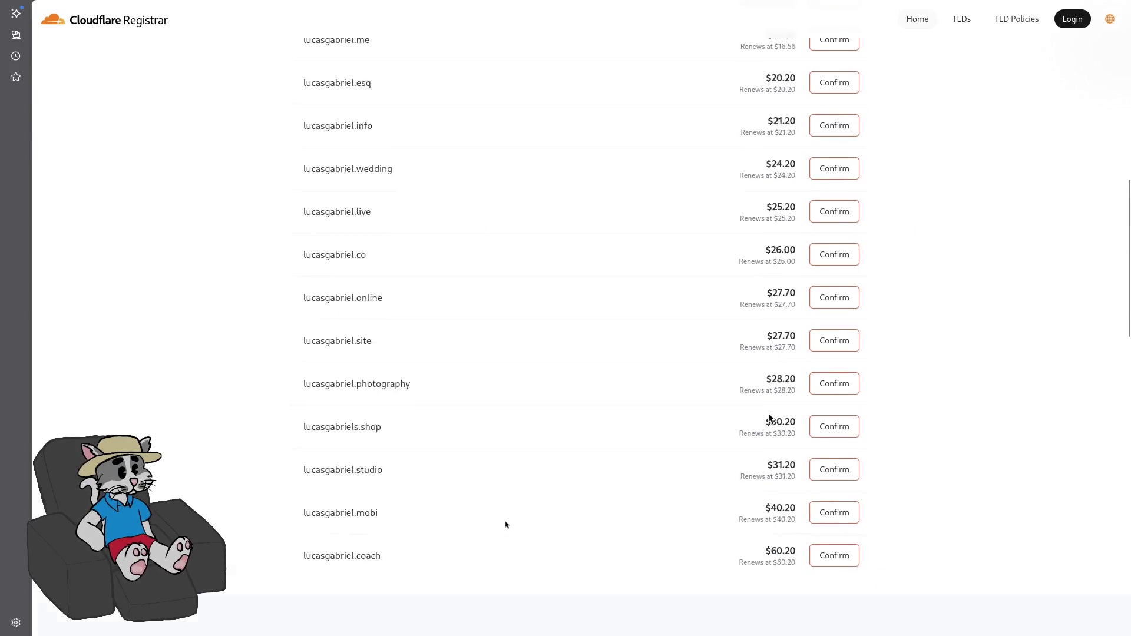
{"action": "scroll", "coordinate": [776, 235], "scroll_direction": "up", "scroll_amount": 15}
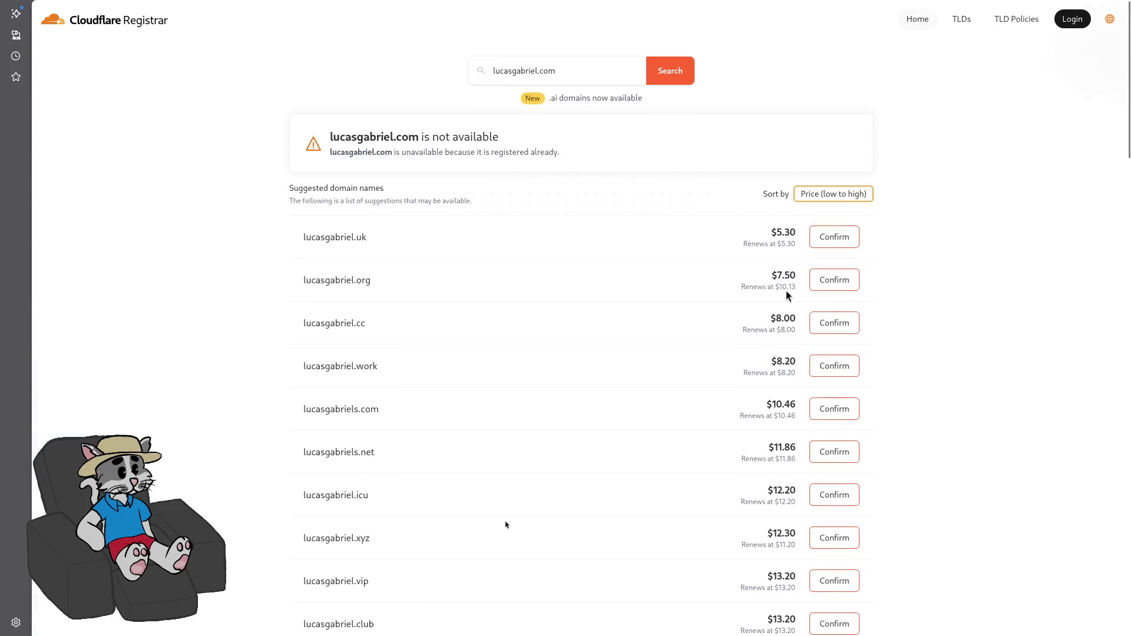
{"action": "scroll", "coordinate": [767, 327], "scroll_direction": "down", "scroll_amount": 4}
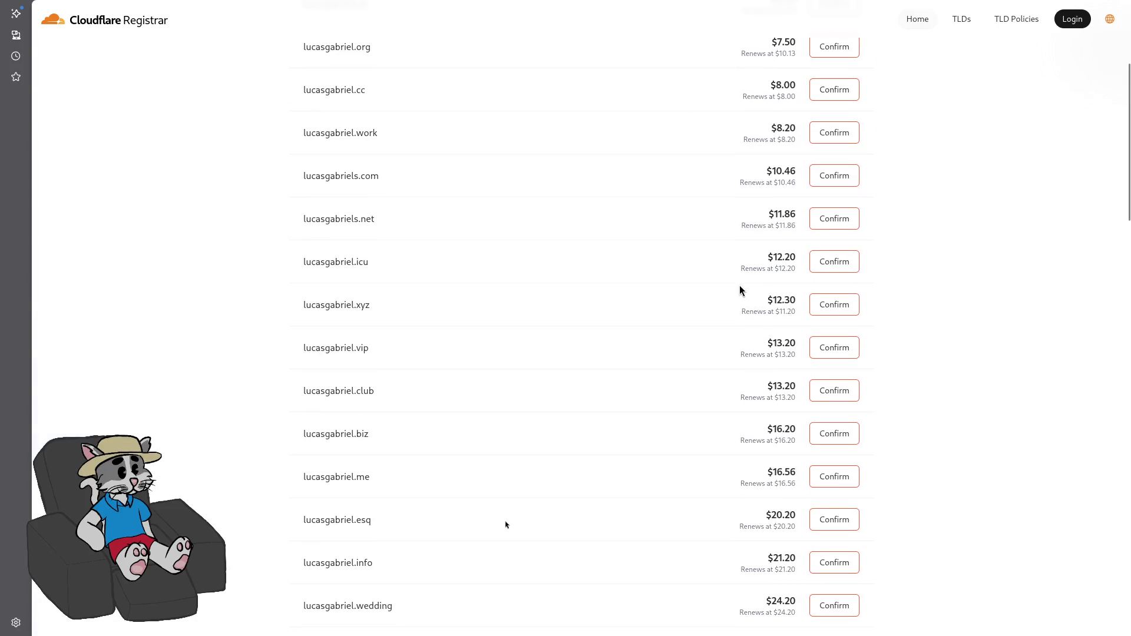
{"action": "scroll", "coordinate": [740, 285], "scroll_direction": "down", "scroll_amount": 4}
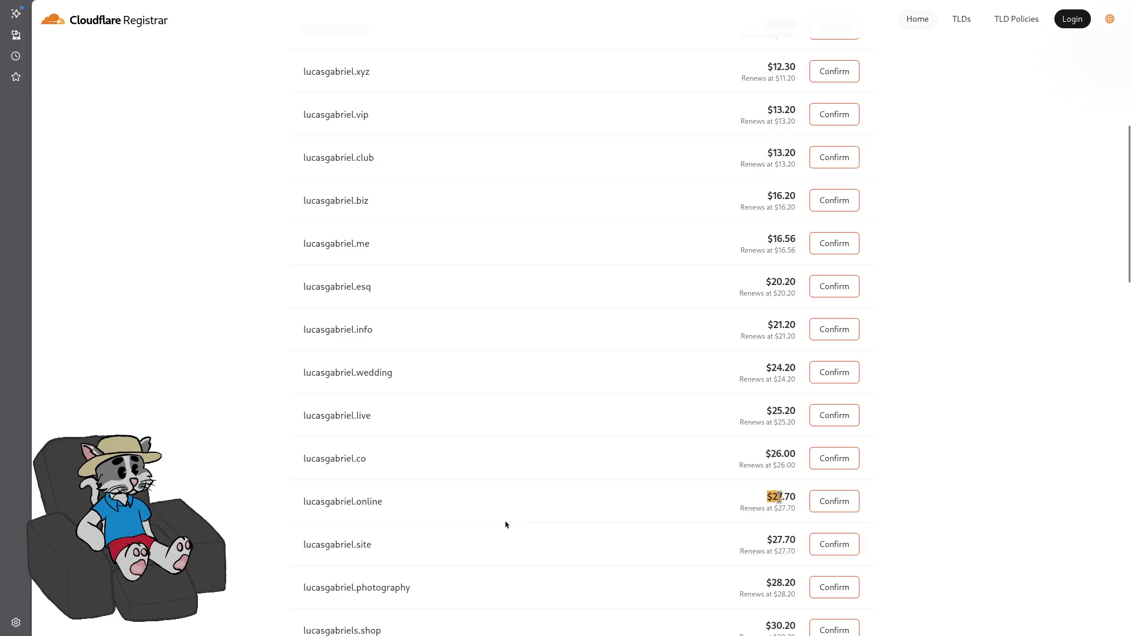
{"action": "left_click_drag", "start_coordinate": [767, 497], "coordinate": [796, 498]}
{"action": "left_click", "coordinate": [778, 492]}
- Collapse Hostinger's Kodee chat and check the .online domain's R$ 5,99 first-year price
{"action": "left_click", "coordinate": [330, 9]}
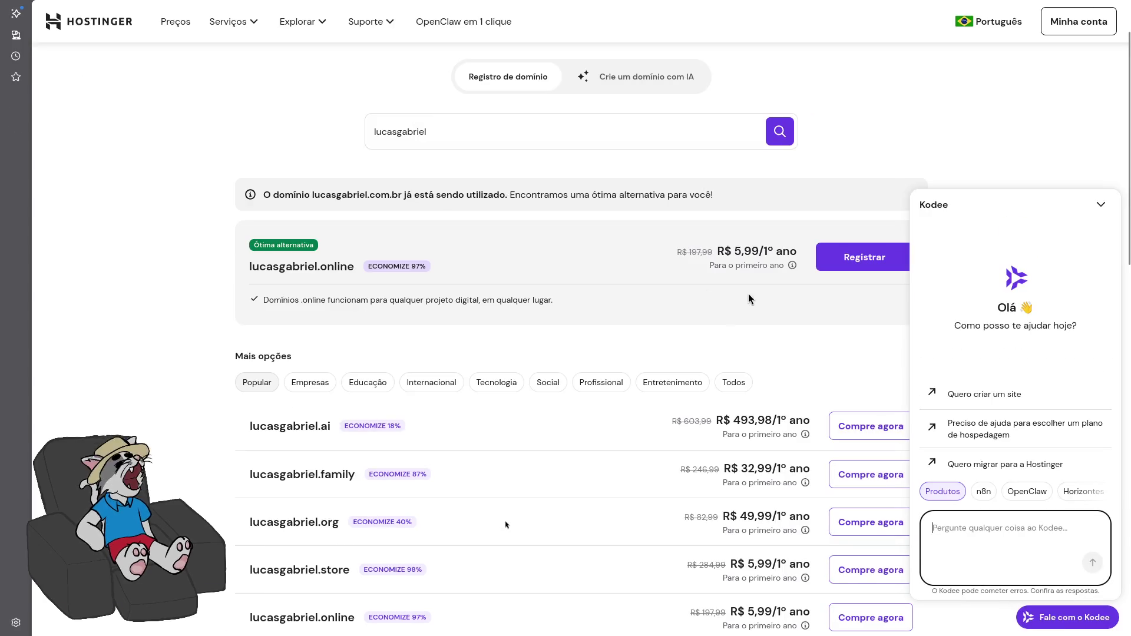
{"action": "left_click", "coordinate": [1101, 204]}
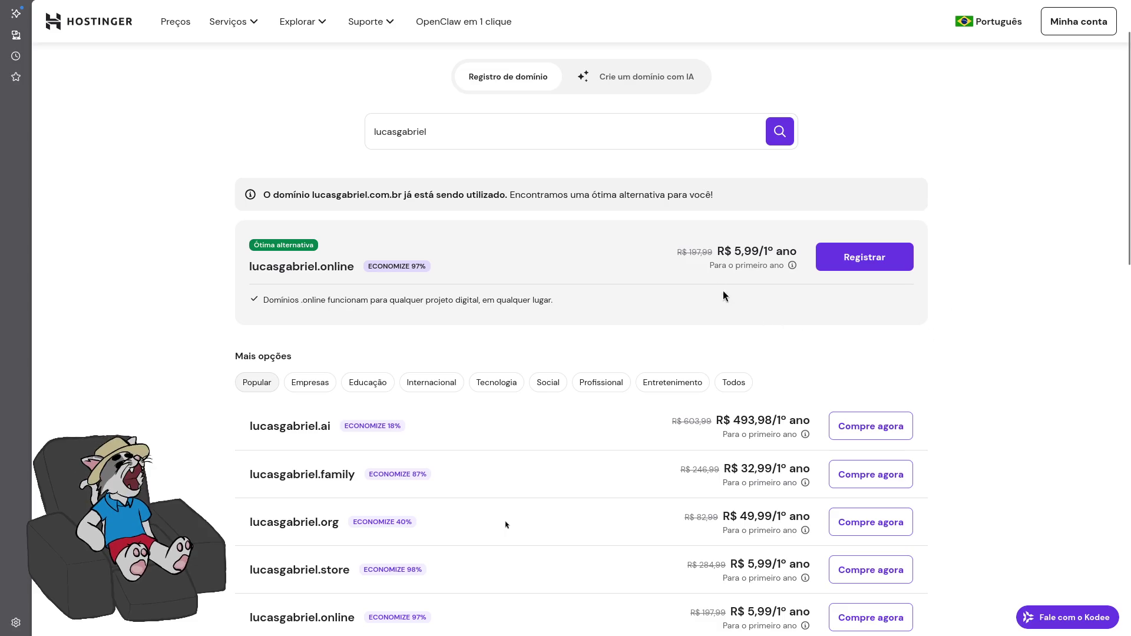
{"action": "left_click_drag", "start_coordinate": [722, 250], "coordinate": [749, 250]}
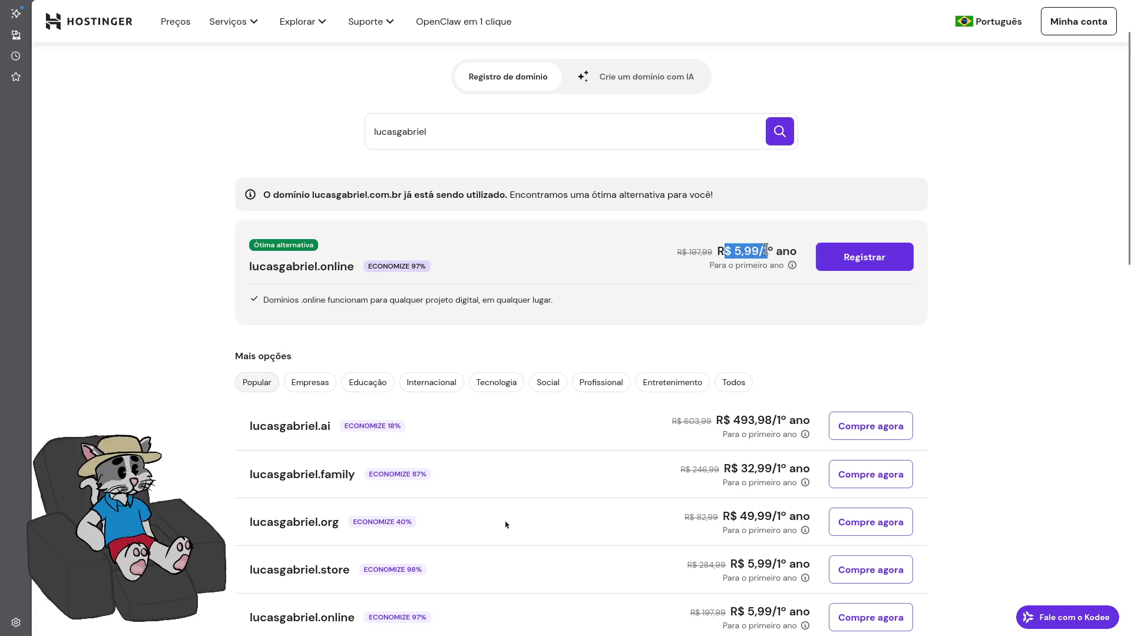
{"action": "left_click", "coordinate": [763, 249]}
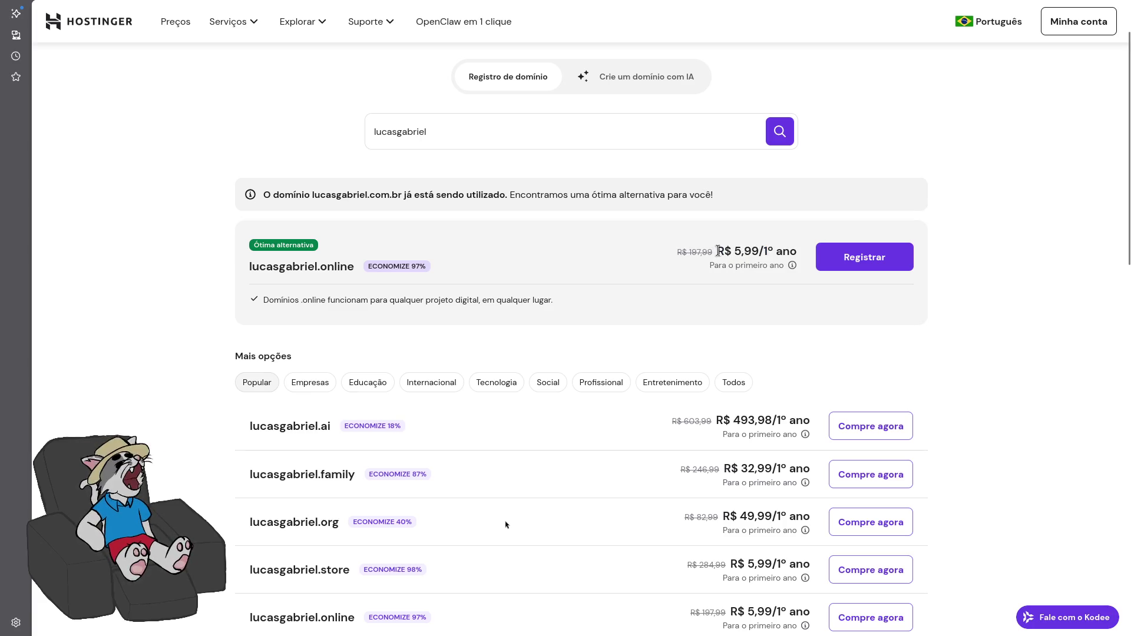
{"action": "left_click", "coordinate": [460, 13]}
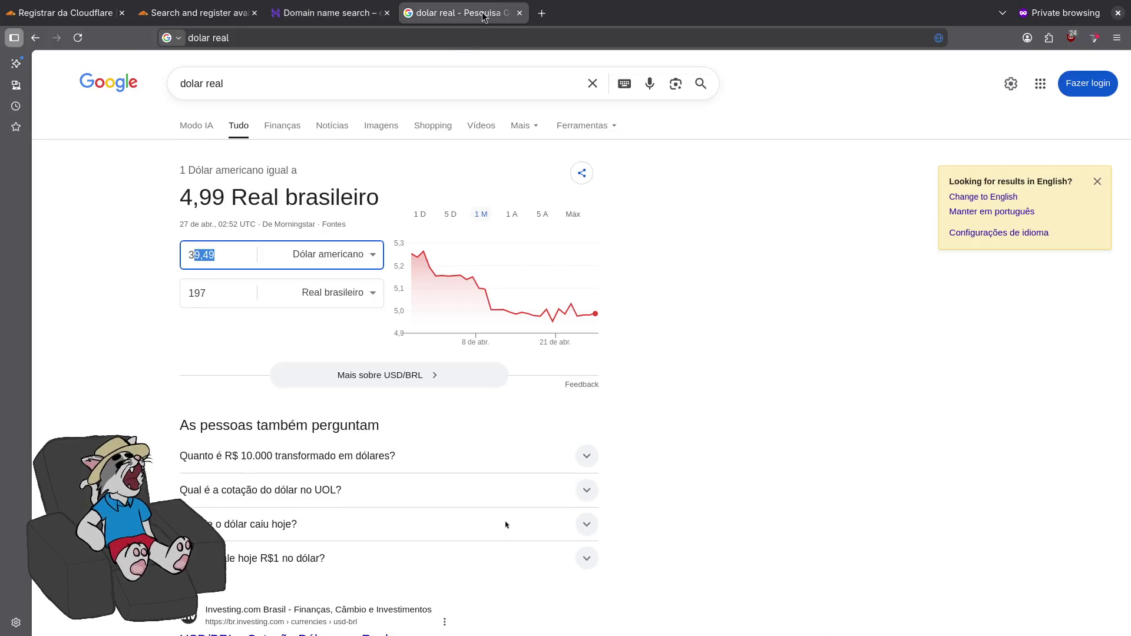
- Calculate 197,99 × 2 = 395.98 in the address bar, then clear the calculation
{"action": "key", "text": "ctrl+l"}
{"action": "type", "text": "197,99 * 2"}
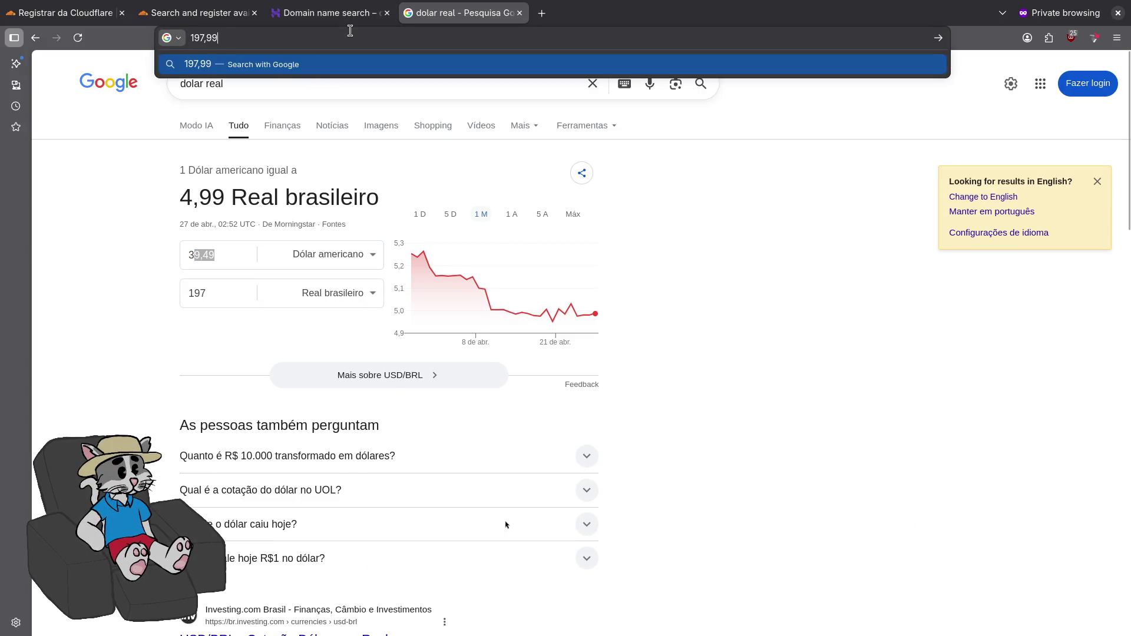
{"action": "key", "text": "Down"}
{"action": "key", "text": "Return"}
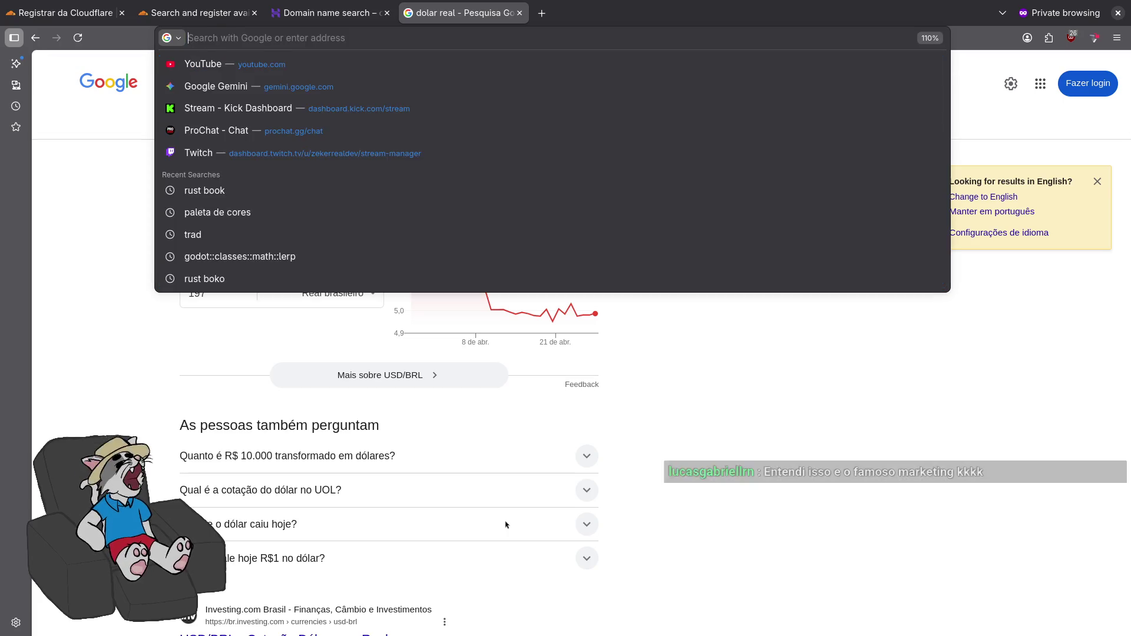
{"action": "key", "text": "ctrl+z"}
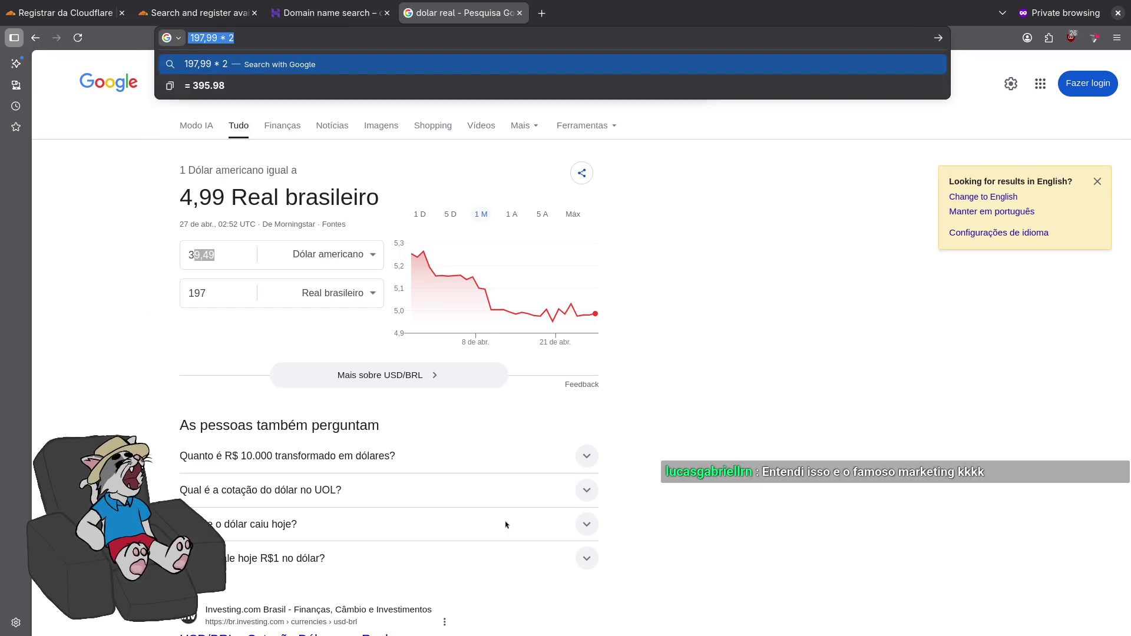
{"action": "key", "text": "Down"}
{"action": "key", "text": "Return"}
{"action": "left_click", "coordinate": [323, 37]}
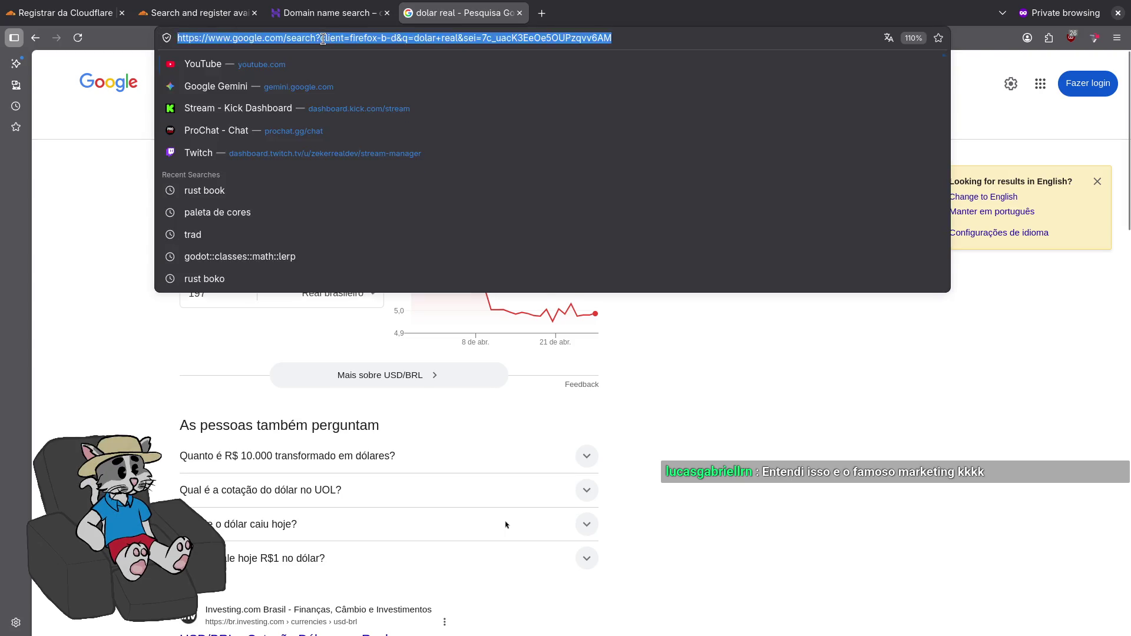
{"action": "type", "text": "395.98 + "}
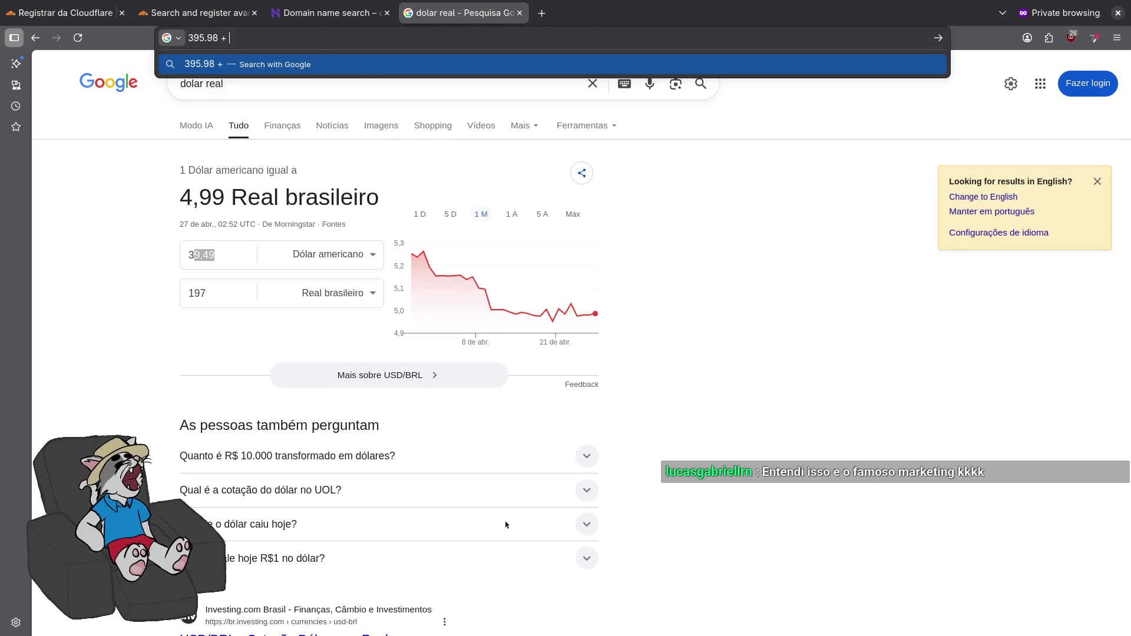
{"action": "type", "text": "5.99"}
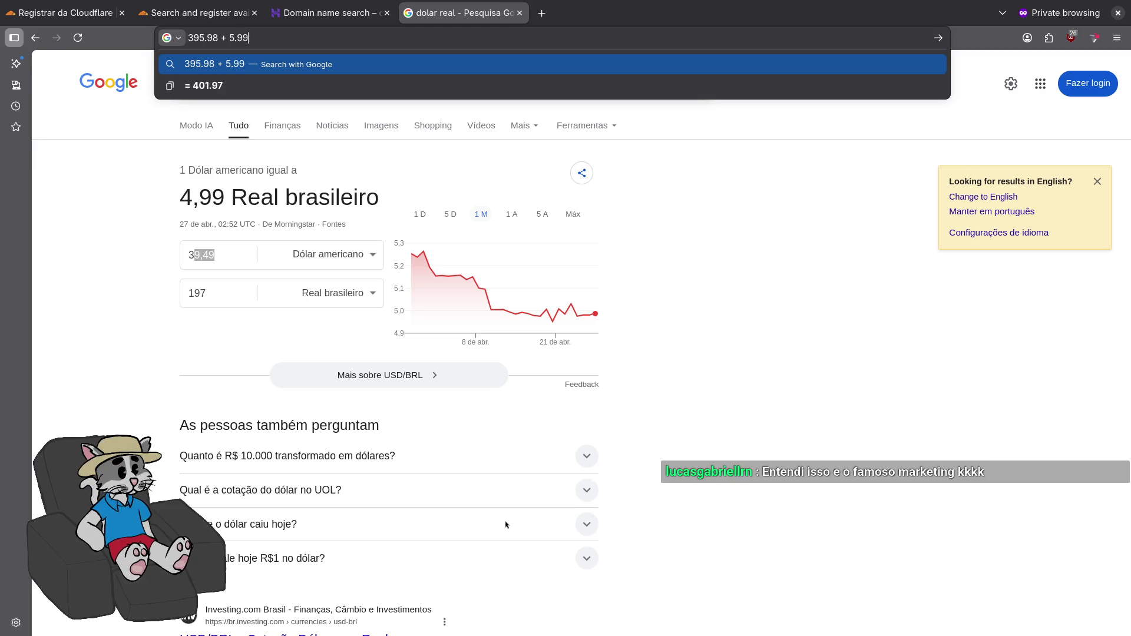
{"action": "key", "text": "ctrl+a"}
{"action": "key", "text": "BackSpace"}
{"action": "left_click", "coordinate": [141, 313]}
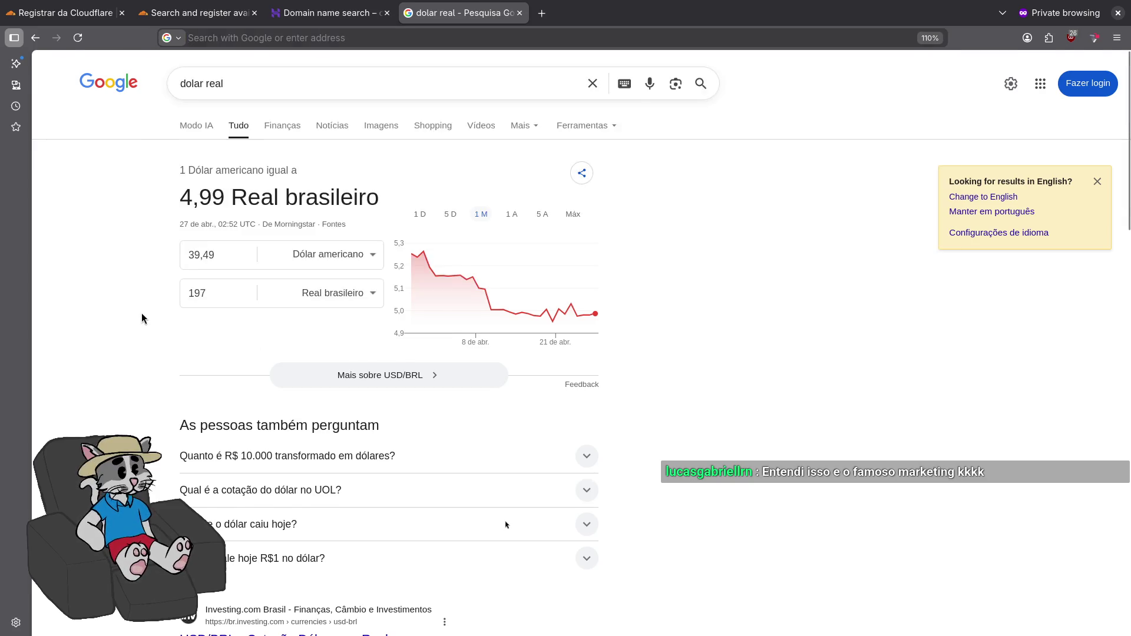
- Convert 400 reais in Google's converter, showing 80,17 US dollars
{"action": "double_click", "coordinate": [198, 244]}
{"action": "type", "text": "400"}
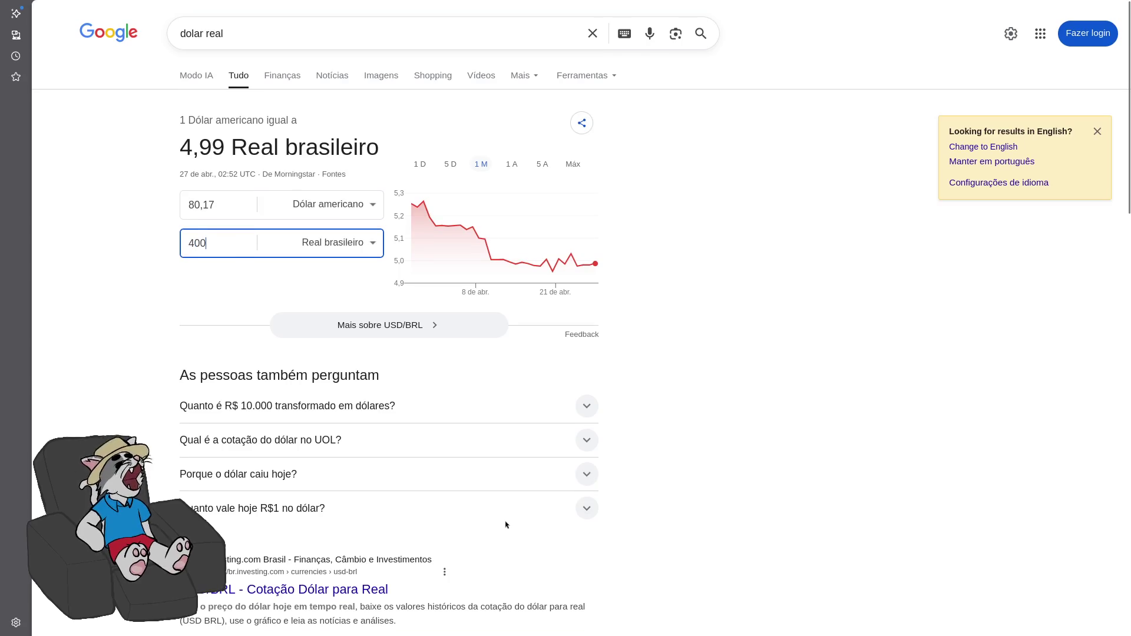
{"action": "mouse_move", "coordinate": [196, 4]}
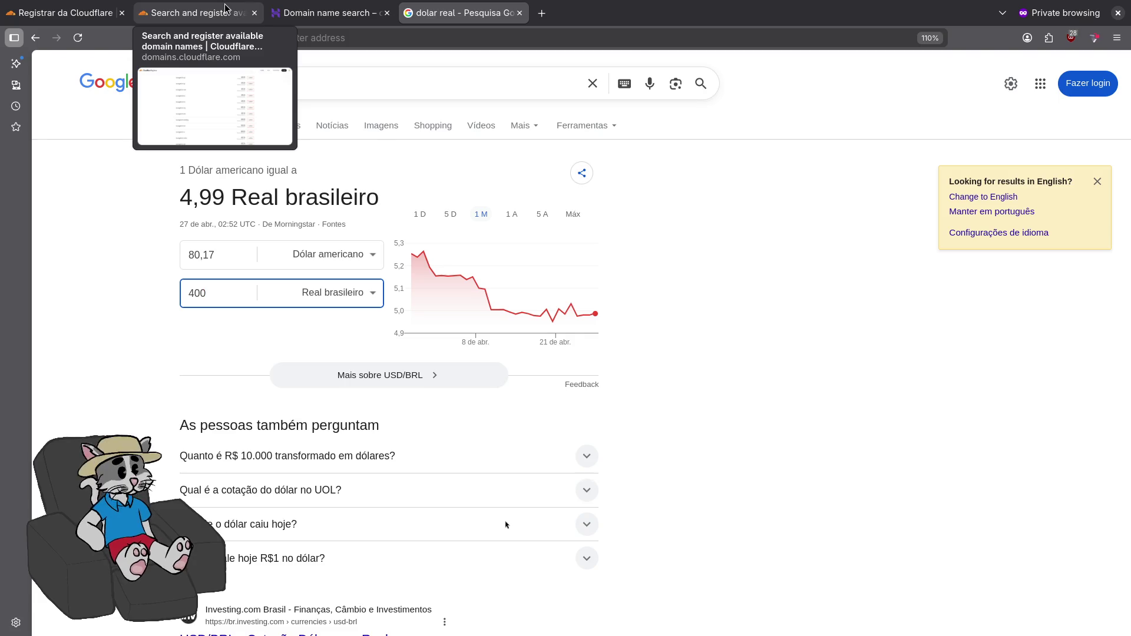
{"action": "left_click", "coordinate": [225, 7]}
{"action": "key", "text": "ctrl+Tab"}
{"action": "left_click", "coordinate": [224, 8]}
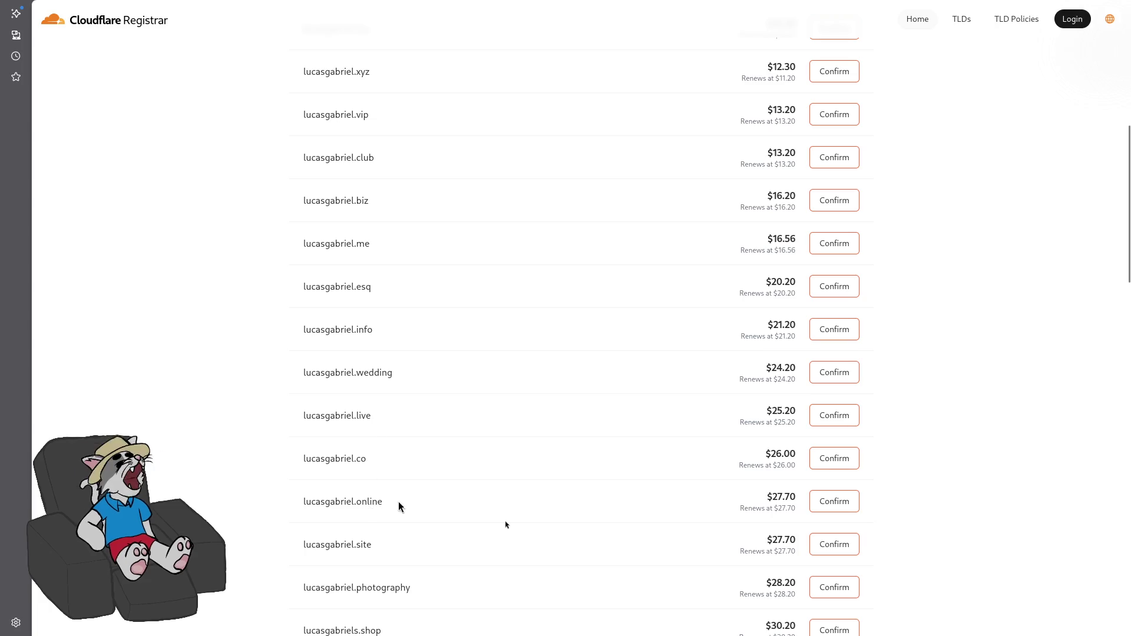
{"action": "left_click", "coordinate": [462, 12]}
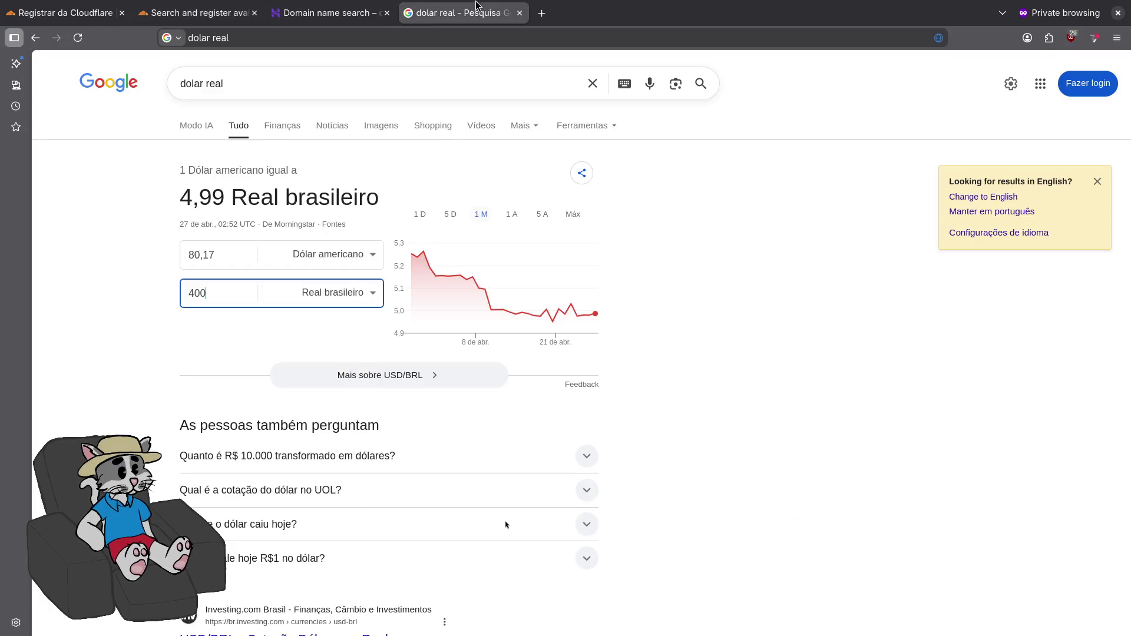
- Calculate three years of the $27.70 .online price, giving 83.1
{"action": "left_click", "coordinate": [312, 38]}
{"action": "type", "text": "$27.70"}
{"action": "type", "text": "* 3"}
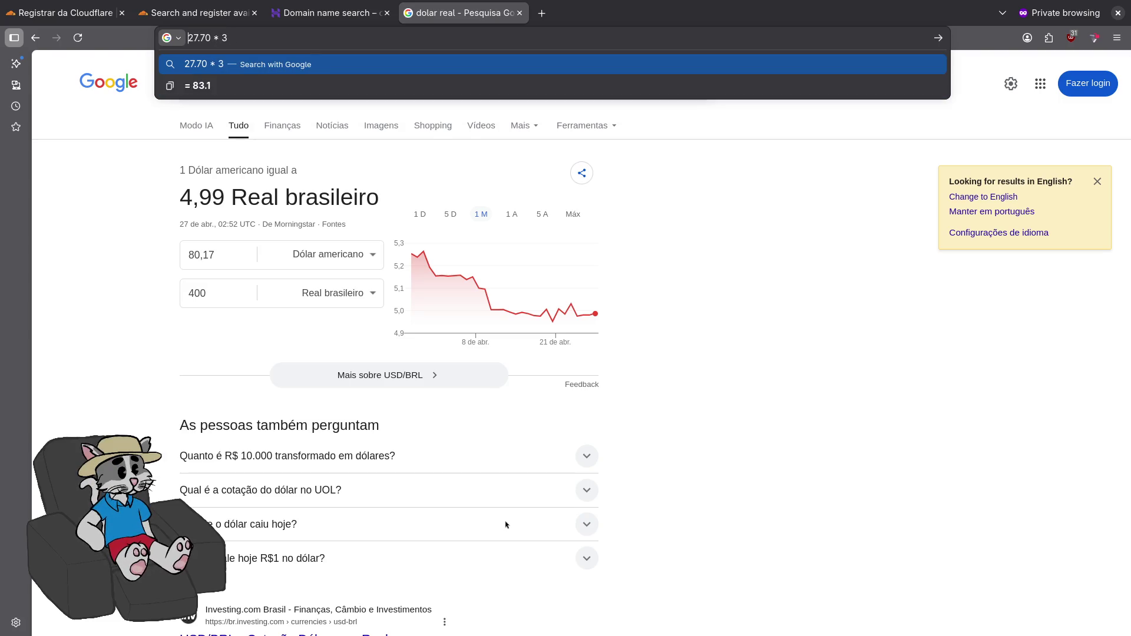
{"action": "key", "text": "Down"}
{"action": "key", "text": "Return"}
- Restore the converter to 80,17 dollars = 399,98 reais after trying a typed expression
{"action": "left_click", "coordinate": [225, 268]}
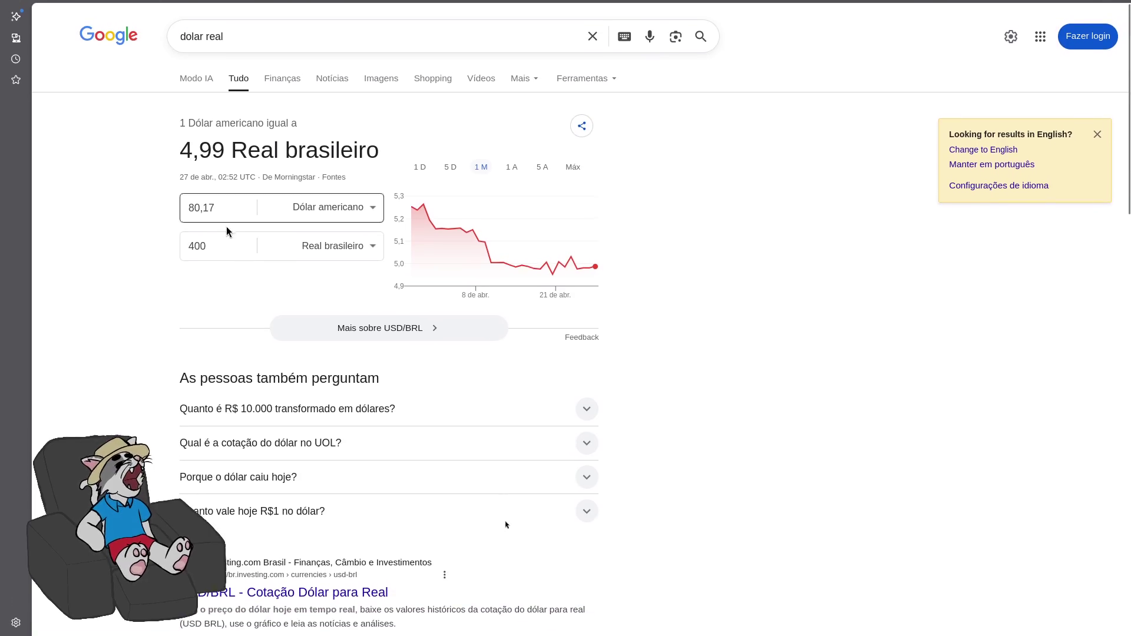
{"action": "double_click", "coordinate": [235, 206]}
{"action": "type", "text": "27.70 * 3"}
{"action": "key", "text": "ctrl+z"}
{"action": "key", "text": "ctrl+shift+z"}
{"action": "key", "text": "ctrl+z"}
{"action": "key", "text": "ctrl+shift+z"}
{"action": "key", "text": "ctrl+z"}
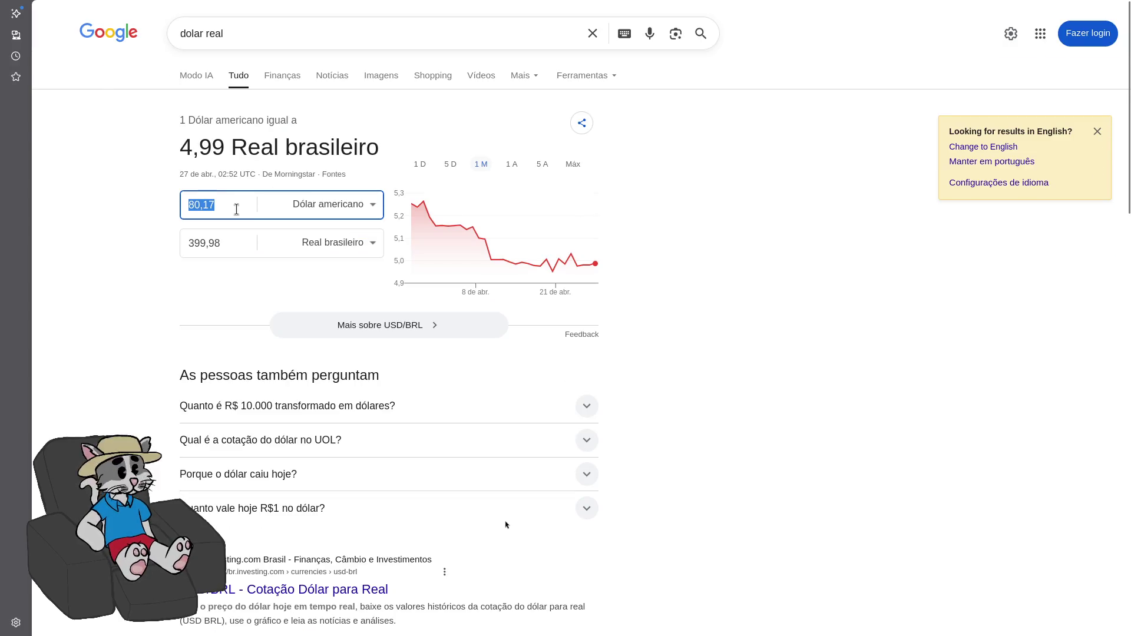
{"action": "left_click", "coordinate": [301, 47]}
{"action": "left_click", "coordinate": [169, 6]}
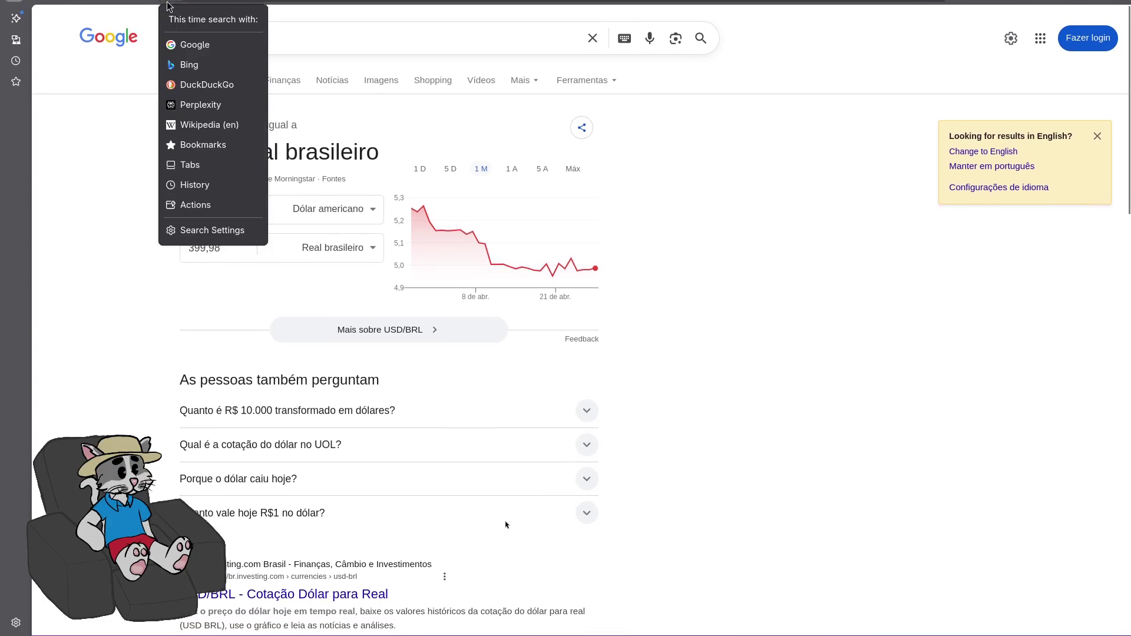
{"action": "left_click", "coordinate": [236, 8]}
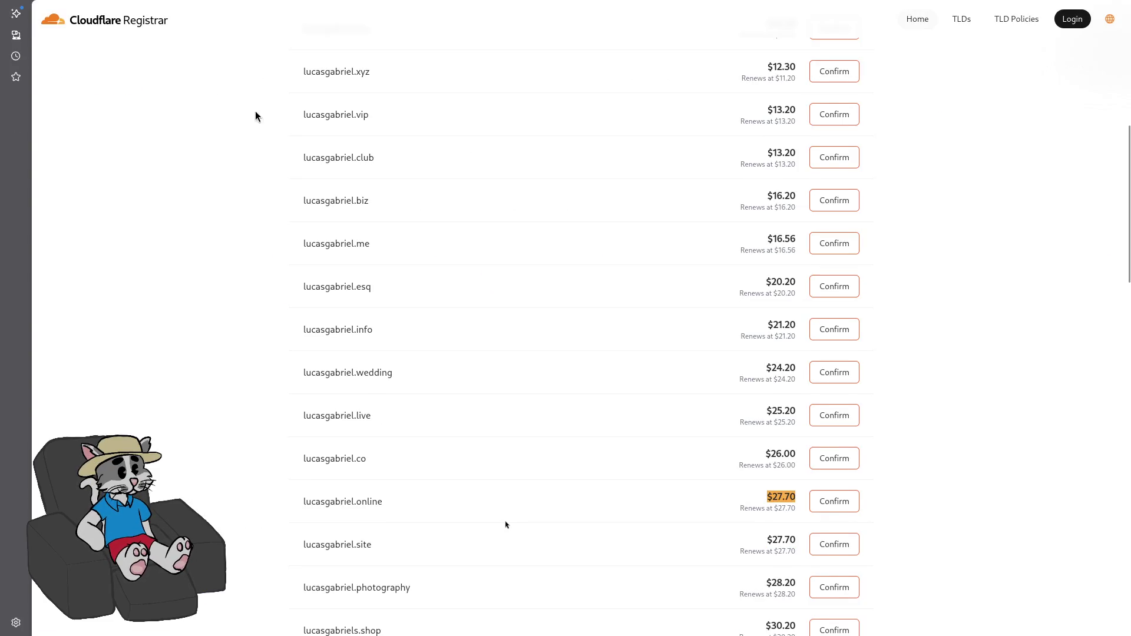
{"action": "left_click", "coordinate": [89, 8]}
{"action": "left_click", "coordinate": [241, 238]}
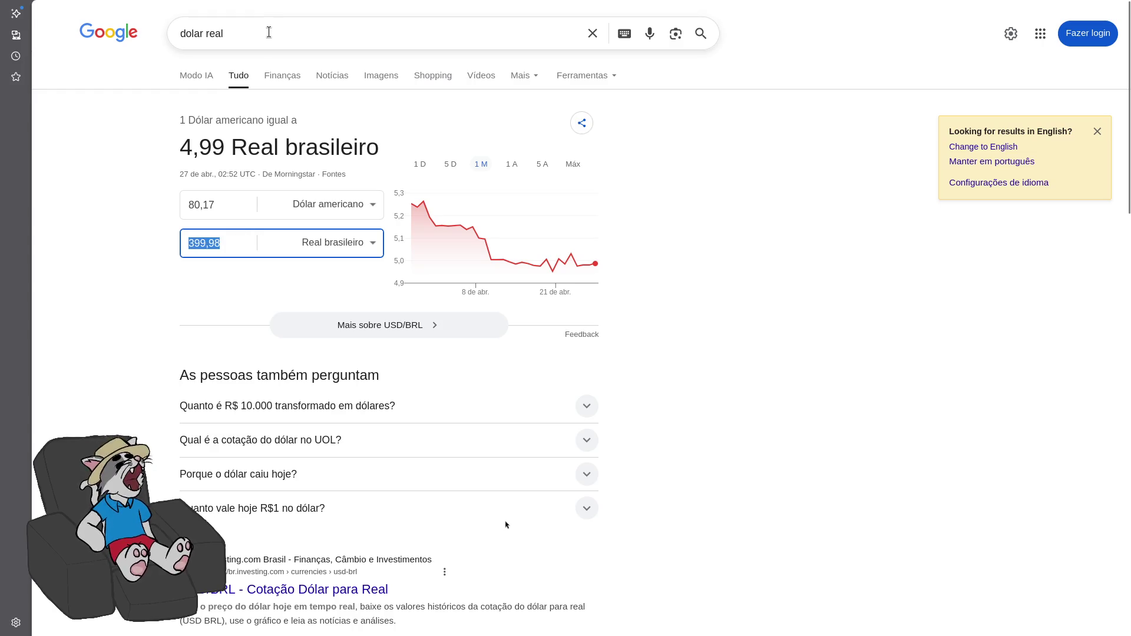
- Convert 985 reais to US dollars in Google's converter
{"action": "key", "text": "ctrl+l"}
{"action": "type", "text": "1"}
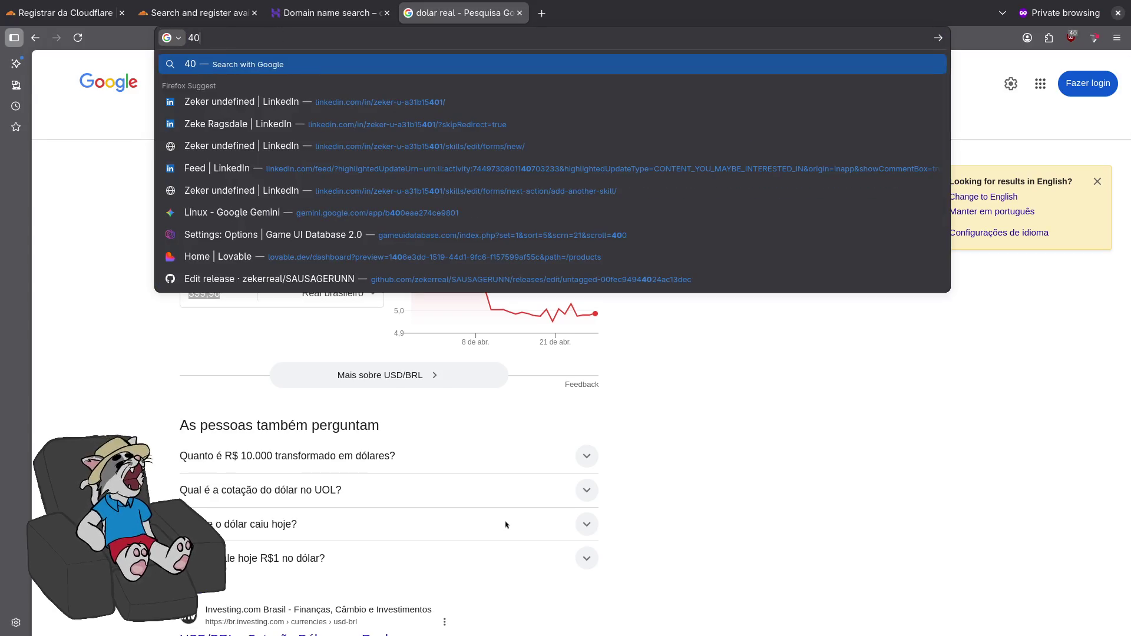
{"action": "type", "text": "98 "}
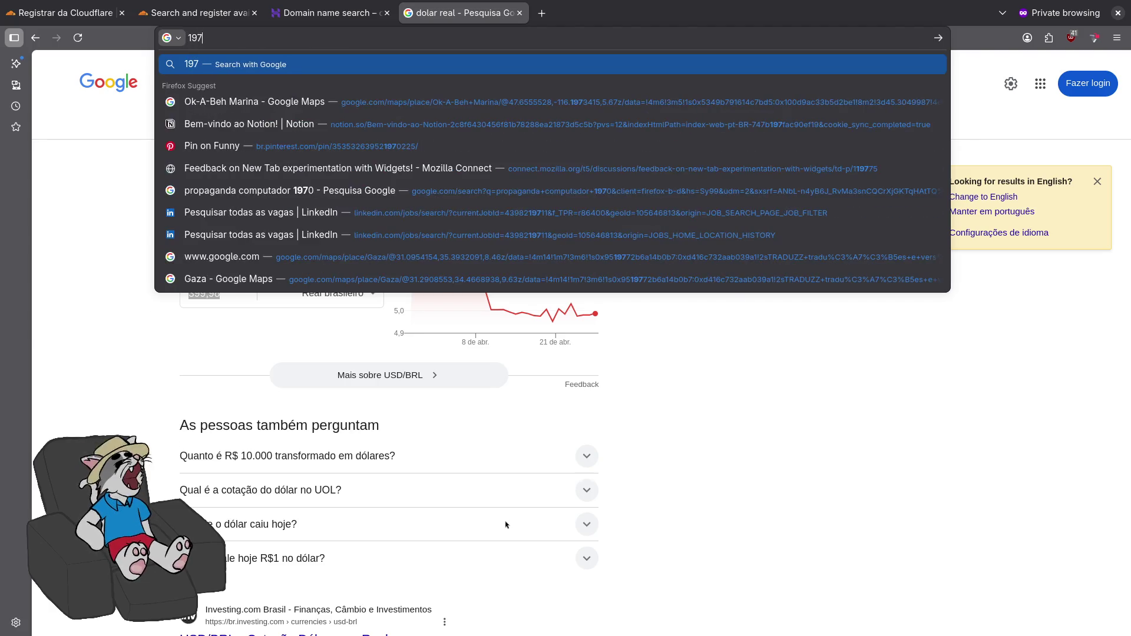
{"action": "type", "text": " *5"}
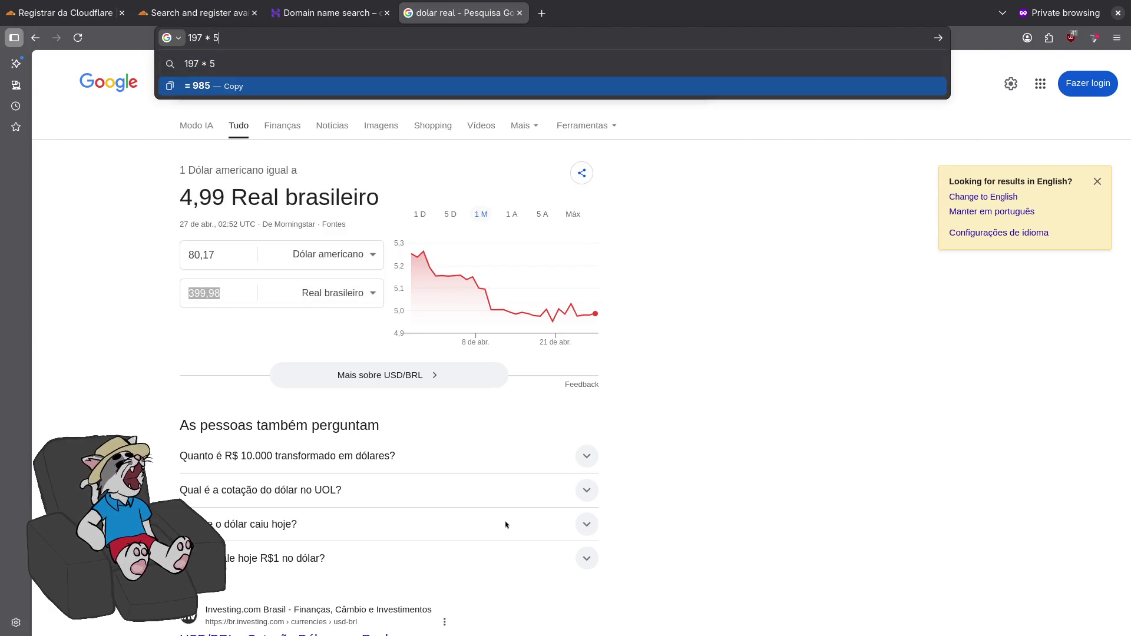
{"action": "left_click", "coordinate": [245, 293]}
{"action": "type", "text": "985"}
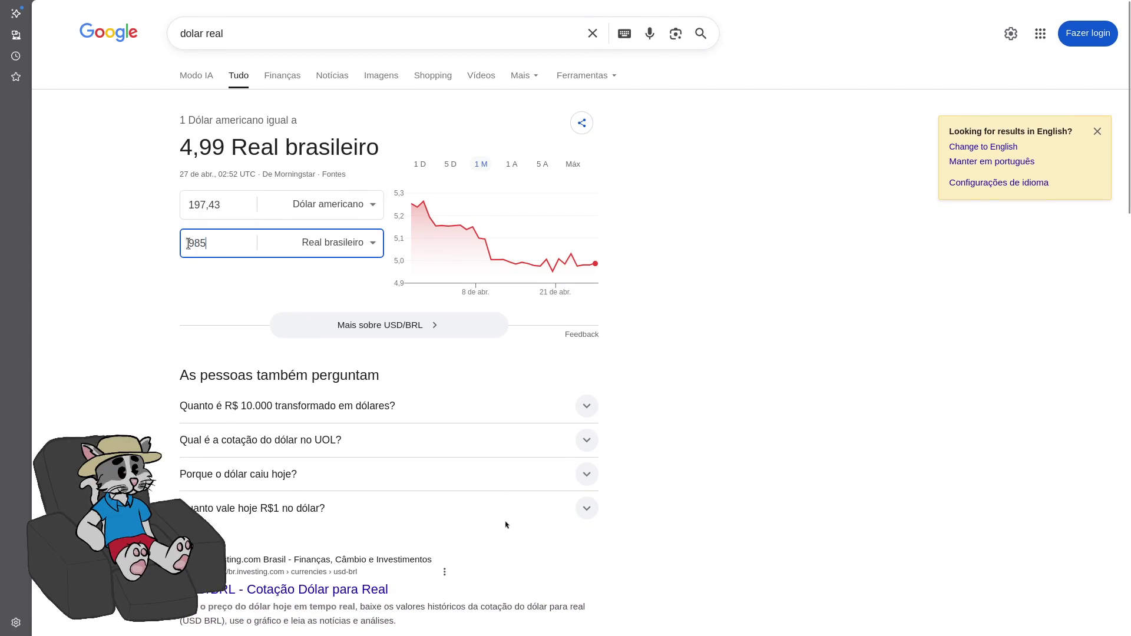
- Compute 27.70 × 5 = 138.5 and convert 135 dollars to 673,54 reais
{"action": "left_click", "coordinate": [233, 202]}
{"action": "left_click", "coordinate": [265, 37]}
{"action": "type", "text": "27.70 * 3"}
{"action": "key", "text": "BackSpace"}
{"action": "type", "text": "5"}
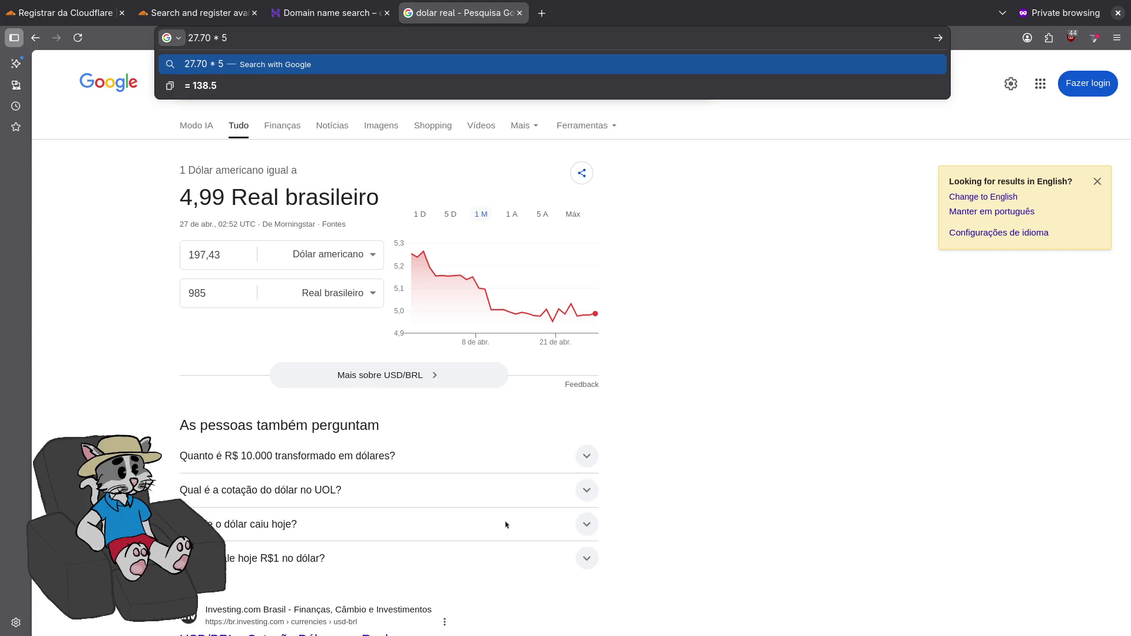
{"action": "key", "text": "Down"}
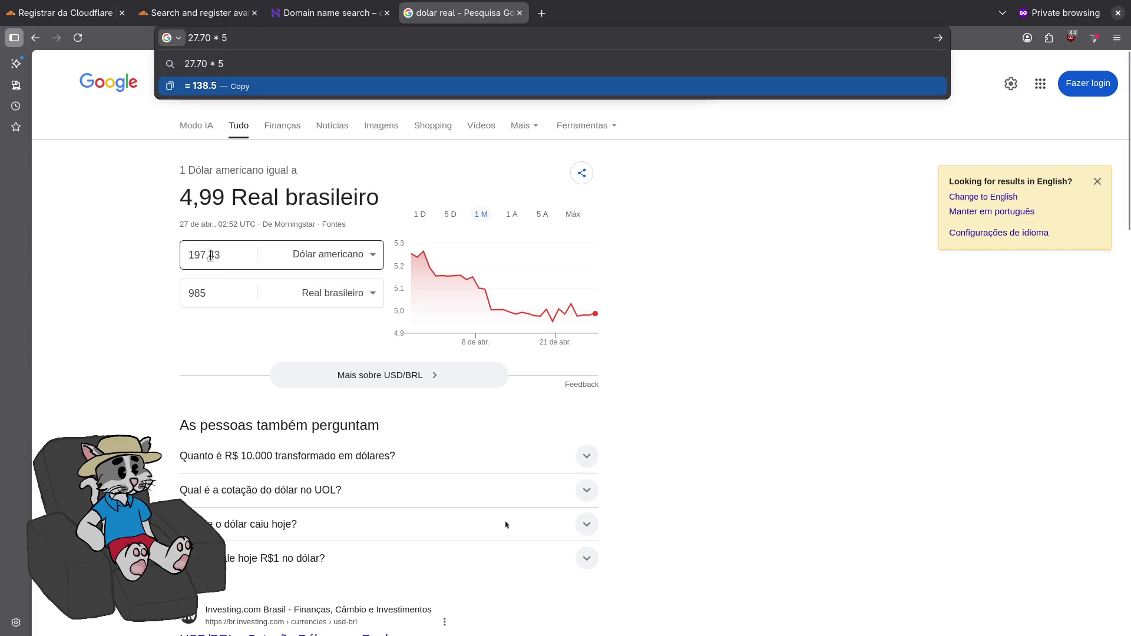
{"action": "left_click", "coordinate": [233, 254]}
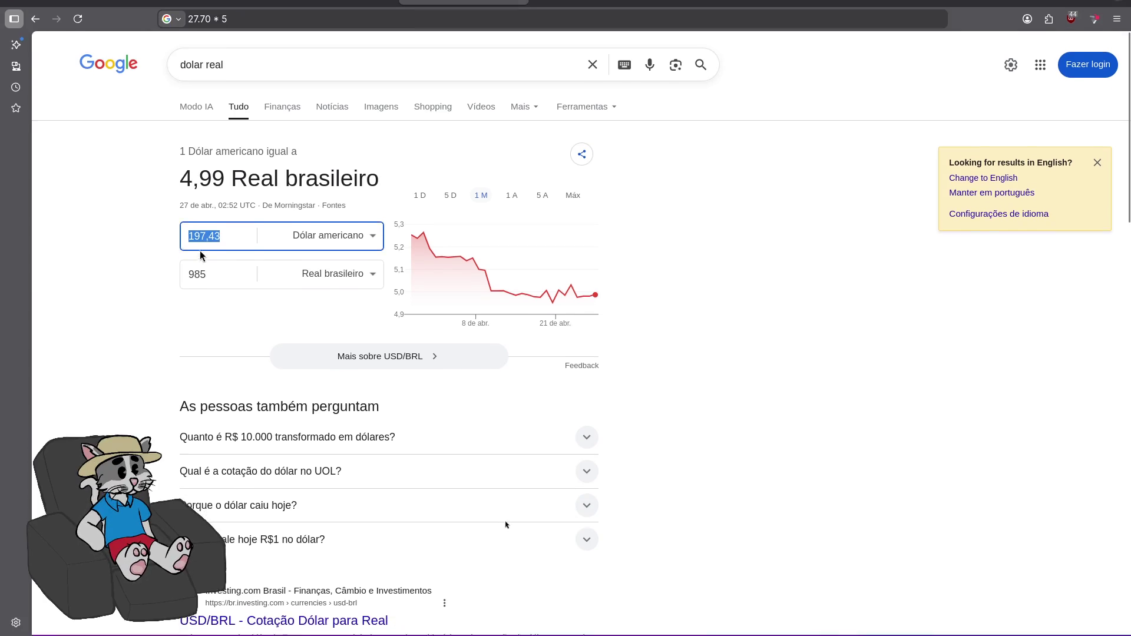
{"action": "type", "text": "135"}
{"action": "key", "text": "Tab"}
{"action": "key", "text": "Tab"}
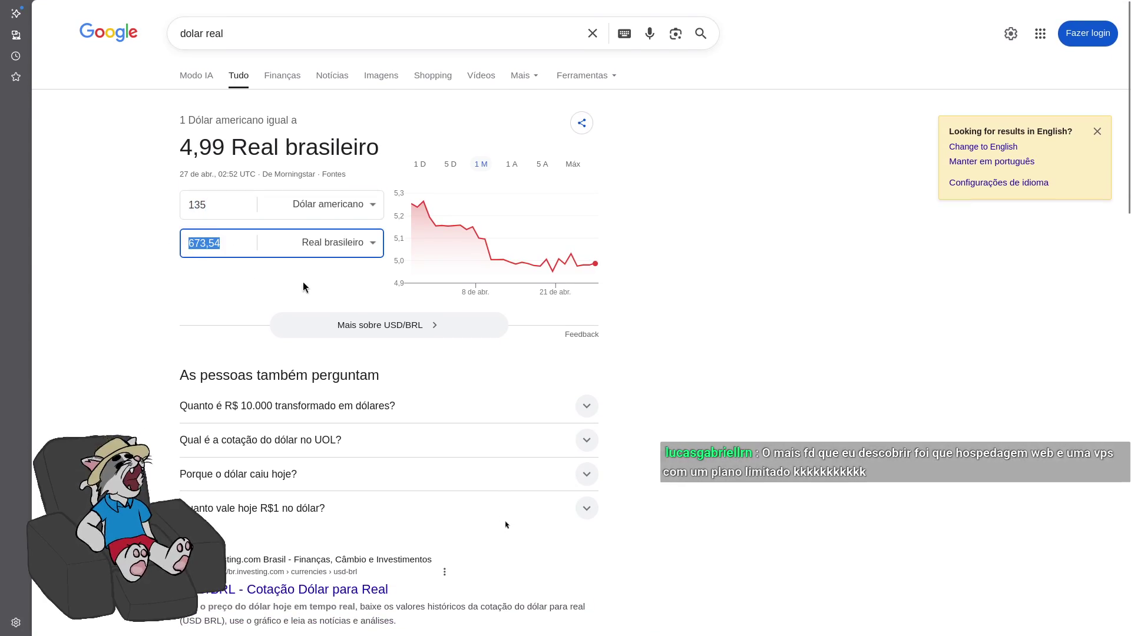
{"action": "mouse_move", "coordinate": [454, 264]}
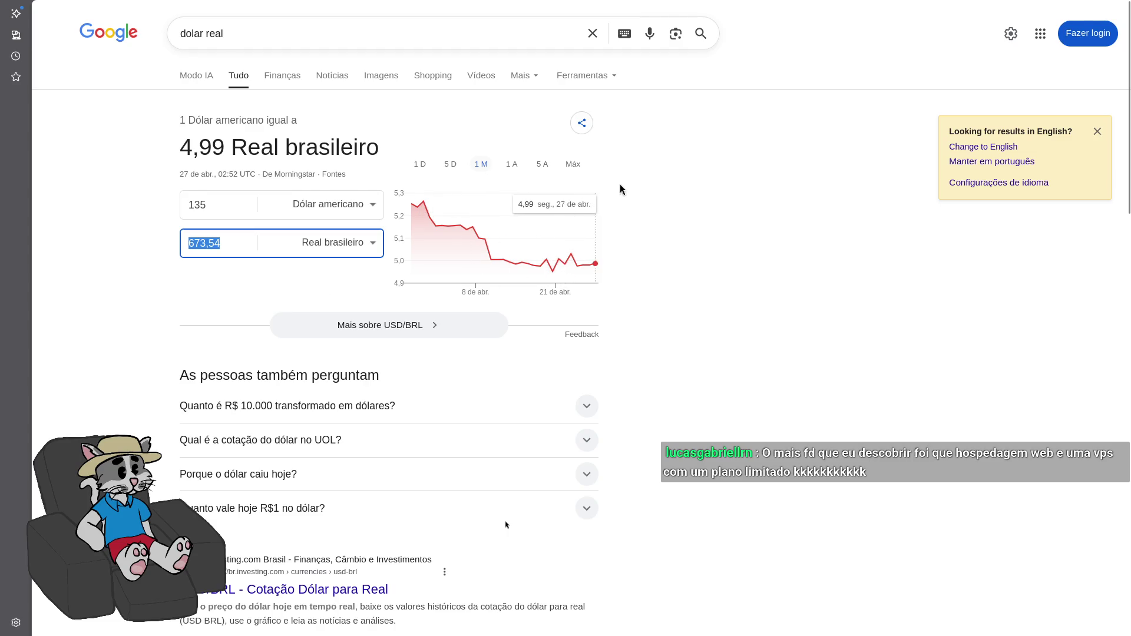
{"action": "key", "text": "ctrl+shift+Tab"}
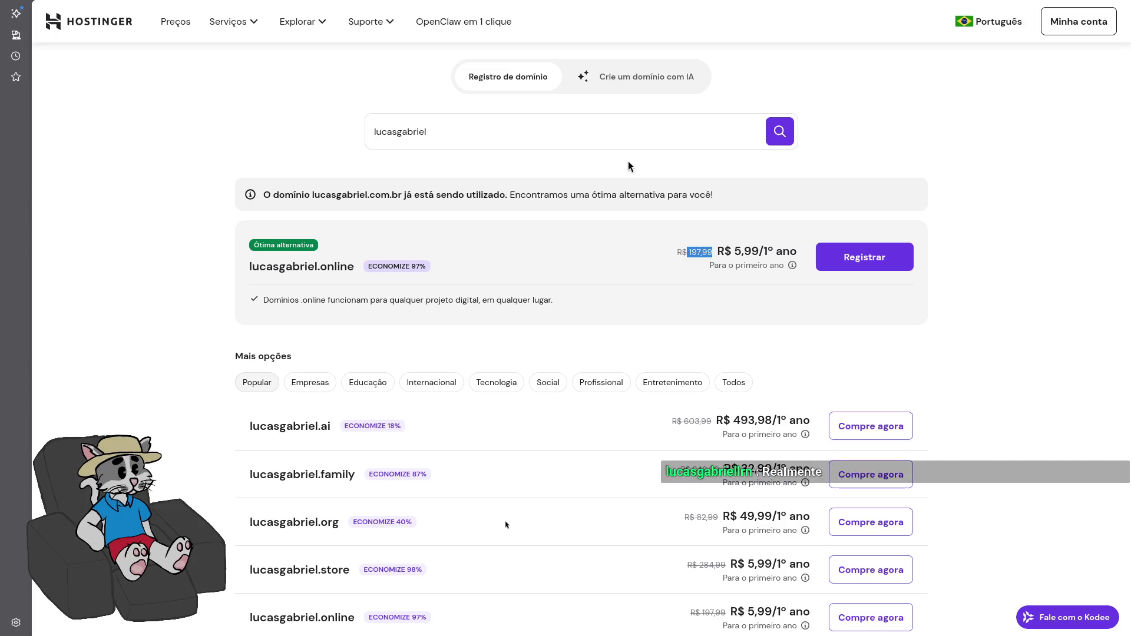
- Close the Hostinger tab and copy the taken domain name from Cloudflare's heading
{"action": "mouse_move", "coordinate": [537, 47]}
{"action": "key", "text": "F11"}
{"action": "key", "text": "ctrl+w"}
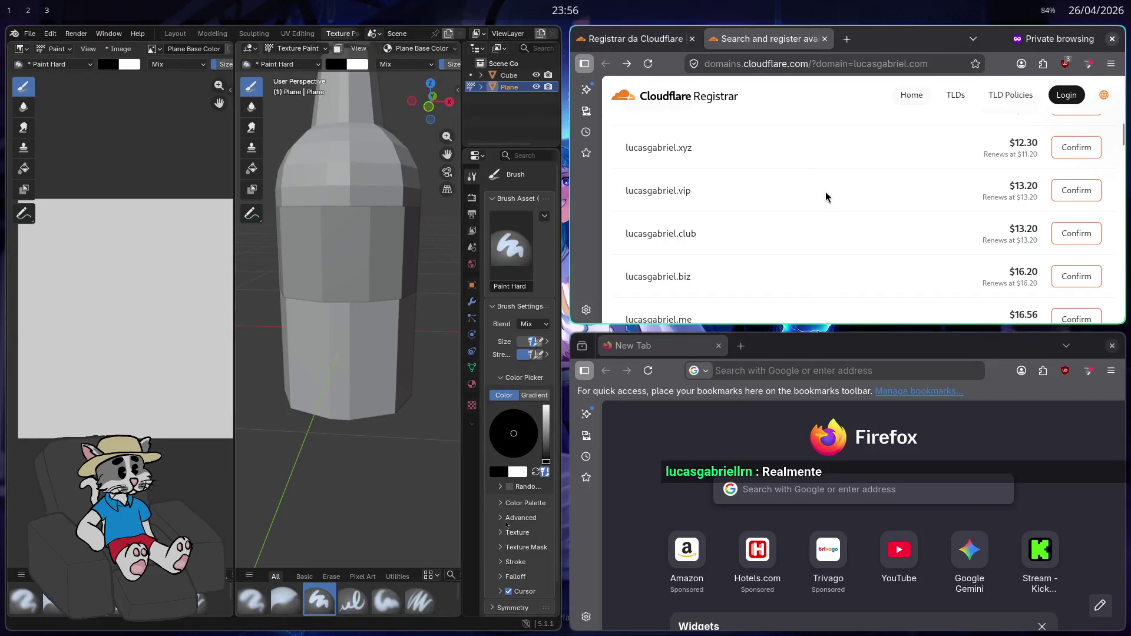
{"action": "key", "text": "F11"}
{"action": "scroll", "coordinate": [943, 323], "scroll_direction": "up", "scroll_amount": 4}
{"action": "scroll", "coordinate": [942, 324], "scroll_direction": "up", "scroll_amount": 5}
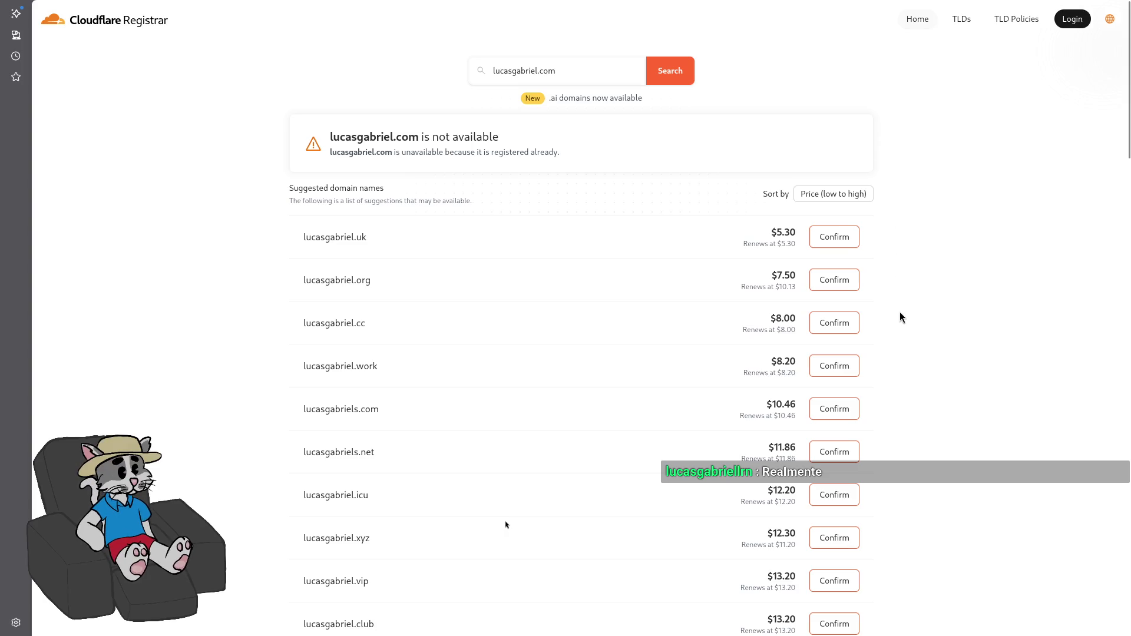
{"action": "left_click_drag", "start_coordinate": [418, 136], "coordinate": [331, 132]}
{"action": "key", "text": "ctrl+c"}
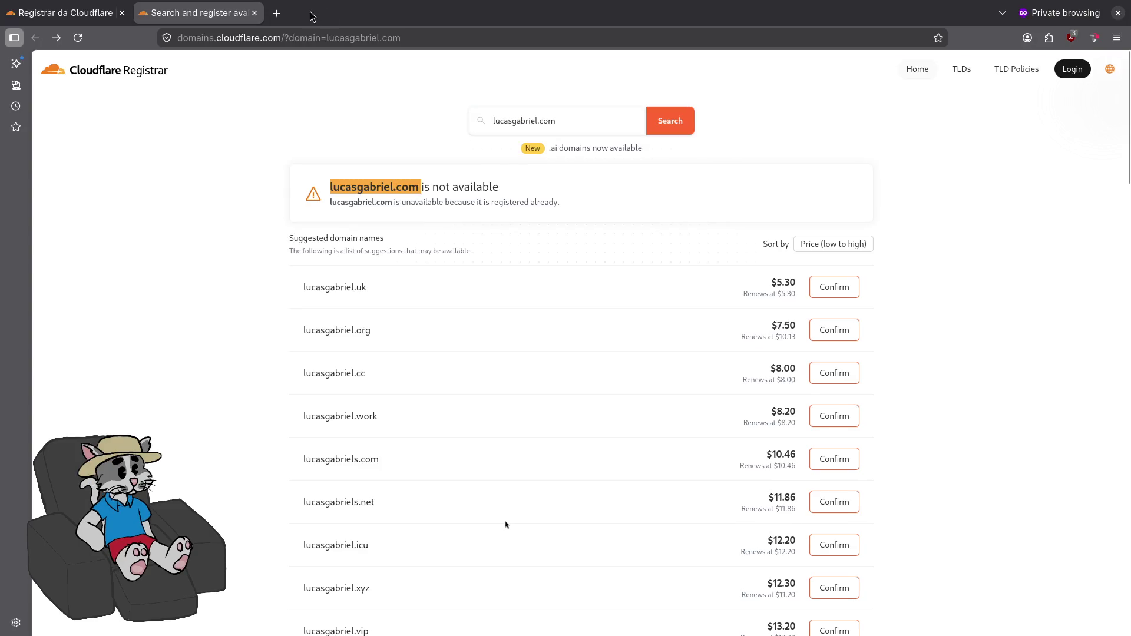
- Visit the taken domain in a new tab, get Server Not Found, and close it
{"action": "left_click", "coordinate": [275, 12]}
{"action": "key", "text": "ctrl+v"}
{"action": "key", "text": "Return"}
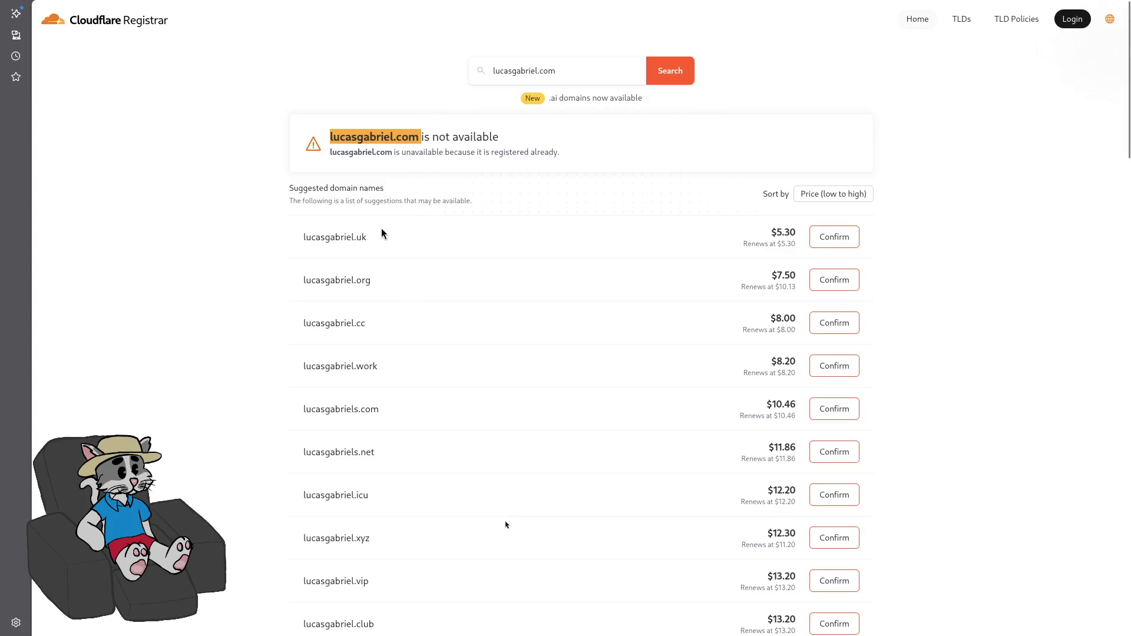
{"action": "left_click_drag", "start_coordinate": [561, 154], "coordinate": [482, 154]}
{"action": "left_click", "coordinate": [389, 151]}
{"action": "left_click_drag", "start_coordinate": [389, 150], "coordinate": [327, 155]}
{"action": "mouse_move", "coordinate": [330, 7]}
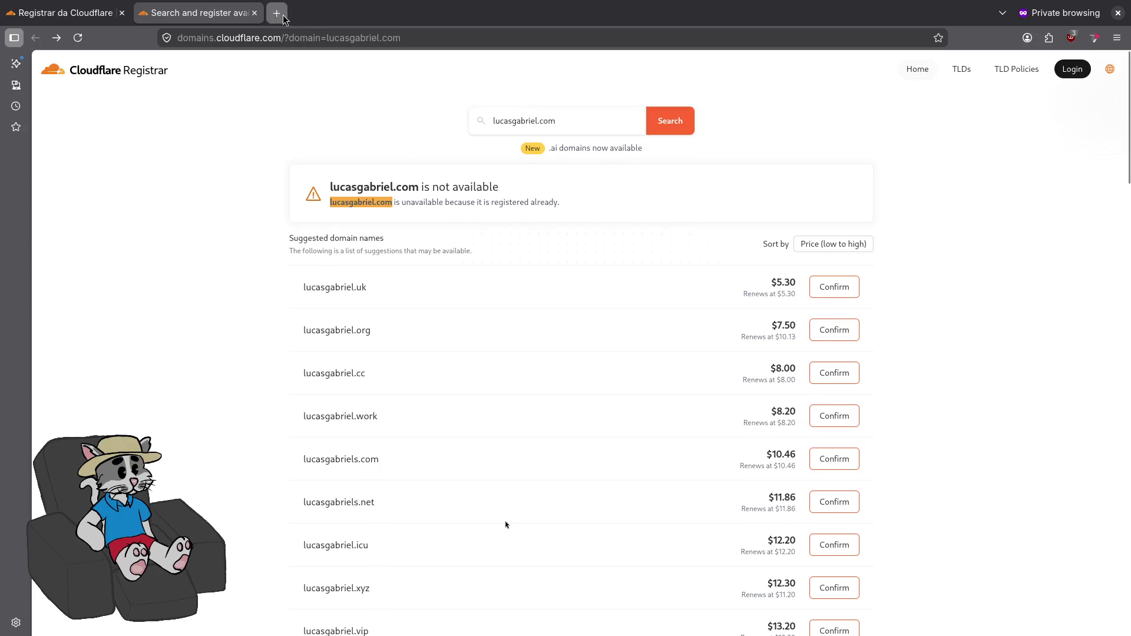
{"action": "left_click", "coordinate": [277, 13]}
{"action": "key", "text": "ctrl+v"}
{"action": "key", "text": "Return"}
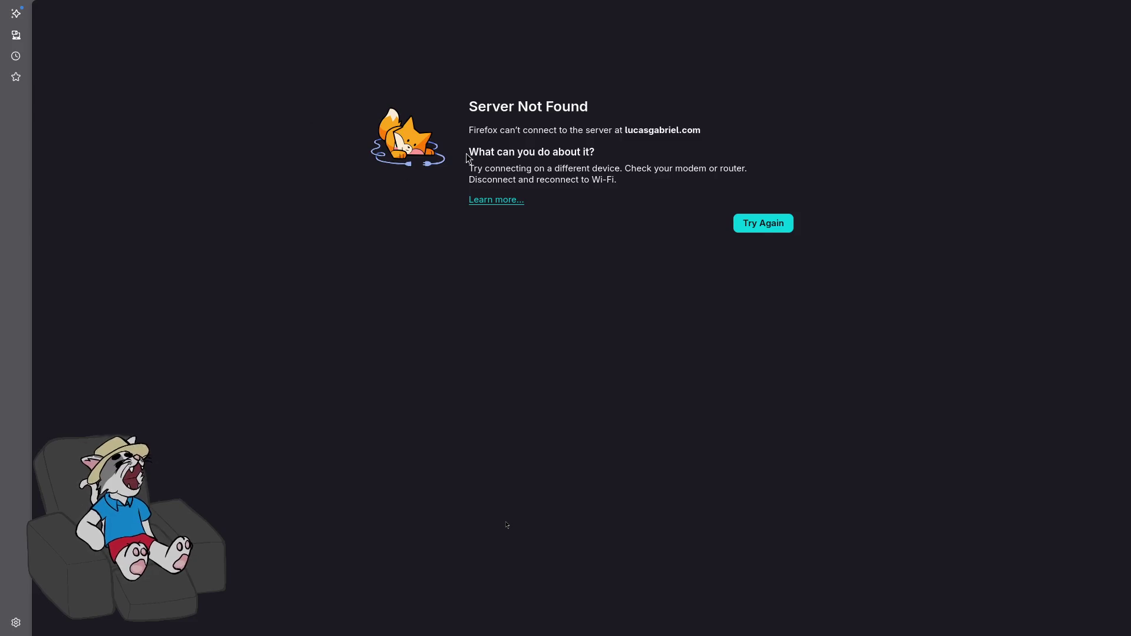
{"action": "key", "text": "ctrl+w"}
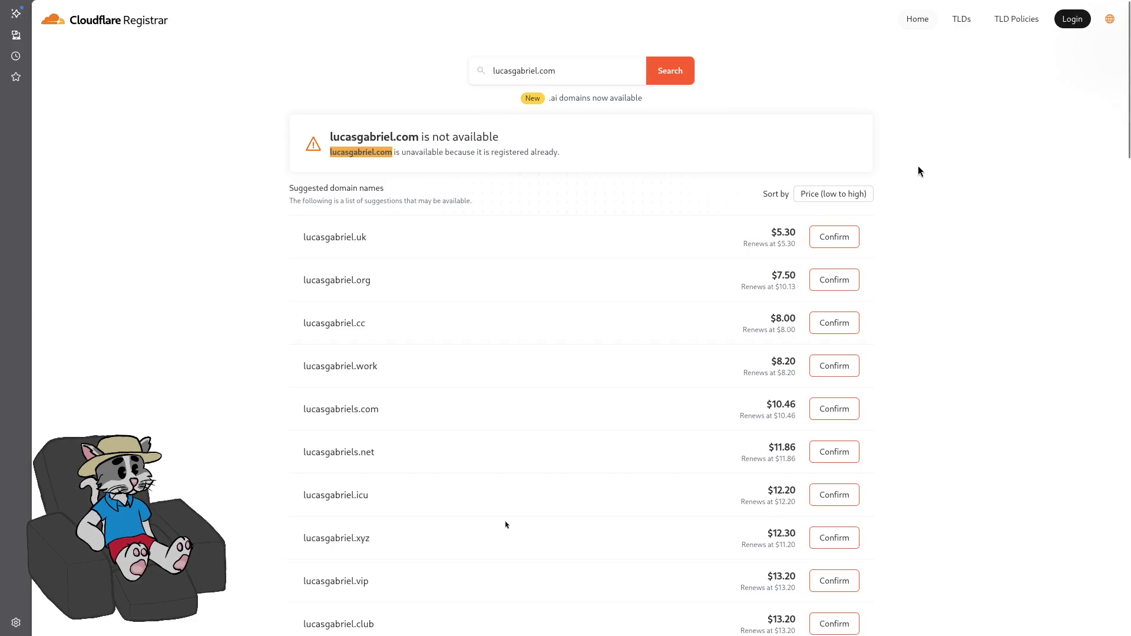
{"action": "left_click", "coordinate": [909, 173]}
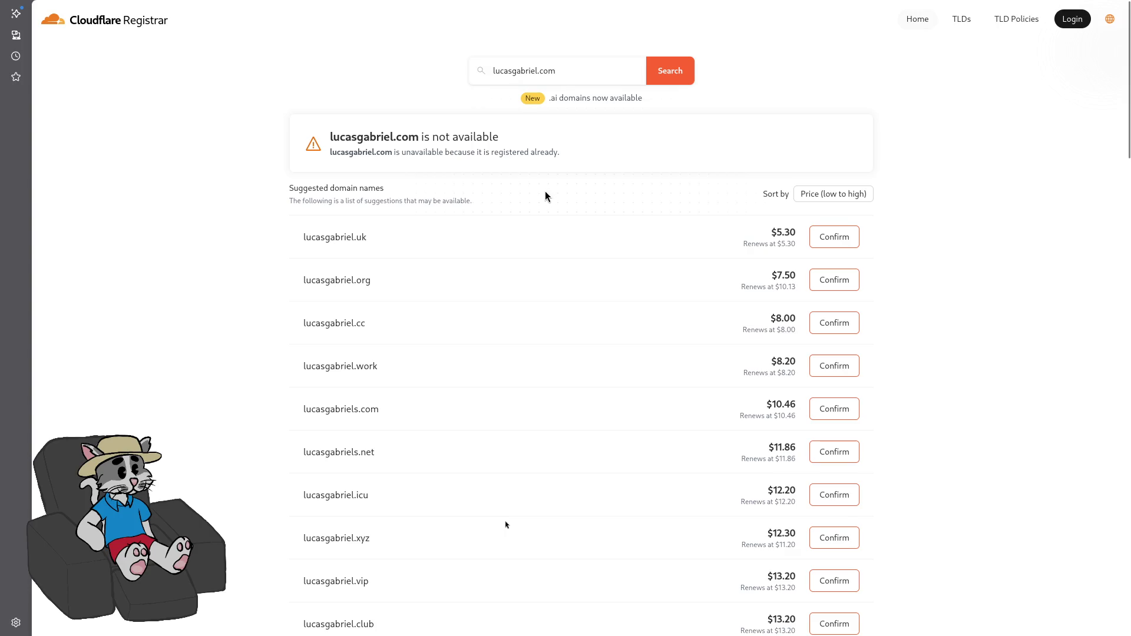
- Visit the .com sites for each part of the name, finding an inquiry form on the first
{"action": "key", "text": "ctrl+t"}
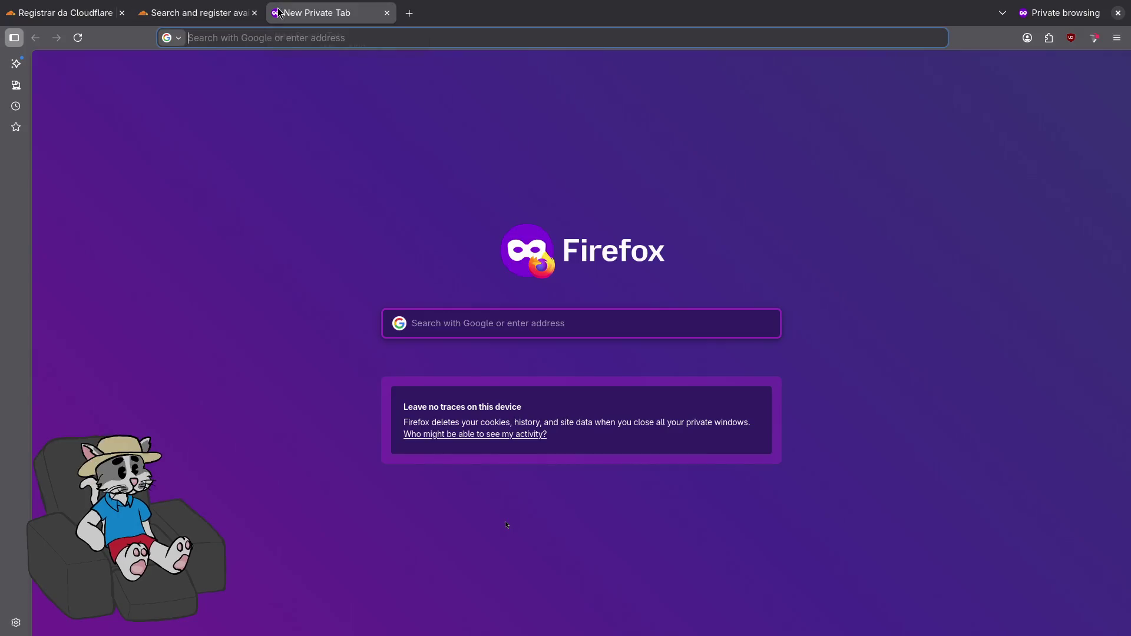
{"action": "type", "text": "lucas.com"}
{"action": "key", "text": "Return"}
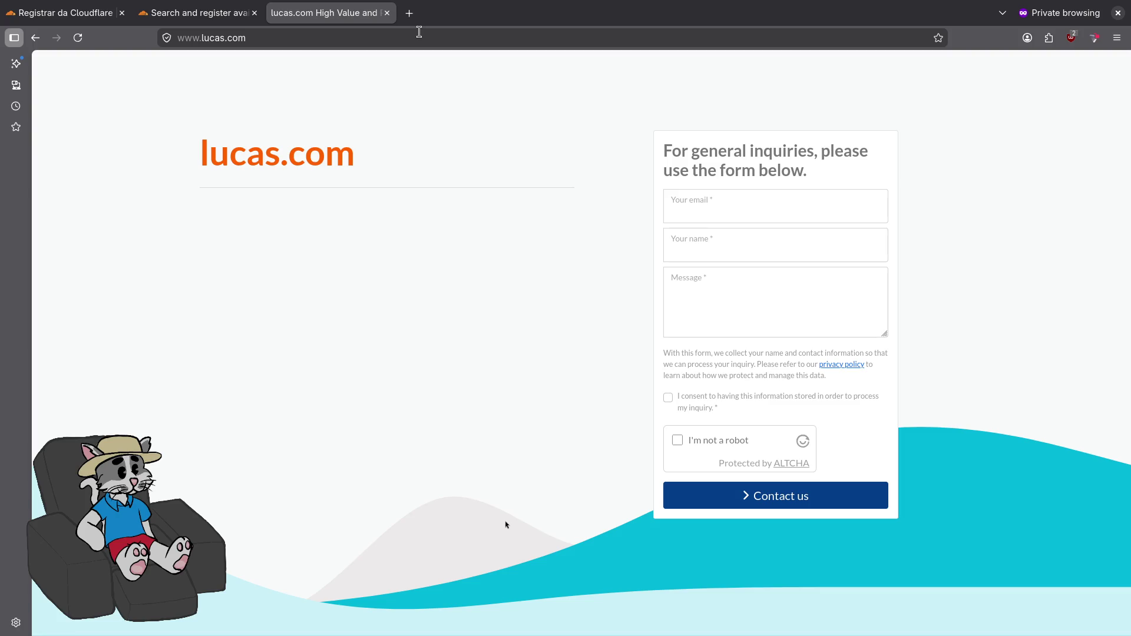
{"action": "left_click", "coordinate": [419, 32]}
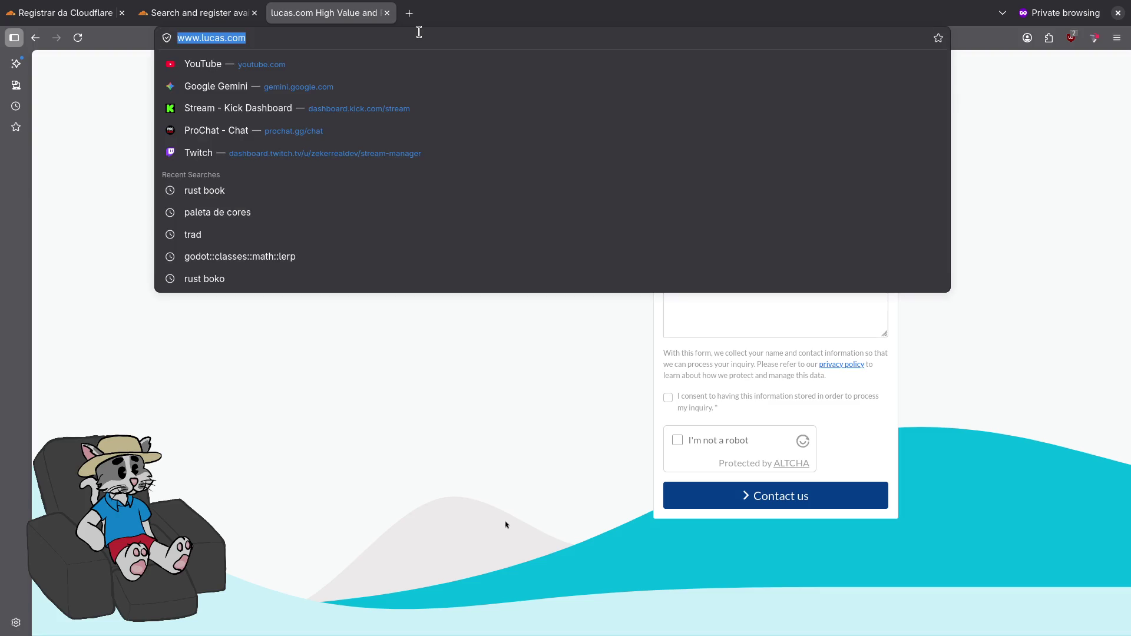
{"action": "type", "text": "gabriel.com"}
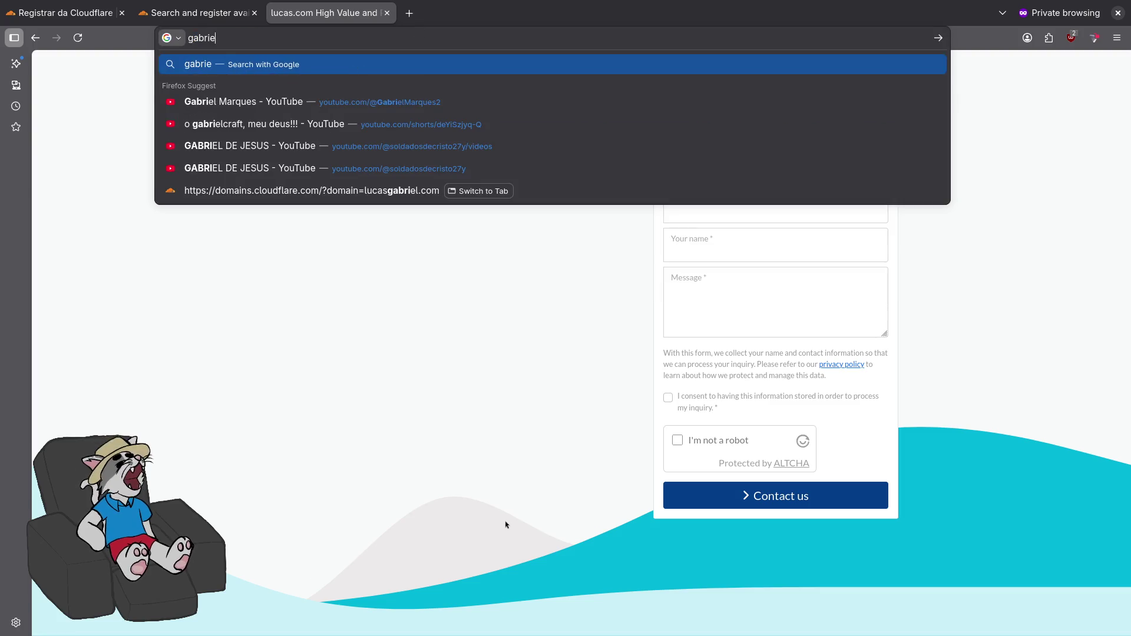
{"action": "key", "text": "Return"}
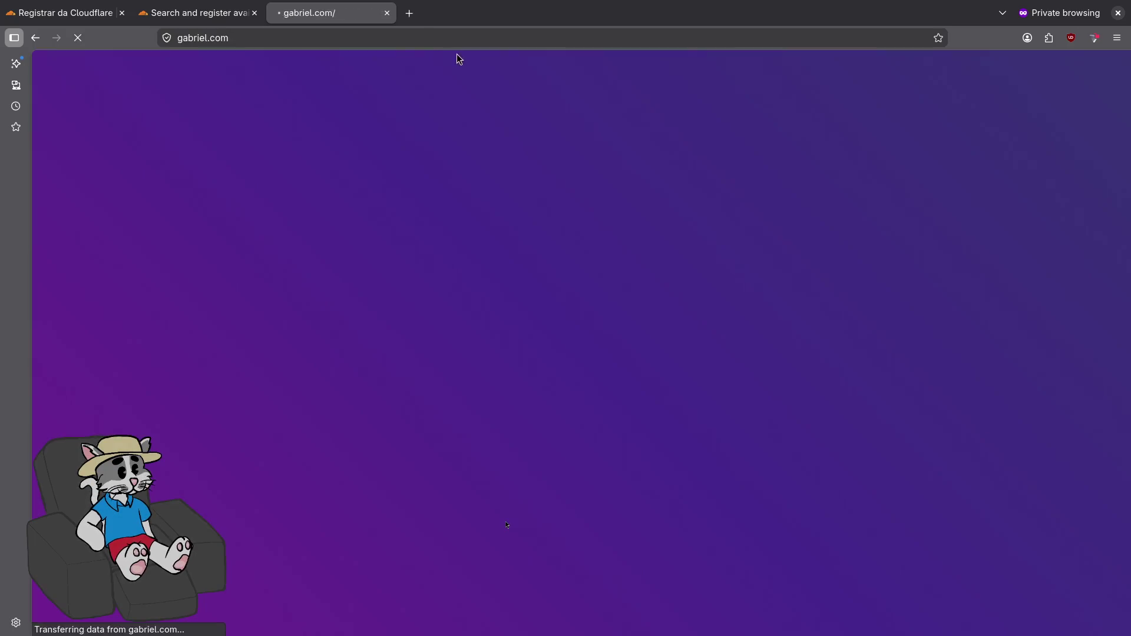
- Scroll through the gabriel.com page and leave fullscreen view
{"action": "mouse_move", "coordinate": [475, 3]}
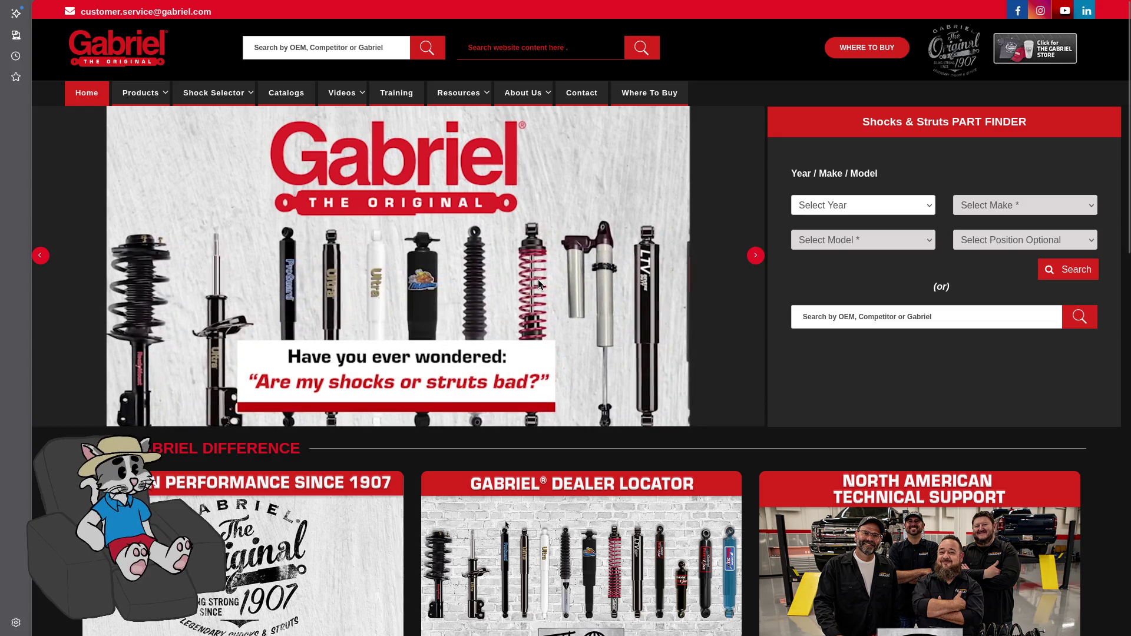
{"action": "scroll", "coordinate": [542, 289], "scroll_direction": "down", "scroll_amount": 10}
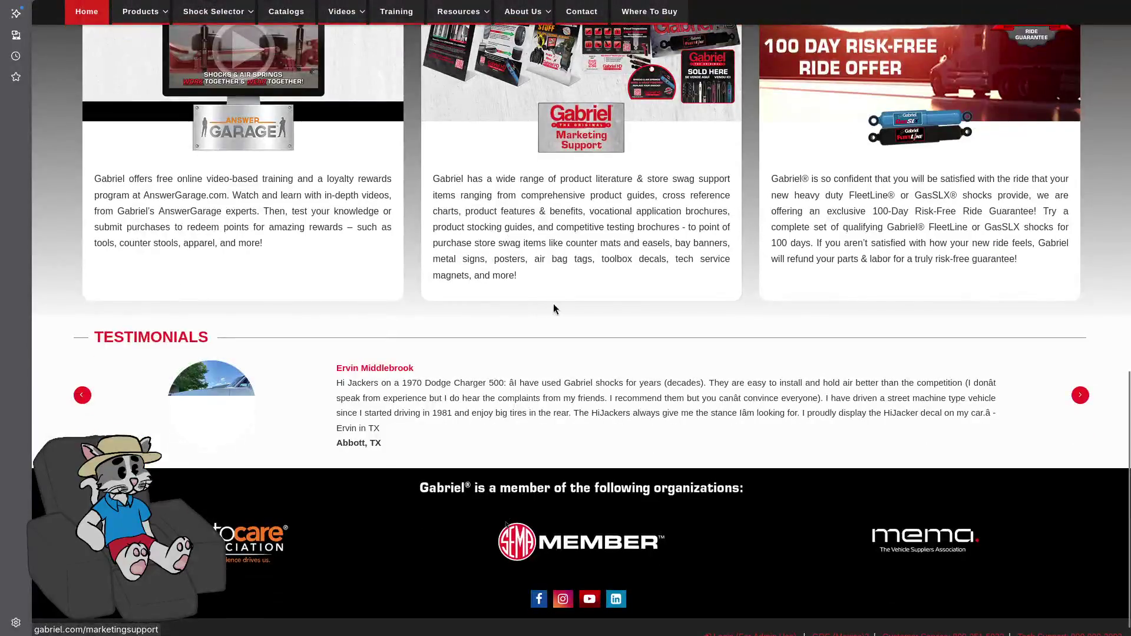
{"action": "key", "text": "F11"}
{"action": "scroll", "coordinate": [556, 319], "scroll_direction": "up", "scroll_amount": 5}
- Load carlos.com in fullscreen and tick the ALTCHA not-a-robot checkbox on its contact form
{"action": "key", "text": "ctrl+l"}
{"action": "type", "text": "carlos"}
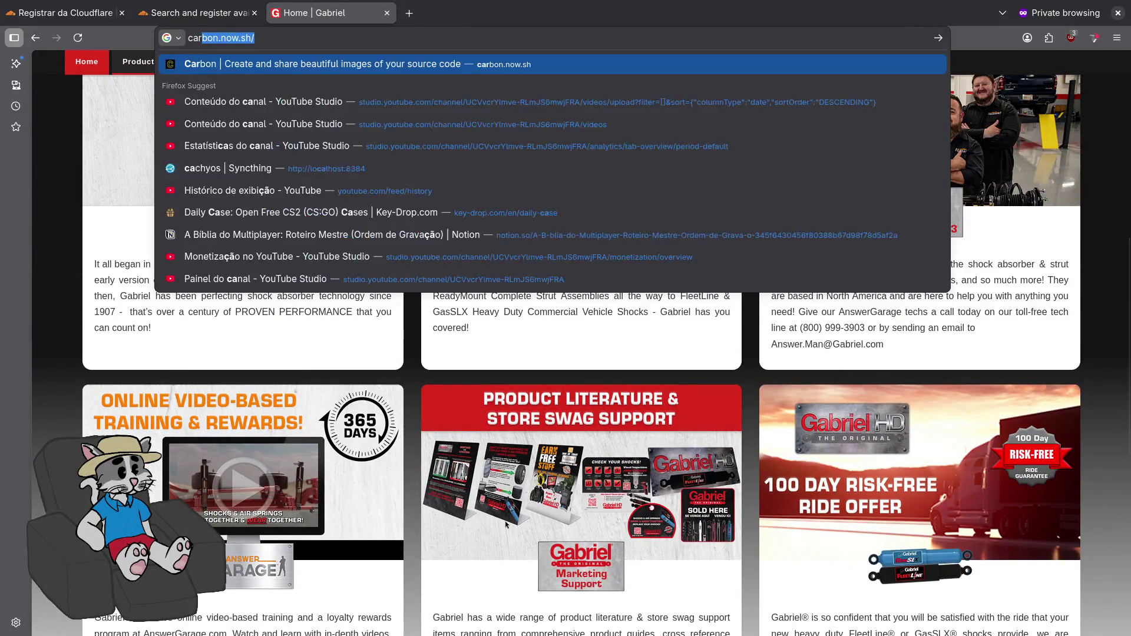
{"action": "key", "text": "ctrl+Return"}
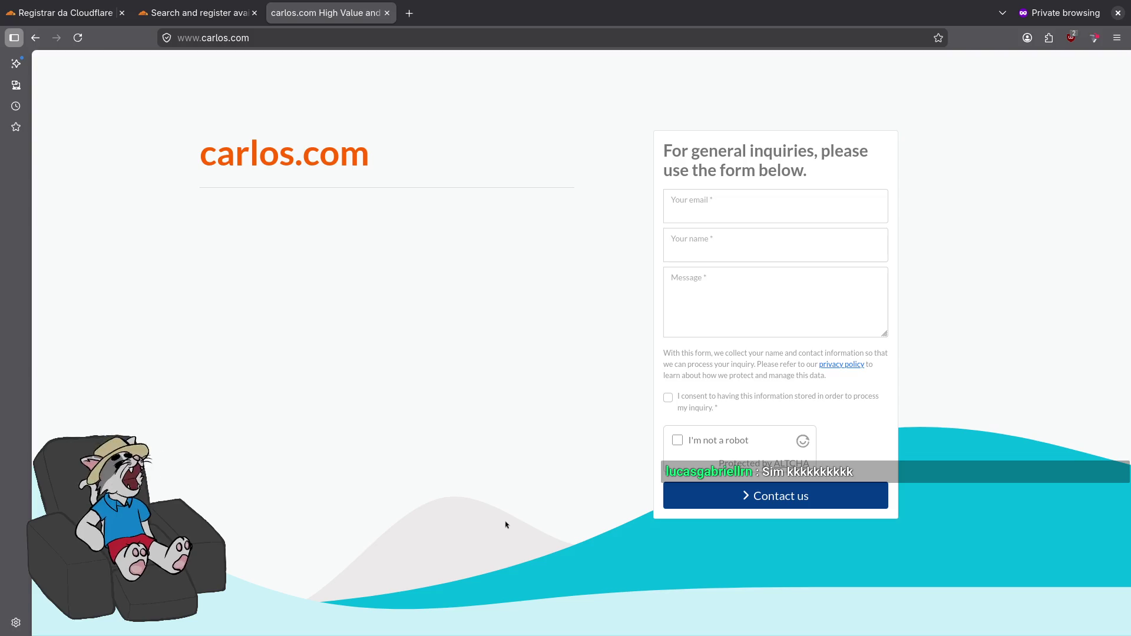
{"action": "key", "text": "F11"}
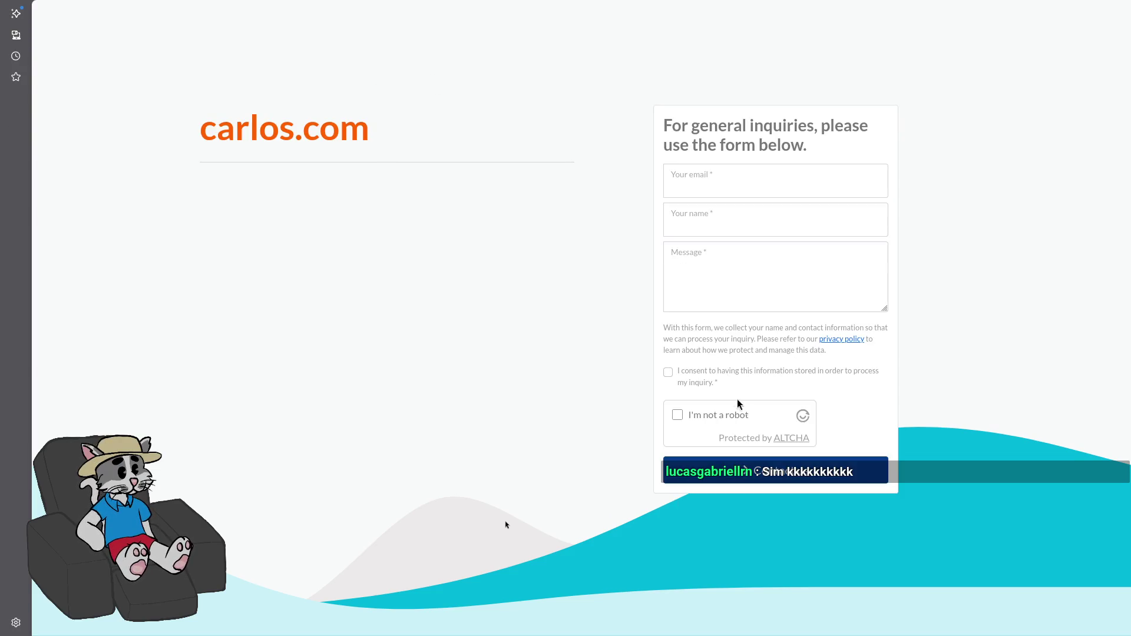
{"action": "left_click", "coordinate": [705, 424]}
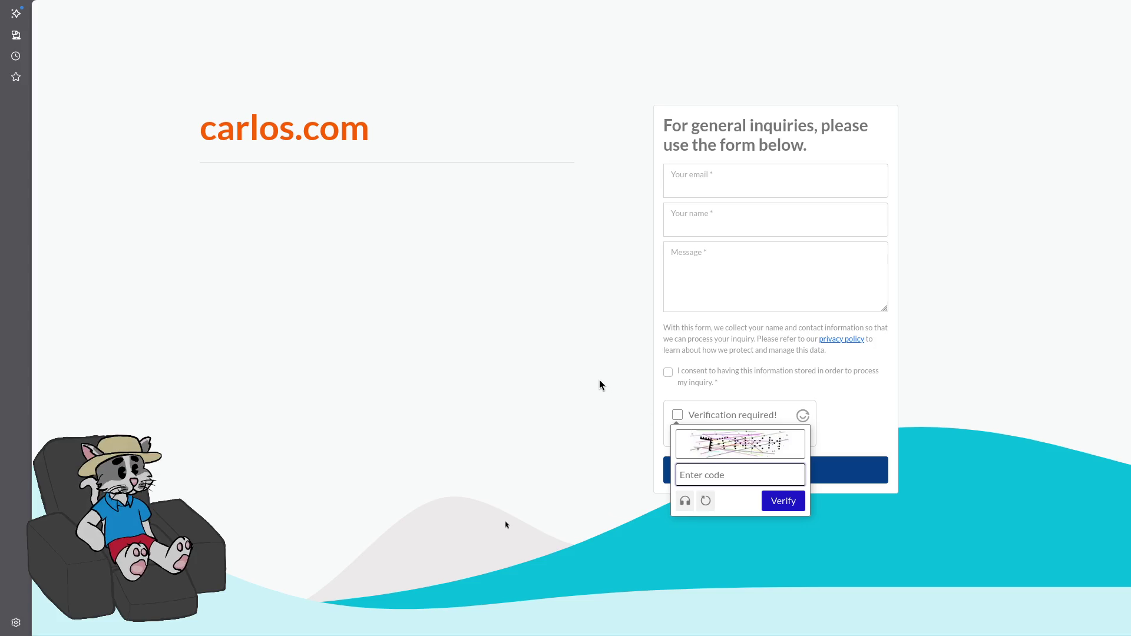
- Close the carlos.com tab and the whole private browsing window
{"action": "left_click", "coordinate": [194, 12]}
{"action": "middle_click", "coordinate": [379, 16]}
{"action": "key", "text": "ctrl+w"}
{"action": "key", "text": "ctrl+w"}
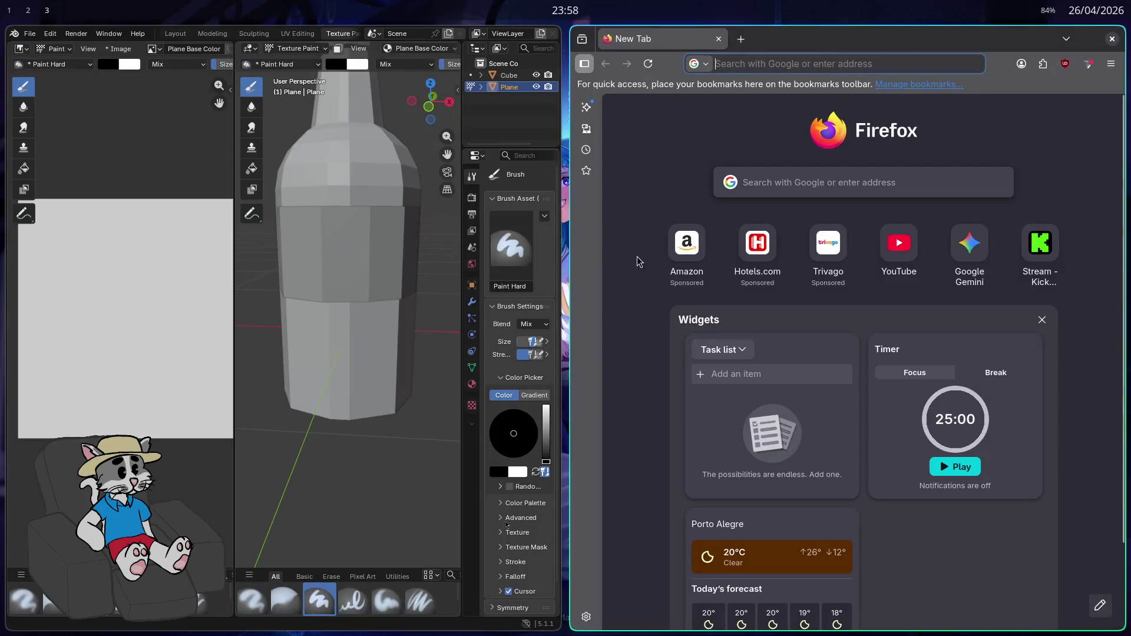
{"action": "key", "text": "ctrl+w"}
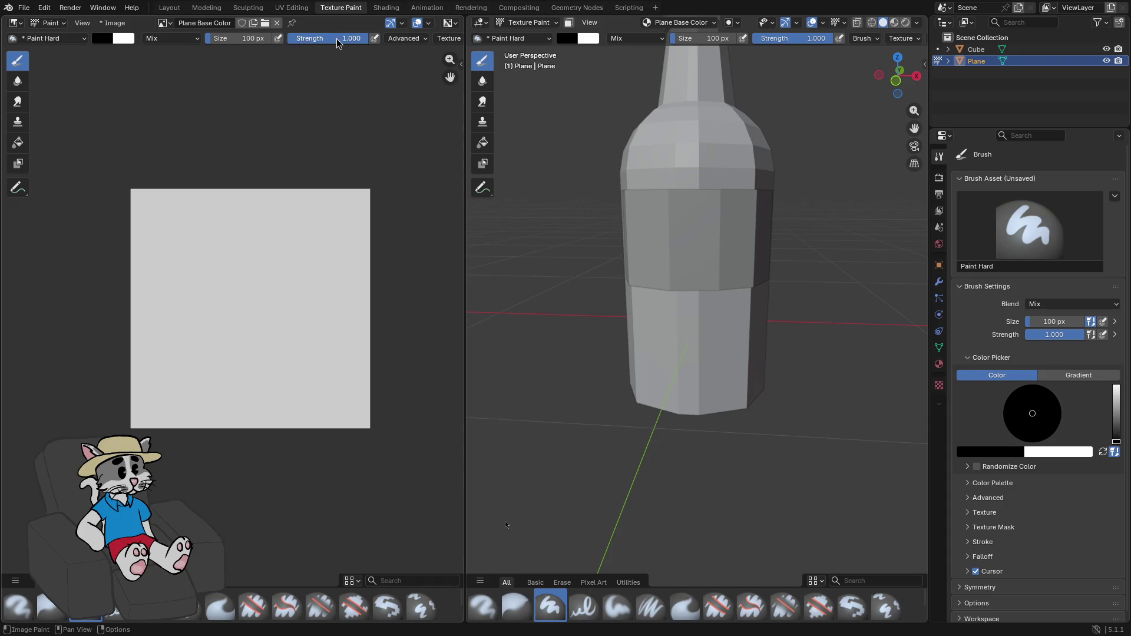
- Shrink the brush, undo every test stroke so the label is blank, and switch to UV Editing
{"action": "mouse_move", "coordinate": [259, 38]}
{"action": "left_mouse_down"}
{"action": "mouse_move", "coordinate": [213, 37]}
{"action": "mouse_move", "coordinate": [230, 38]}
{"action": "left_mouse_up"}
{"action": "mouse_move", "coordinate": [254, 304]}
{"action": "left_mouse_down"}
{"action": "mouse_move", "coordinate": [244, 356]}
{"action": "mouse_move", "coordinate": [259, 318]}
{"action": "left_mouse_up"}
{"action": "key", "text": "ctrl+z"}
{"action": "mouse_move", "coordinate": [204, 345]}
{"action": "left_mouse_down"}
{"action": "mouse_move", "coordinate": [246, 319]}
{"action": "mouse_move", "coordinate": [271, 283]}
{"action": "mouse_move", "coordinate": [260, 358]}
{"action": "left_mouse_up"}
{"action": "key", "text": "ctrl+z"}
{"action": "key", "text": "ctrl+z"}
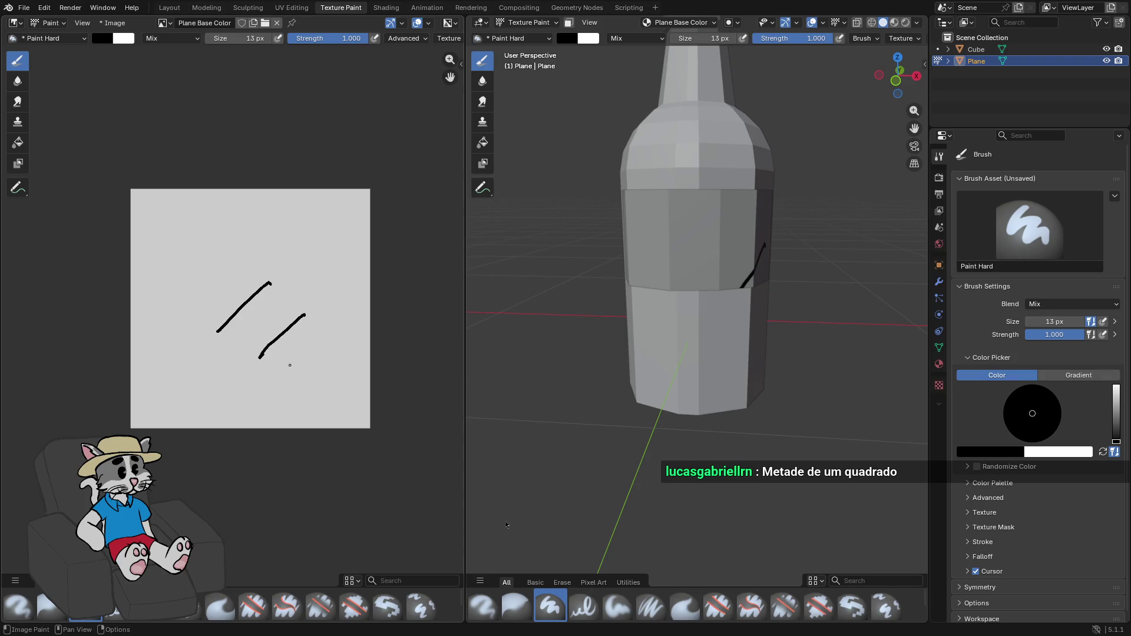
{"action": "key", "text": "ctrl+z"}
{"action": "mouse_move", "coordinate": [203, 258]}
{"action": "left_mouse_down"}
{"action": "mouse_move", "coordinate": [333, 287]}
{"action": "mouse_move", "coordinate": [207, 400]}
{"action": "mouse_move", "coordinate": [357, 386]}
{"action": "left_mouse_up"}
{"action": "key", "text": "ctrl+z"}
{"action": "left_click_drag", "start_coordinate": [270, 346], "coordinate": [217, 405]}
{"action": "key", "text": "ctrl+z"}
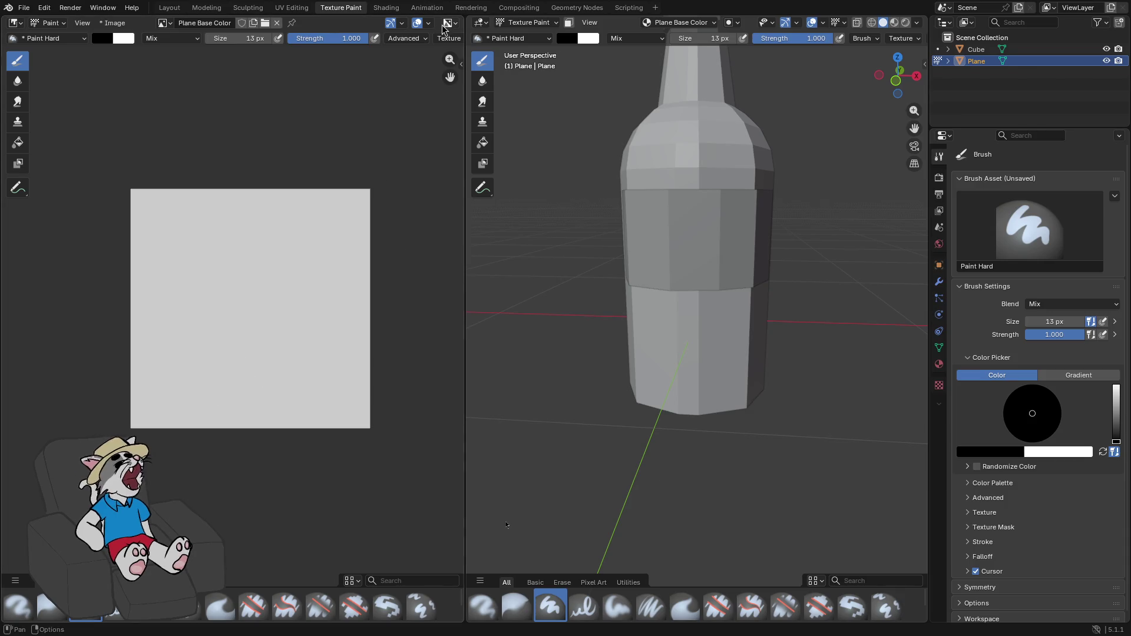
{"action": "left_click", "coordinate": [291, 8]}
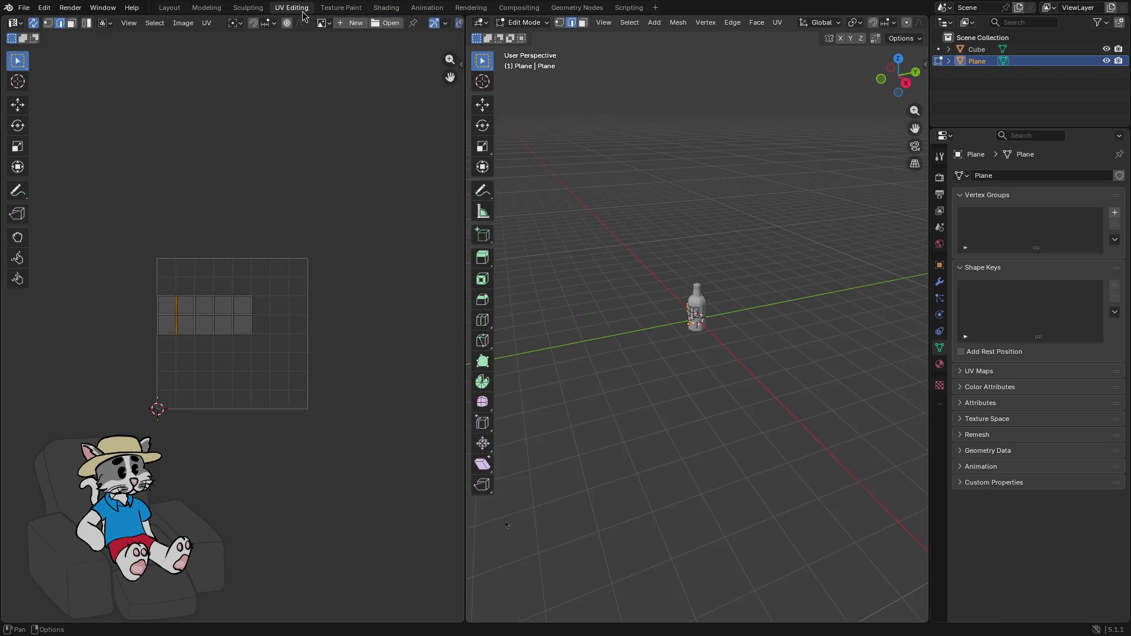
- Run UV > Smart UV Project on the label mesh, then go back to Texture Paint
{"action": "scroll", "coordinate": [228, 348], "scroll_direction": "up", "scroll_amount": 3}
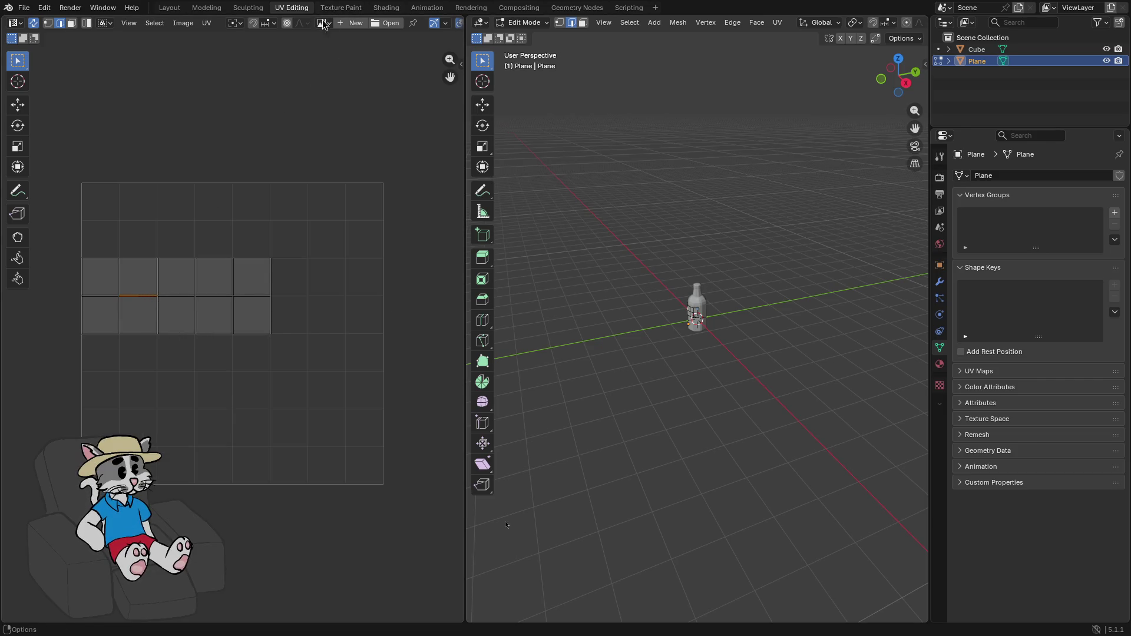
{"action": "left_click", "coordinate": [778, 23]}
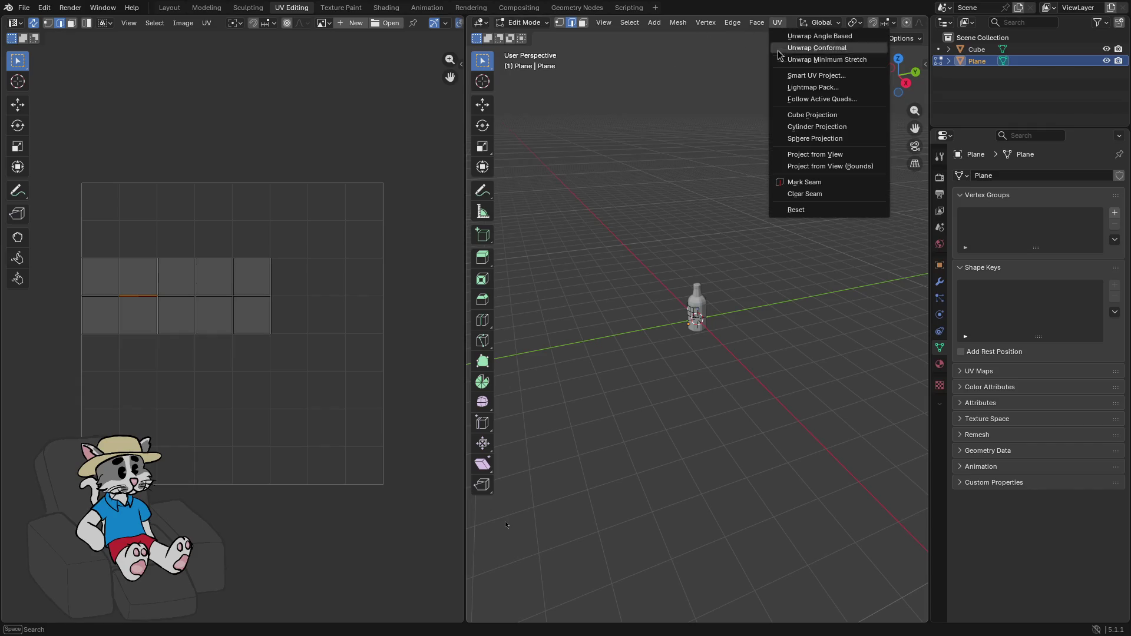
{"action": "left_click", "coordinate": [789, 76]}
{"action": "left_click", "coordinate": [779, 187]}
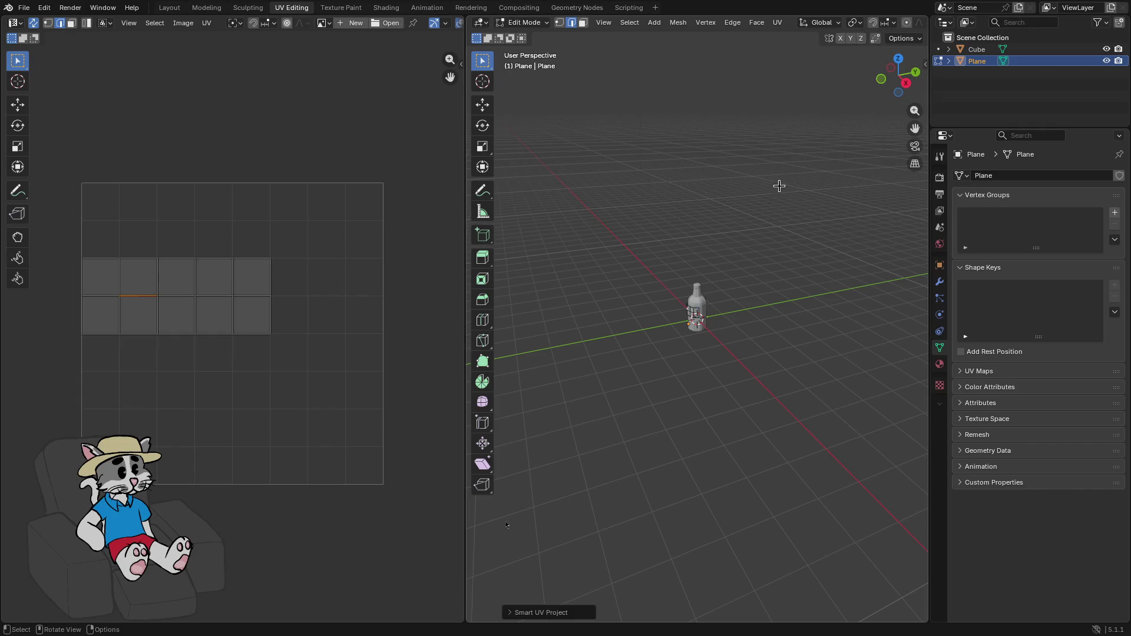
{"action": "left_click", "coordinate": [341, 8]}
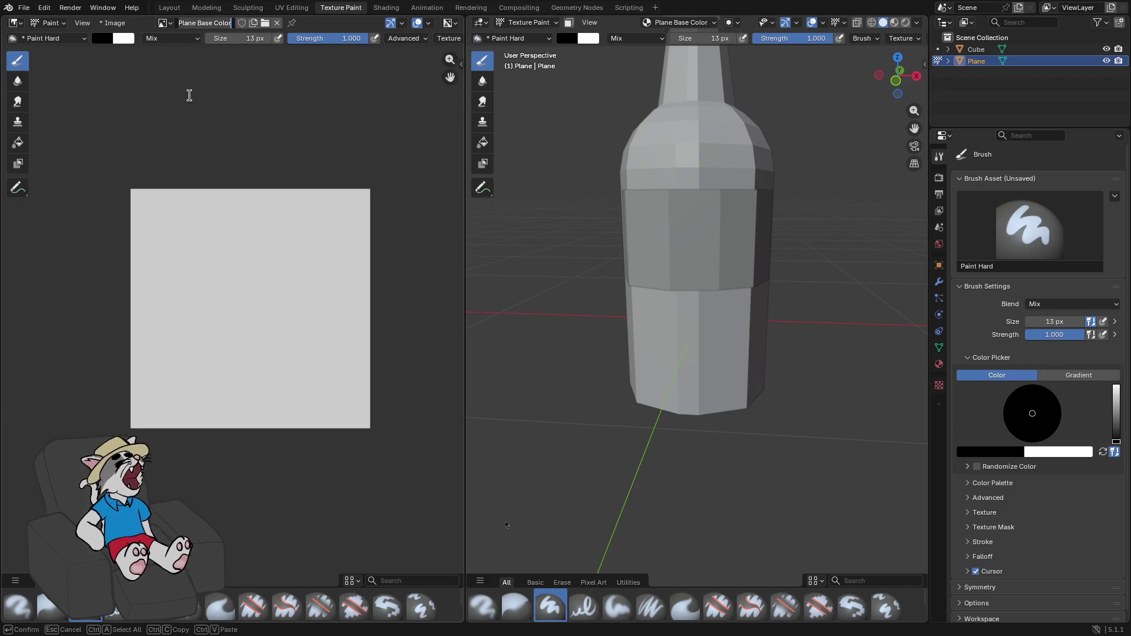
- Try a series of test strokes on the label texture and undo them all
{"action": "left_click_drag", "start_coordinate": [178, 281], "coordinate": [240, 286]}
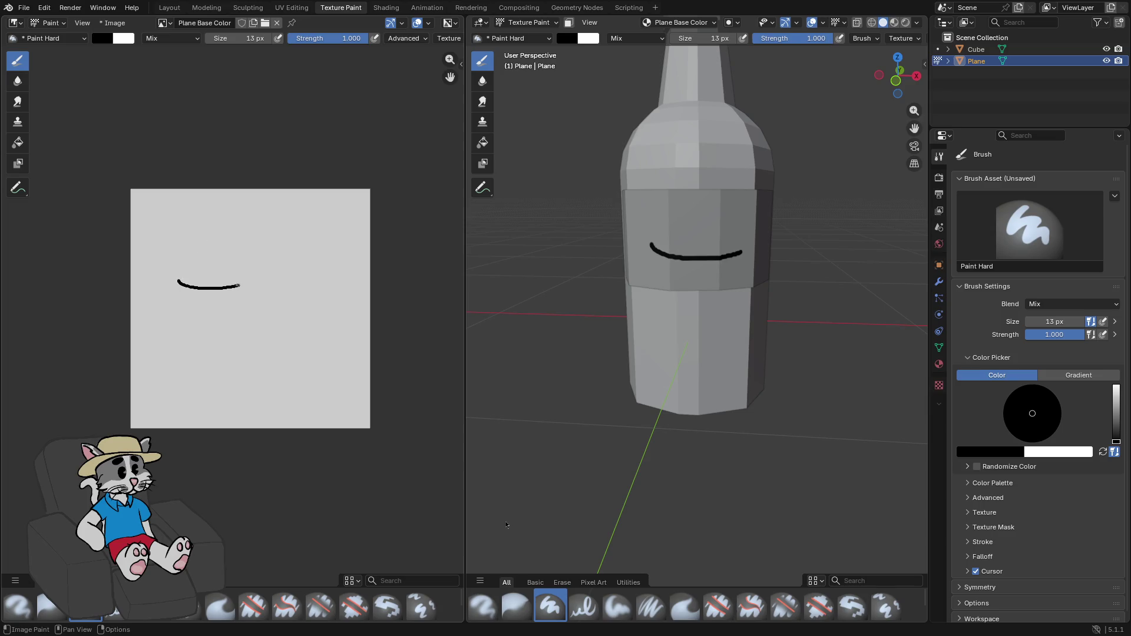
{"action": "key", "text": "ctrl+z"}
{"action": "left_click_drag", "start_coordinate": [189, 208], "coordinate": [330, 217]}
{"action": "left_click_drag", "start_coordinate": [179, 288], "coordinate": [241, 287]}
{"action": "left_click_drag", "start_coordinate": [167, 284], "coordinate": [324, 285]}
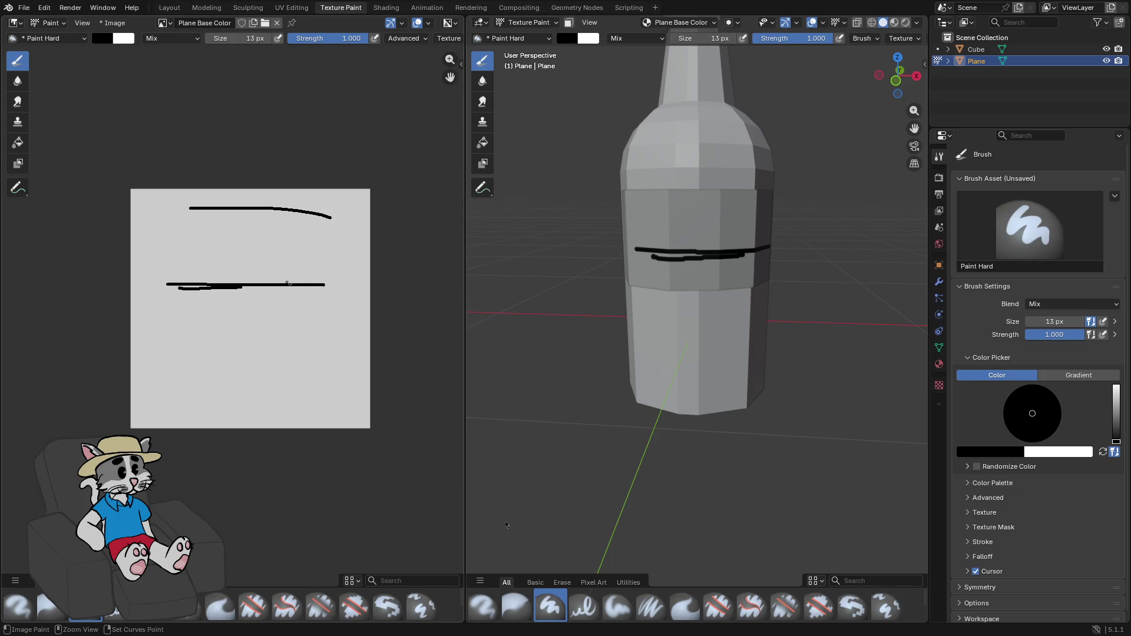
{"action": "key", "text": "ctrl+z"}
{"action": "key", "text": "ctrl+z"}
{"action": "key", "text": "ctrl+z"}
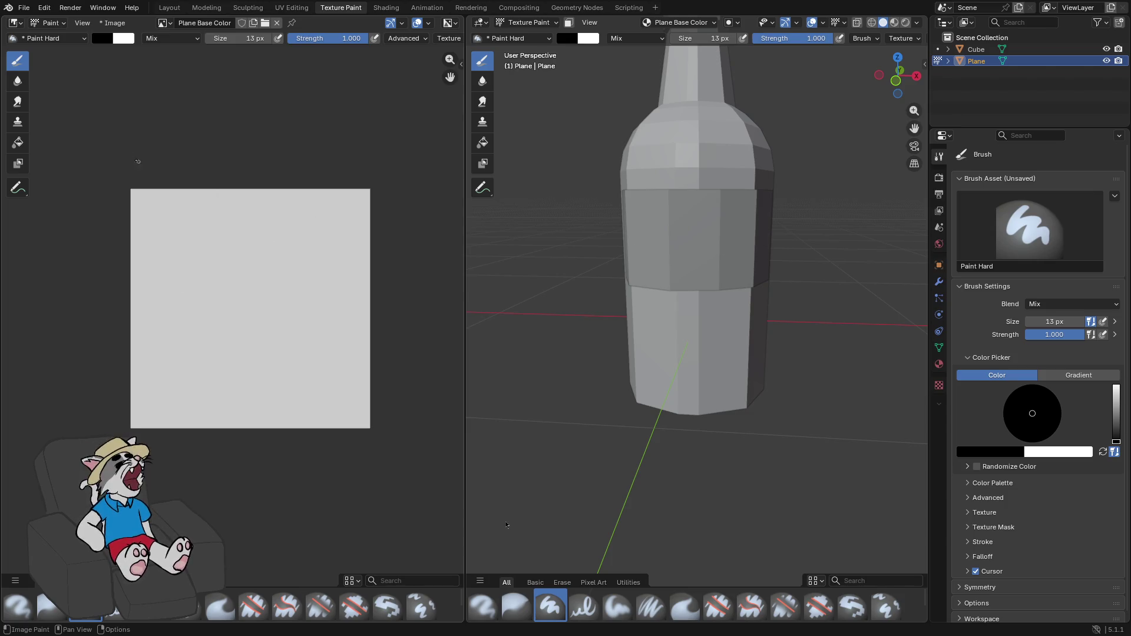
{"action": "mouse_move", "coordinate": [134, 259]}
{"action": "left_mouse_down"}
{"action": "mouse_move", "coordinate": [273, 360]}
{"action": "mouse_move", "coordinate": [180, 257]}
{"action": "mouse_move", "coordinate": [290, 268]}
{"action": "mouse_move", "coordinate": [267, 321]}
{"action": "mouse_move", "coordinate": [339, 343]}
{"action": "left_mouse_up"}
{"action": "key", "text": "ctrl+z"}
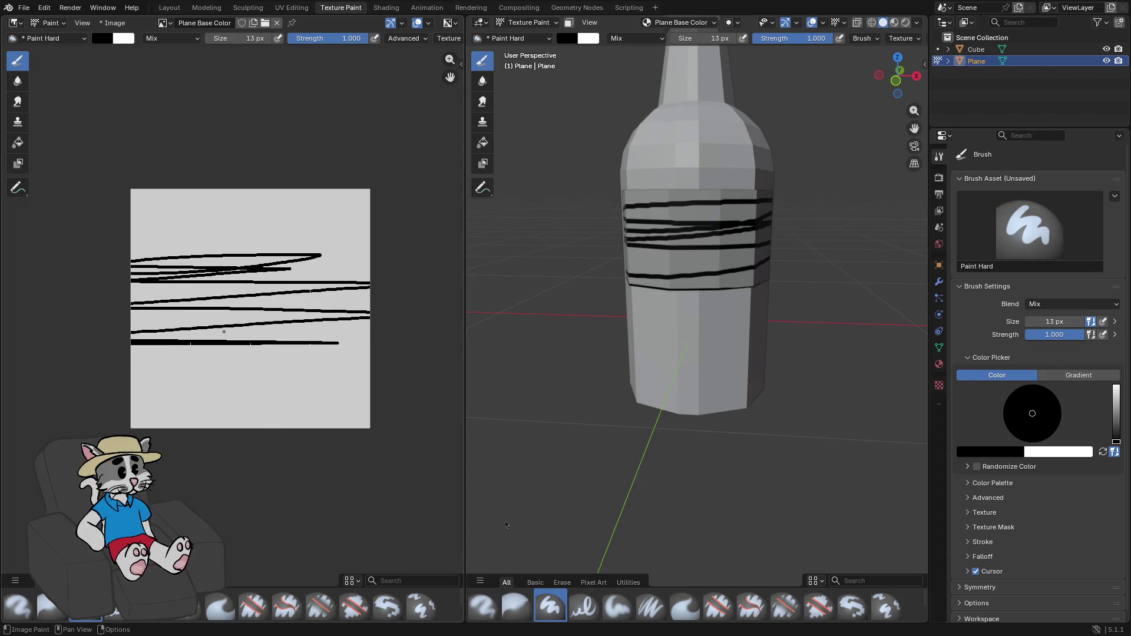
{"action": "scroll", "coordinate": [228, 320], "scroll_direction": "up", "scroll_amount": 5}
{"action": "key", "text": "ctrl+z"}
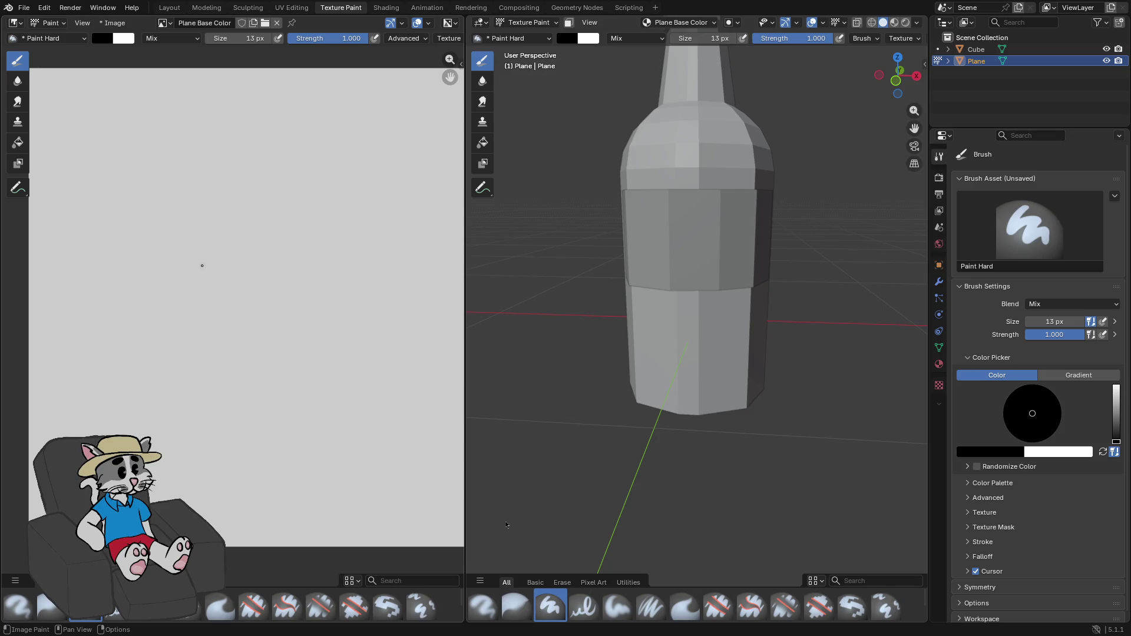
{"action": "left_click_drag", "start_coordinate": [118, 313], "coordinate": [144, 298]}
{"action": "key", "text": "ctrl+z"}
{"action": "key", "text": "ctrl+z"}
- Draw the black chili outline: pointed stem end, upper curve and left side, closed off
{"action": "mouse_move", "coordinate": [177, 288]}
{"action": "left_mouse_down"}
{"action": "mouse_move", "coordinate": [168, 296]}
{"action": "mouse_move", "coordinate": [240, 239]}
{"action": "left_mouse_up"}
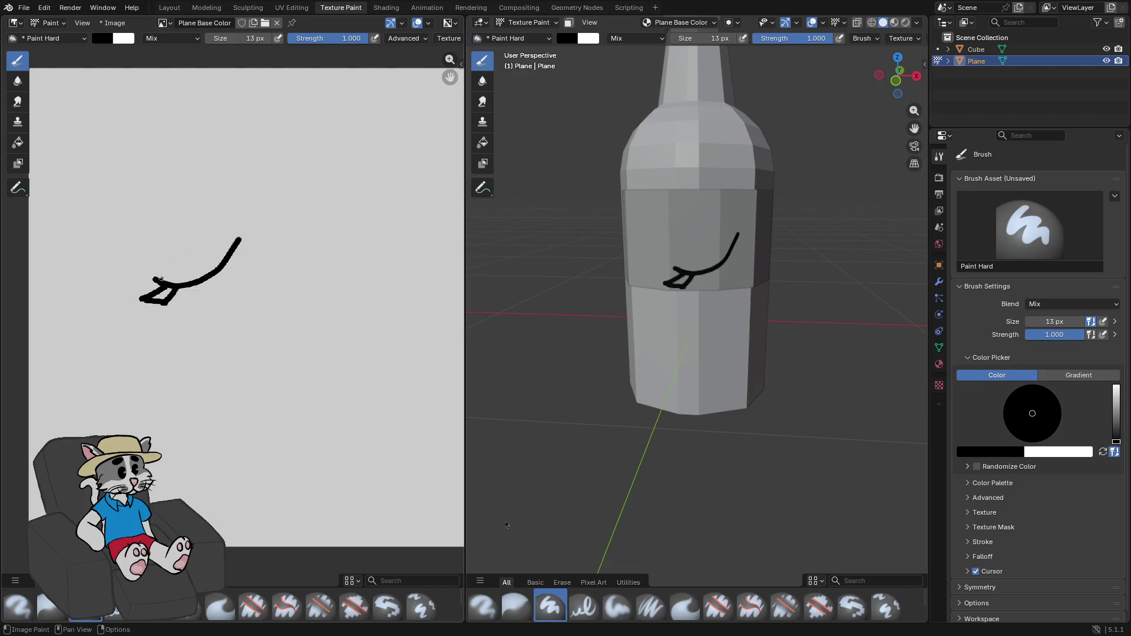
{"action": "key", "text": "ctrl+z"}
{"action": "left_click_drag", "start_coordinate": [182, 288], "coordinate": [244, 199]}
{"action": "key", "text": "ctrl+z"}
{"action": "left_click_drag", "start_coordinate": [180, 289], "coordinate": [246, 202]}
{"action": "left_click_drag", "start_coordinate": [150, 280], "coordinate": [230, 191]}
{"action": "key", "text": "ctrl+z"}
{"action": "mouse_move", "coordinate": [151, 278]}
{"action": "left_mouse_down"}
{"action": "mouse_move", "coordinate": [216, 209]}
{"action": "mouse_move", "coordinate": [250, 194]}
{"action": "left_mouse_up"}
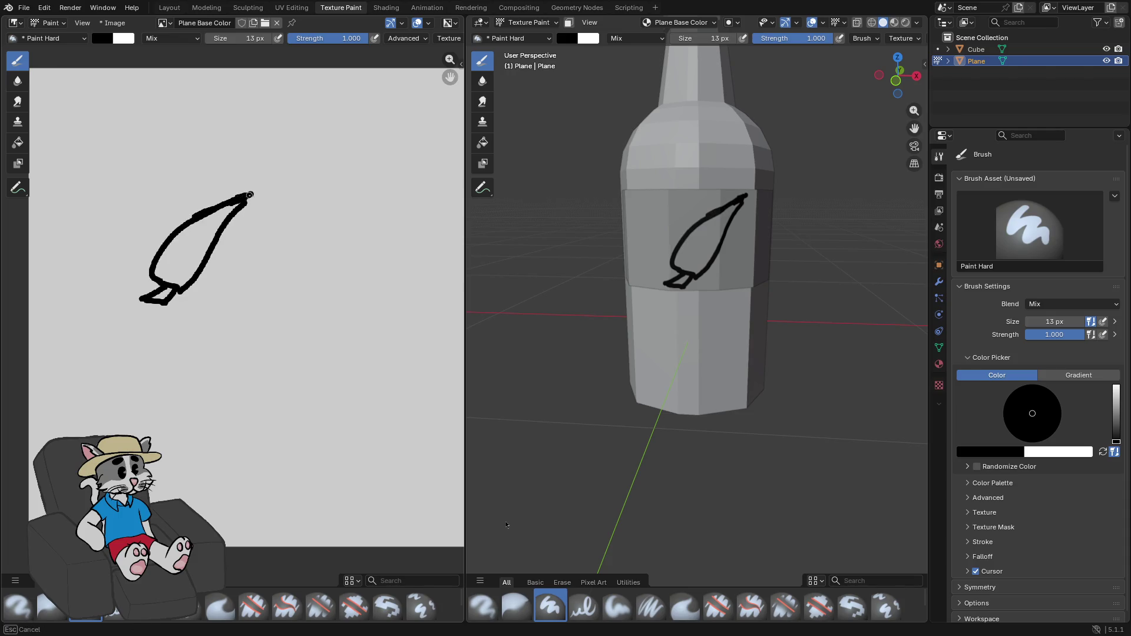
{"action": "left_click_drag", "start_coordinate": [219, 232], "coordinate": [218, 236]}
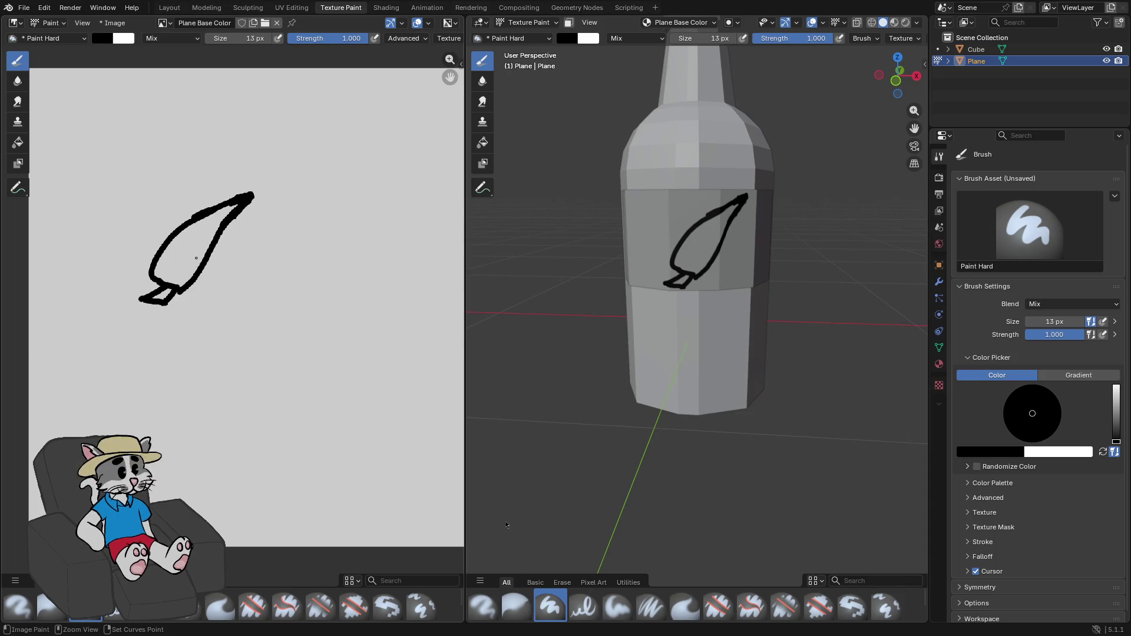
- Paint a rough rectangular frame around the chili outline
{"action": "mouse_move", "coordinate": [150, 206]}
{"action": "left_mouse_down"}
{"action": "mouse_move", "coordinate": [198, 271]}
{"action": "mouse_move", "coordinate": [228, 224]}
{"action": "left_mouse_up"}
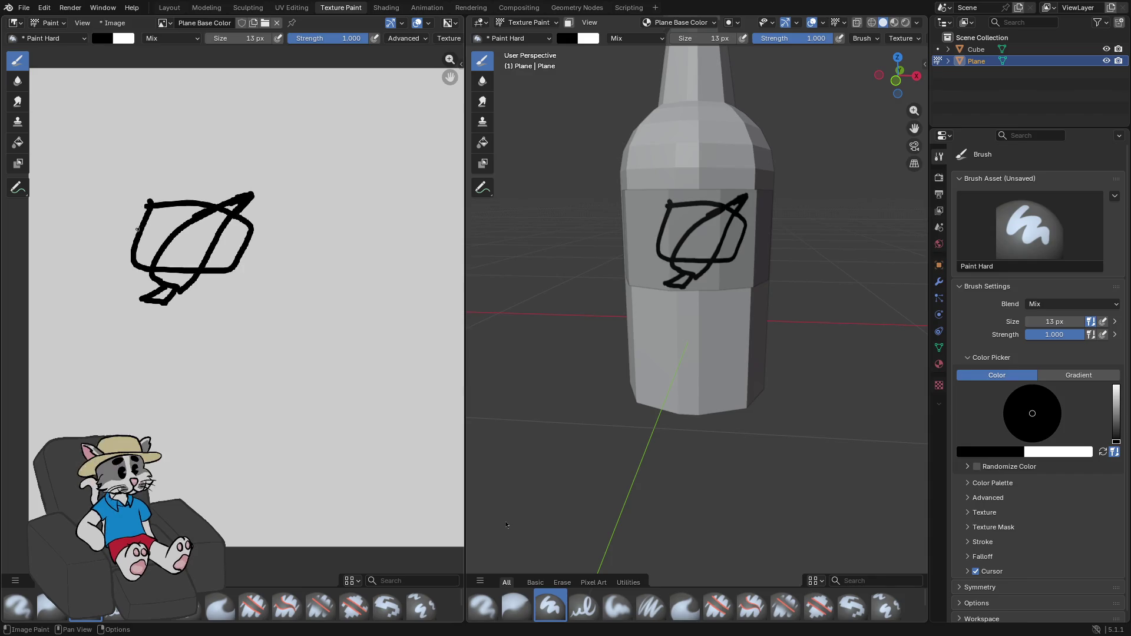
{"action": "key", "text": "ctrl+z"}
{"action": "mouse_move", "coordinate": [144, 222]}
{"action": "left_mouse_down"}
{"action": "mouse_move", "coordinate": [139, 253]}
{"action": "mouse_move", "coordinate": [210, 220]}
{"action": "mouse_move", "coordinate": [149, 222]}
{"action": "left_mouse_up"}
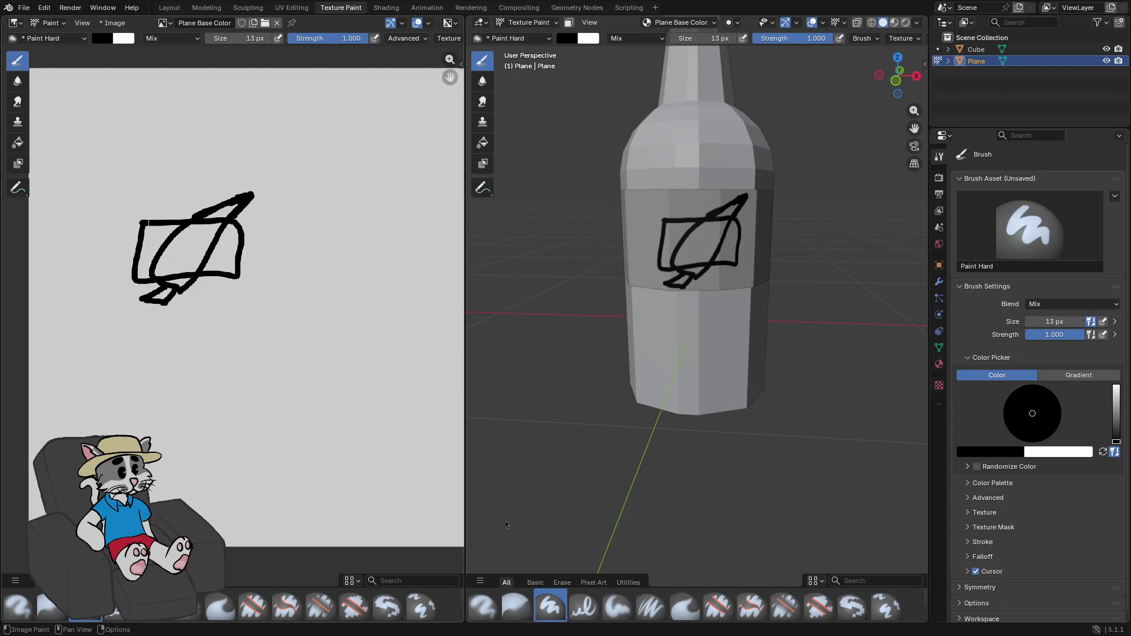
- Set the brush size to 2 px
{"action": "left_click", "coordinate": [254, 39]}
{"action": "type", "text": "2"}
{"action": "key", "text": "Return"}
{"action": "scroll", "coordinate": [290, 317], "scroll_direction": "up", "scroll_amount": 4}
{"action": "scroll", "coordinate": [289, 316], "scroll_direction": "down", "scroll_amount": 1}
{"action": "scroll", "coordinate": [321, 273], "scroll_direction": "up", "scroll_amount": 5}
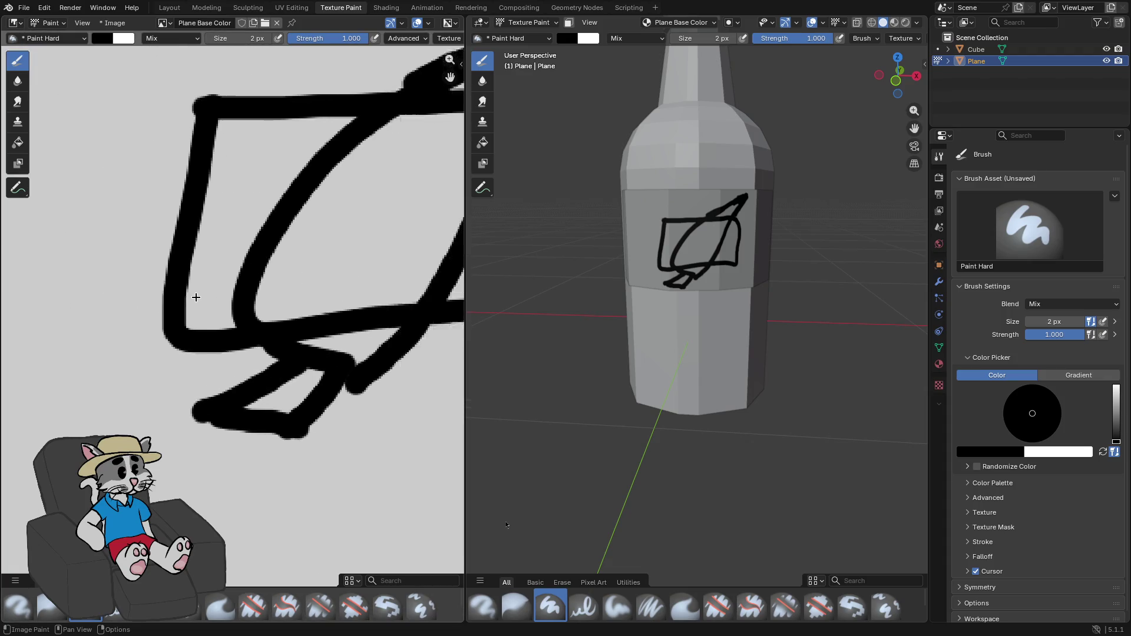
- Pick red and paint the chili's red shape inside the outline, tracing its upper and bottom edges
{"action": "left_click", "coordinate": [103, 38]}
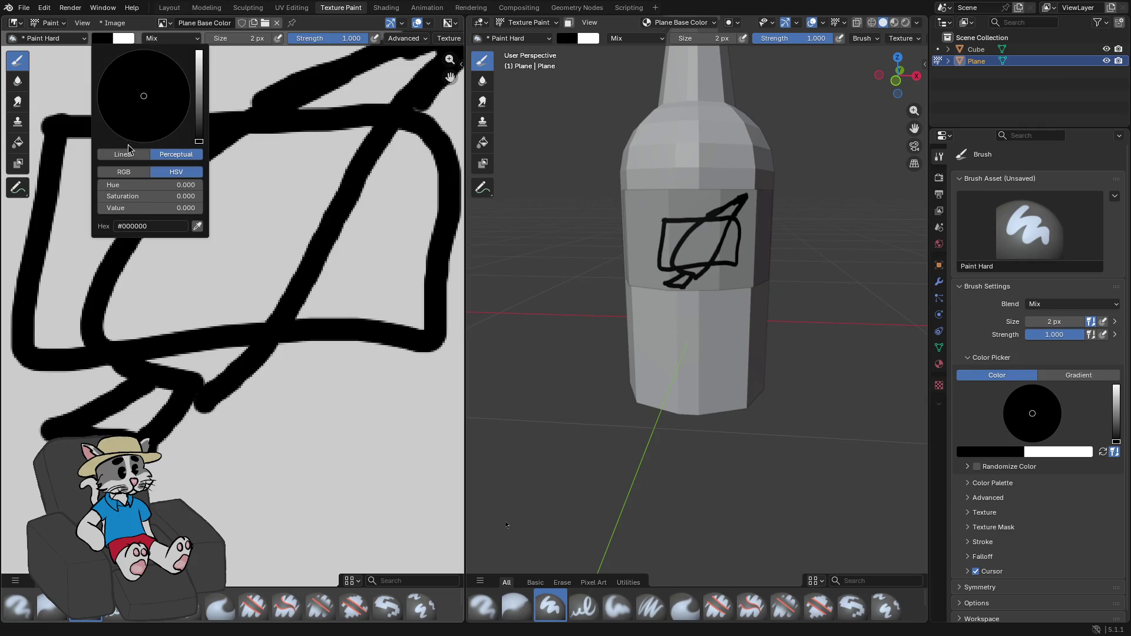
{"action": "left_click_drag", "start_coordinate": [144, 118], "coordinate": [144, 139]}
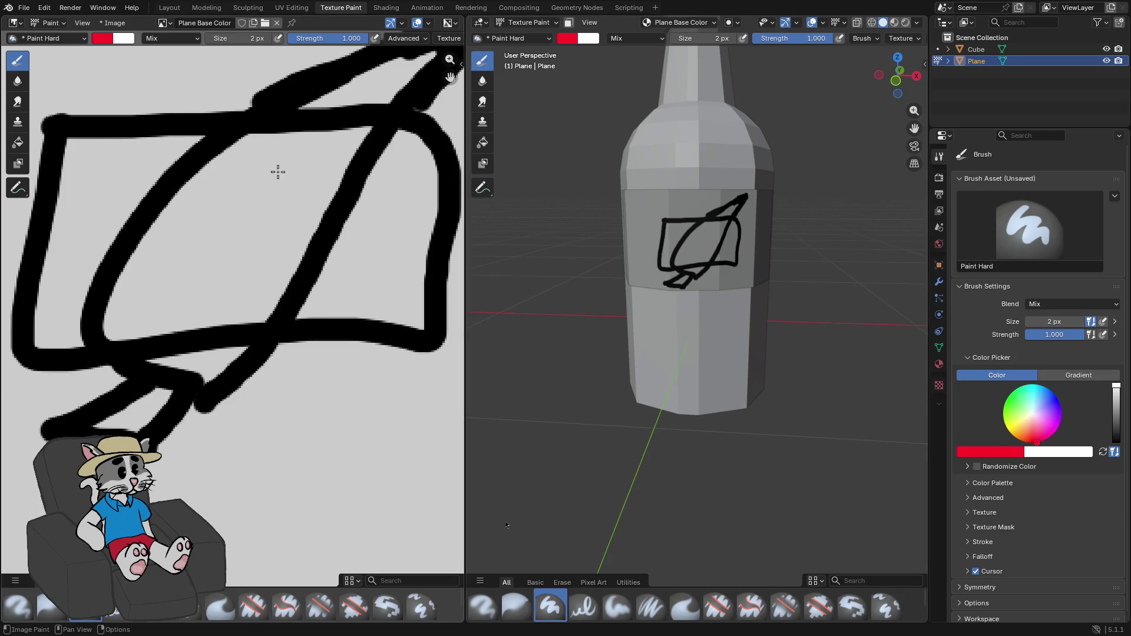
{"action": "left_click_drag", "start_coordinate": [251, 185], "coordinate": [280, 169]}
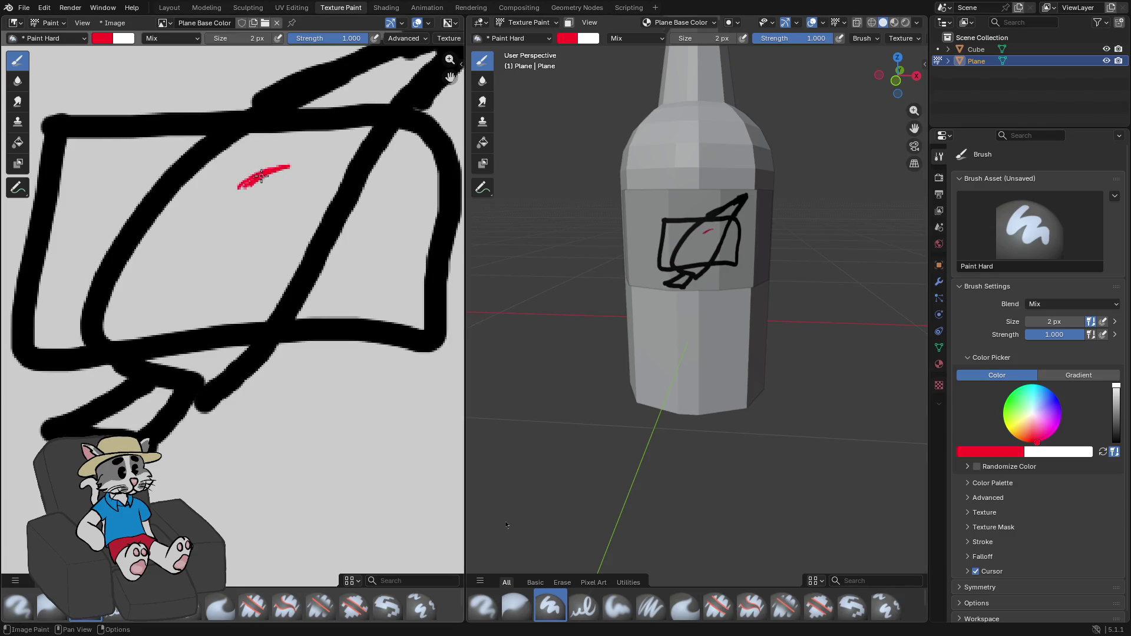
{"action": "mouse_move", "coordinate": [228, 199]}
{"action": "left_mouse_down"}
{"action": "mouse_move", "coordinate": [213, 219]}
{"action": "mouse_move", "coordinate": [230, 242]}
{"action": "mouse_move", "coordinate": [247, 238]}
{"action": "left_mouse_up"}
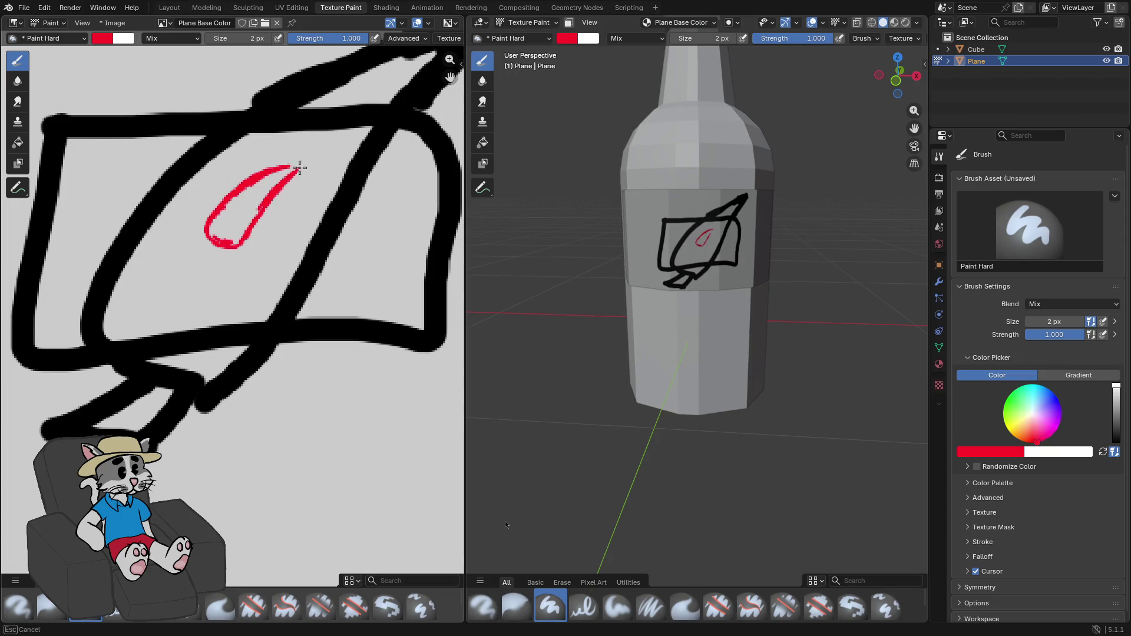
{"action": "mouse_move", "coordinate": [274, 175]}
{"action": "left_mouse_down"}
{"action": "mouse_move", "coordinate": [301, 166]}
{"action": "mouse_move", "coordinate": [236, 199]}
{"action": "left_mouse_up"}
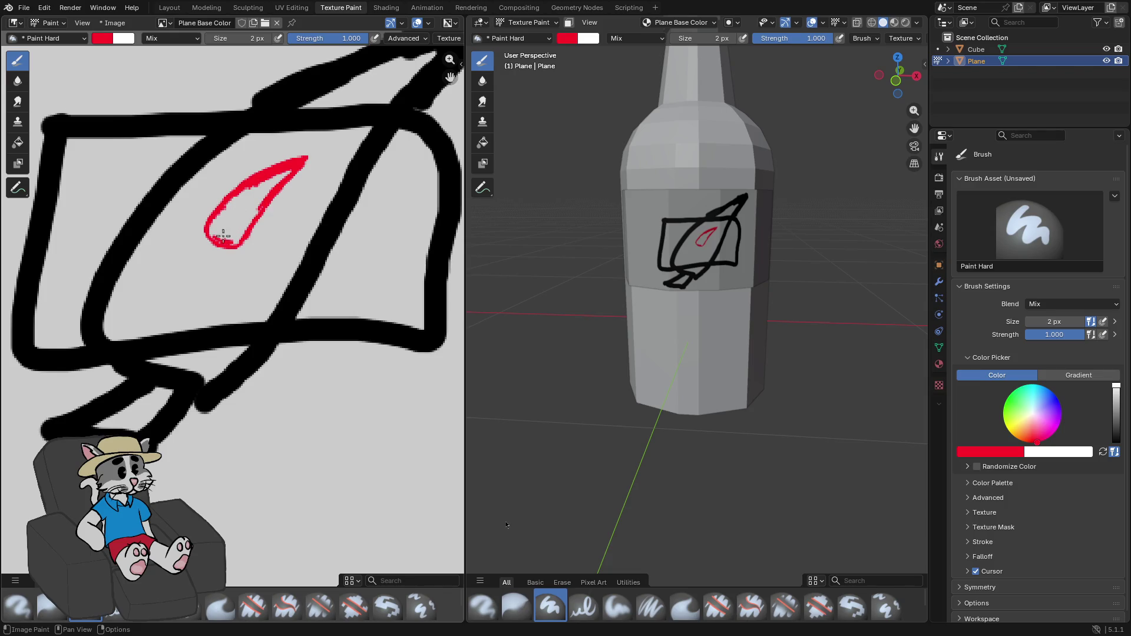
{"action": "left_click_drag", "start_coordinate": [210, 238], "coordinate": [245, 233]}
- Switch to a darker red and fill in the chili, thickening its left edge
{"action": "left_click", "coordinate": [106, 42]}
{"action": "left_click_drag", "start_coordinate": [149, 140], "coordinate": [157, 155]}
{"action": "left_click_drag", "start_coordinate": [197, 65], "coordinate": [199, 63]}
{"action": "left_click_drag", "start_coordinate": [245, 231], "coordinate": [245, 230]}
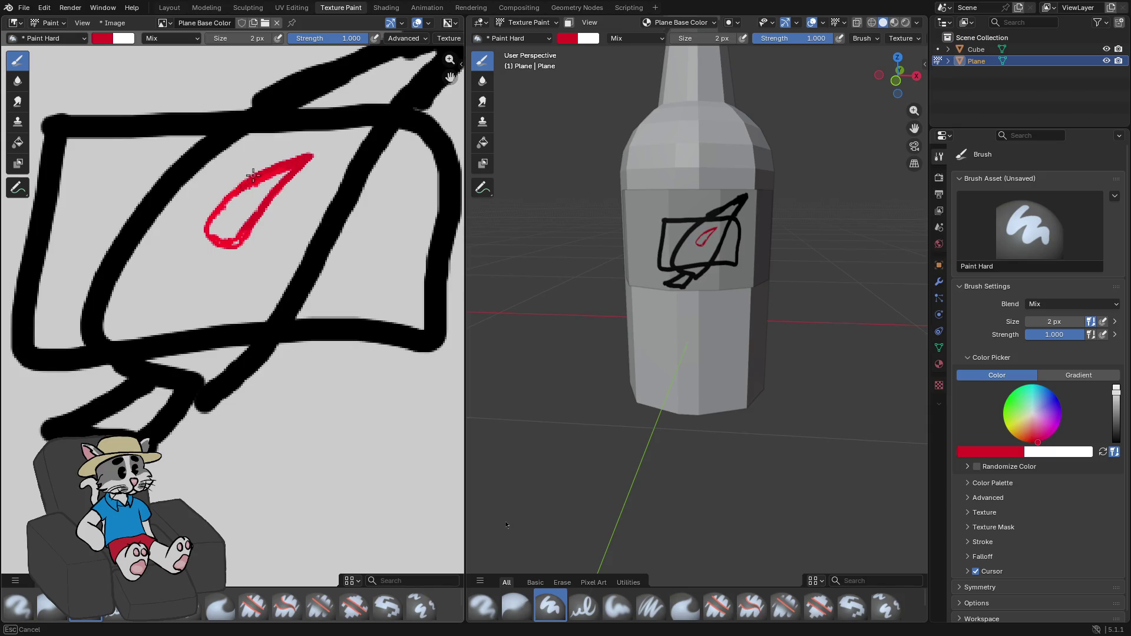
{"action": "mouse_move", "coordinate": [234, 190]}
{"action": "left_mouse_down"}
{"action": "mouse_move", "coordinate": [207, 225]}
{"action": "mouse_move", "coordinate": [229, 244]}
{"action": "mouse_move", "coordinate": [282, 182]}
{"action": "mouse_move", "coordinate": [229, 223]}
{"action": "mouse_move", "coordinate": [286, 165]}
{"action": "mouse_move", "coordinate": [233, 203]}
{"action": "mouse_move", "coordinate": [219, 229]}
{"action": "mouse_move", "coordinate": [233, 233]}
{"action": "mouse_move", "coordinate": [245, 217]}
{"action": "mouse_move", "coordinate": [229, 213]}
{"action": "mouse_move", "coordinate": [226, 232]}
{"action": "left_mouse_up"}
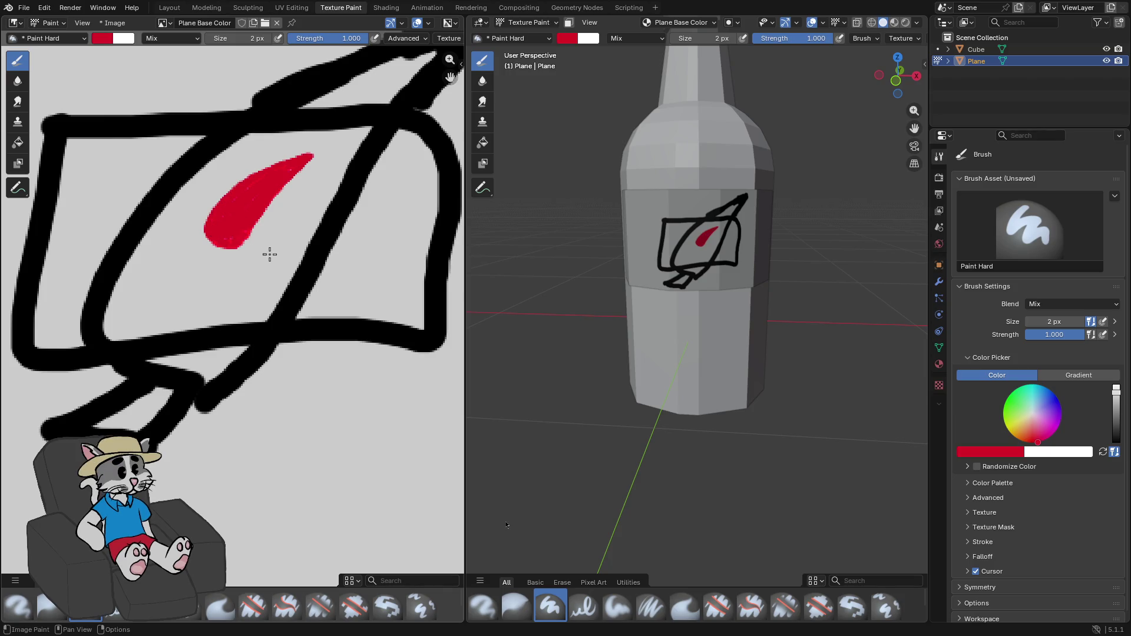